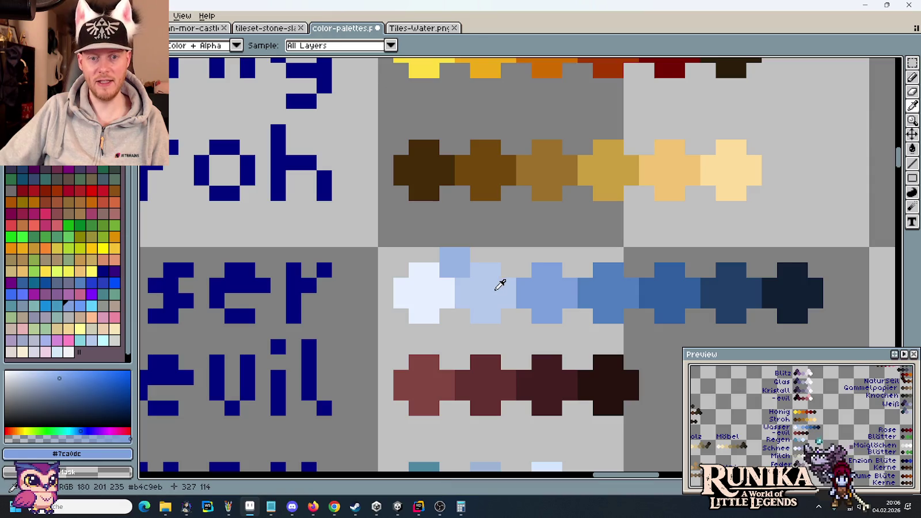
Step: Sample the palette's light blue, then the water colour #507fbf from the Tiles-Water.png tileset
{"action": "left_click", "coordinate": [500, 286]}
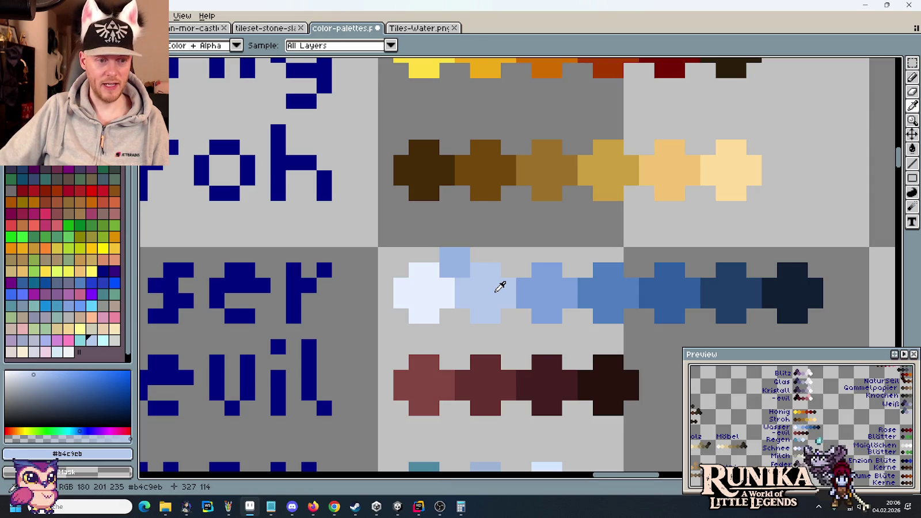
{"action": "left_click", "coordinate": [429, 28]}
{"action": "scroll", "coordinate": [453, 220], "scroll_direction": "down", "scroll_amount": 3}
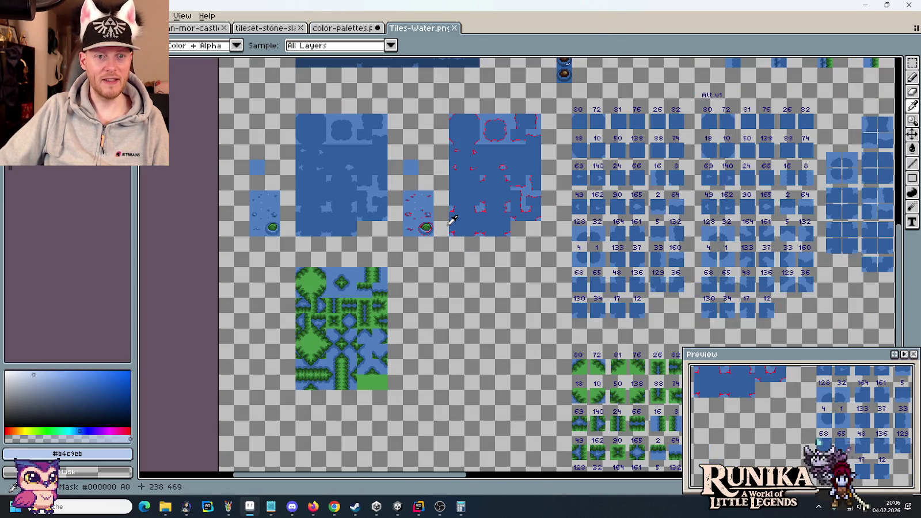
{"action": "scroll", "coordinate": [452, 221], "scroll_direction": "up", "scroll_amount": 4}
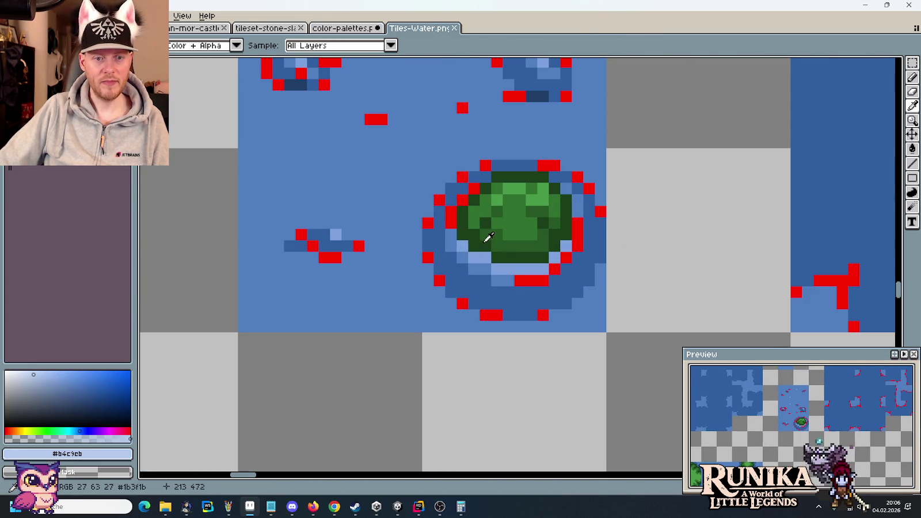
{"action": "left_click", "coordinate": [451, 239]}
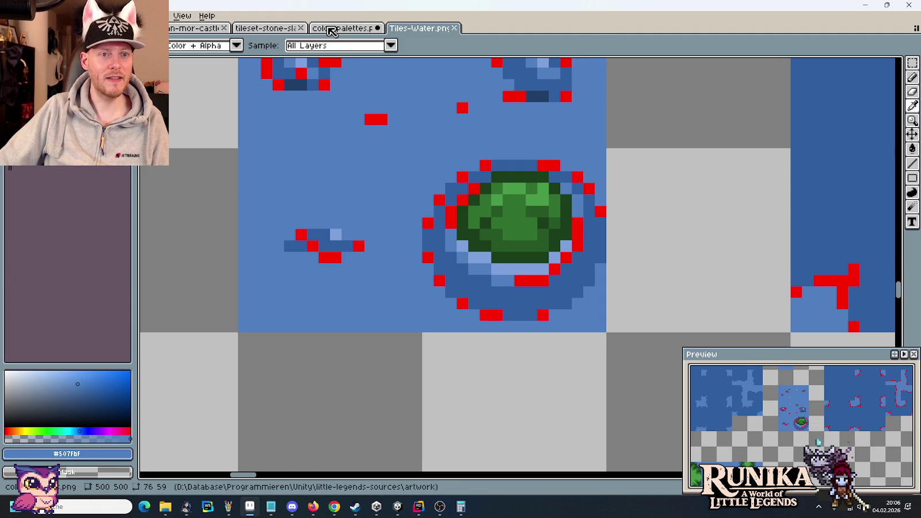
{"action": "left_click", "coordinate": [332, 29]}
Step: Try lighter blue #7ca0dc and medium blue #507fbf, then resample light blue #b4c9eb
{"action": "left_click", "coordinate": [544, 298]}
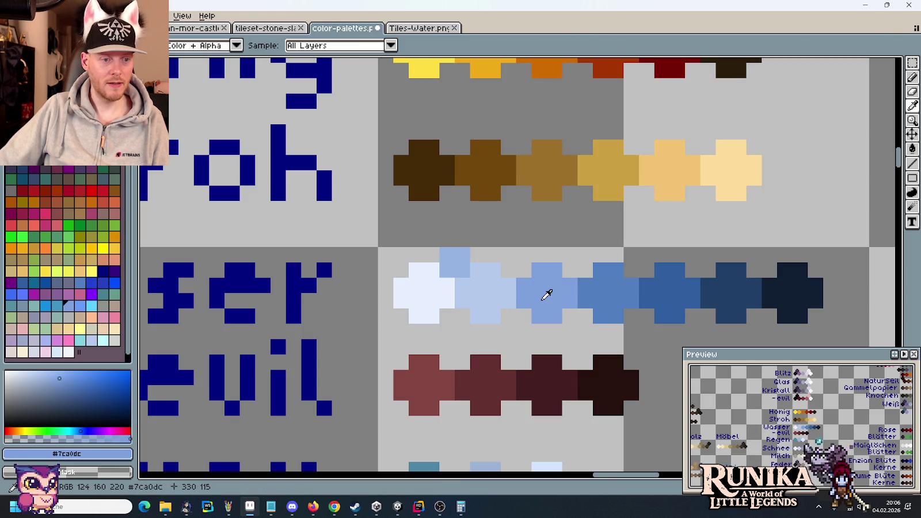
{"action": "left_click", "coordinate": [611, 290]}
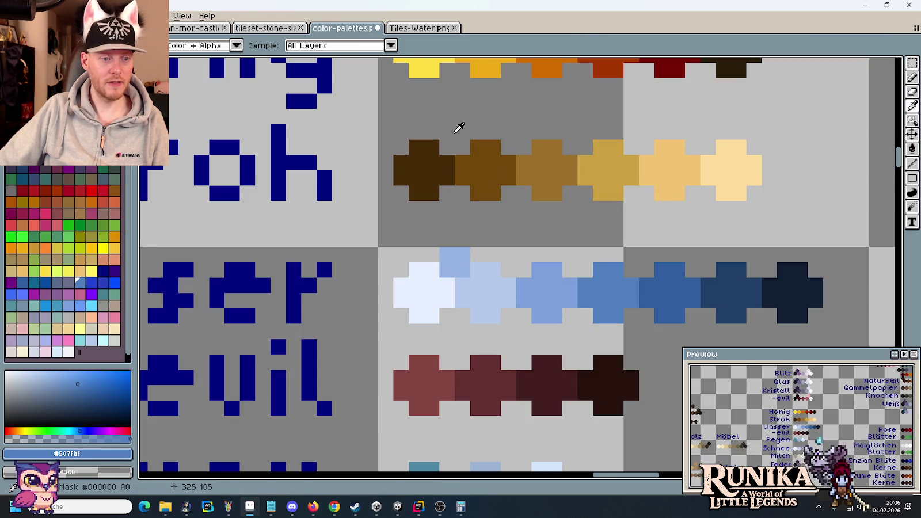
{"action": "left_click", "coordinate": [410, 28]}
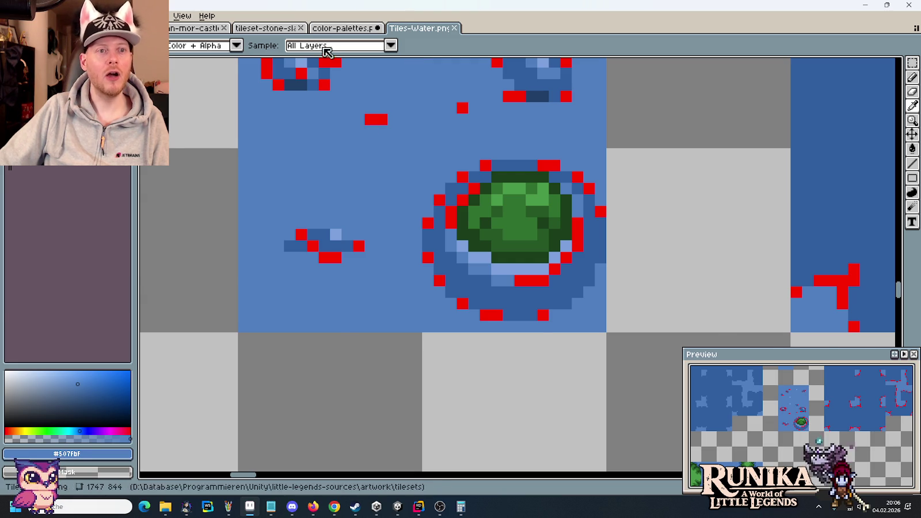
{"action": "left_click", "coordinate": [217, 29]}
{"action": "left_click", "coordinate": [345, 31]}
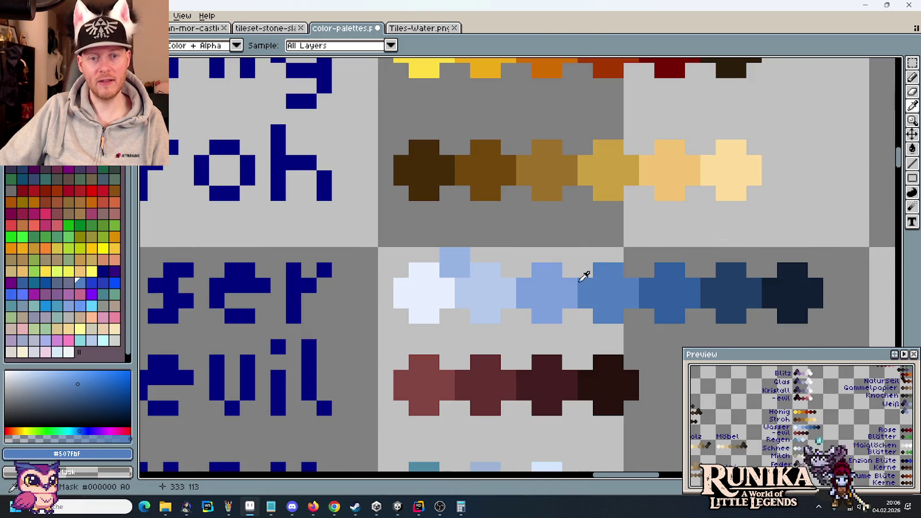
{"action": "left_click", "coordinate": [488, 286]}
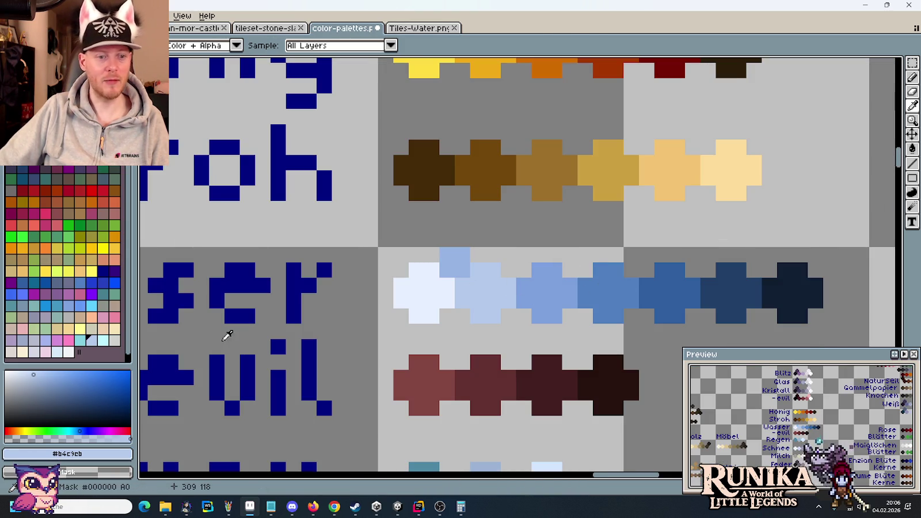
Step: Copy the current colour's hex code b4c9eb and bring Unity to the front
{"action": "left_click", "coordinate": [96, 459]}
{"action": "left_click", "coordinate": [97, 459]}
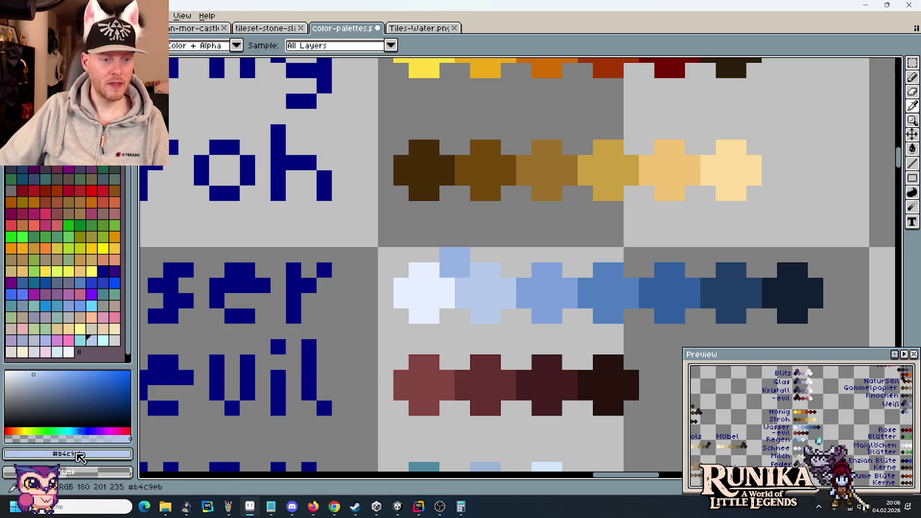
{"action": "left_click", "coordinate": [96, 455]}
{"action": "left_click", "coordinate": [155, 377]}
{"action": "key", "text": "Escape"}
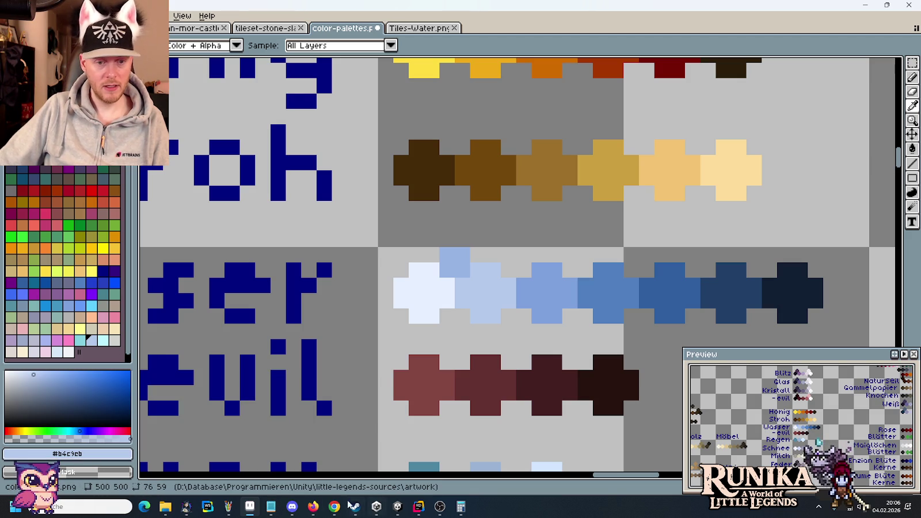
{"action": "left_click", "coordinate": [397, 508]}
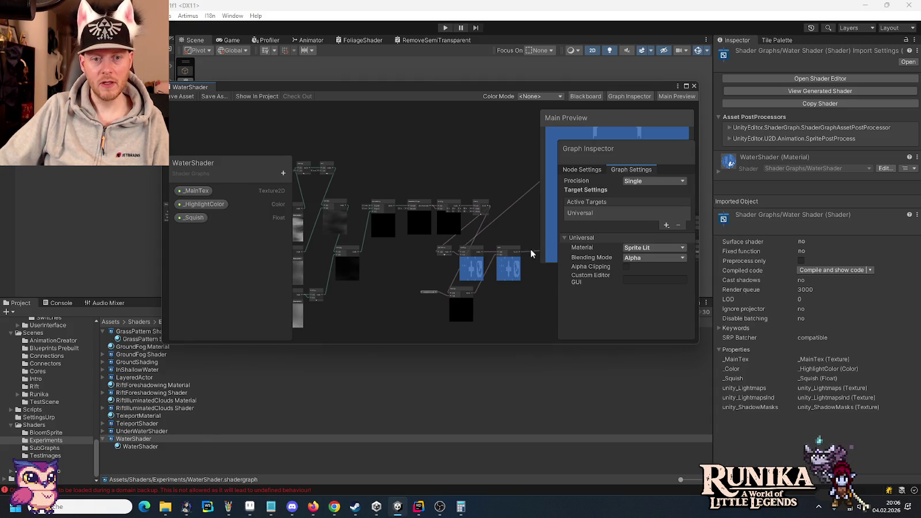
Step: Rename the _HighlightColor property to _Color and set its default colour to B4C9EB
{"action": "left_click", "coordinate": [203, 206]}
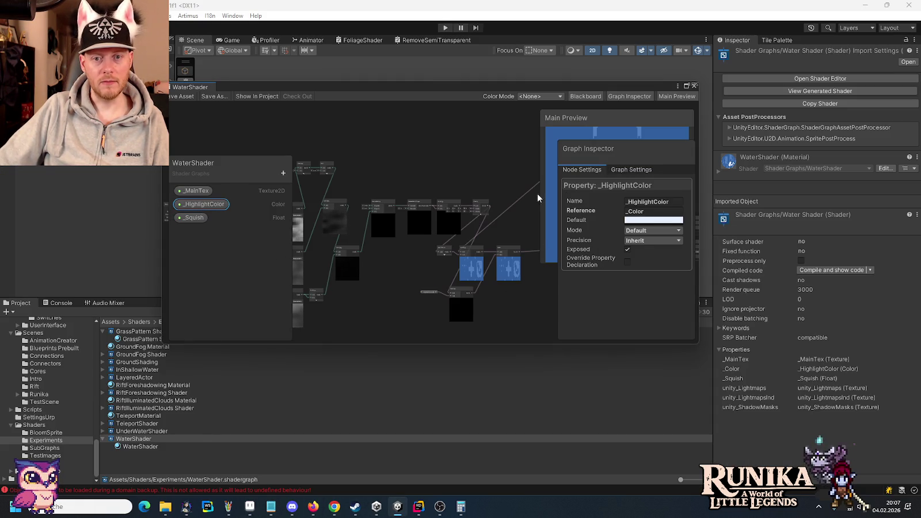
{"action": "left_click", "coordinate": [660, 203]}
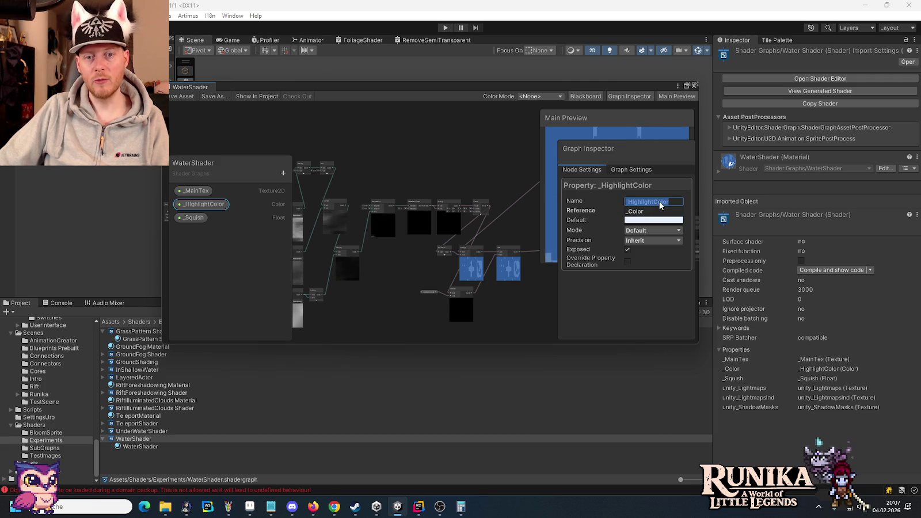
{"action": "left_click", "coordinate": [655, 204]}
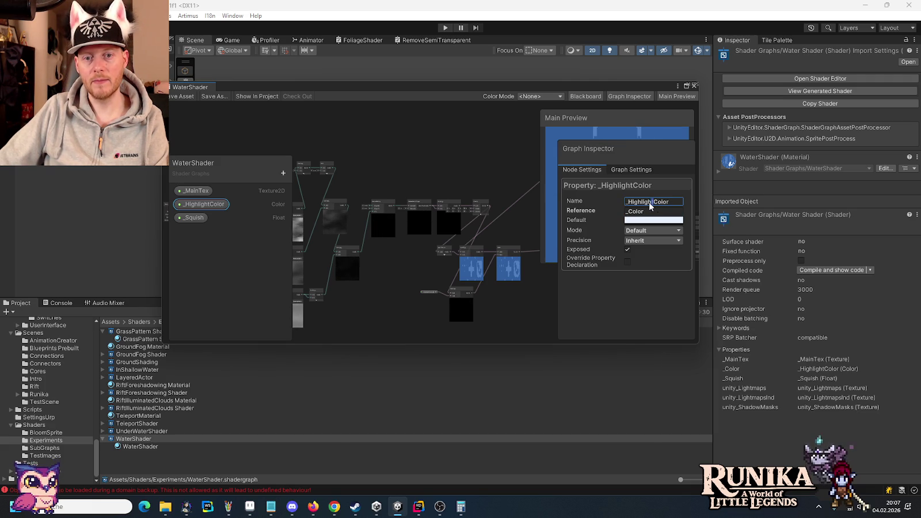
{"action": "key", "text": "BackSpace"}
{"action": "key", "text": "BackSpace"}
{"action": "key", "text": "BackSpace"}
{"action": "key", "text": "Return"}
{"action": "left_click", "coordinate": [650, 220]}
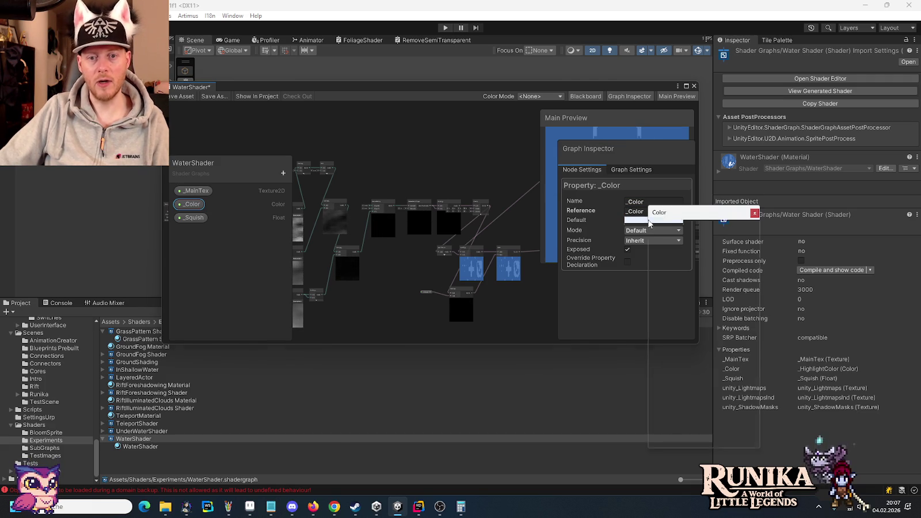
{"action": "left_click", "coordinate": [754, 213]}
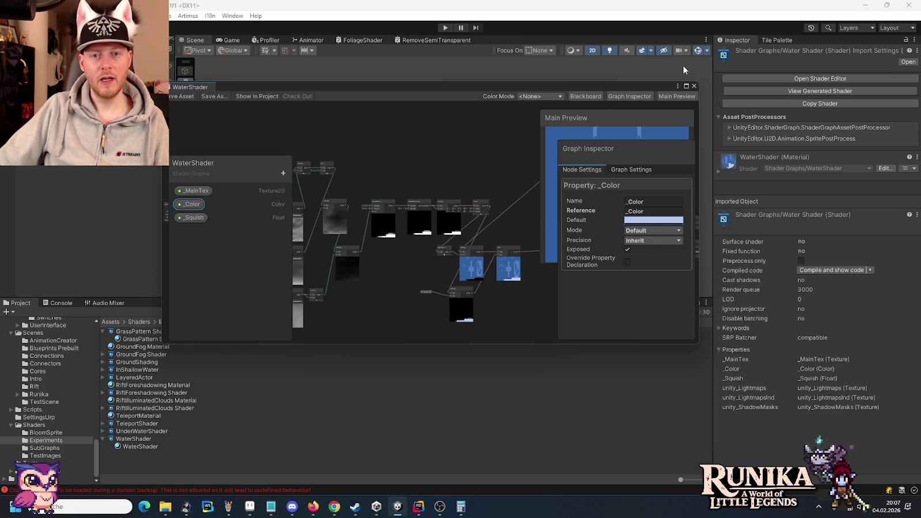
{"action": "key", "text": "shift+space"}
Step: Enter 18, 8 and 4 in the top, middle and bottom Simple Noise Scale fields
{"action": "scroll", "coordinate": [550, 295], "scroll_direction": "up", "scroll_amount": 10}
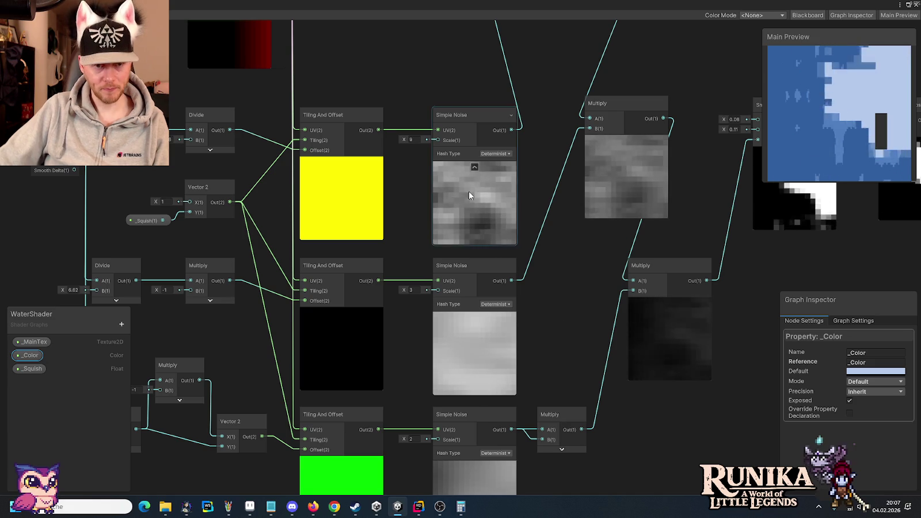
{"action": "left_click", "coordinate": [411, 139]}
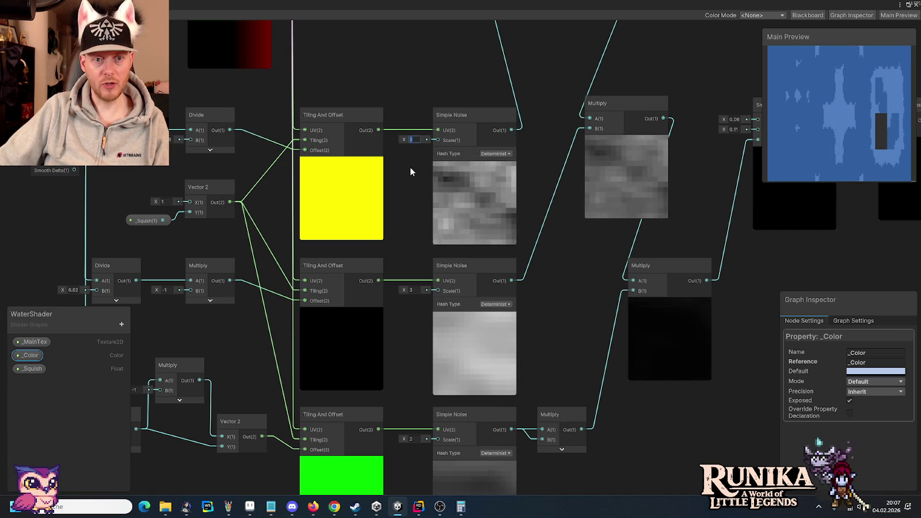
{"action": "type", "text": "18"}
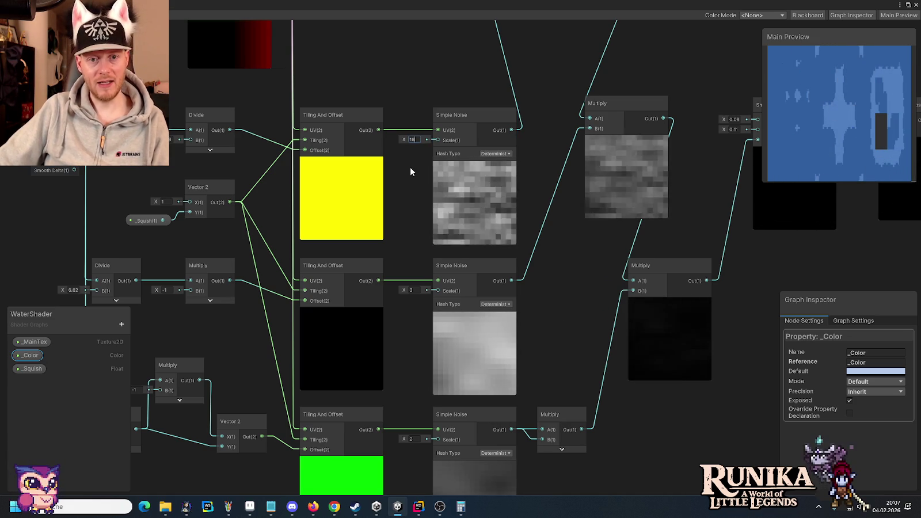
{"action": "left_click", "coordinate": [418, 291]}
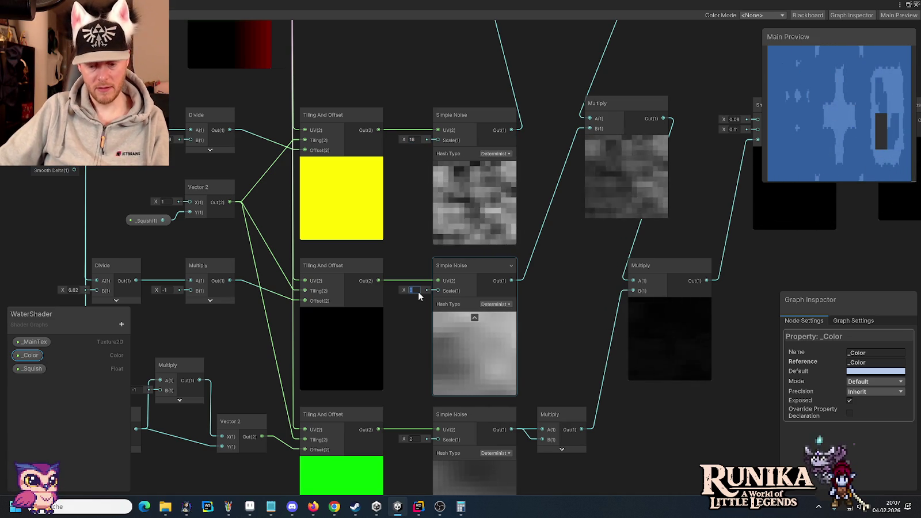
{"action": "type", "text": "8"}
{"action": "left_click_drag", "start_coordinate": [412, 439], "coordinate": [428, 318]}
{"action": "left_click", "coordinate": [427, 317]}
{"action": "type", "text": "4"}
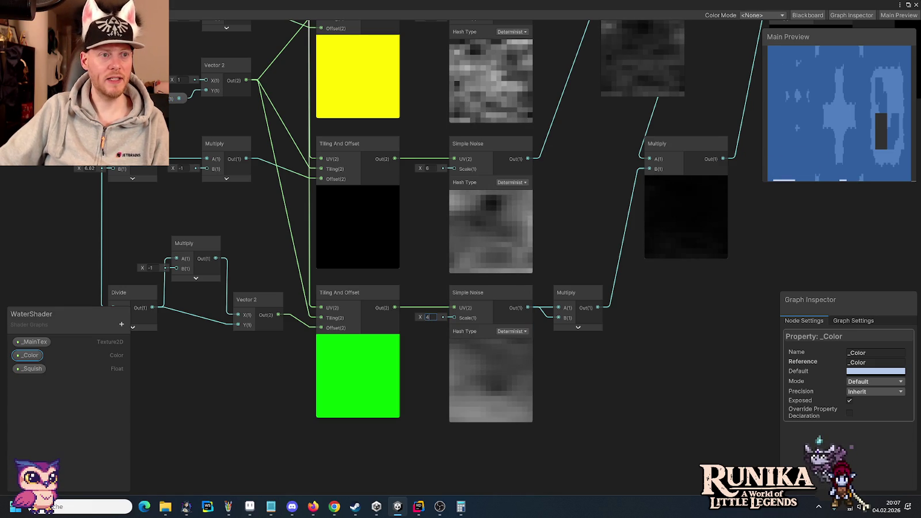
{"action": "key", "text": "alt+Tab"}
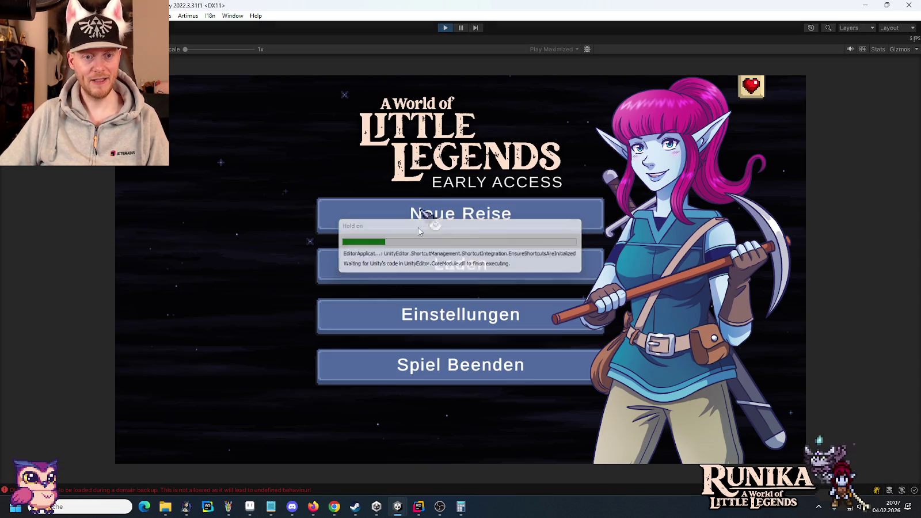
Step: Load a save slot from the main menu and continue past the loading hints into the village
{"action": "left_click", "coordinate": [423, 265]}
{"action": "left_click", "coordinate": [389, 235]}
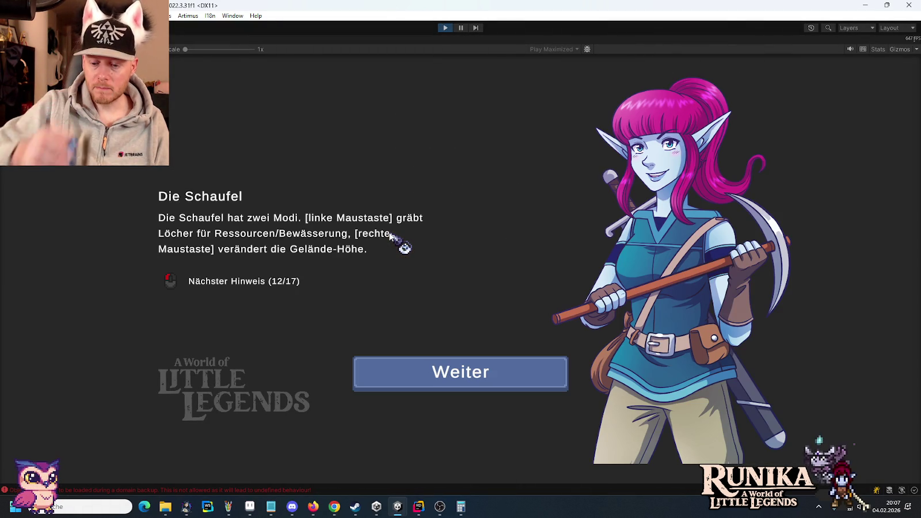
{"action": "left_click", "coordinate": [418, 391]}
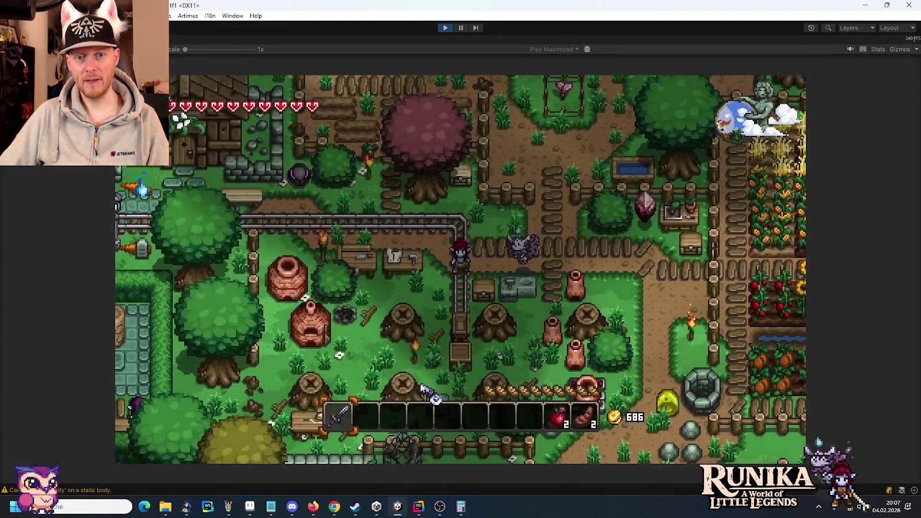
Step: Walk the character north to the lake, then stop play mode
{"action": "key", "text": "w"}
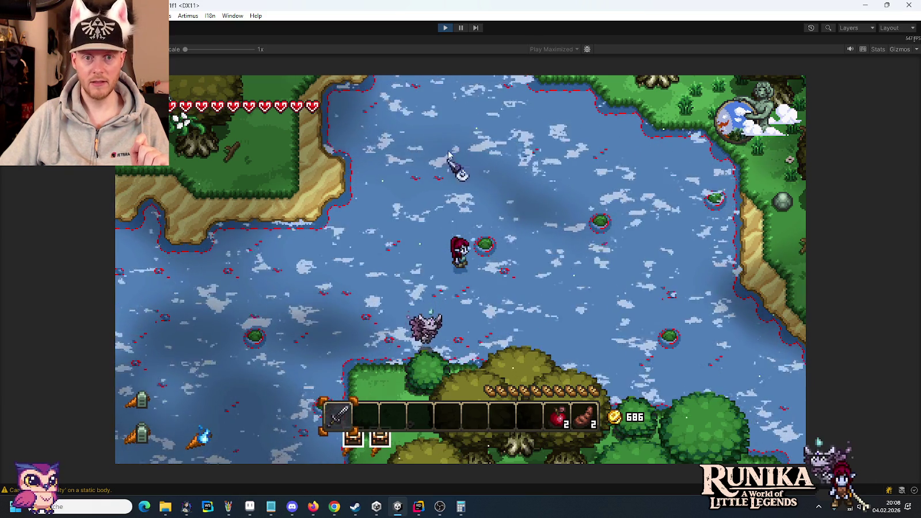
{"action": "left_click", "coordinate": [446, 28]}
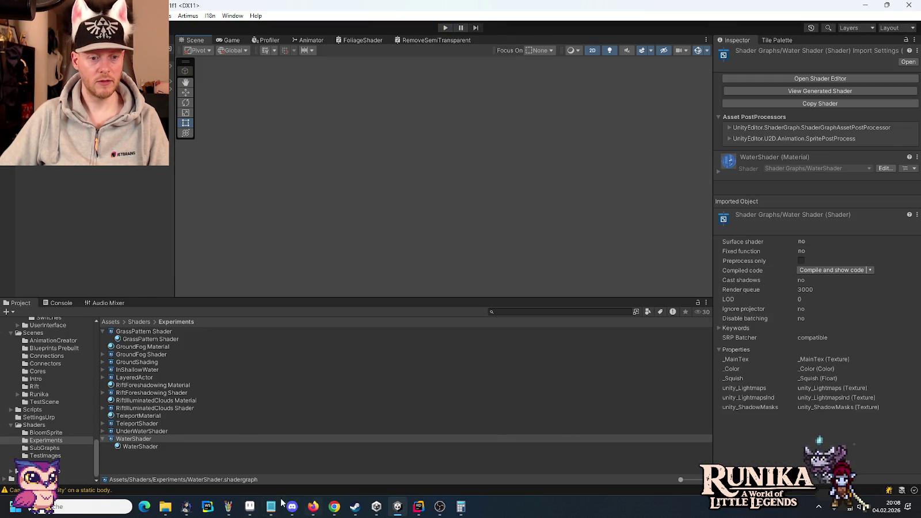
{"action": "key", "text": "alt+Tab"}
Step: Sample lighter blue #7ca0dc in the pixel editor and select its hex code for Unity
{"action": "left_click", "coordinate": [548, 293]}
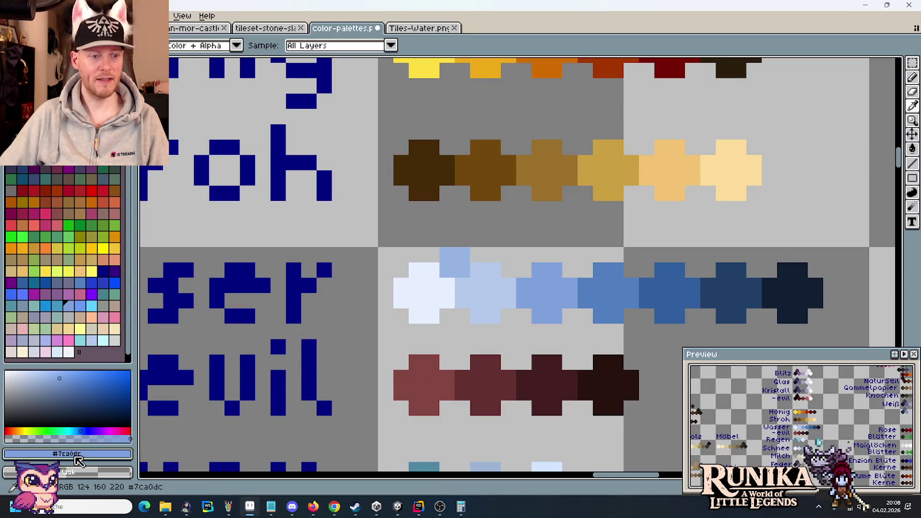
{"action": "left_click", "coordinate": [107, 455]}
{"action": "left_click", "coordinate": [149, 375]}
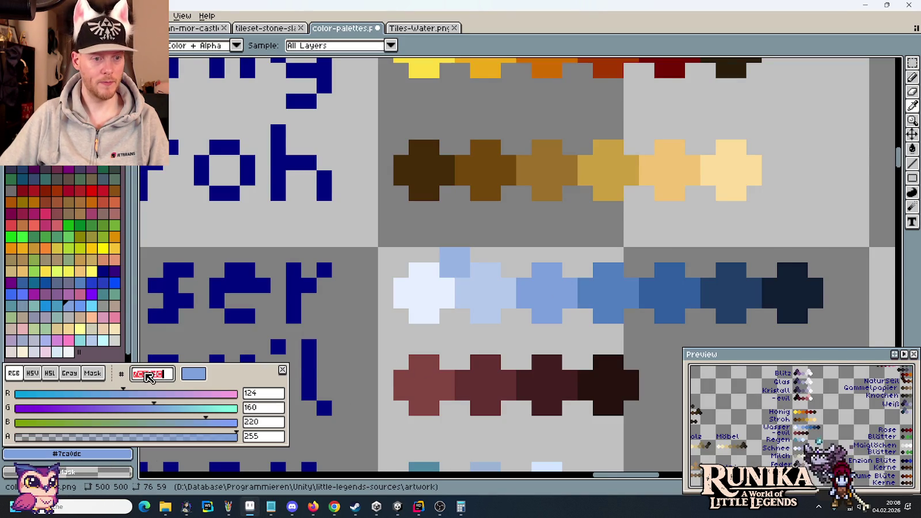
{"action": "left_click", "coordinate": [403, 508]}
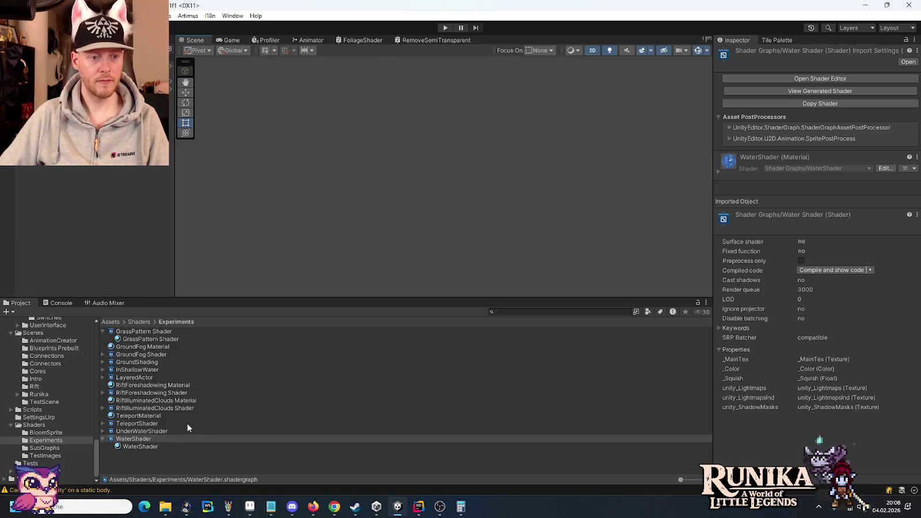
Step: Open the WaterShader graph and update the _Color default's hexadecimal value
{"action": "left_click", "coordinate": [148, 440]}
{"action": "double_click", "coordinate": [148, 440]}
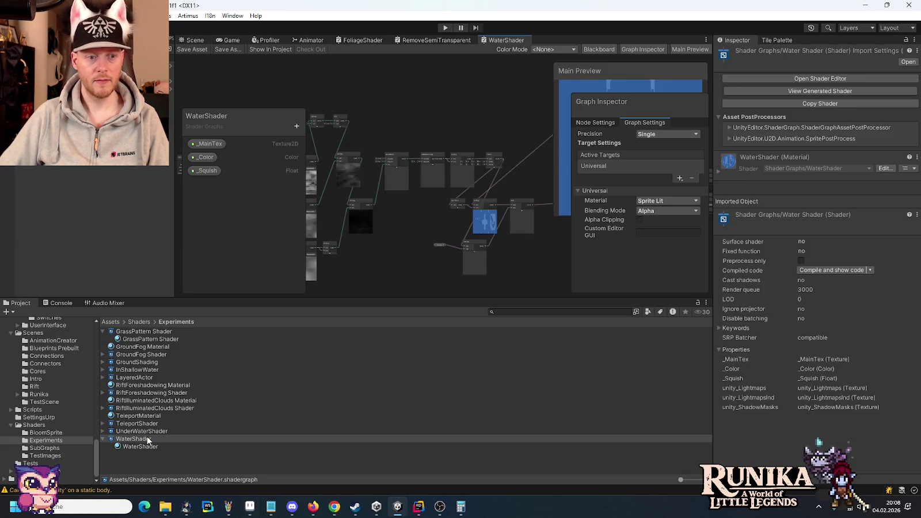
{"action": "left_click", "coordinate": [204, 157]}
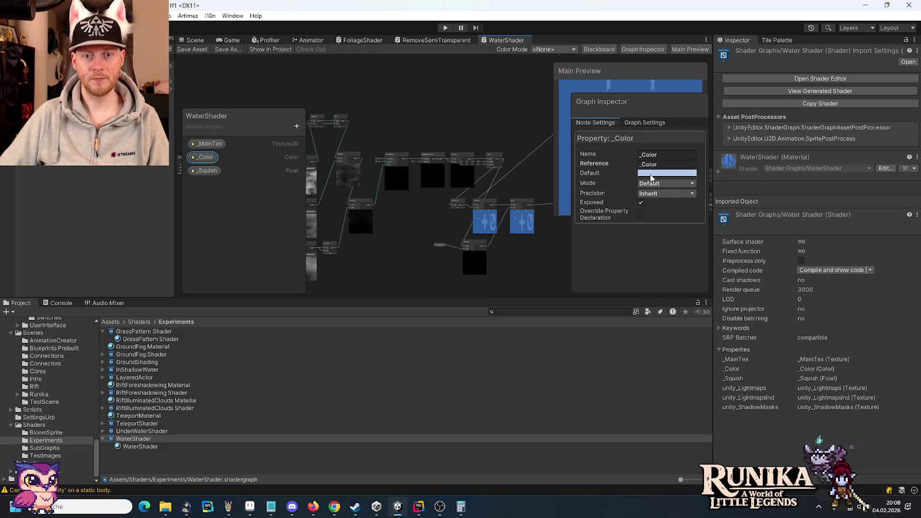
{"action": "left_click", "coordinate": [663, 173]}
{"action": "left_click", "coordinate": [732, 374]}
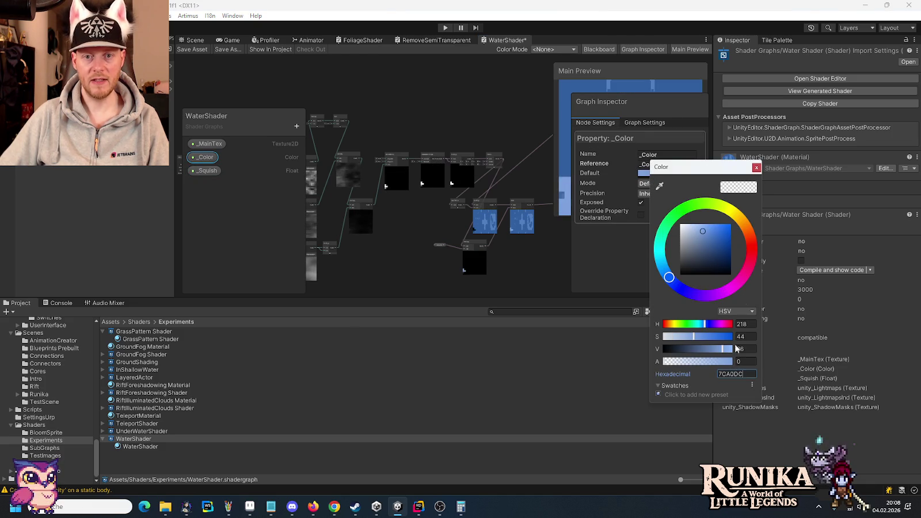
{"action": "left_click", "coordinate": [757, 168]}
Step: Change Smoothstep Edge1 from 0.08 to 0.1 and Edge2 from 0.11 to 0.13, then save
{"action": "scroll", "coordinate": [373, 151], "scroll_direction": "up", "scroll_amount": 5}
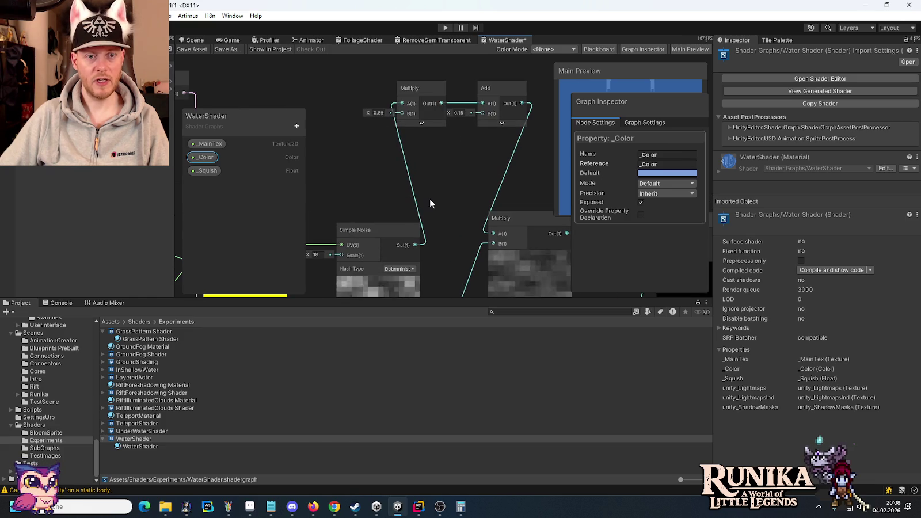
{"action": "mouse_move", "coordinate": [430, 199]}
{"action": "left_mouse_down"}
{"action": "mouse_move", "coordinate": [475, 111]}
{"action": "mouse_move", "coordinate": [358, 113]}
{"action": "mouse_move", "coordinate": [421, 83]}
{"action": "mouse_move", "coordinate": [319, 86]}
{"action": "left_mouse_up"}
{"action": "scroll", "coordinate": [462, 118], "scroll_direction": "up", "scroll_amount": 3}
{"action": "left_click_drag", "start_coordinate": [439, 142], "coordinate": [394, 118]}
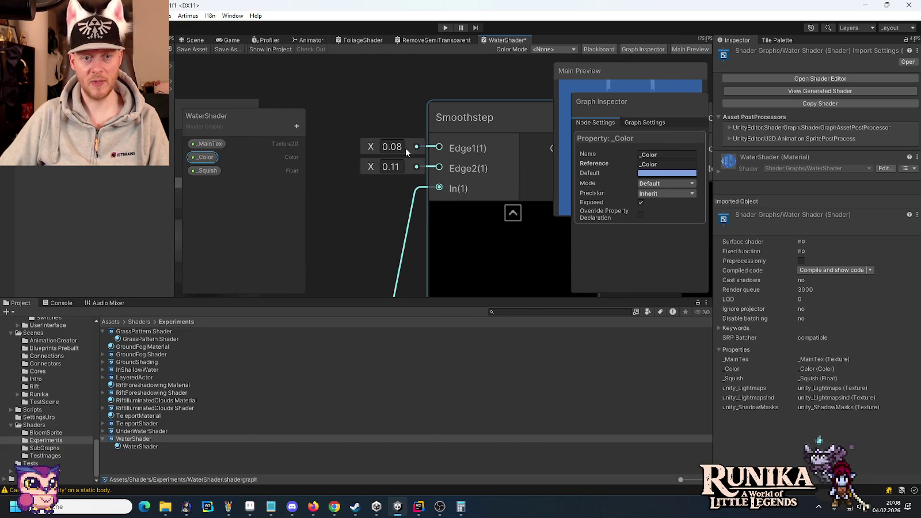
{"action": "double_click", "coordinate": [395, 147]}
{"action": "type", "text": "1"}
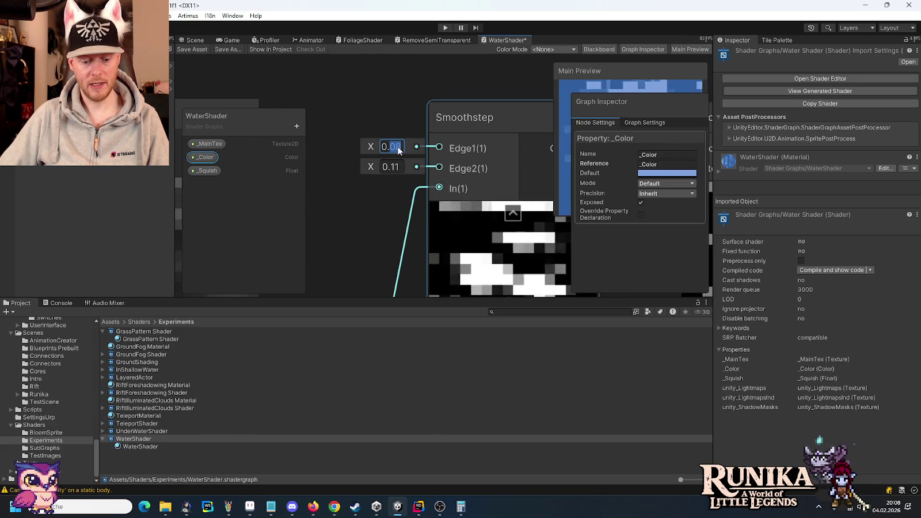
{"action": "left_click", "coordinate": [397, 166]}
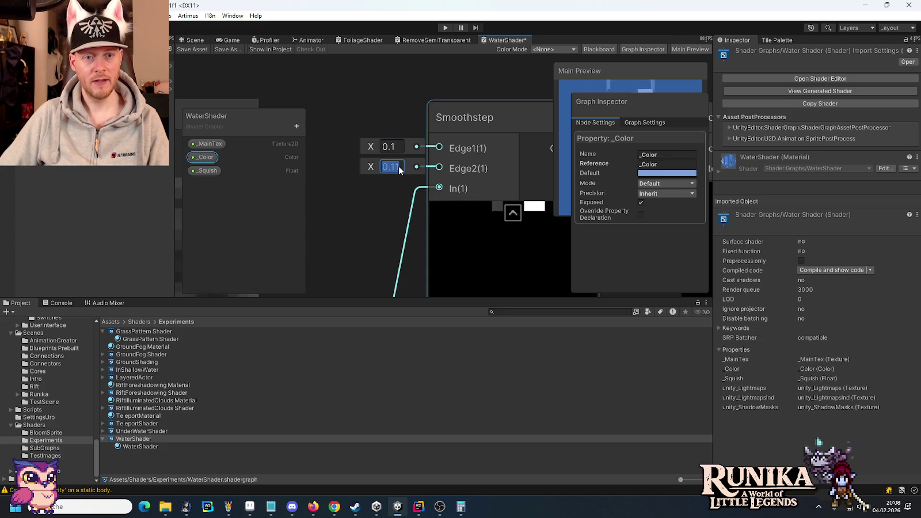
{"action": "key", "text": "BackSpace"}
{"action": "type", "text": "3"}
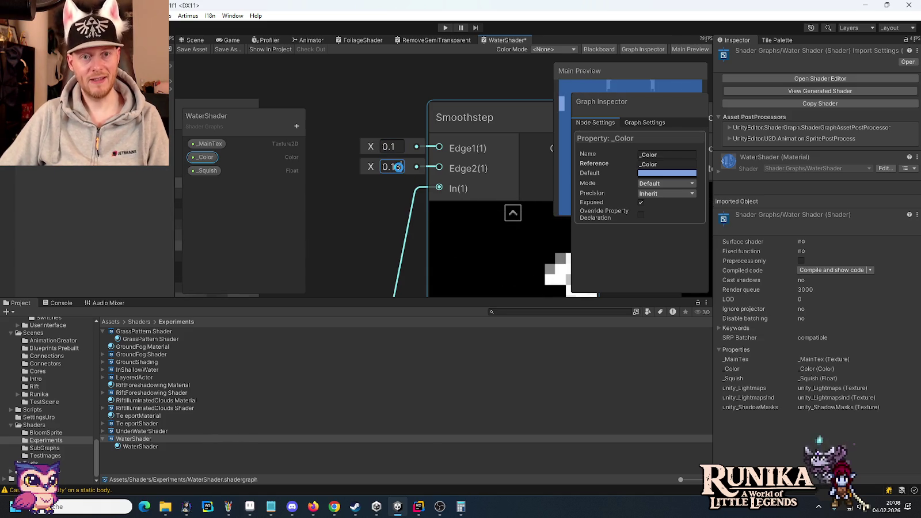
{"action": "key", "text": "ctrl+s"}
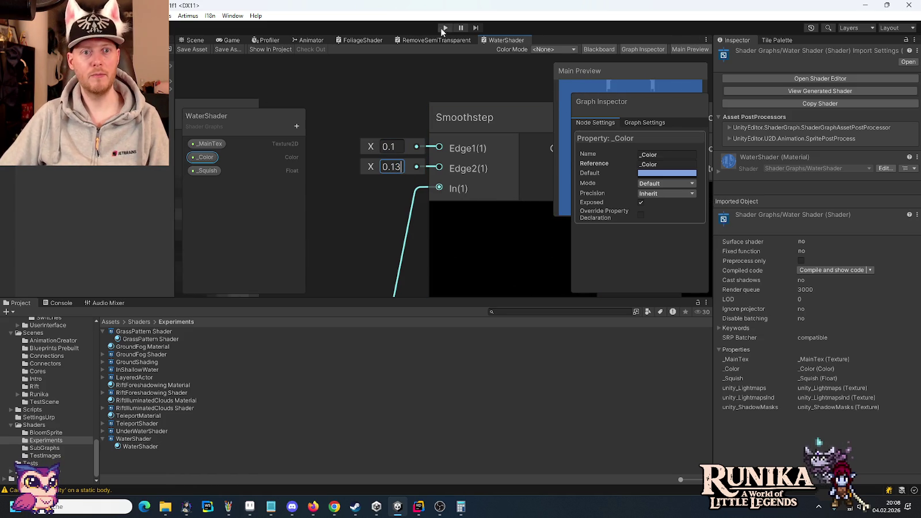
Step: Start play mode, load the existing save via Laden and continue past the hint screen
{"action": "left_click", "coordinate": [445, 27]}
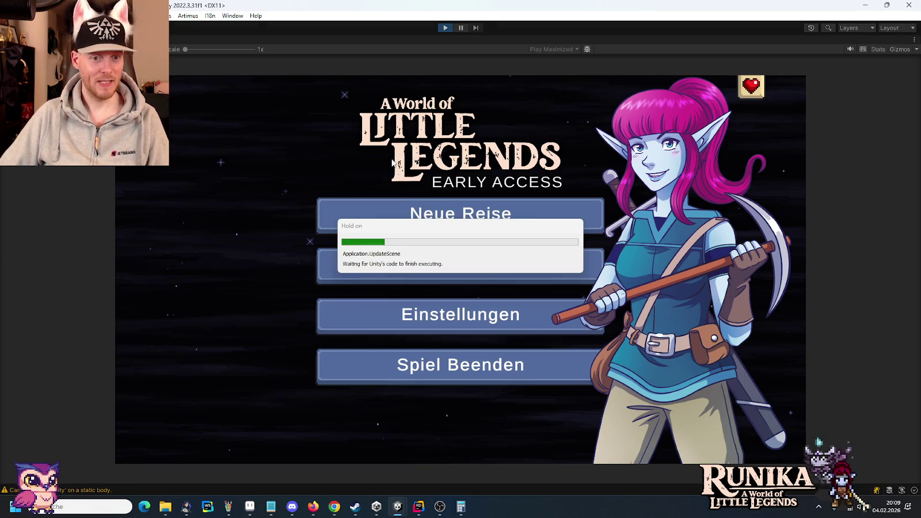
{"action": "left_click", "coordinate": [417, 267]}
{"action": "left_click", "coordinate": [387, 241]}
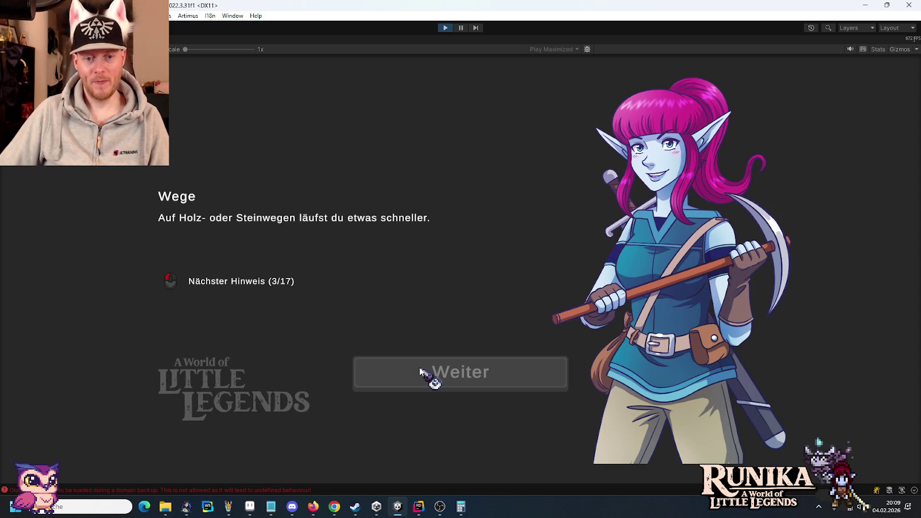
{"action": "left_click", "coordinate": [421, 372]}
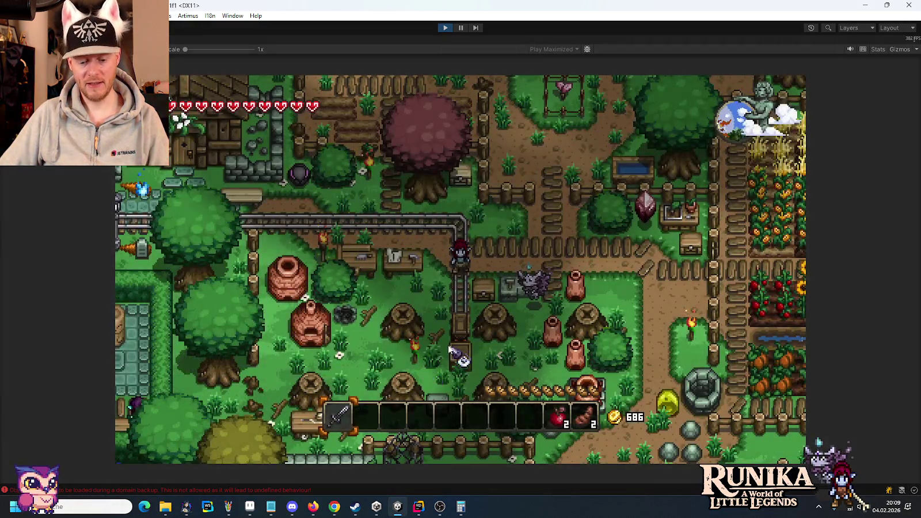
Step: Walk the player north-east and then east across the lake to view the new water
{"action": "key", "text": "w"}
{"action": "key", "text": "d"}
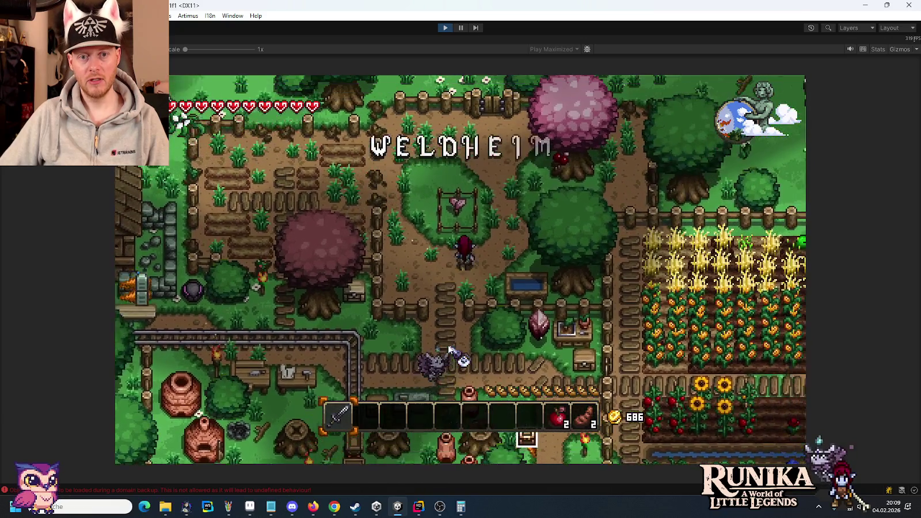
{"action": "key", "text": "w"}
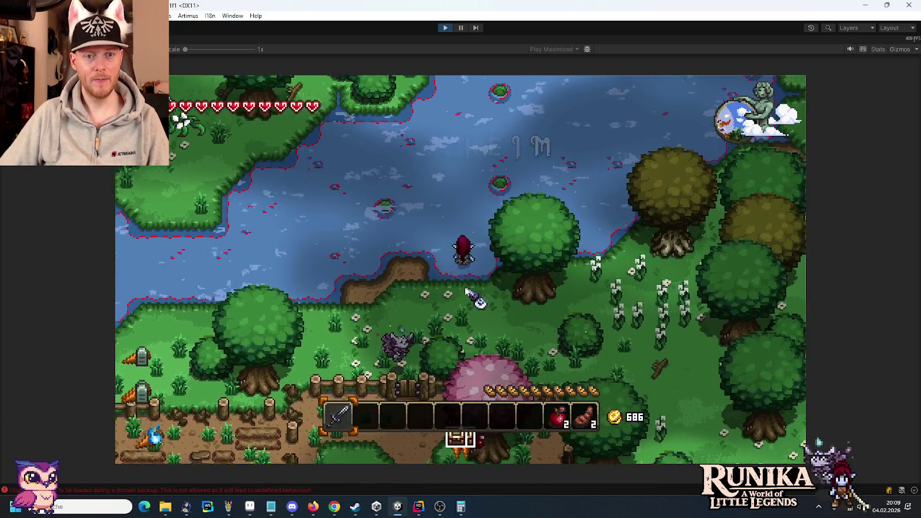
{"action": "key", "text": "w"}
{"action": "key", "text": "d"}
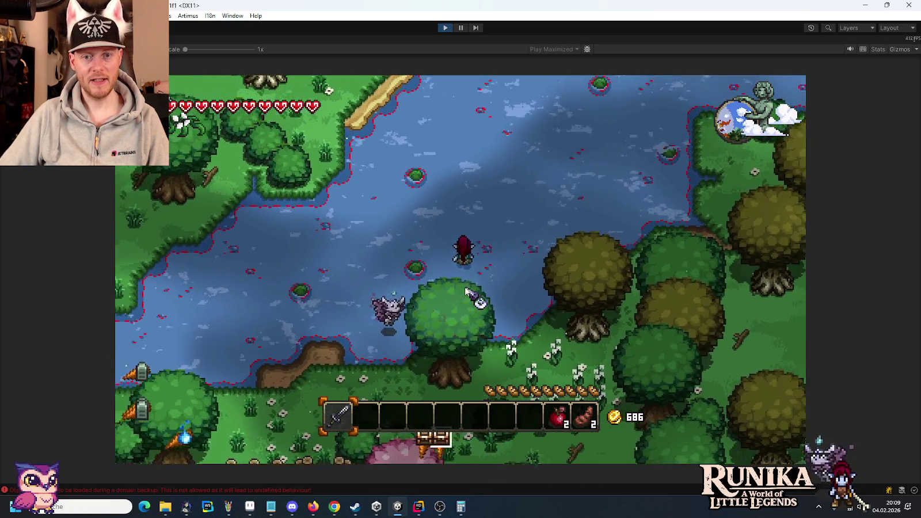
{"action": "key", "text": "w"}
{"action": "key", "text": "d"}
{"action": "key", "text": "w"}
{"action": "key", "text": "d"}
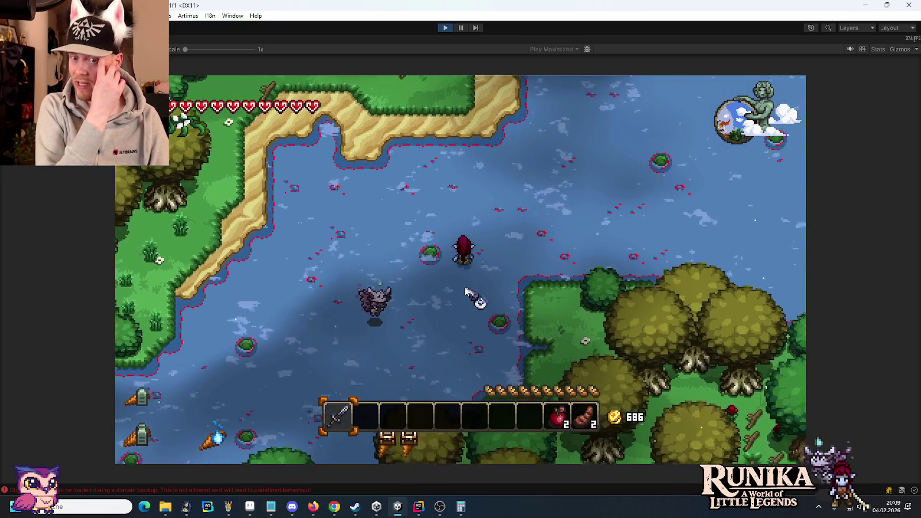
{"action": "key", "text": "w"}
{"action": "key", "text": "d"}
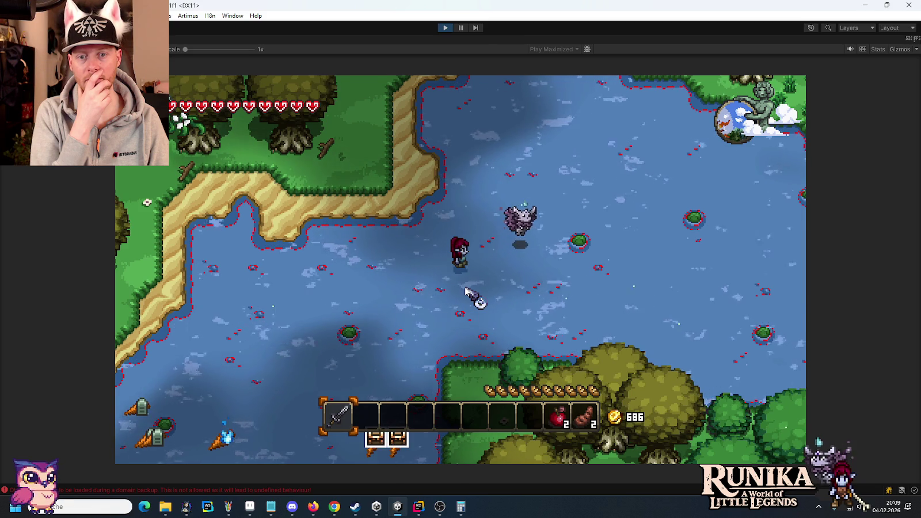
{"action": "key", "text": "d"}
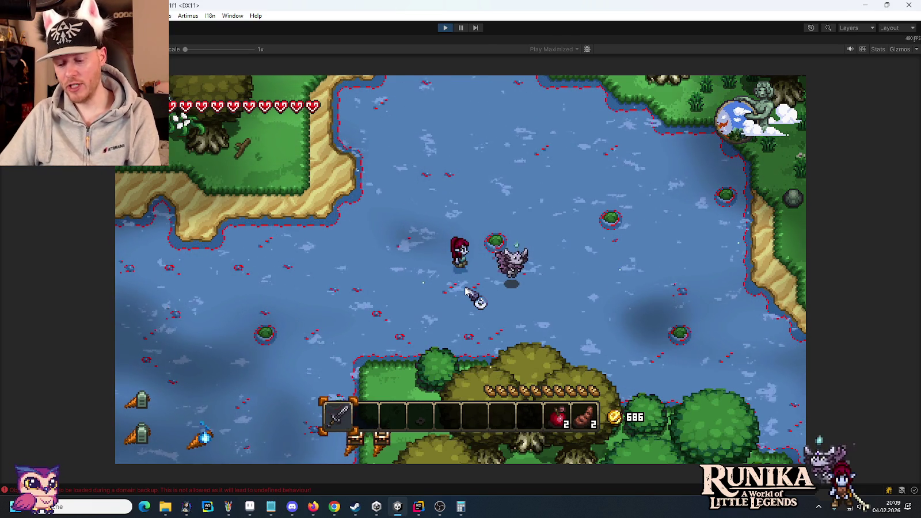
{"action": "left_click", "coordinate": [227, 506]}
Step: Discard Paint's untitled image, paste the game screenshot into Paint, and stop play mode
{"action": "left_click", "coordinate": [909, 5]}
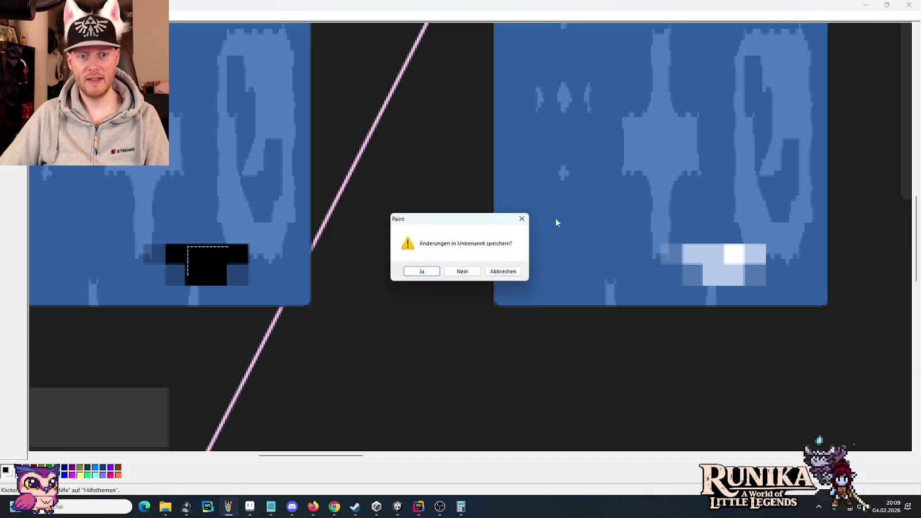
{"action": "left_click", "coordinate": [461, 270]}
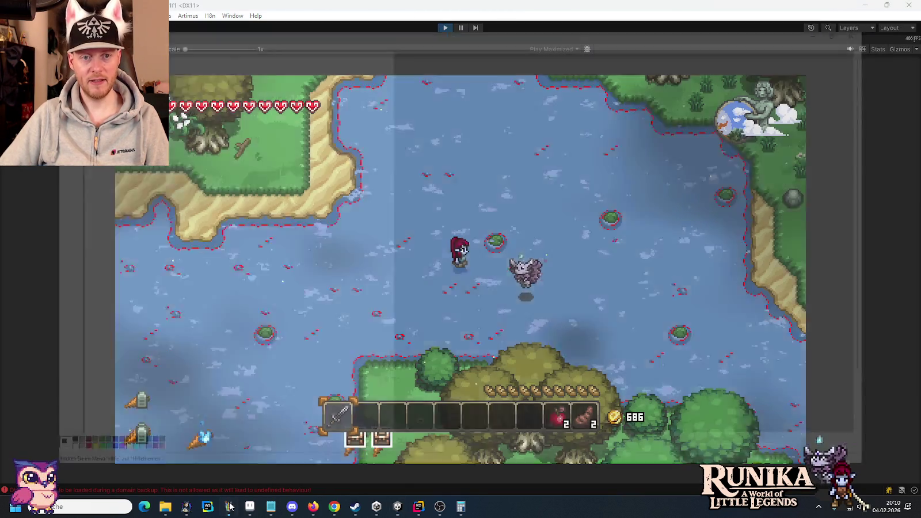
{"action": "left_click", "coordinate": [229, 506]}
{"action": "key", "text": "ctrl+v"}
{"action": "left_click", "coordinate": [865, 6]}
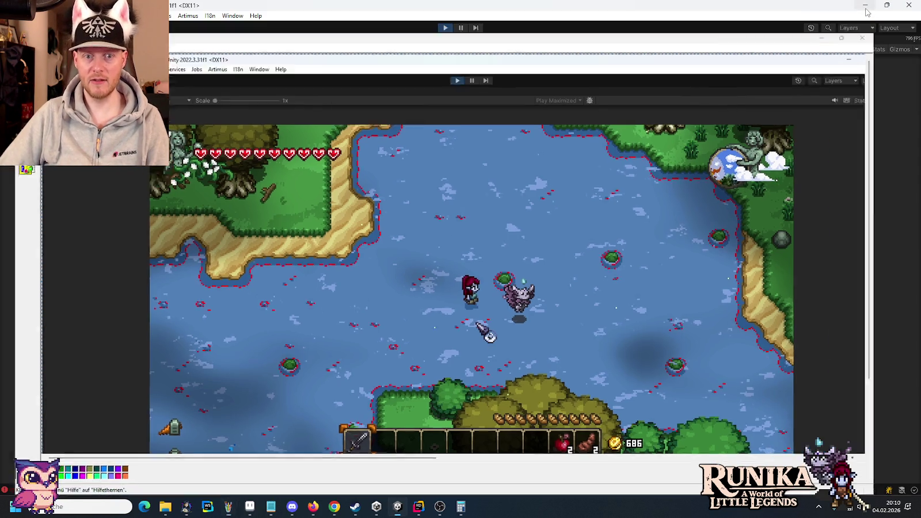
{"action": "left_click", "coordinate": [444, 28]}
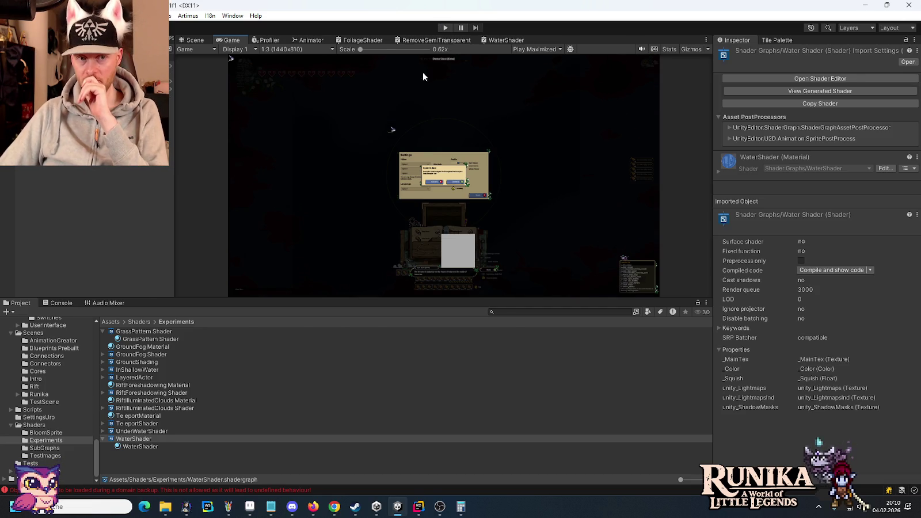
Step: Sample light blue #b4c9eb (RGB 180, 201, 235) in Aseprite and copy its hex code
{"action": "left_click", "coordinate": [491, 40]}
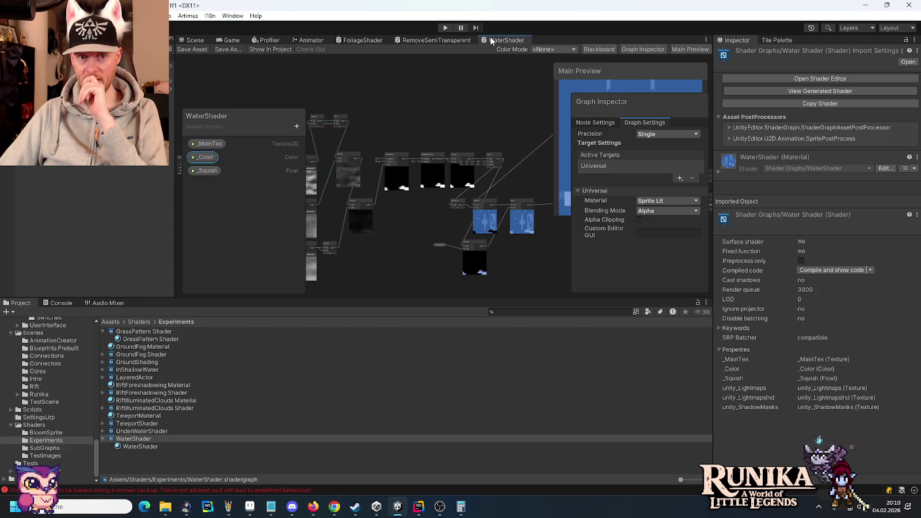
{"action": "left_click", "coordinate": [257, 508]}
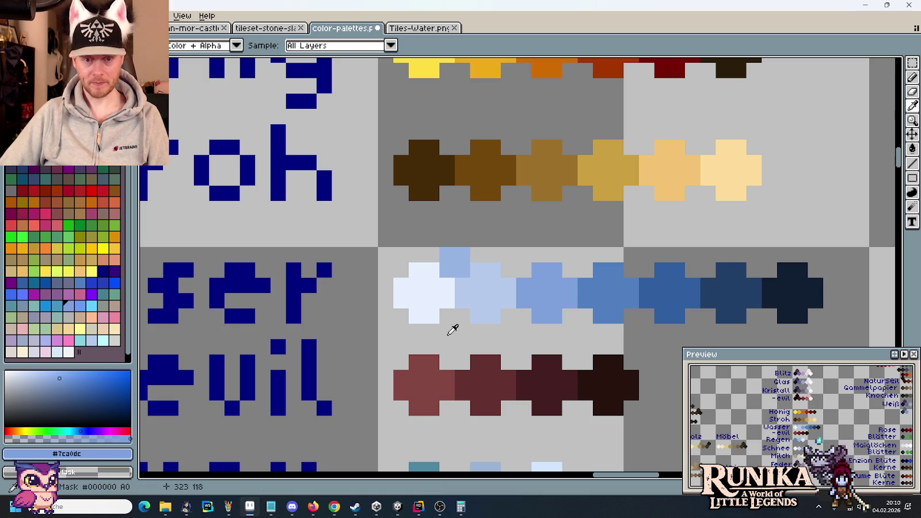
{"action": "left_click", "coordinate": [493, 290]}
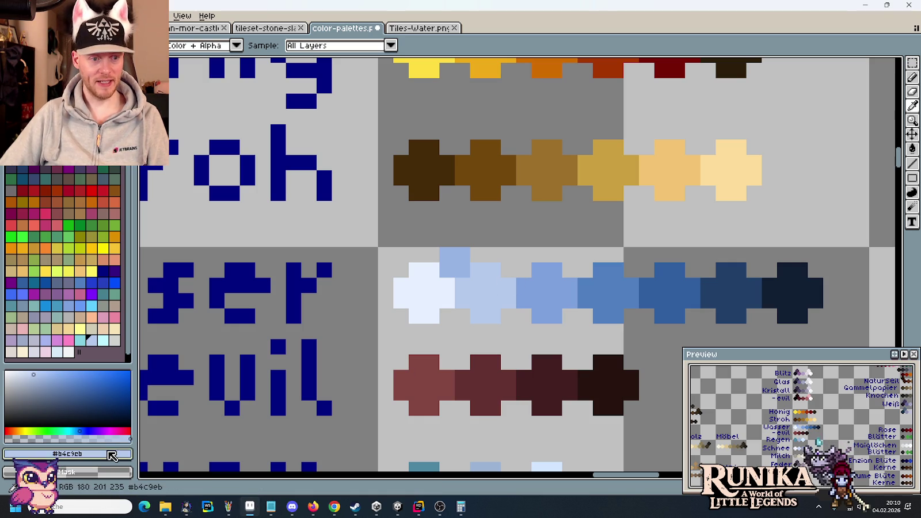
{"action": "left_click", "coordinate": [122, 454]}
{"action": "double_click", "coordinate": [144, 377]}
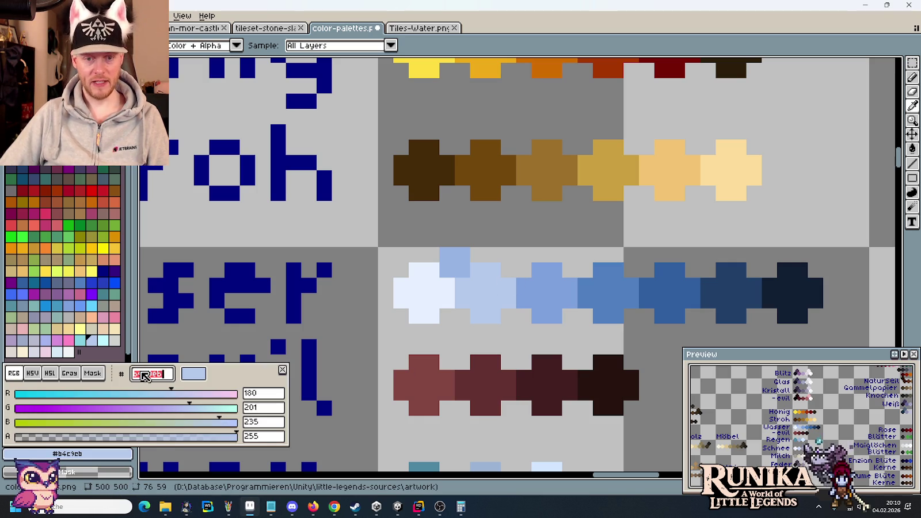
{"action": "key", "text": "Escape"}
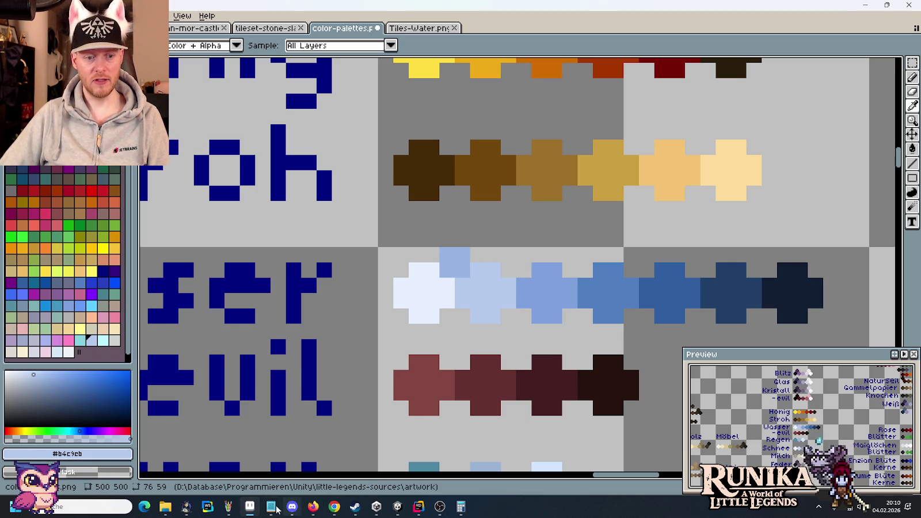
Step: Set the water shader's _Color default to the light palette blue hex colour
{"action": "mouse_move", "coordinate": [396, 509]}
{"action": "left_click", "coordinate": [402, 479]}
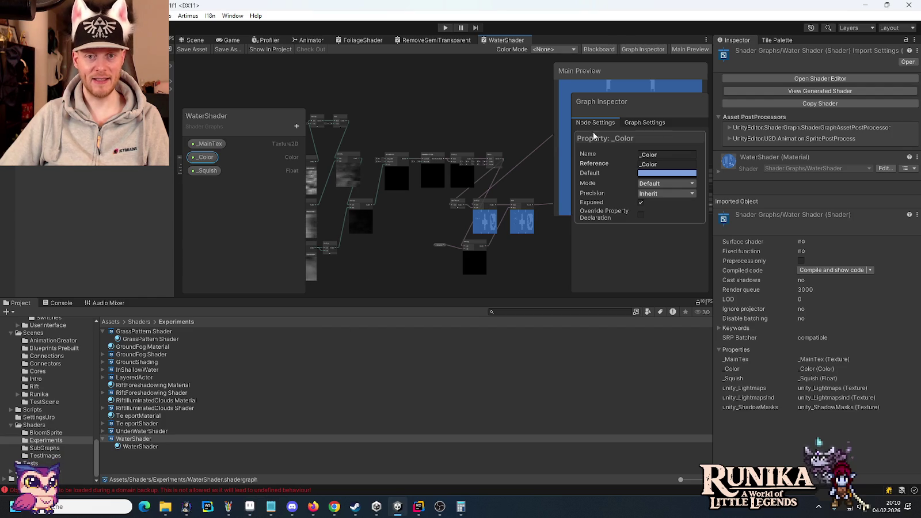
{"action": "left_click", "coordinate": [667, 172]}
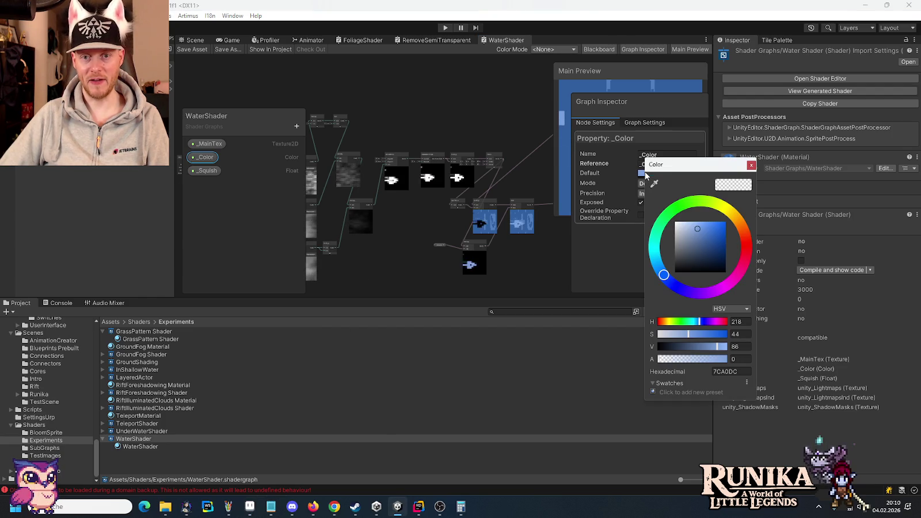
{"action": "left_click", "coordinate": [725, 359]}
{"action": "left_click", "coordinate": [508, 162]}
Step: Set the Smoothstep Edge1 to 0.12 and Edge2 to 0.15
{"action": "scroll", "coordinate": [405, 161], "scroll_direction": "up", "scroll_amount": 3}
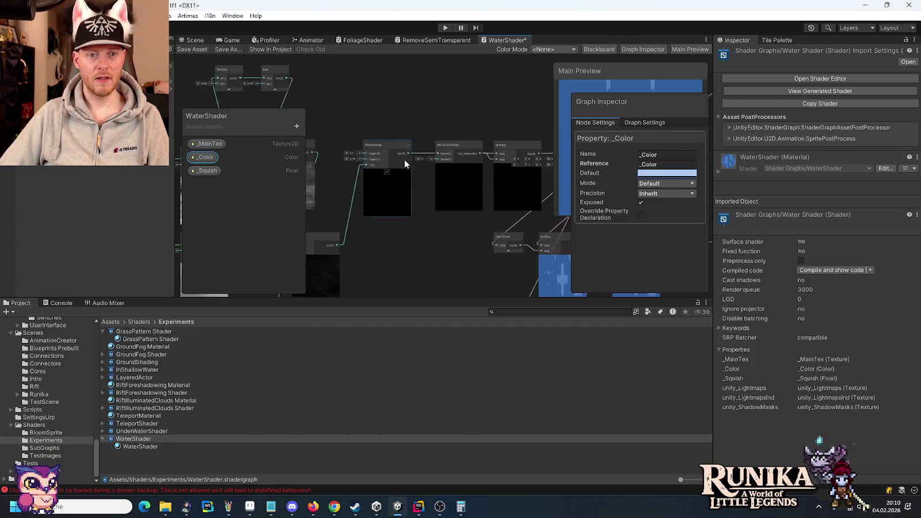
{"action": "scroll", "coordinate": [404, 161], "scroll_direction": "up", "scroll_amount": 5}
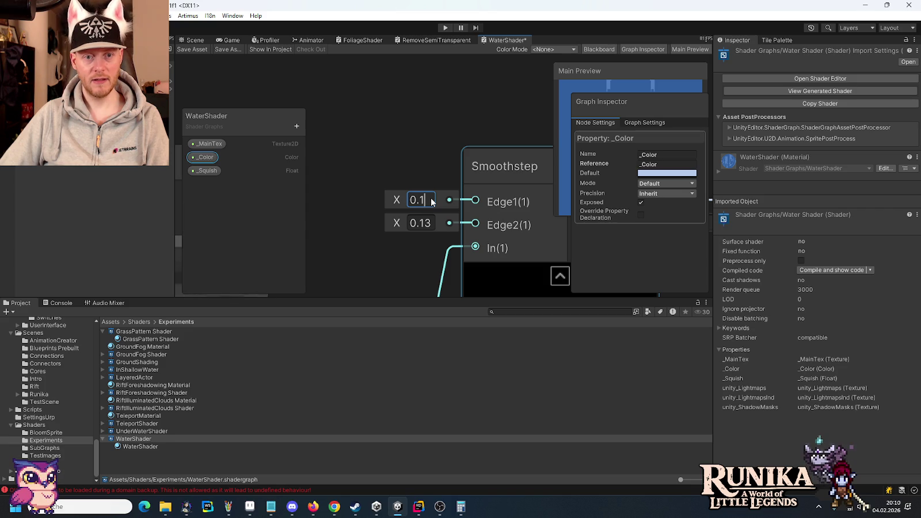
{"action": "type", "text": "2"}
{"action": "left_click", "coordinate": [431, 224]}
{"action": "type", "text": "0.1"}
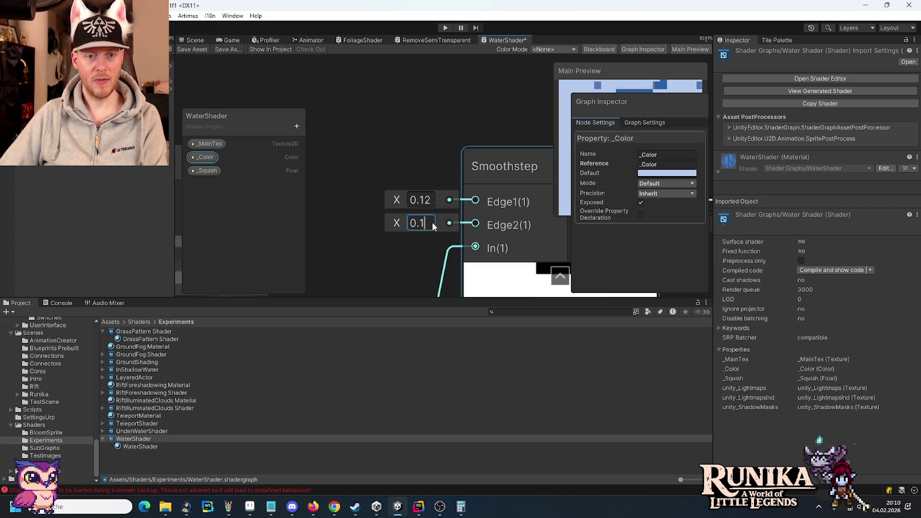
{"action": "type", "text": "5"}
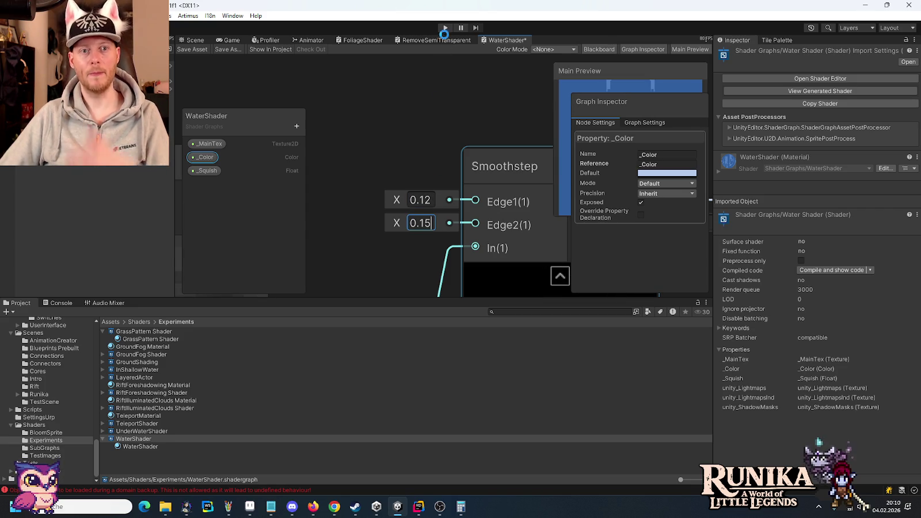
Step: Confirm Edge2 at 0.15, then load the Lynea save and continue into the overworld
{"action": "key", "text": "Return"}
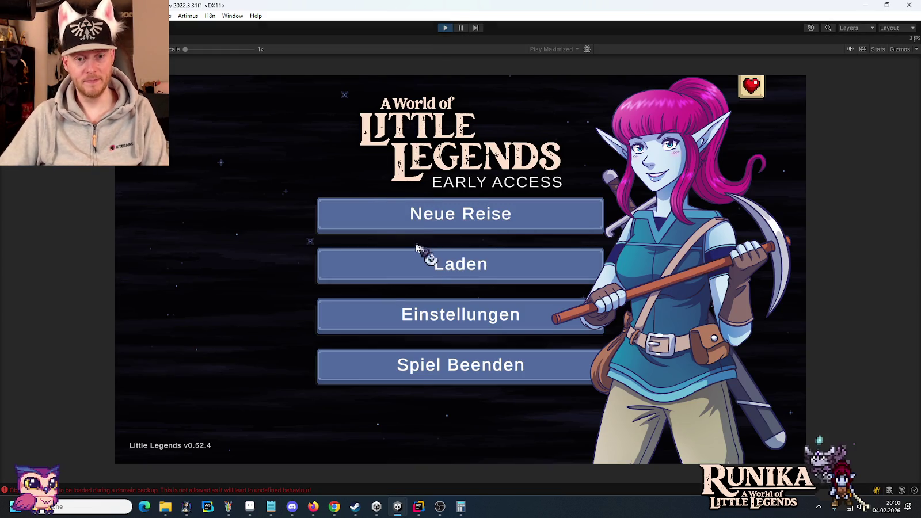
{"action": "left_click", "coordinate": [427, 277]}
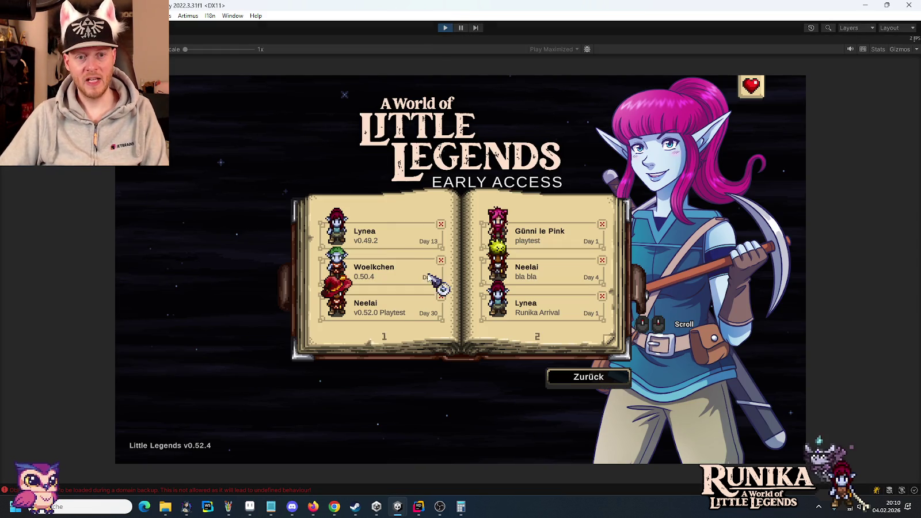
{"action": "left_click", "coordinate": [396, 239]}
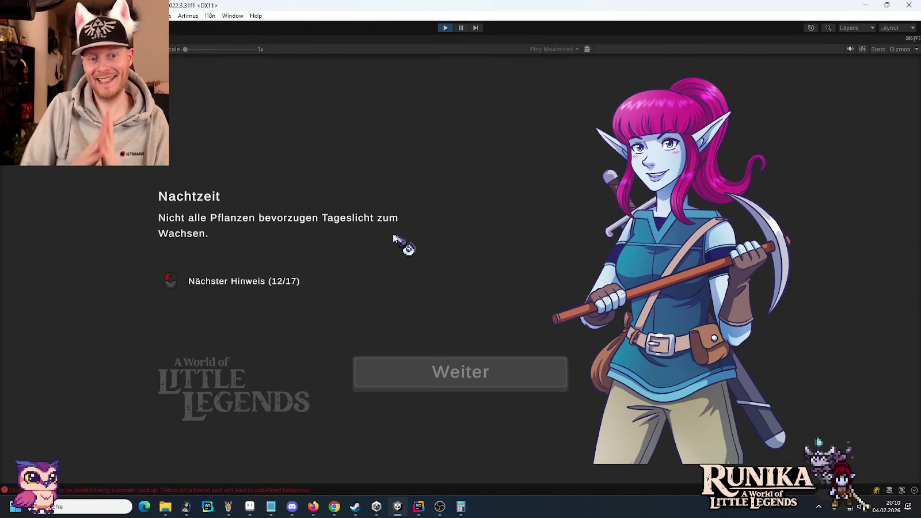
{"action": "left_click", "coordinate": [422, 365]}
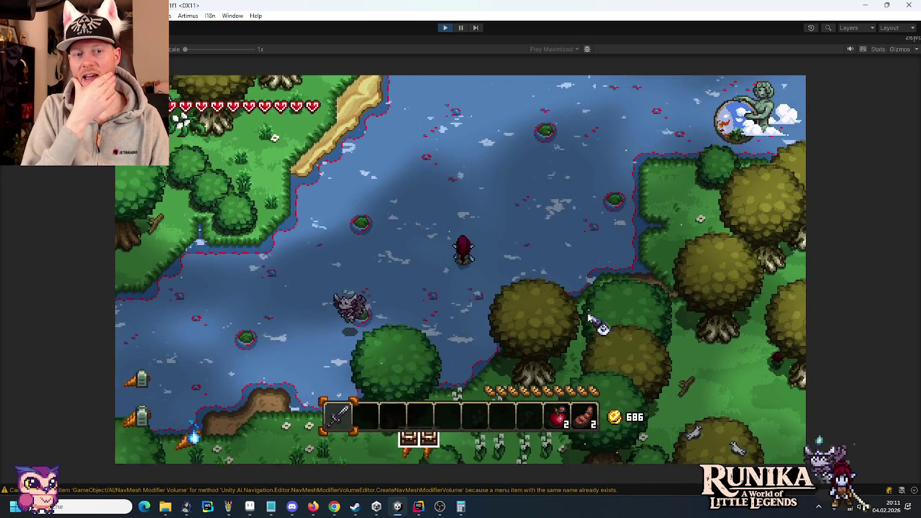
Step: Walk the player up-right out onto the lake to view the light-blue water in-game
{"action": "key", "text": "w"}
{"action": "key", "text": "d"}
{"action": "key", "text": "w"}
{"action": "key", "text": "d"}
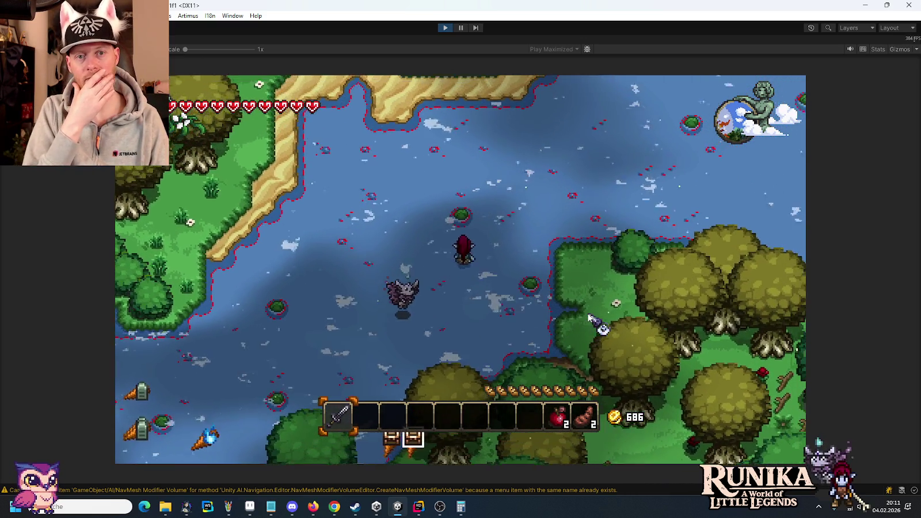
{"action": "key", "text": "w"}
{"action": "key", "text": "d"}
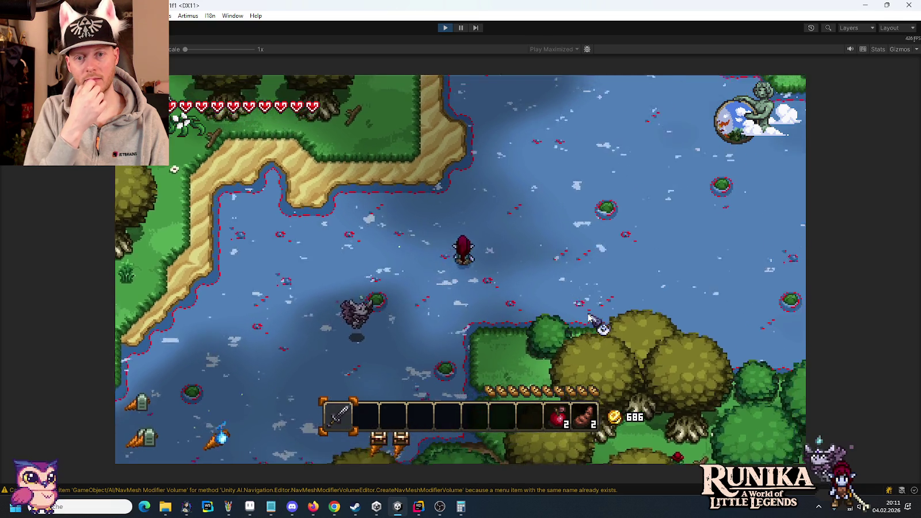
{"action": "key", "text": "d"}
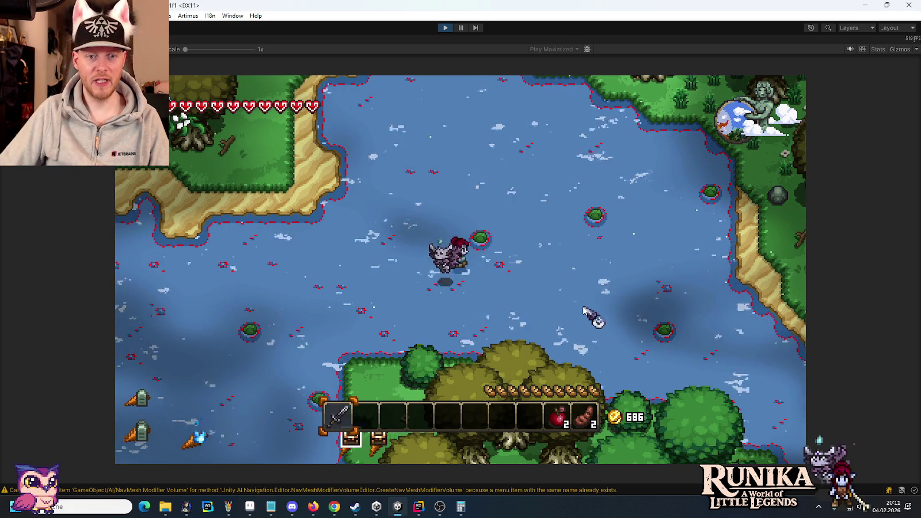
{"action": "mouse_move", "coordinate": [252, 507]}
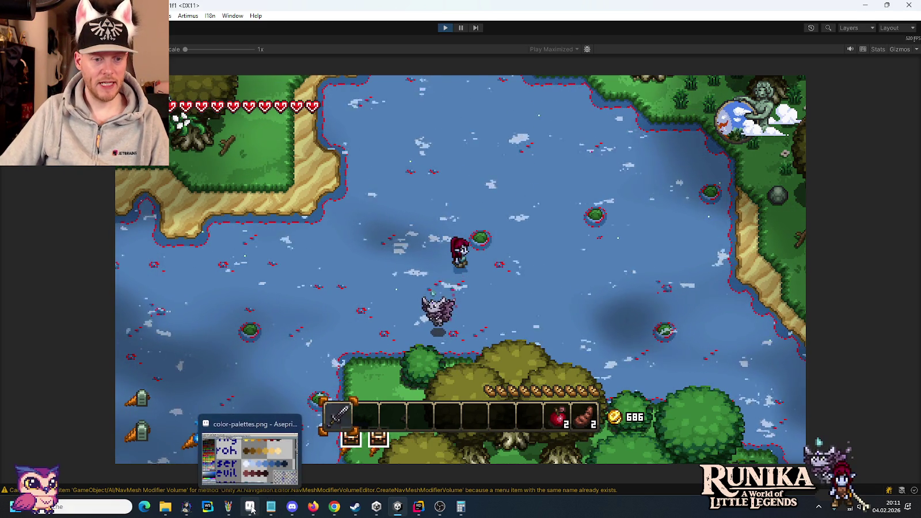
{"action": "left_click", "coordinate": [334, 506]}
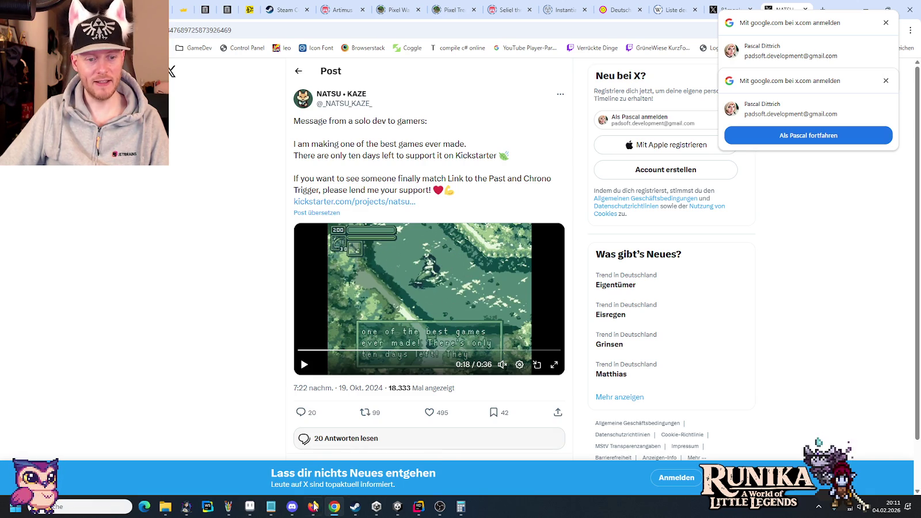
{"action": "mouse_move", "coordinate": [292, 506]}
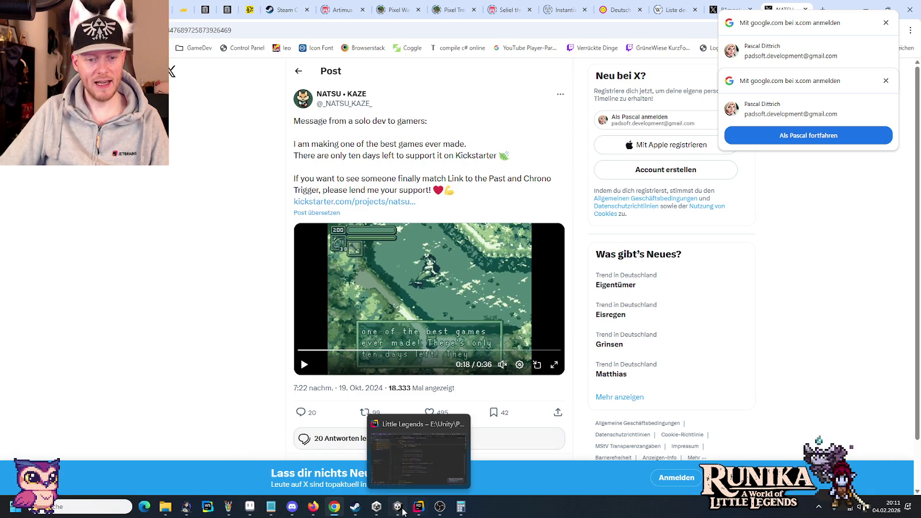
{"action": "left_click", "coordinate": [398, 507]}
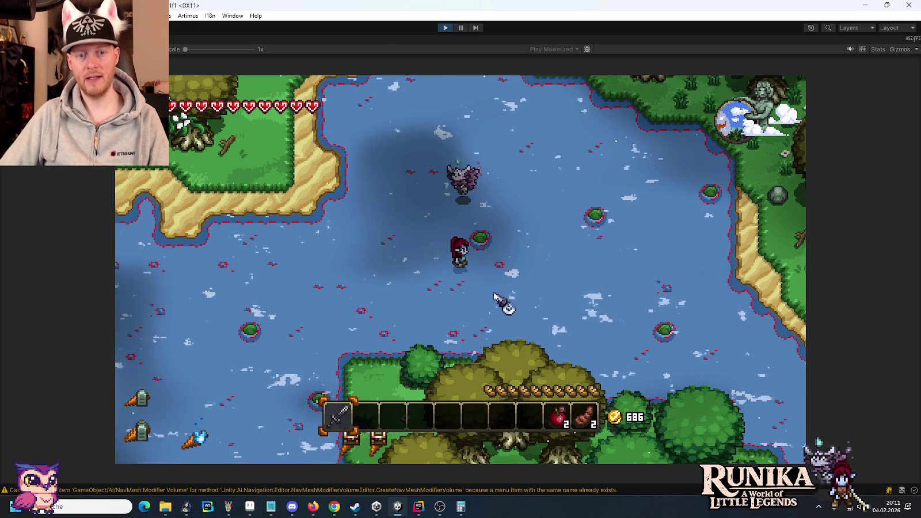
Step: Discard the unsaved Paint image with Nein and exit Unity's Play mode
{"action": "left_click", "coordinate": [229, 507]}
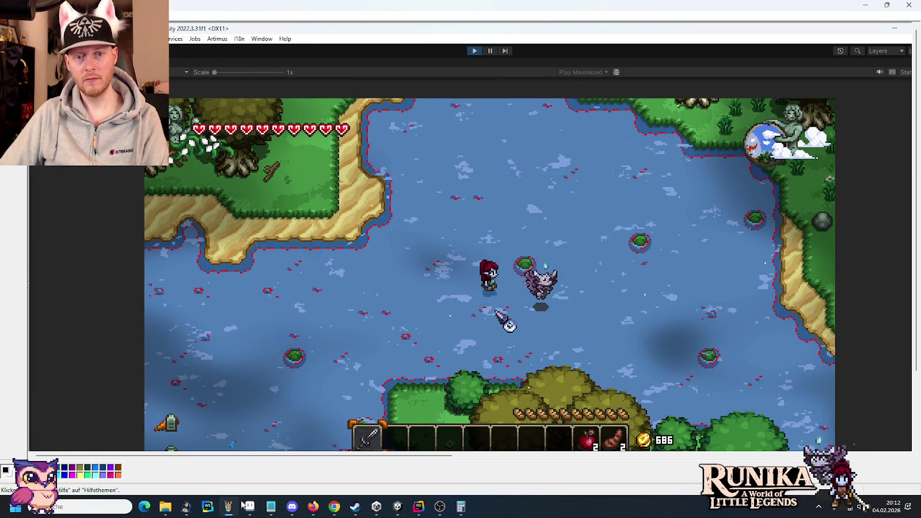
{"action": "left_click", "coordinate": [906, 4]}
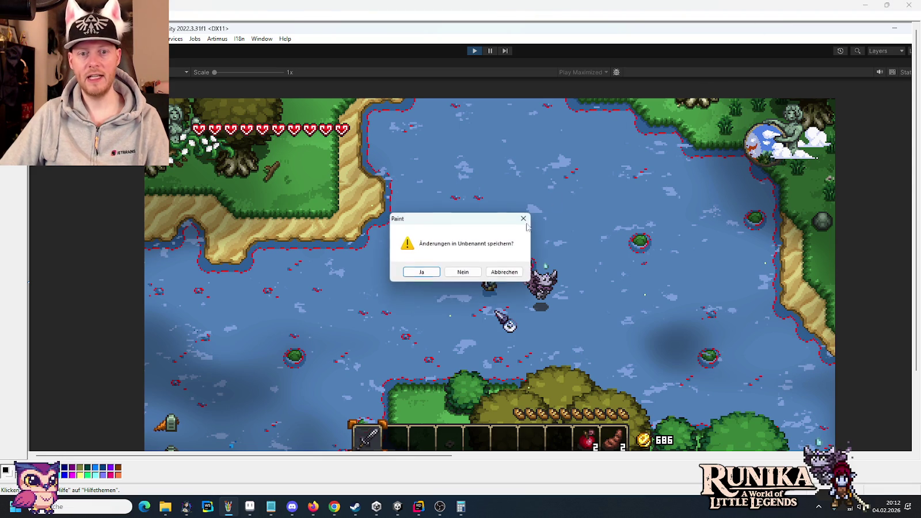
{"action": "left_click", "coordinate": [463, 273]}
{"action": "left_click", "coordinate": [446, 30]}
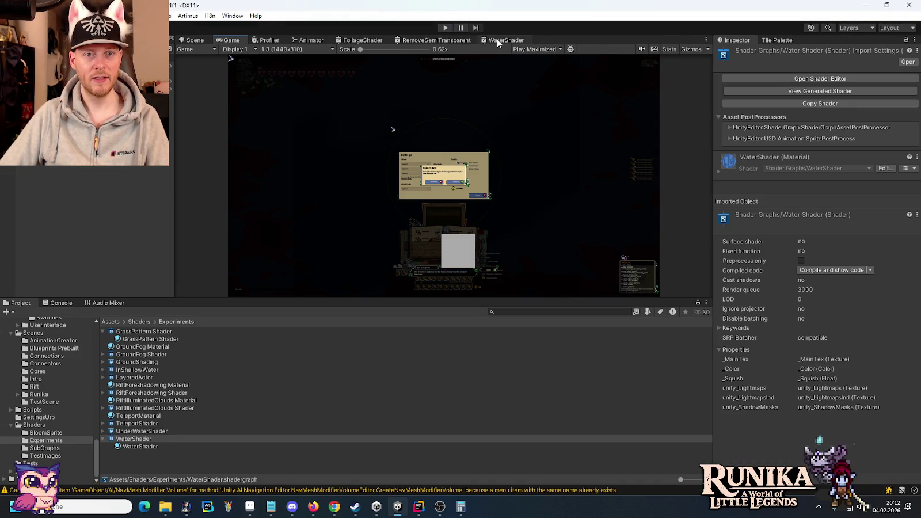
Step: Change the WaterShader Simple Noise Scale from 4 to 2 and save the graph with Ctrl+S
{"action": "left_click", "coordinate": [497, 40]}
{"action": "scroll", "coordinate": [536, 126], "scroll_direction": "up", "scroll_amount": 5}
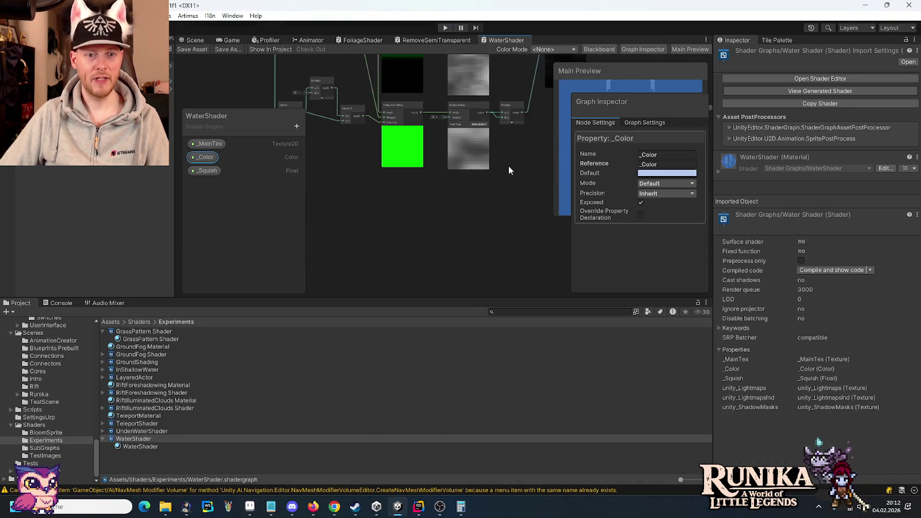
{"action": "left_click_drag", "start_coordinate": [406, 116], "coordinate": [402, 173]}
{"action": "left_click", "coordinate": [402, 171]}
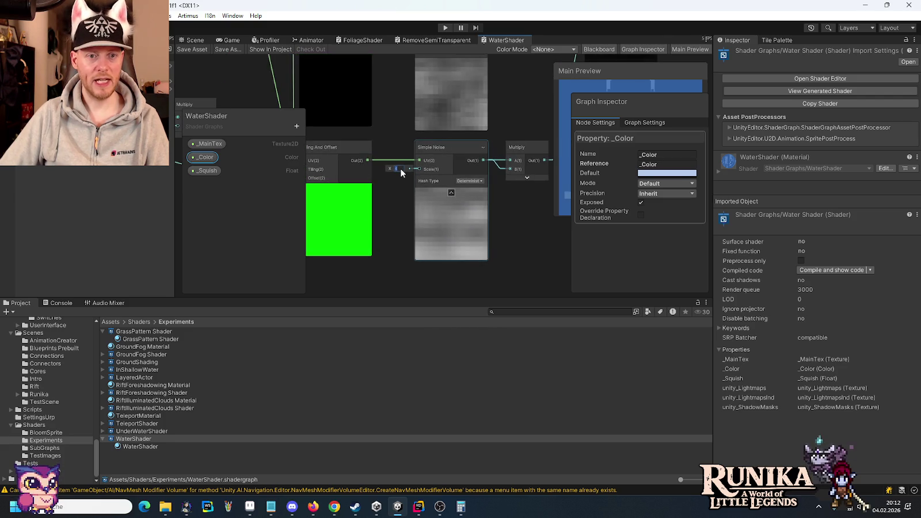
{"action": "type", "text": "2"}
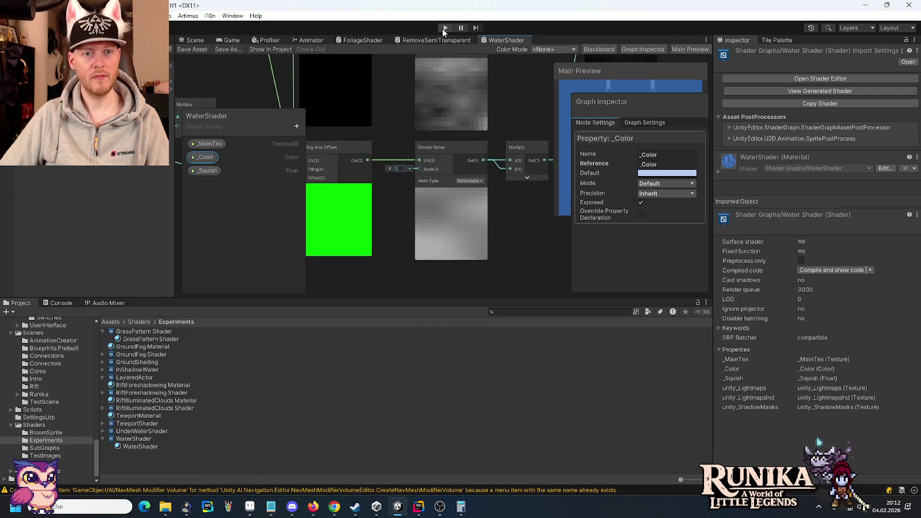
{"action": "key", "text": "ctrl+s"}
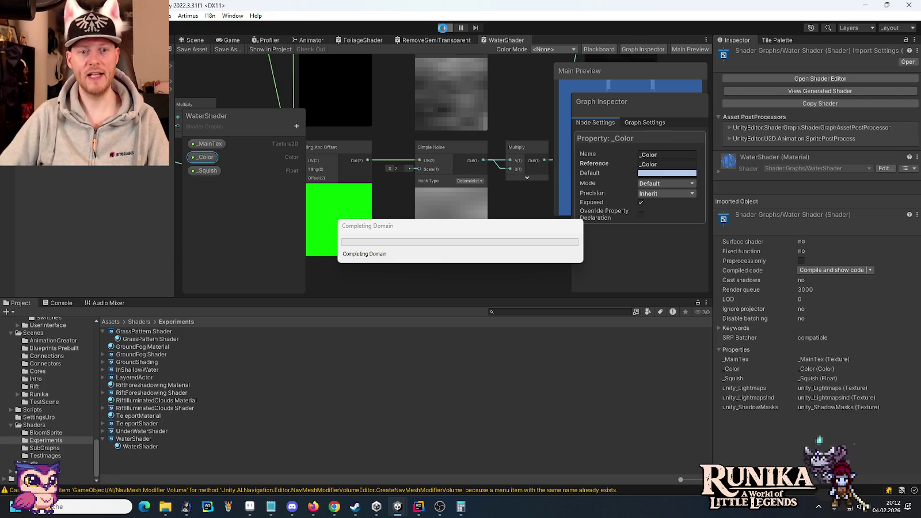
Step: Enter Play mode, load the Lynea save slot via Laden, and continue with Weiter
{"action": "left_click", "coordinate": [443, 28]}
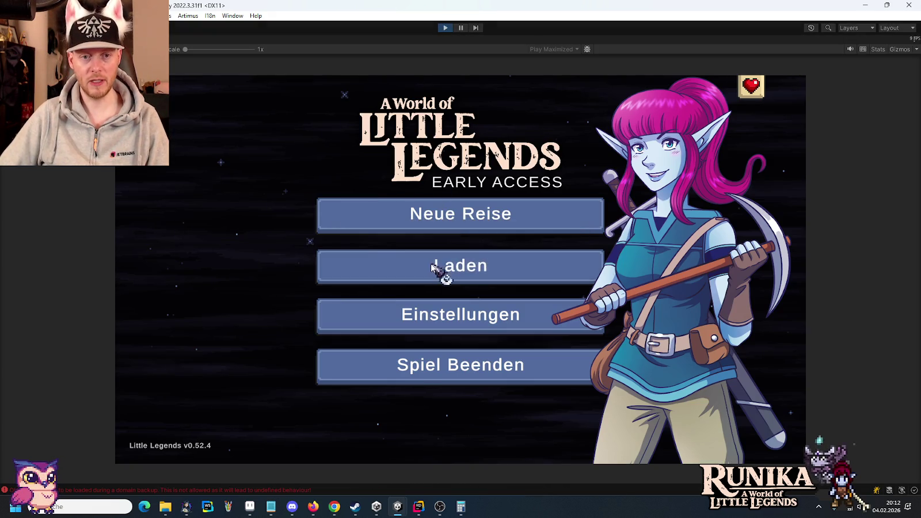
{"action": "left_click", "coordinate": [436, 267]}
{"action": "left_click", "coordinate": [386, 241]}
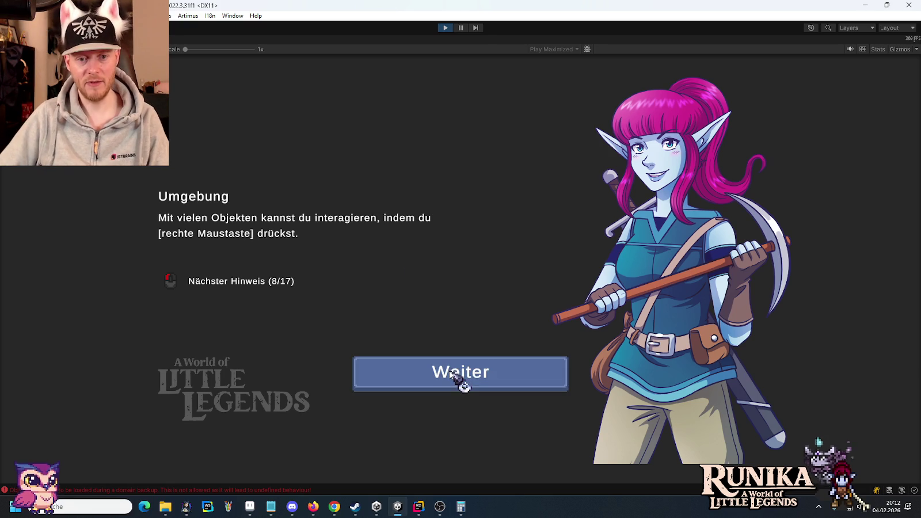
{"action": "left_click", "coordinate": [447, 362]}
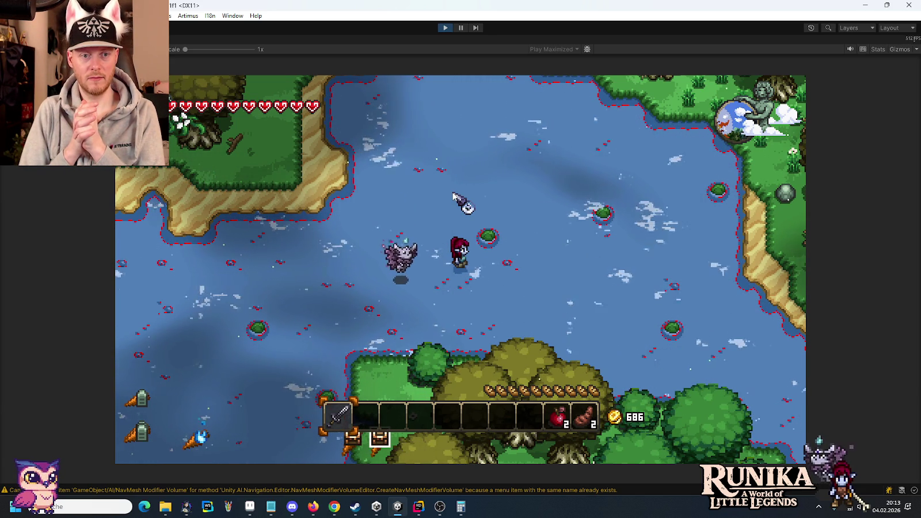
{"action": "scroll", "coordinate": [454, 197], "scroll_direction": "down", "scroll_amount": 1}
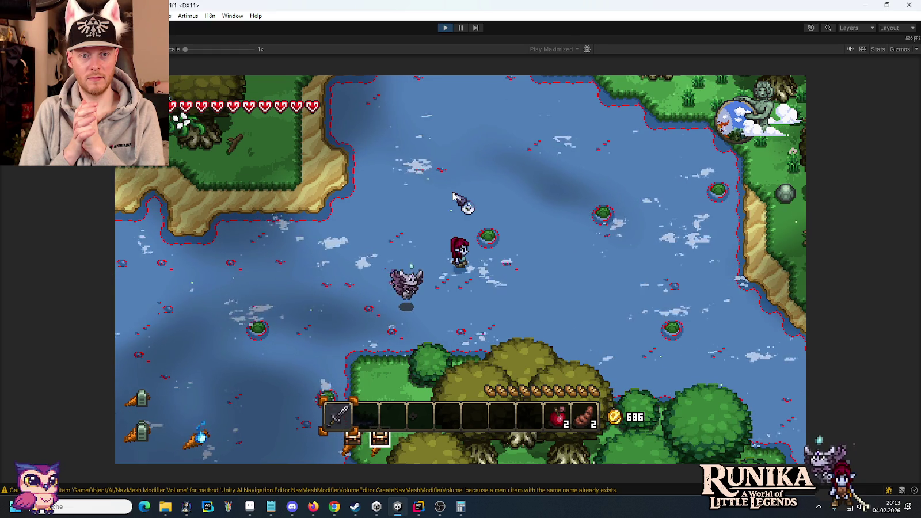
{"action": "scroll", "coordinate": [455, 198], "scroll_direction": "down", "scroll_amount": 1}
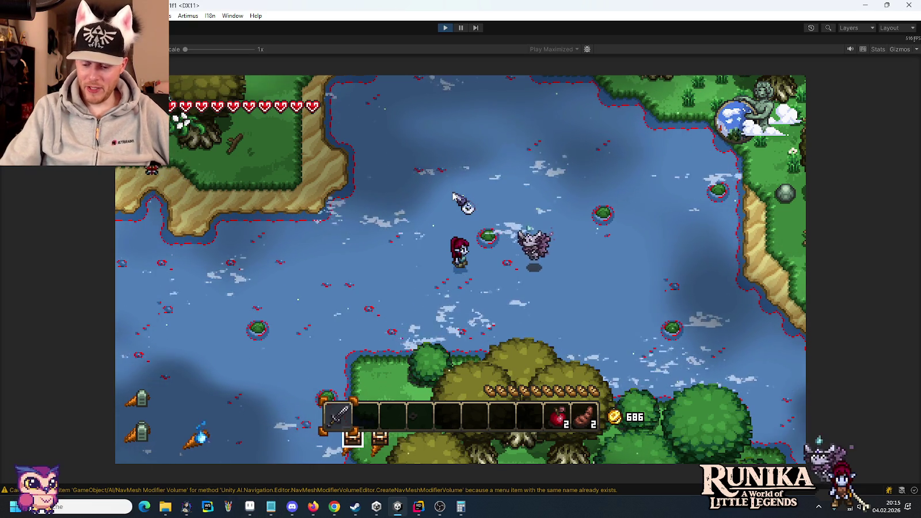
{"action": "key", "text": "Print"}
{"action": "left_click", "coordinate": [228, 507]}
{"action": "key", "text": "ctrl+v"}
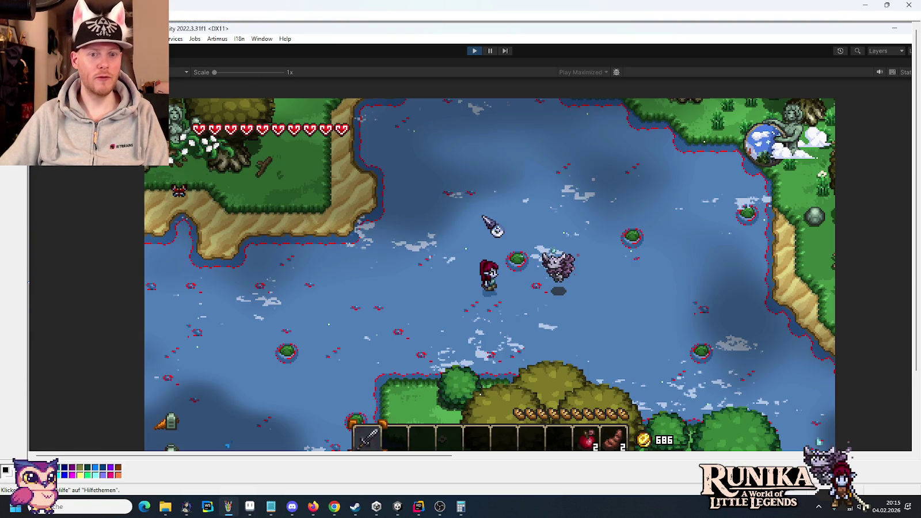
{"action": "left_click", "coordinate": [552, 219]}
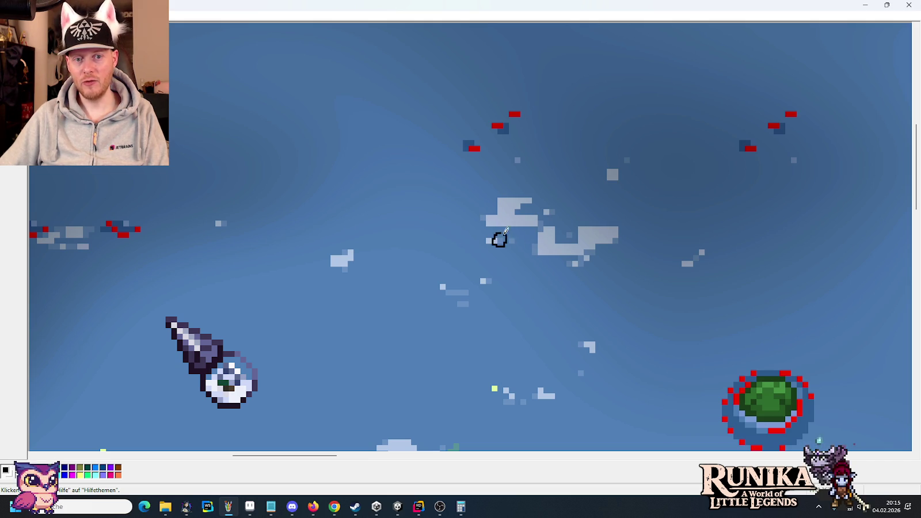
{"action": "left_click", "coordinate": [909, 4]}
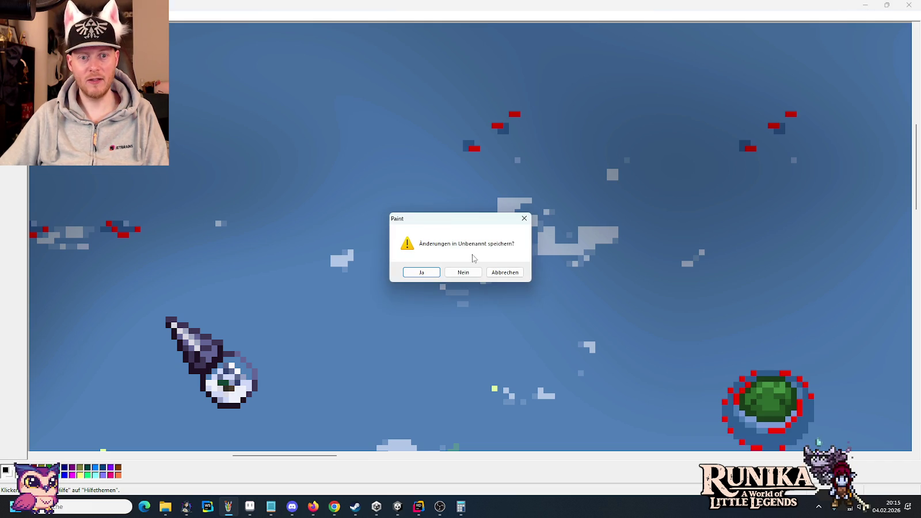
{"action": "left_click", "coordinate": [463, 272]}
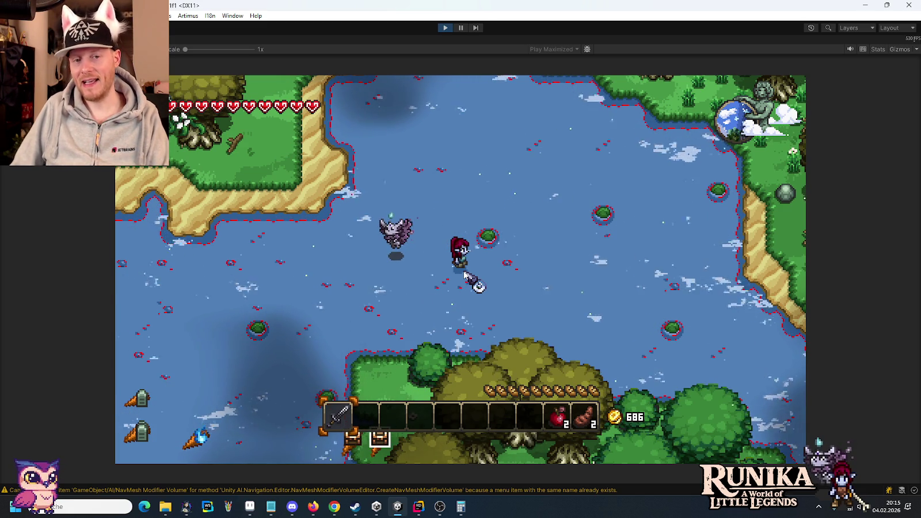
Step: Walk the hero up-left along the shore, then down-right through the forest
{"action": "key", "text": "w"}
{"action": "key", "text": "a"}
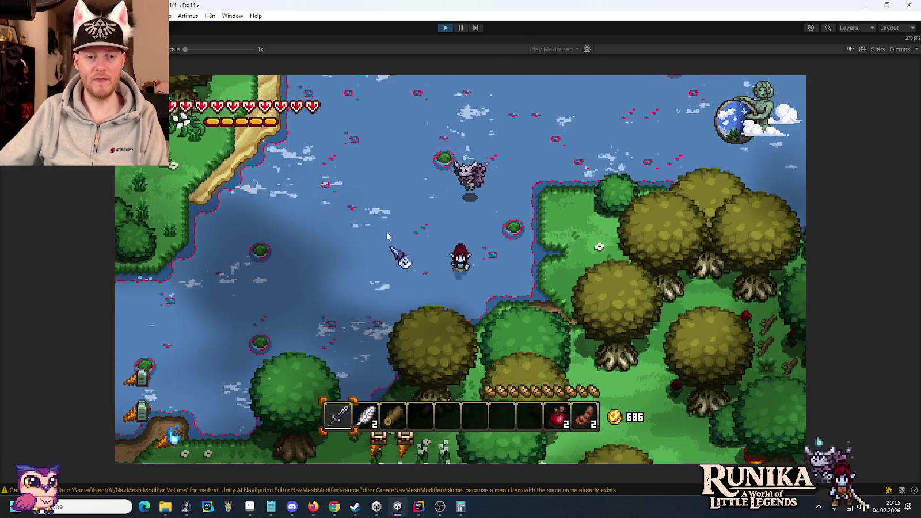
{"action": "key", "text": "s"}
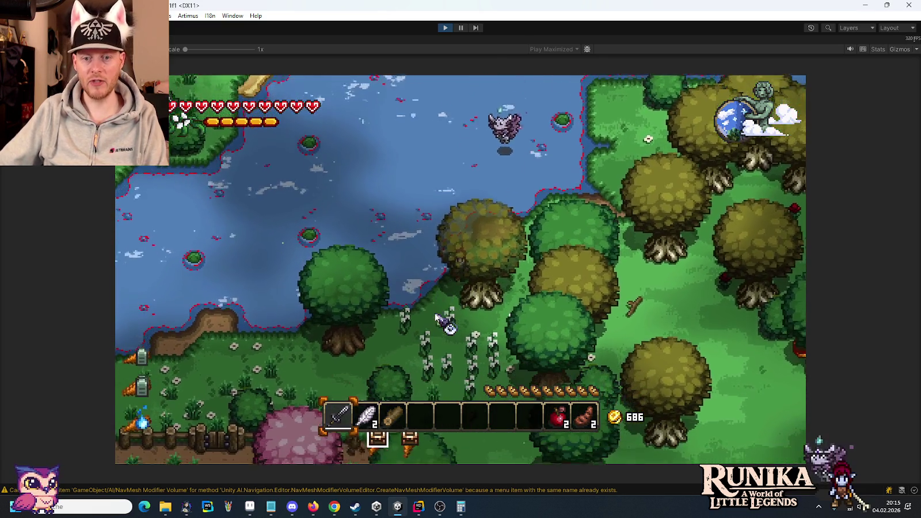
{"action": "key", "text": "s"}
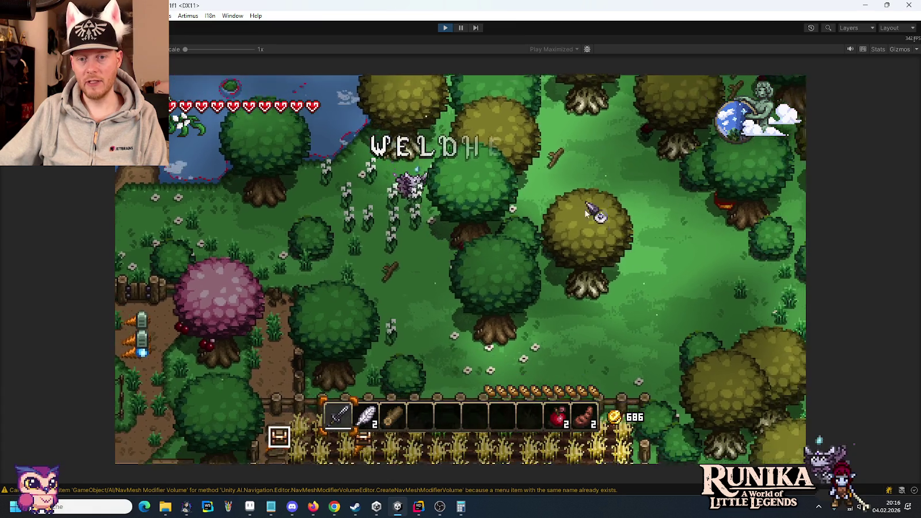
{"action": "key", "text": "s"}
{"action": "key", "text": "d"}
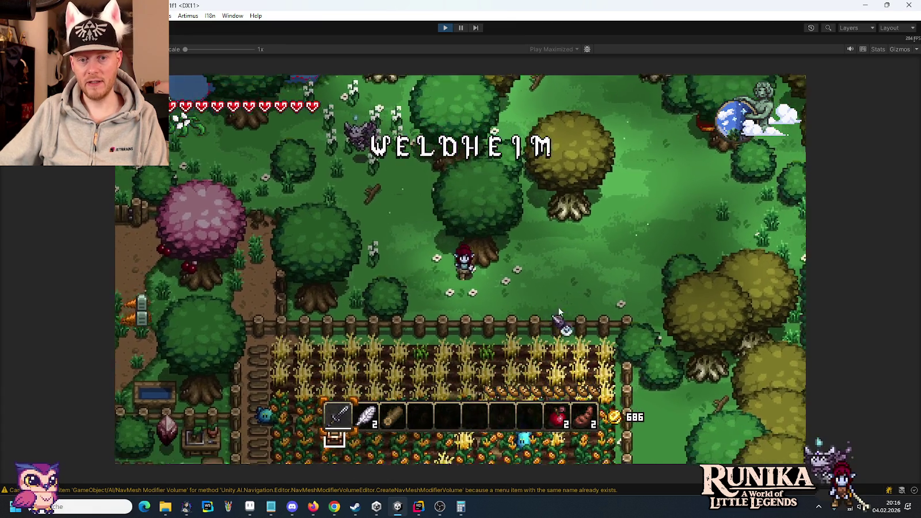
{"action": "key", "text": "w"}
{"action": "key", "text": "d"}
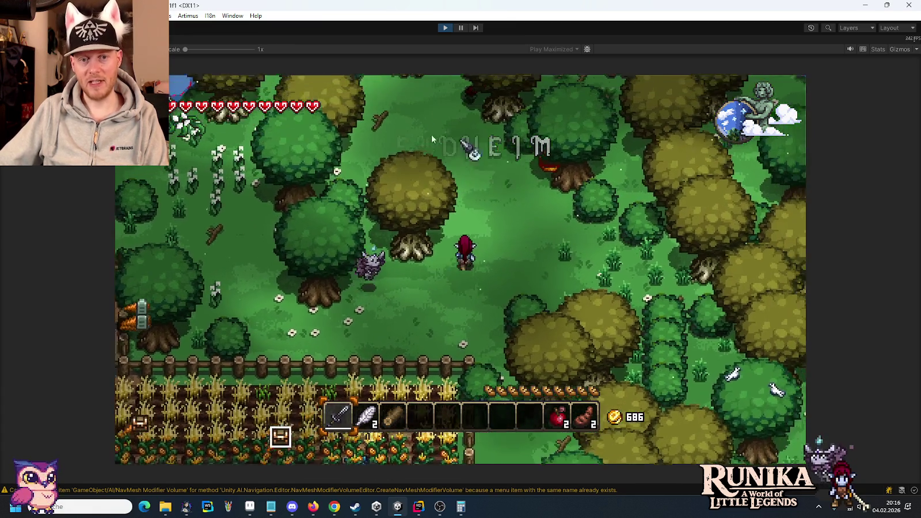
{"action": "key", "text": "w"}
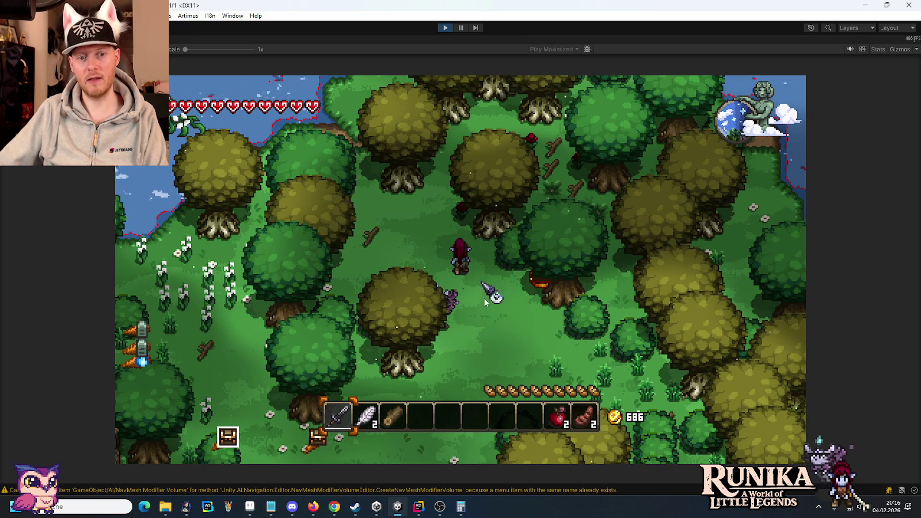
Step: Walk the hero south past the farm fields and west into the village streets
{"action": "key", "text": "s"}
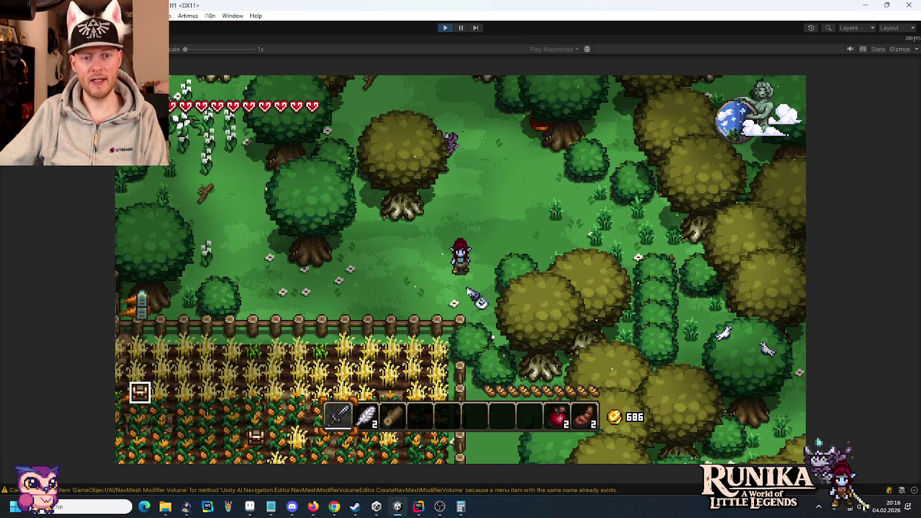
{"action": "key", "text": "a"}
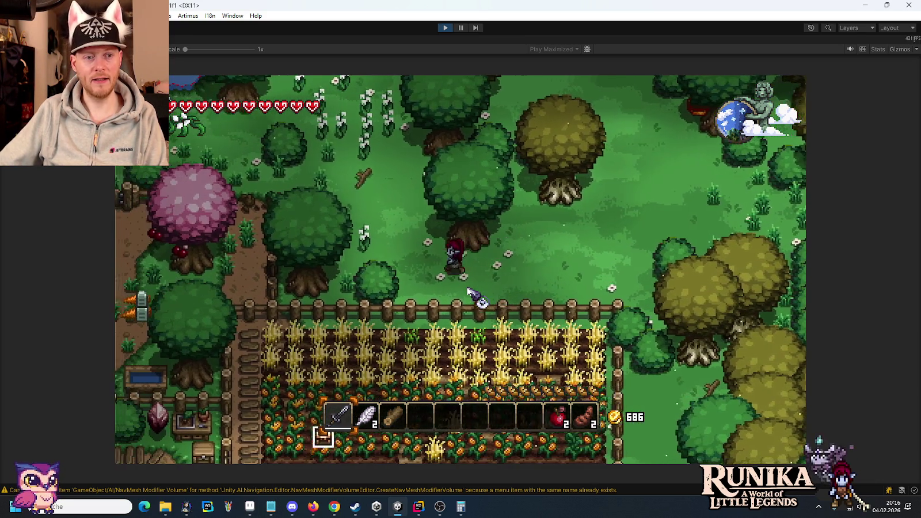
{"action": "key", "text": "w"}
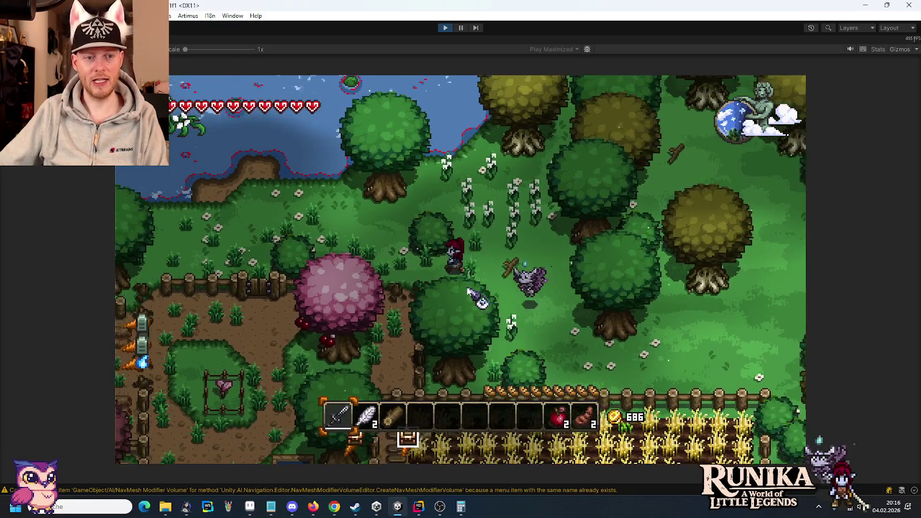
{"action": "key", "text": "a"}
{"action": "key", "text": "w"}
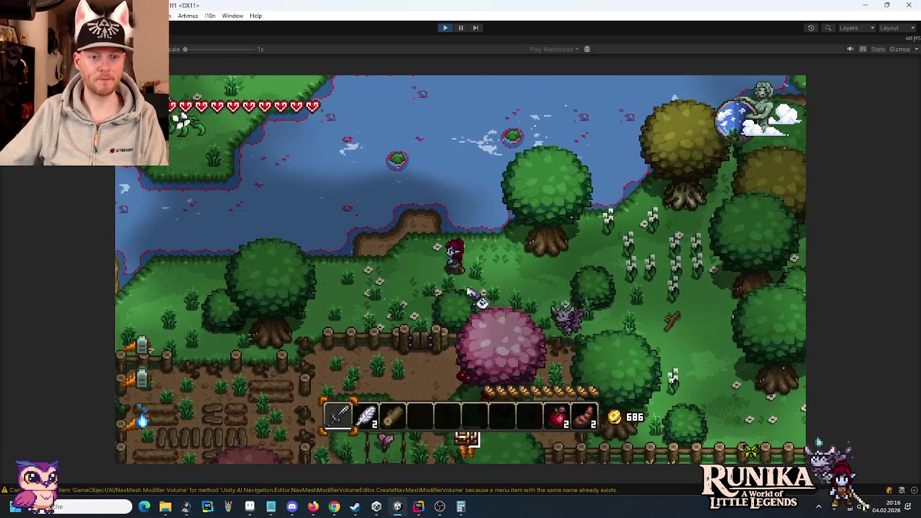
{"action": "key", "text": "s"}
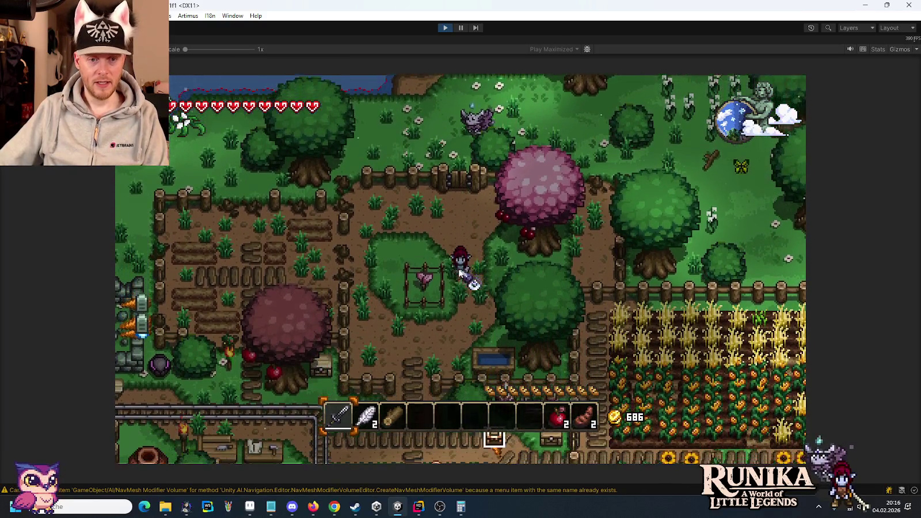
{"action": "key", "text": "s"}
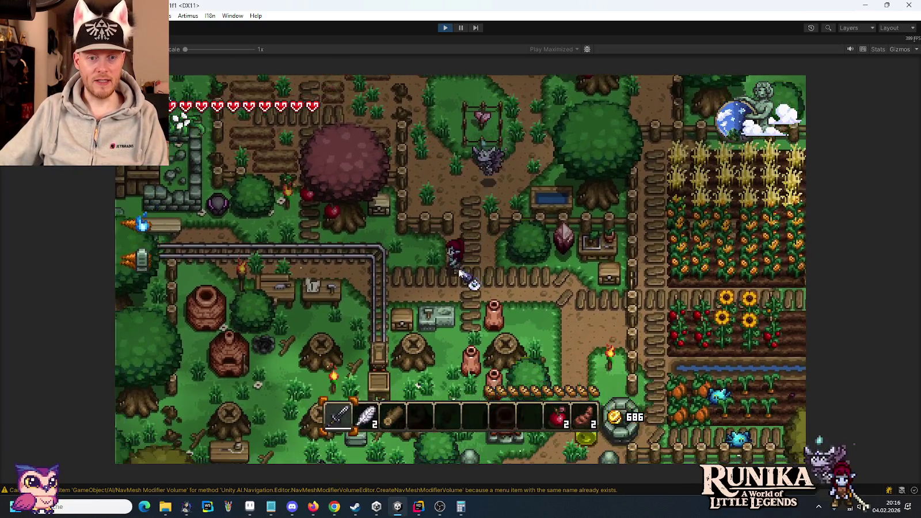
{"action": "key", "text": "a"}
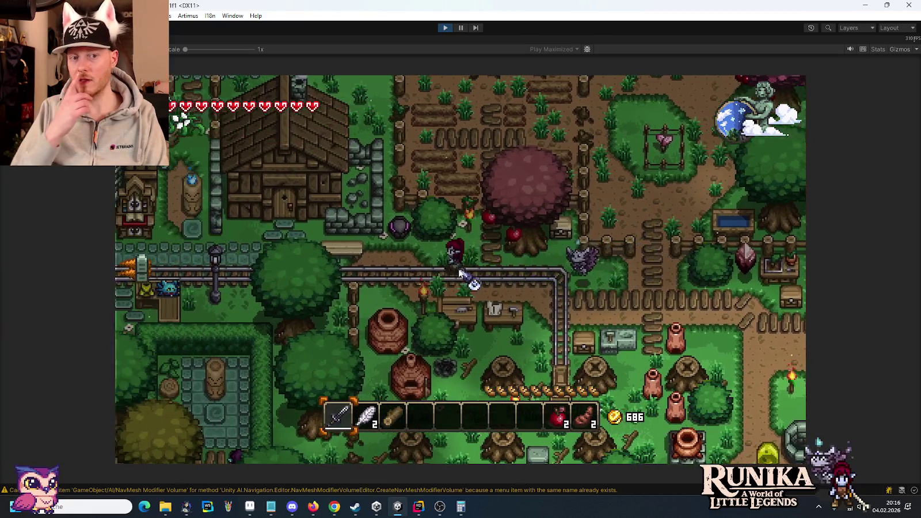
{"action": "key", "text": "a"}
{"action": "key", "text": "a"}
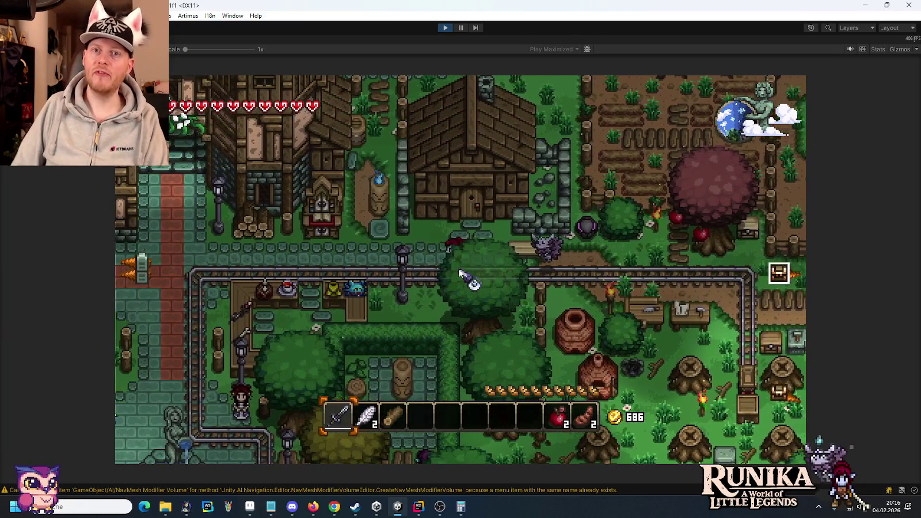
{"action": "key", "text": "a"}
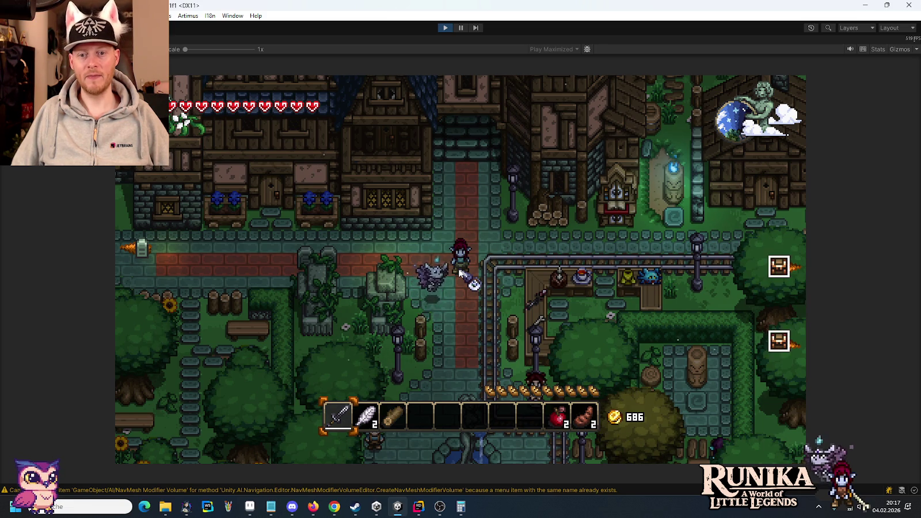
Step: Walk the hero east out of town, past the farm and into the forest
{"action": "key", "text": "d"}
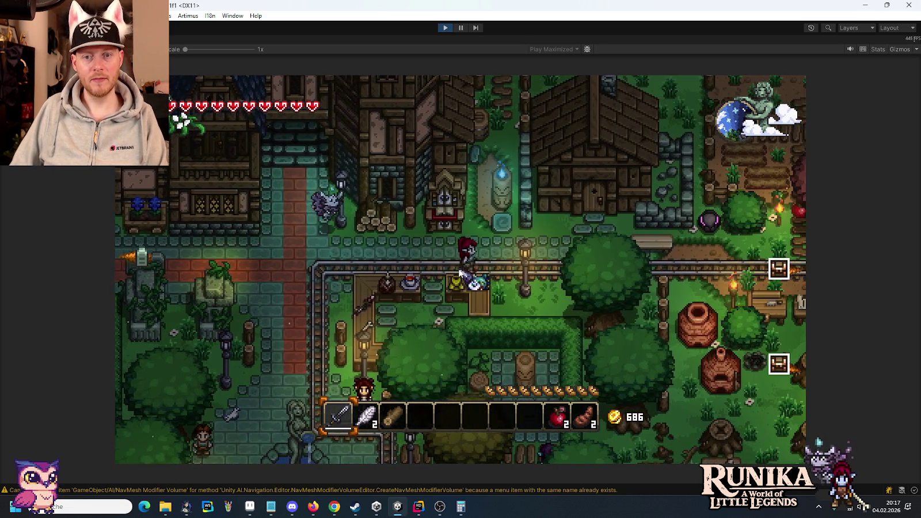
{"action": "key", "text": "d"}
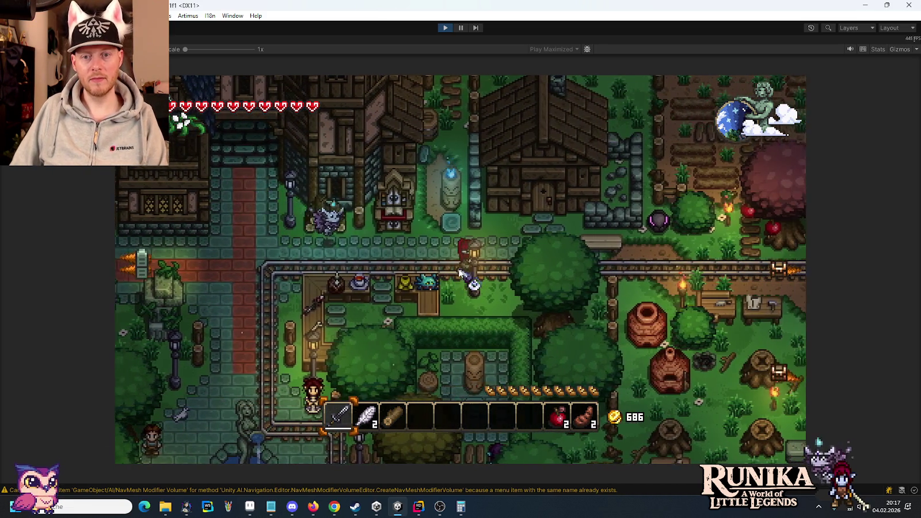
{"action": "key", "text": "d"}
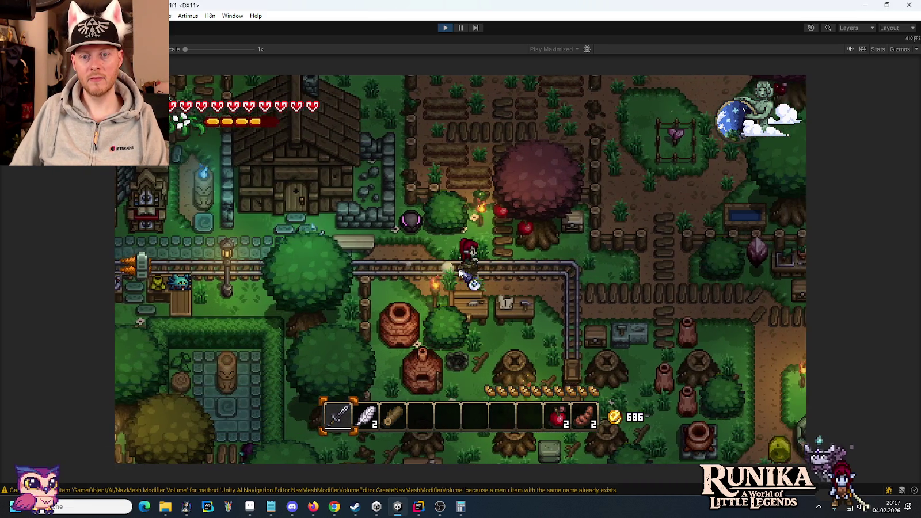
{"action": "key", "text": "w"}
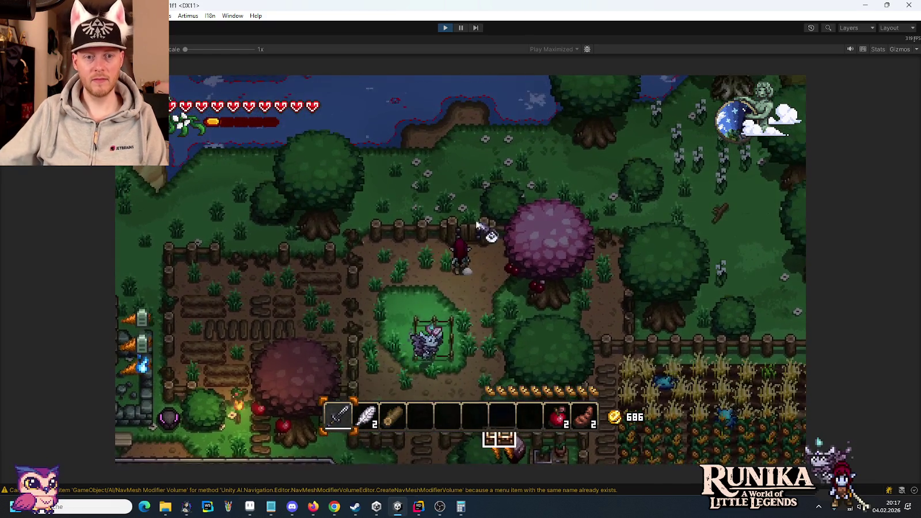
{"action": "key", "text": "w"}
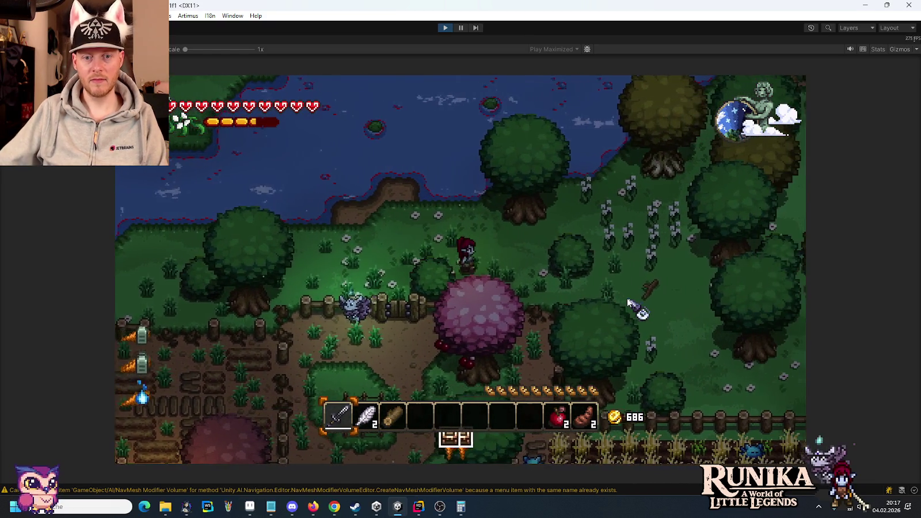
{"action": "key", "text": "d"}
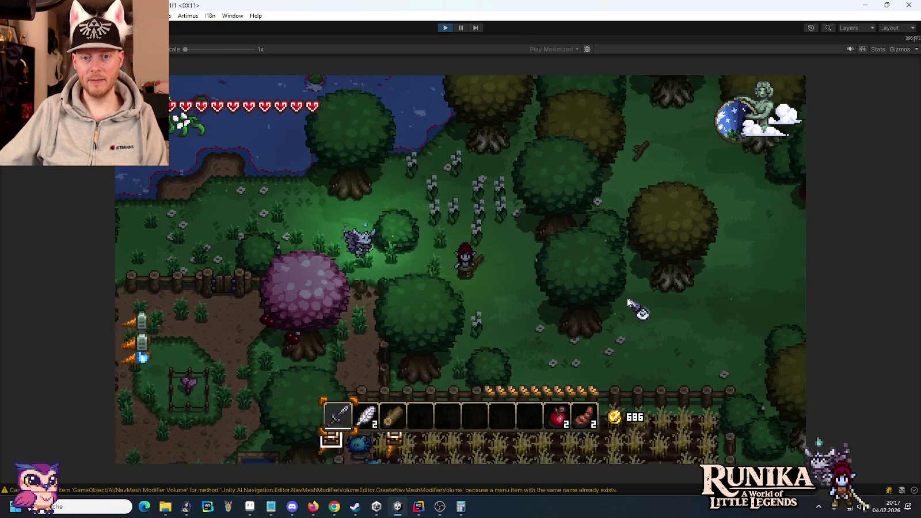
{"action": "key", "text": "d"}
{"action": "key", "text": "s"}
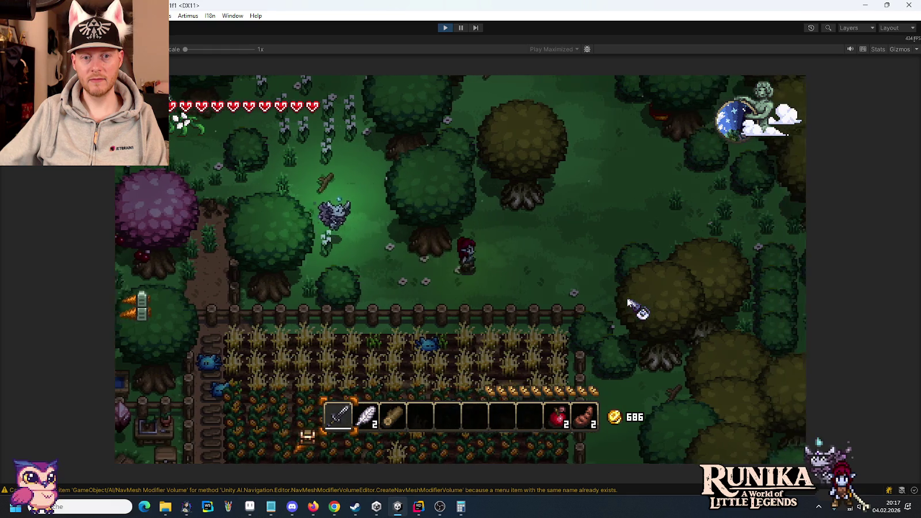
{"action": "key", "text": "w"}
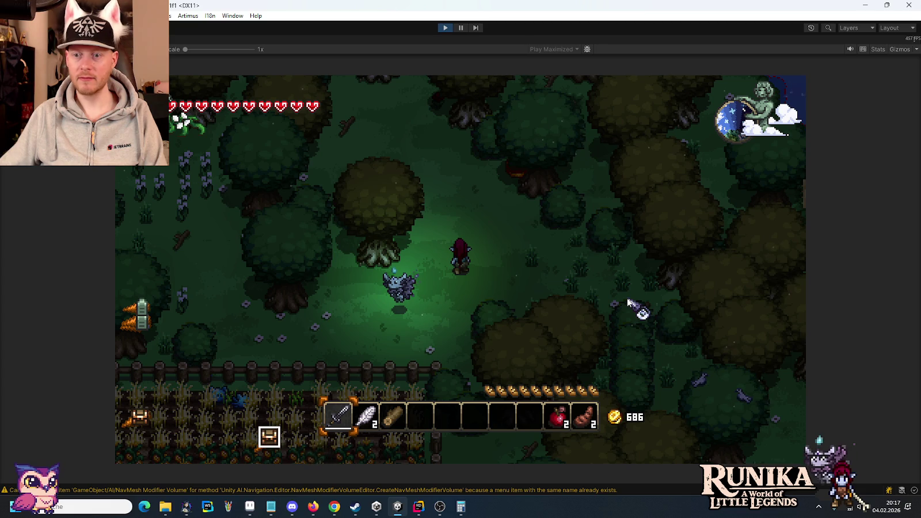
Step: Walk the hero through the darkening forest up-left to the night-time lake shore
{"action": "key", "text": "w"}
{"action": "key", "text": "a"}
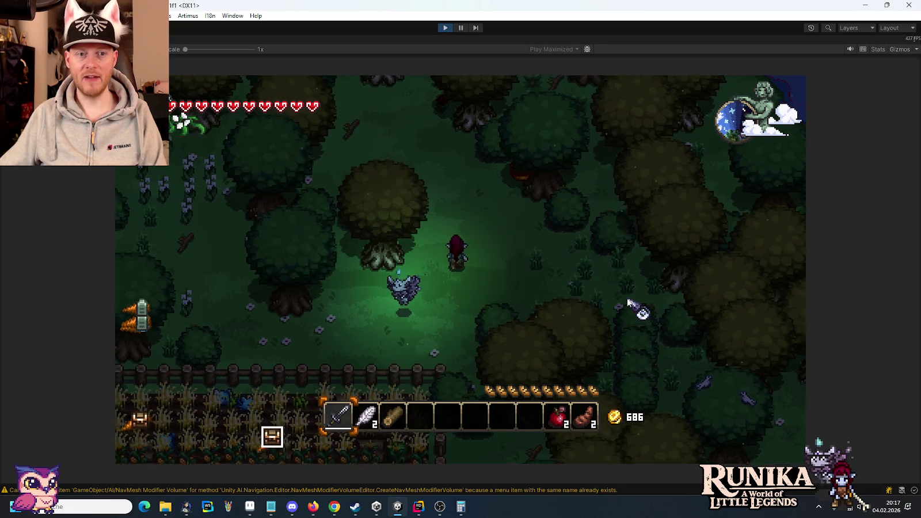
{"action": "key", "text": "s"}
{"action": "key", "text": "a"}
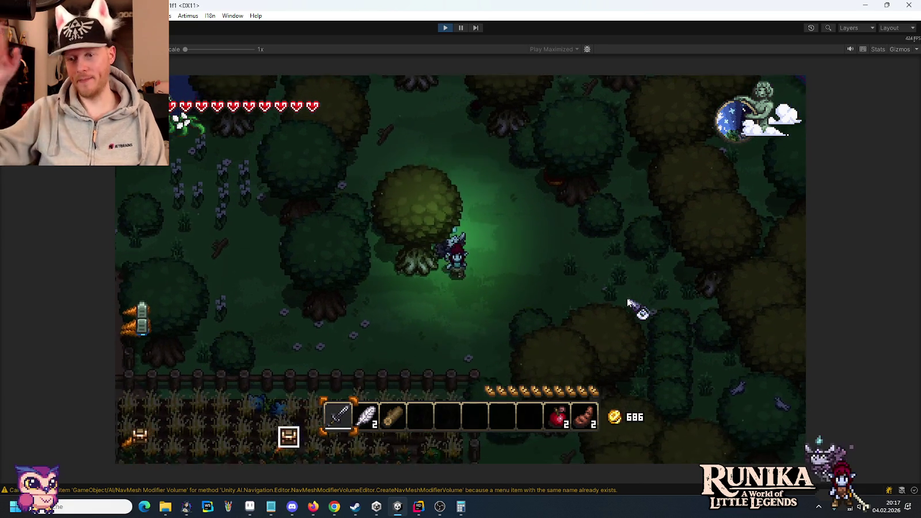
{"action": "key", "text": "a"}
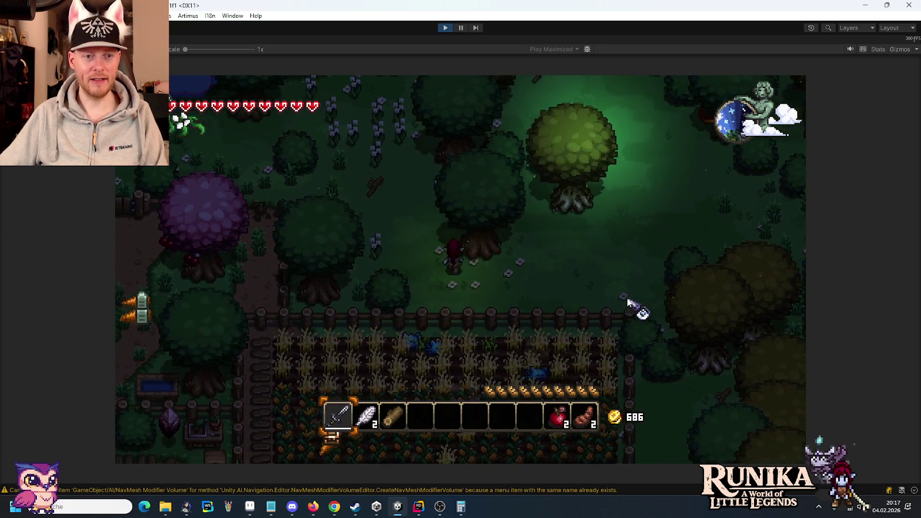
{"action": "key", "text": "w"}
{"action": "key", "text": "a"}
{"action": "key", "text": "w"}
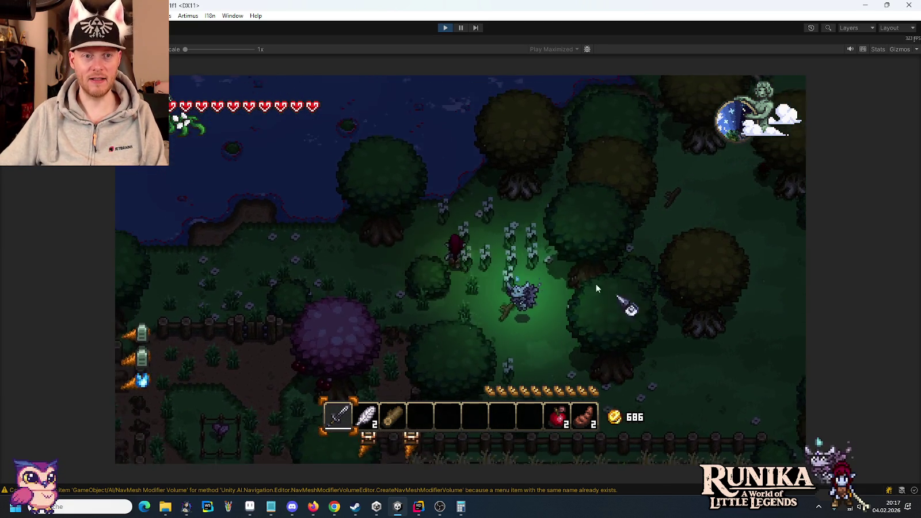
{"action": "key", "text": "a"}
{"action": "key", "text": "w"}
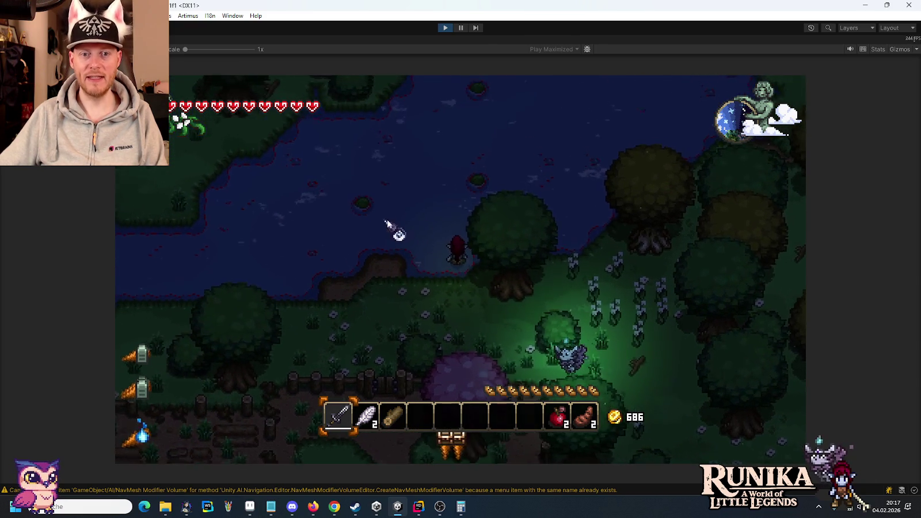
{"action": "key", "text": "a"}
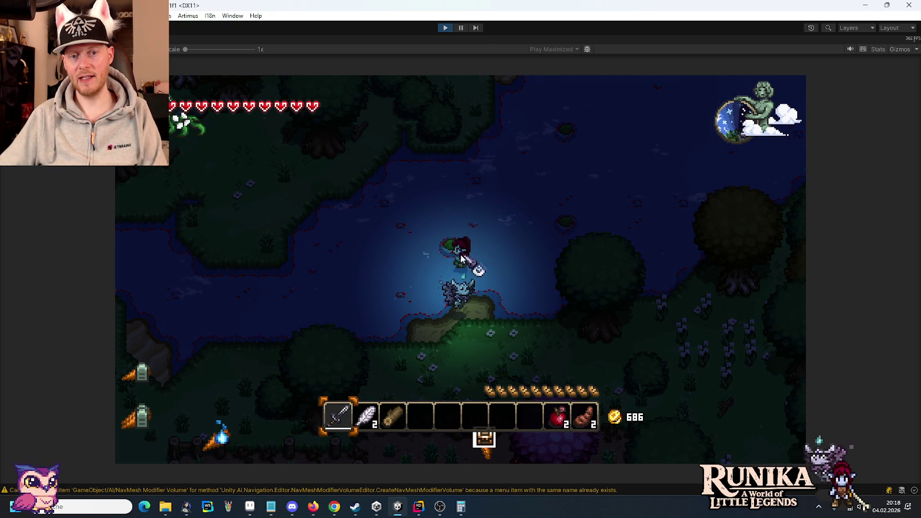
Step: Walk the player from the lakeshore south past the farm and into the town square
{"action": "key", "text": "a"}
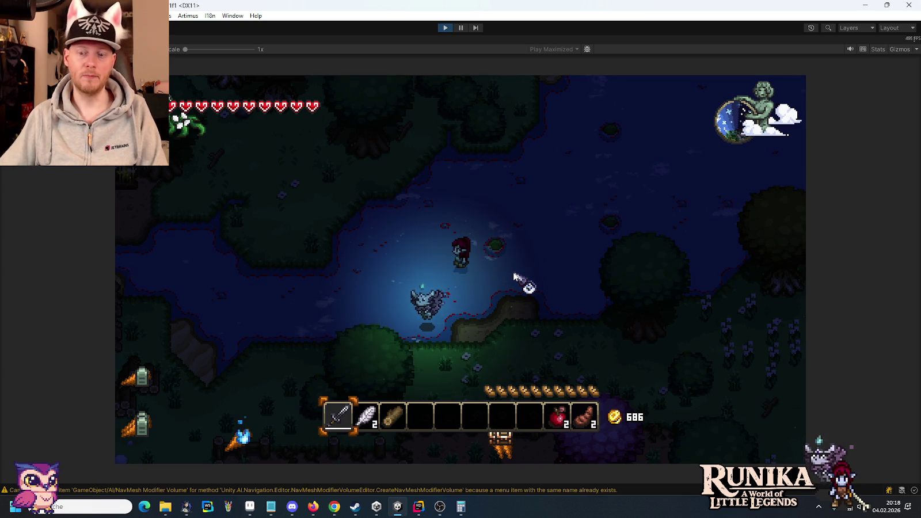
{"action": "key", "text": "s"}
{"action": "key", "text": "d"}
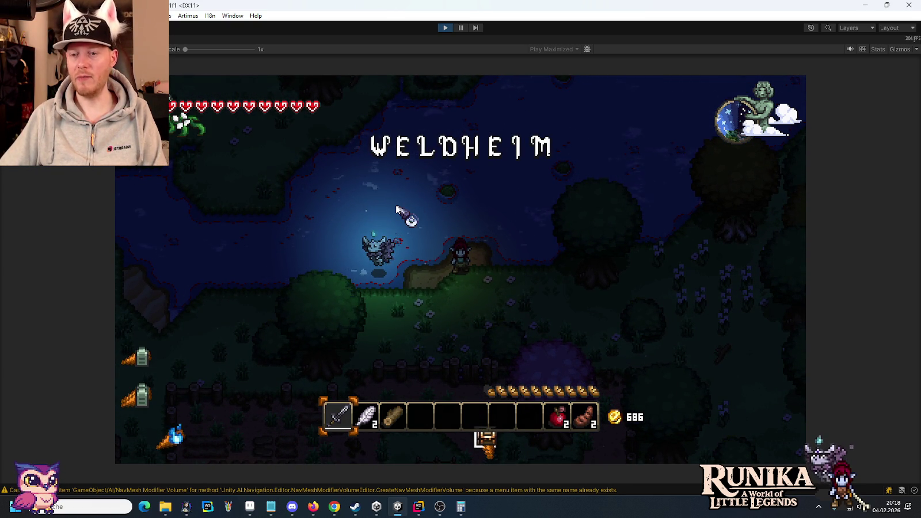
{"action": "key", "text": "s"}
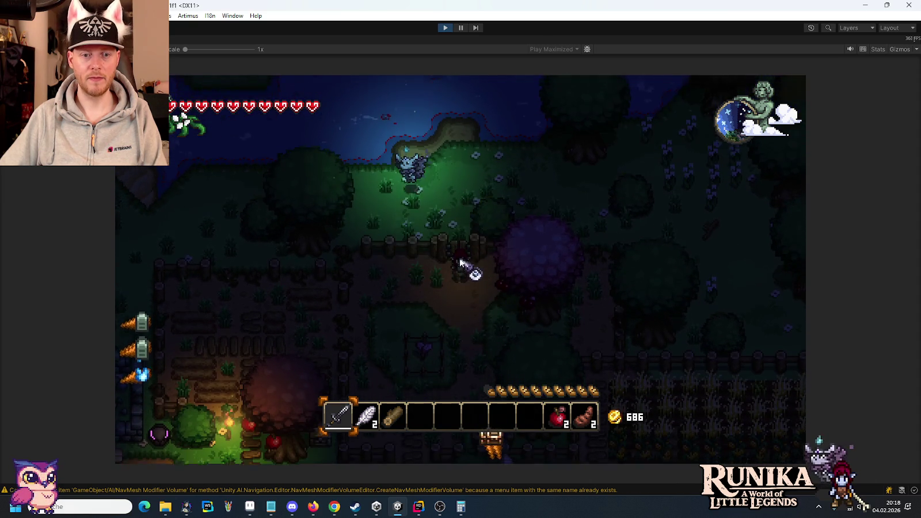
{"action": "key", "text": "s"}
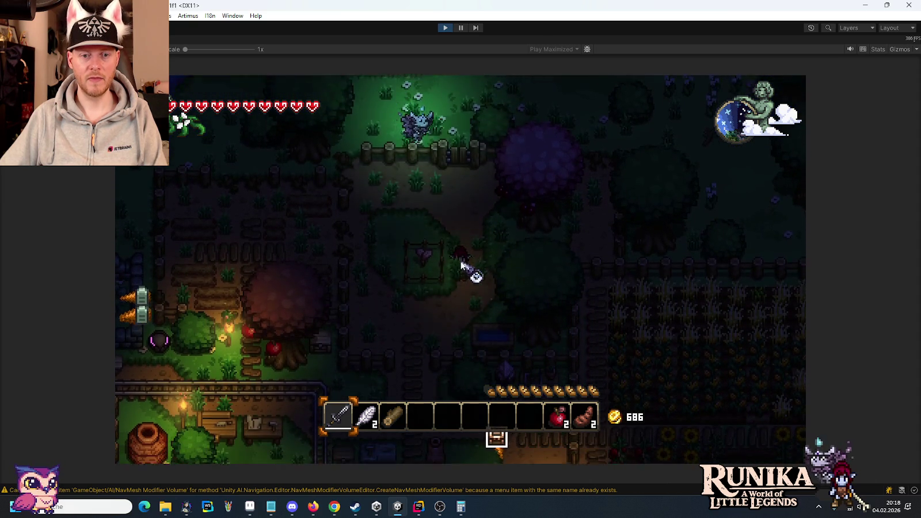
{"action": "key", "text": "s"}
{"action": "key", "text": "a"}
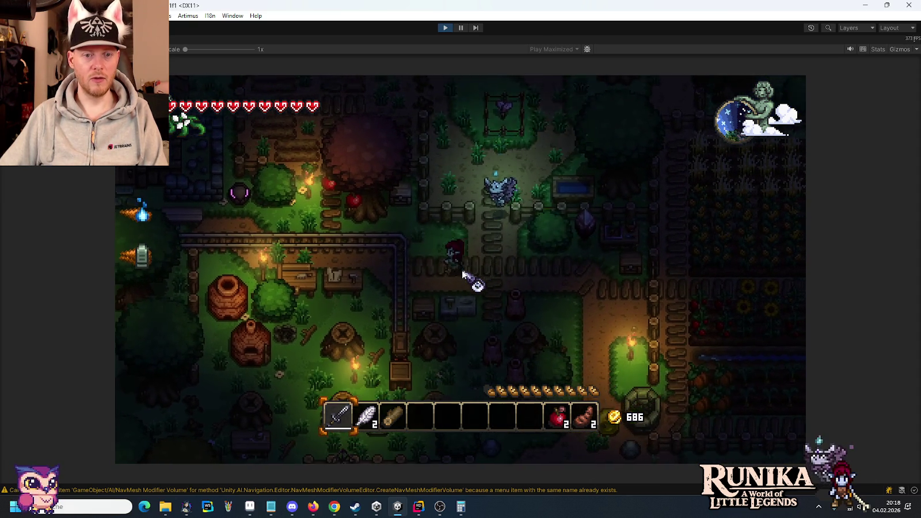
{"action": "key", "text": "a"}
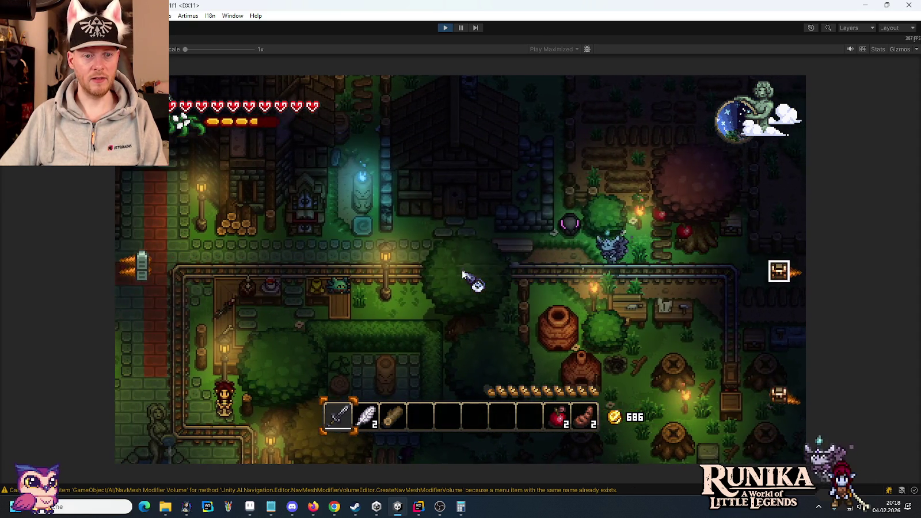
{"action": "key", "text": "a"}
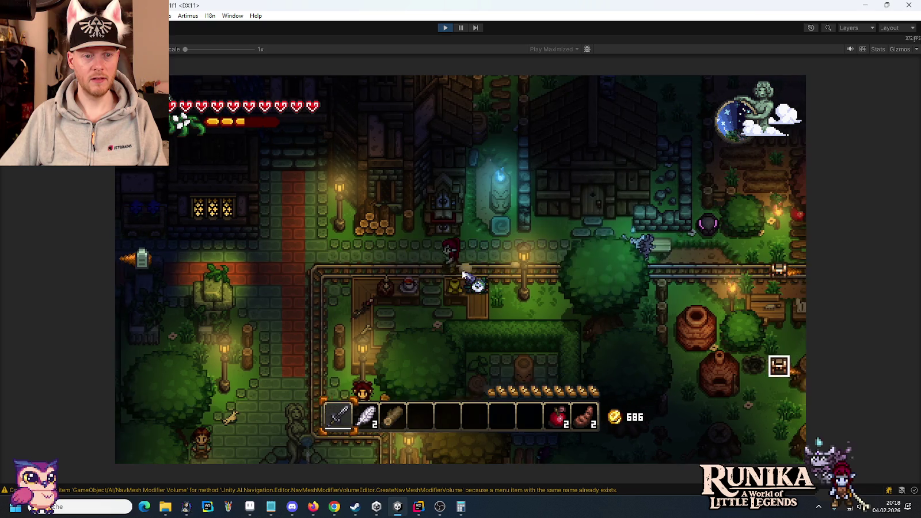
{"action": "key", "text": "s"}
{"action": "key", "text": "a"}
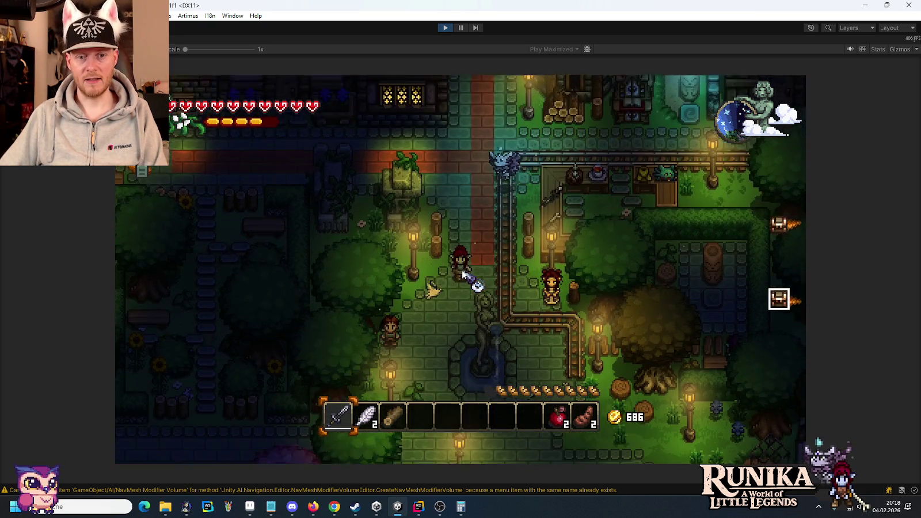
Step: Walk the player south, east, then north-west past the lamp-lit fountain statue
{"action": "key", "text": "s"}
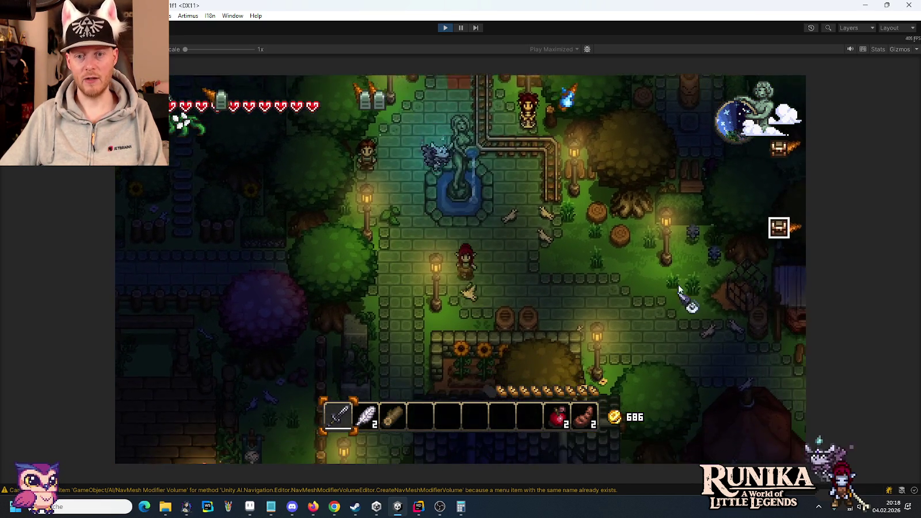
{"action": "key", "text": "s"}
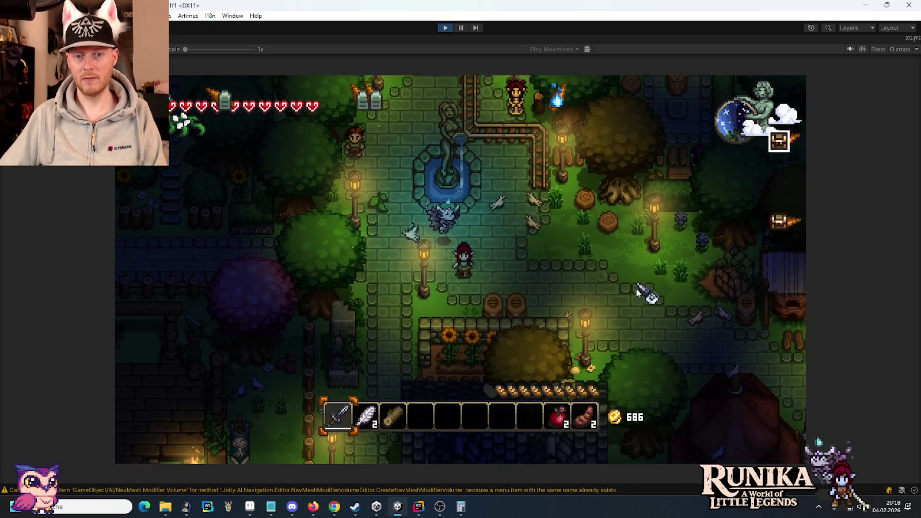
{"action": "key", "text": "d"}
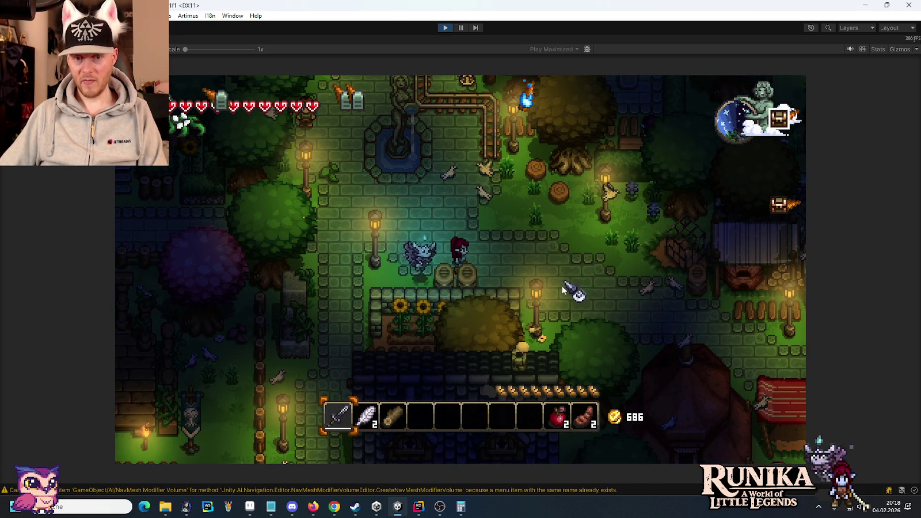
{"action": "key", "text": "d"}
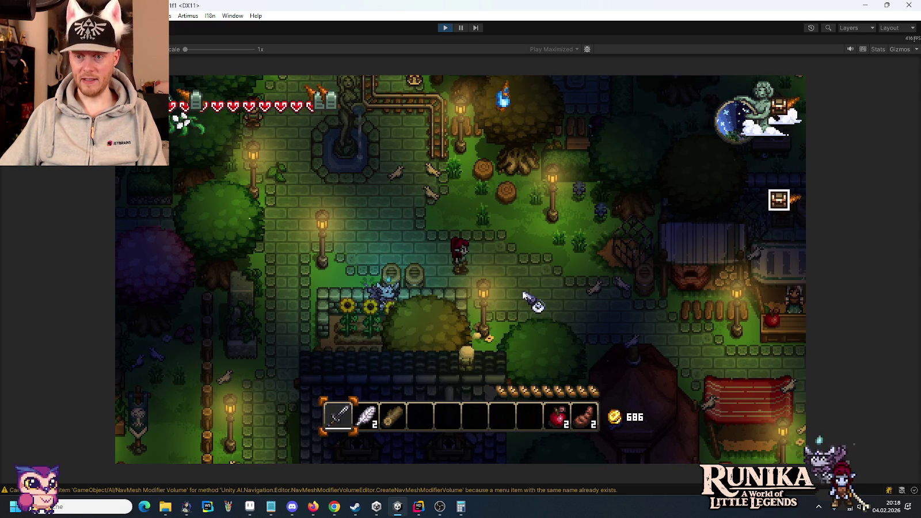
{"action": "key", "text": "w"}
{"action": "key", "text": "a"}
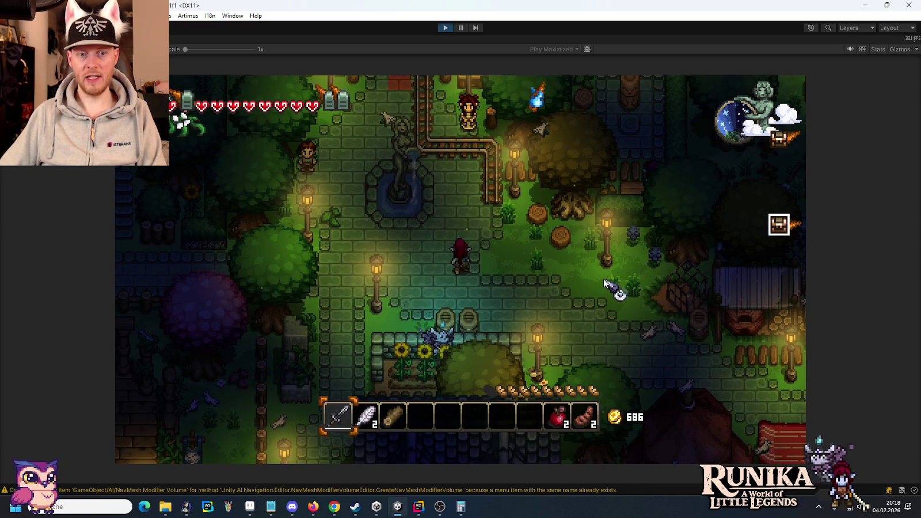
{"action": "key", "text": "w"}
{"action": "key", "text": "a"}
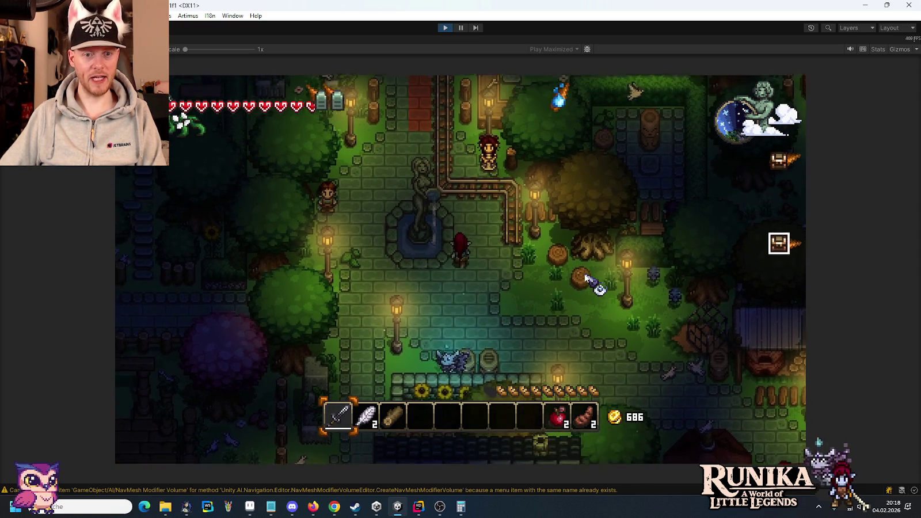
{"action": "key", "text": "w"}
{"action": "key", "text": "a"}
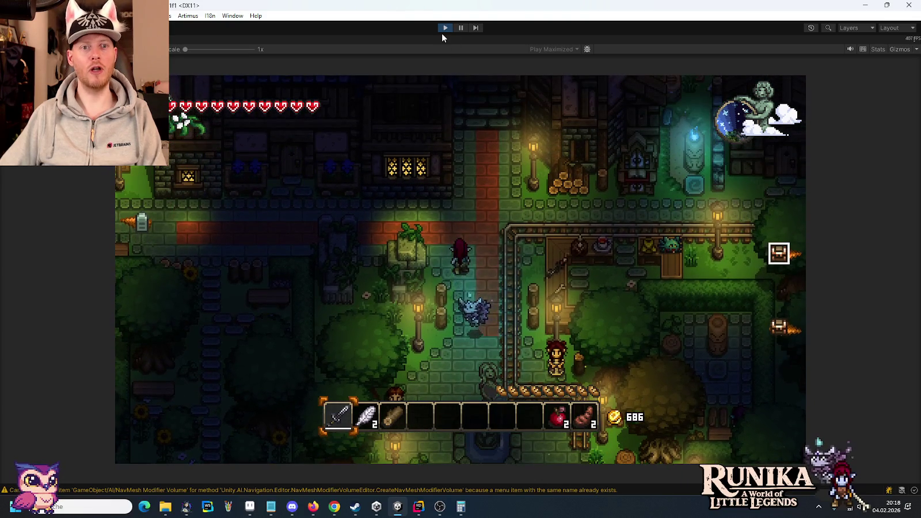
Step: Exit Play mode and bring Rider forward with IntroOverworldController.cs open
{"action": "left_click", "coordinate": [442, 27]}
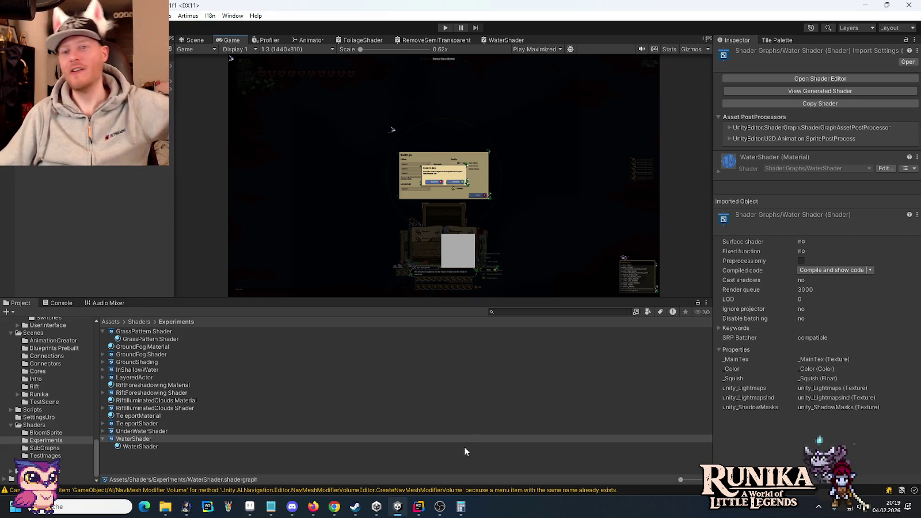
{"action": "left_click", "coordinate": [419, 508]}
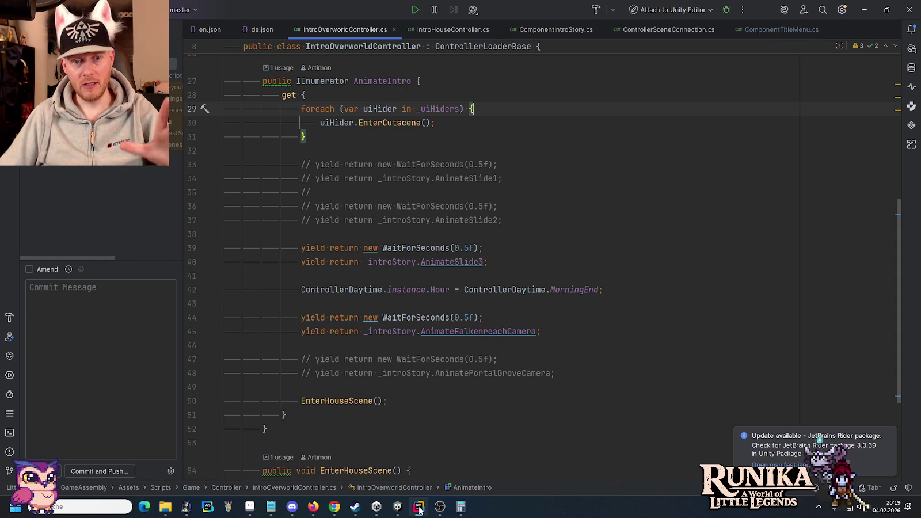
Step: Review the IntroHouse Scene, Runika and TitleScreenScene scene diffs in the Commit window
{"action": "key", "text": "alt+1"}
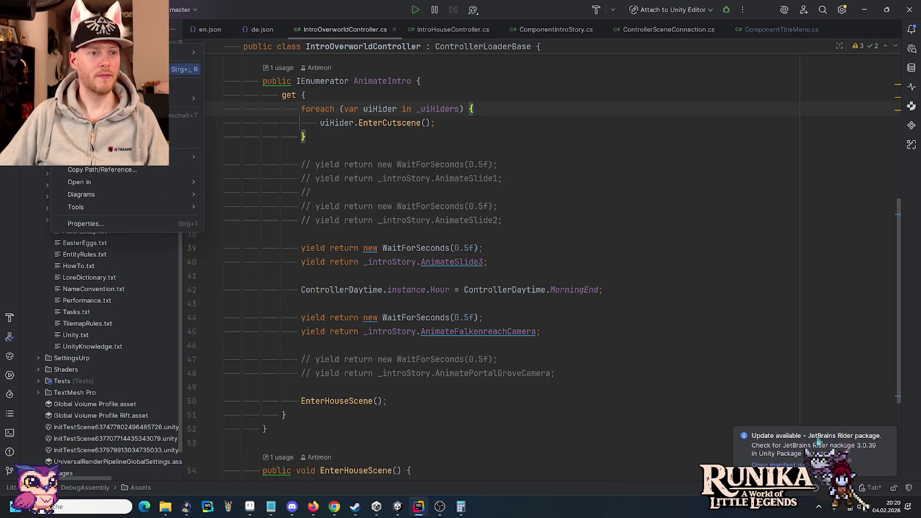
{"action": "key", "text": "alt+0"}
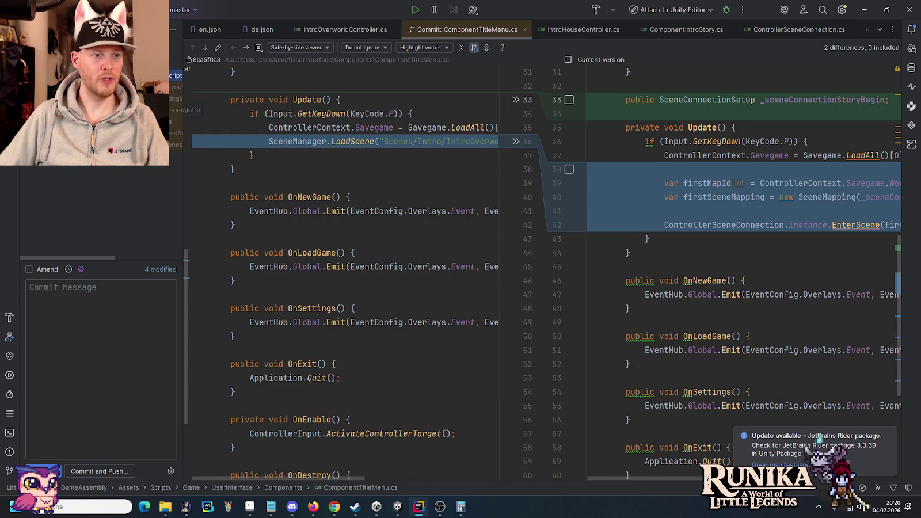
{"action": "key", "text": "ctrl+alt+z"}
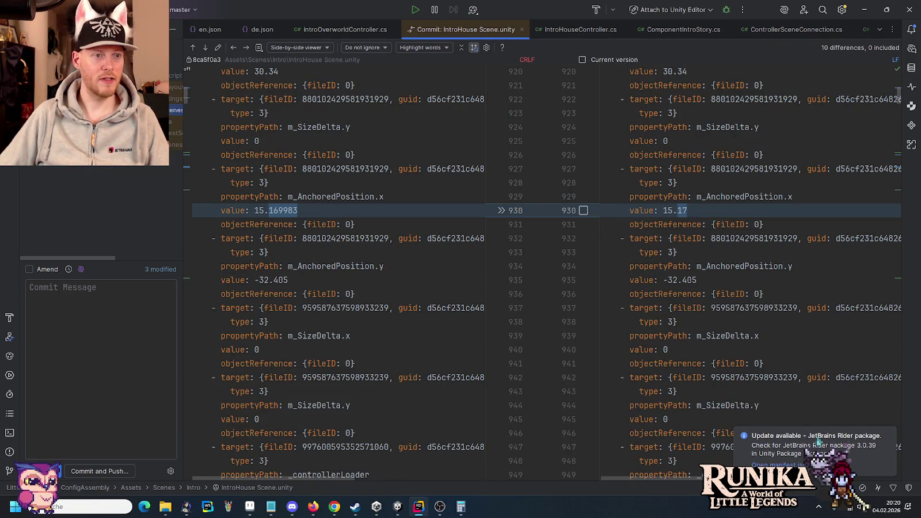
{"action": "key", "text": "alt+Right"}
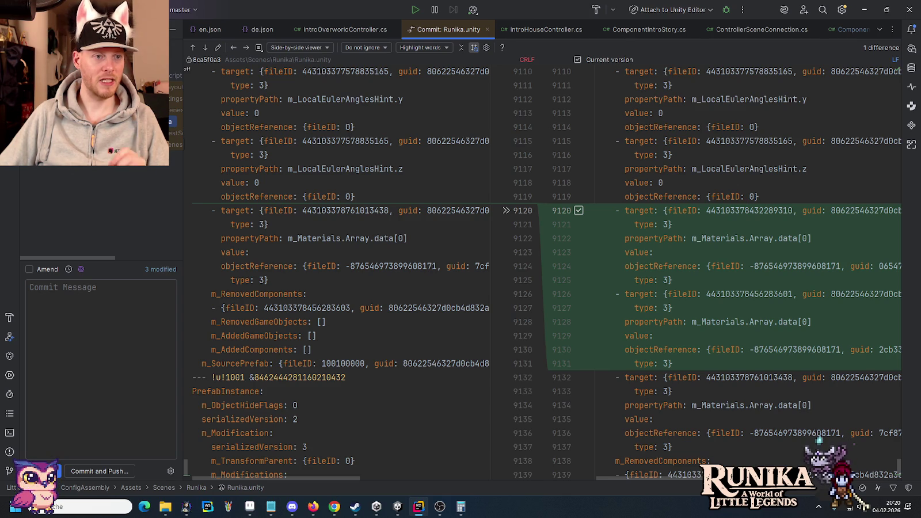
{"action": "key", "text": "ctrl+alt+z"}
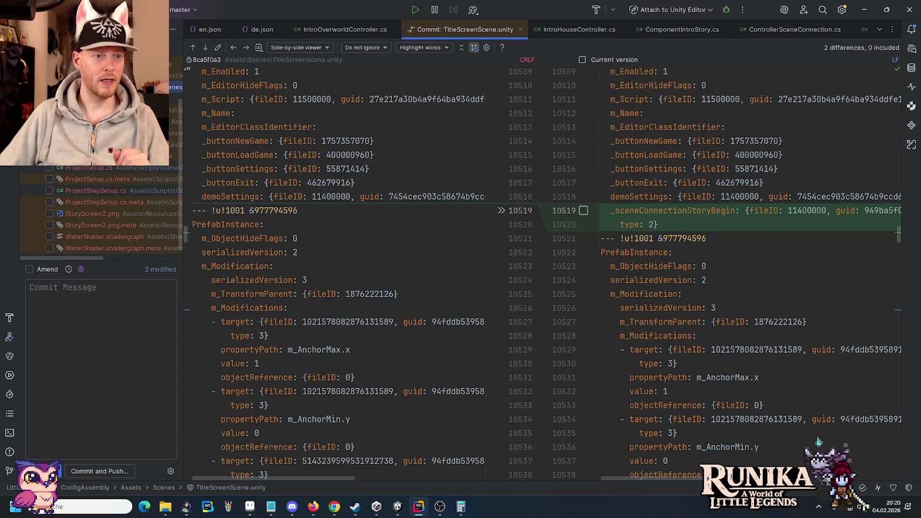
Step: Review the GroundShading.shadergraph and .meta diffs, then include WaterShader.shadergraph in the commit
{"action": "left_click", "coordinate": [115, 109]}
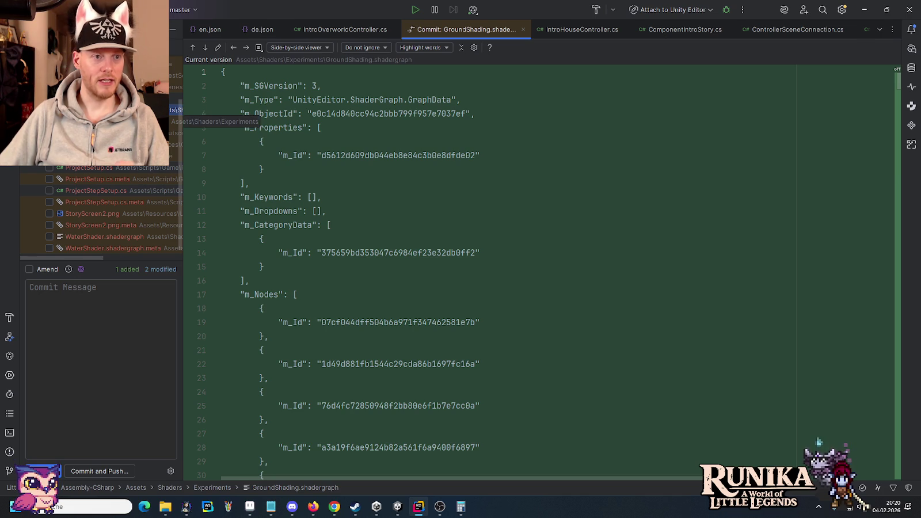
{"action": "left_click", "coordinate": [115, 121]}
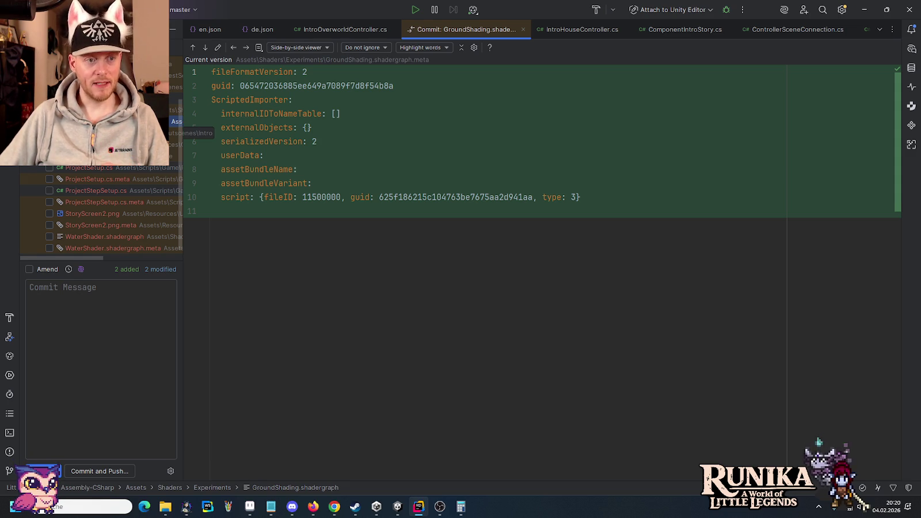
{"action": "scroll", "coordinate": [101, 207], "scroll_direction": "down", "scroll_amount": 1}
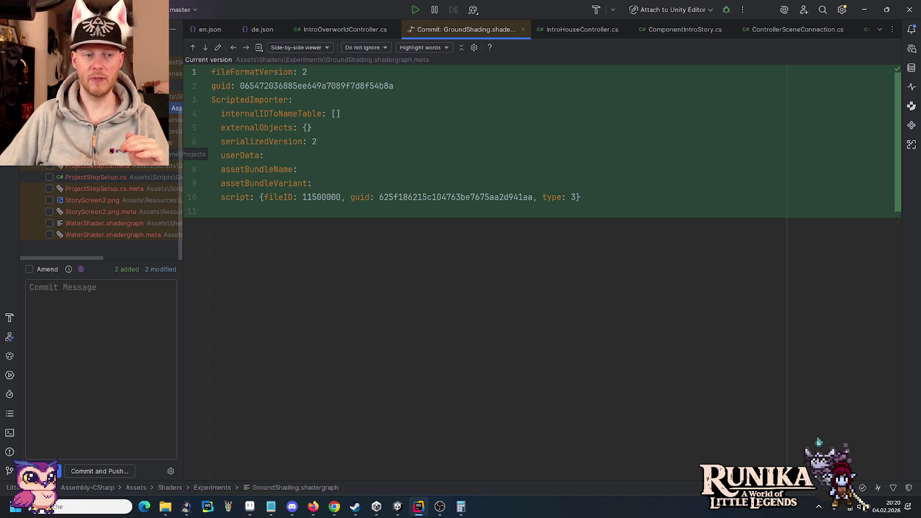
{"action": "left_click", "coordinate": [49, 223]}
Step: Include WaterShader.shadergraph.meta and commit with message 'Adds ground shader (decoration) and water shader (WIP).'
{"action": "left_click", "coordinate": [49, 235]}
{"action": "left_click", "coordinate": [92, 316]}
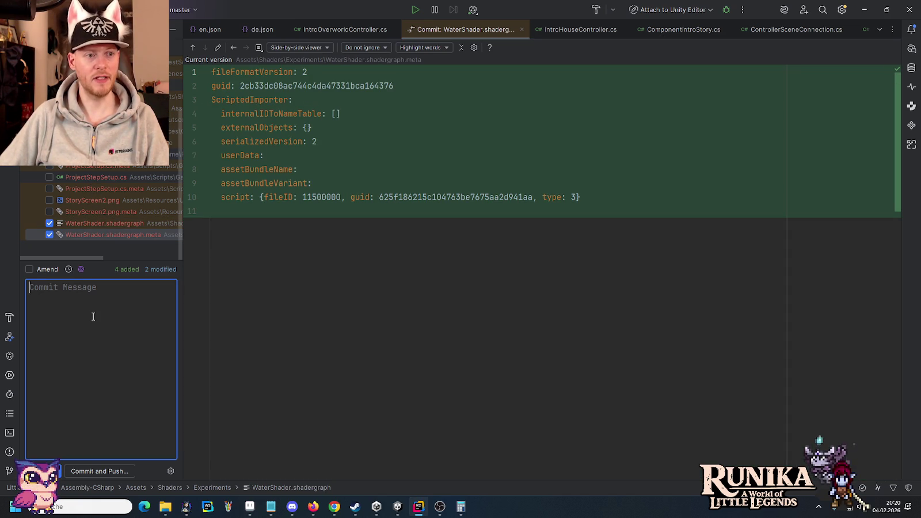
{"action": "type", "text": "Adds "}
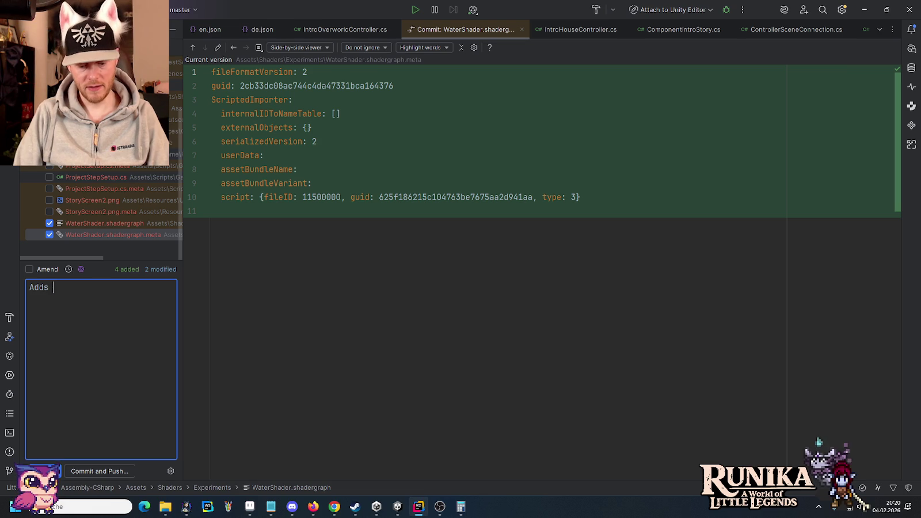
{"action": "type", "text": "ground shader "}
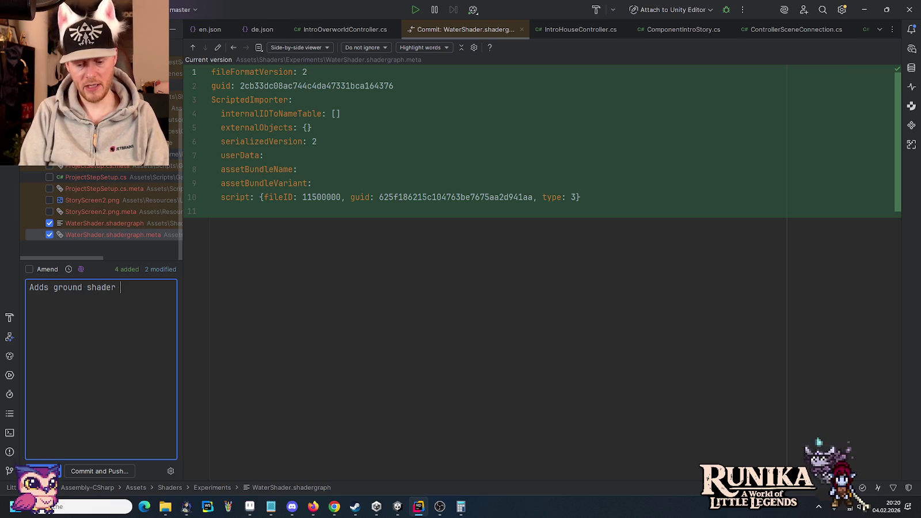
{"action": "type", "text": "(decoration) "}
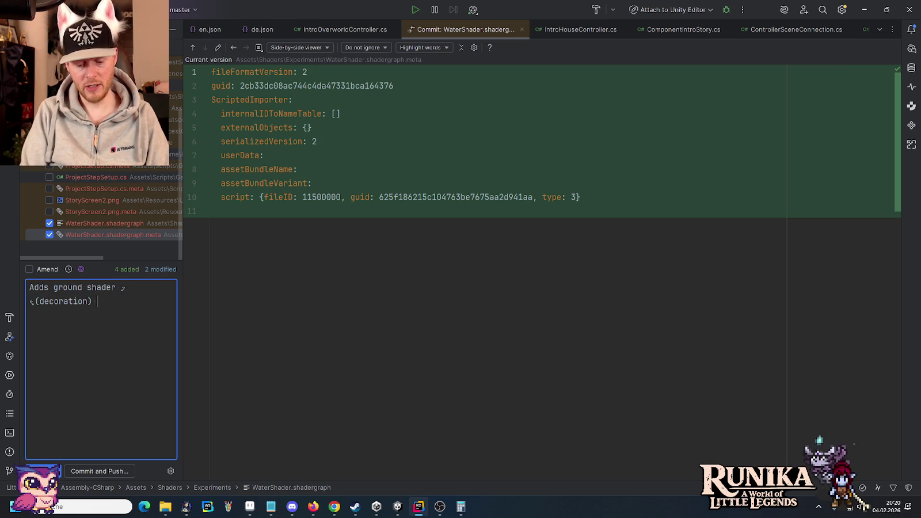
{"action": "type", "text": "and water"}
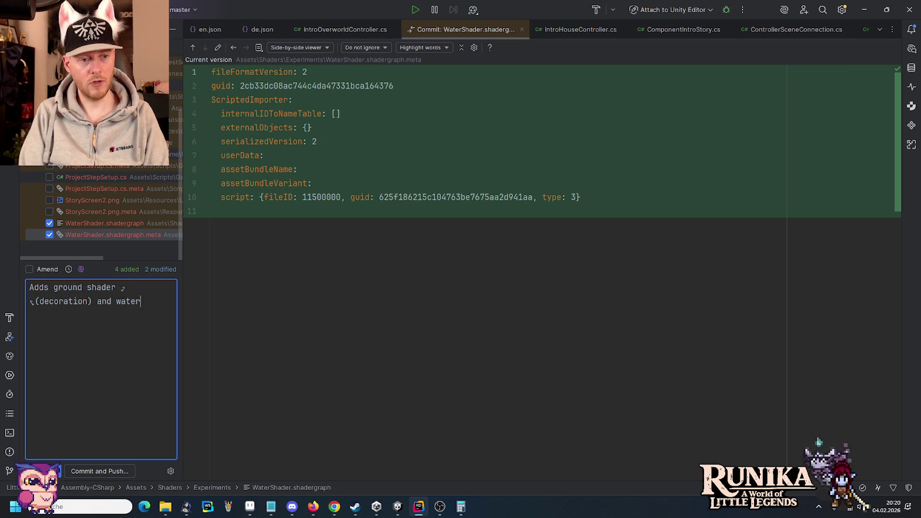
{"action": "type", "text": " shader (WIP)"}
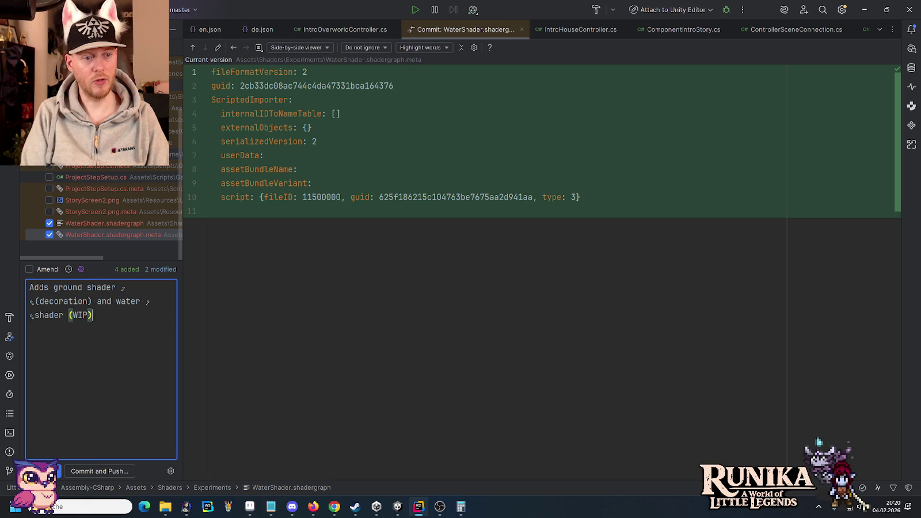
{"action": "type", "text": "."}
{"action": "left_click", "coordinate": [100, 476]}
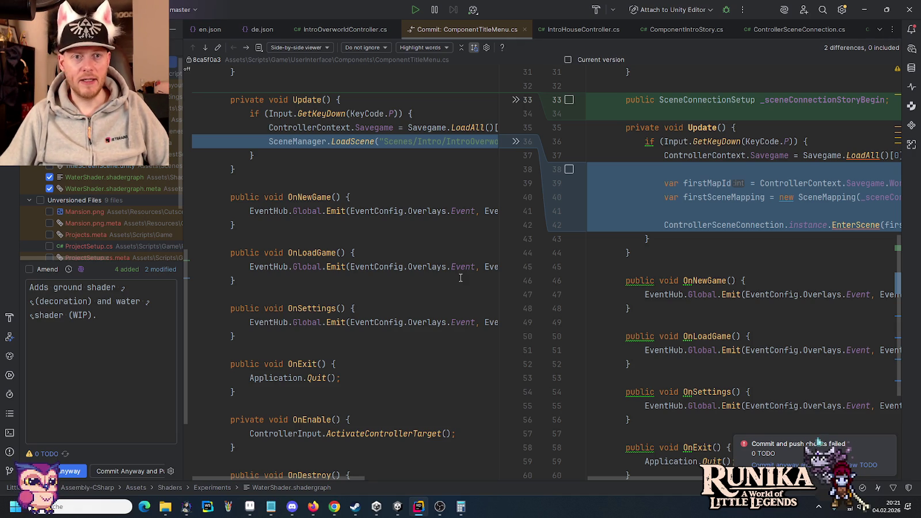
Step: Commit anyway despite the failed checks, push to origin/master, and close the commit diff
{"action": "left_click", "coordinate": [121, 472]}
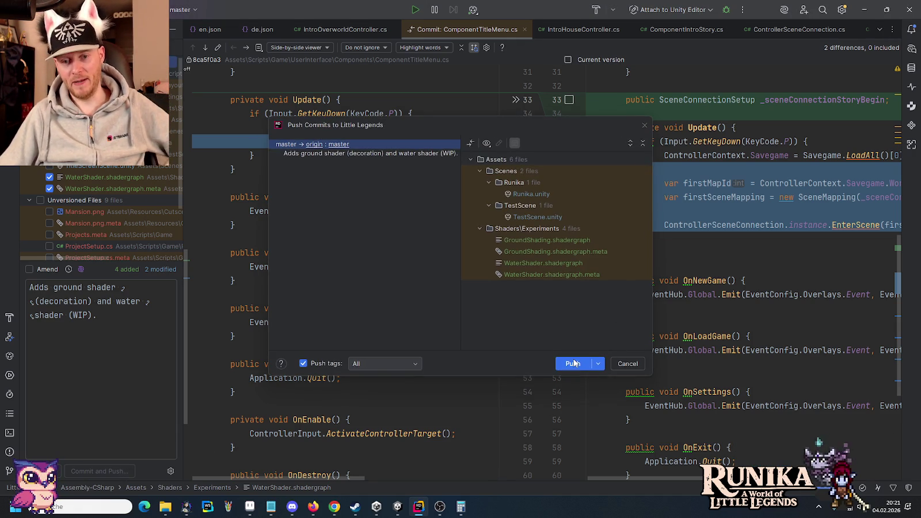
{"action": "left_click", "coordinate": [575, 363]}
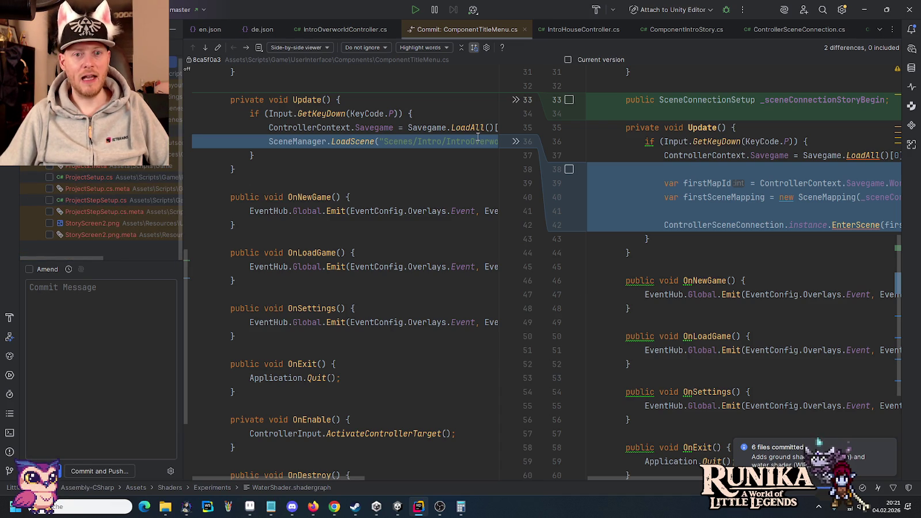
{"action": "left_click", "coordinate": [365, 169]}
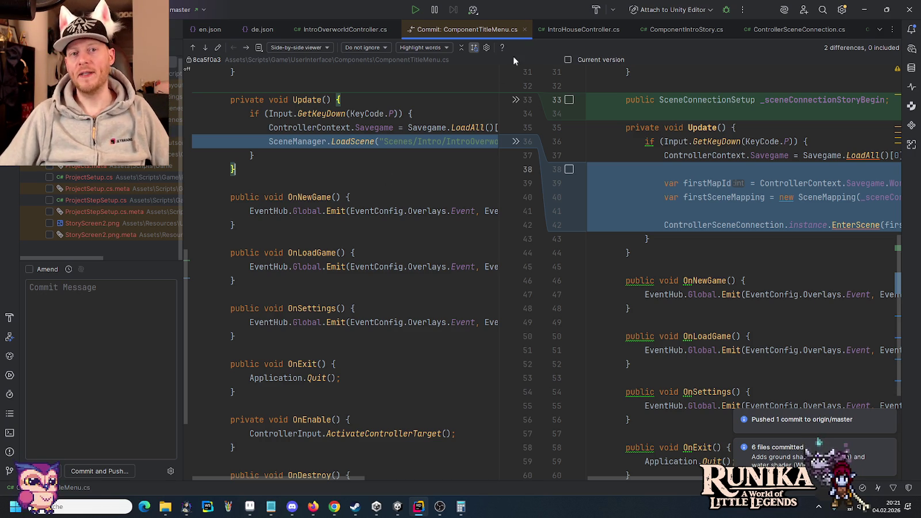
{"action": "left_click", "coordinate": [525, 30]}
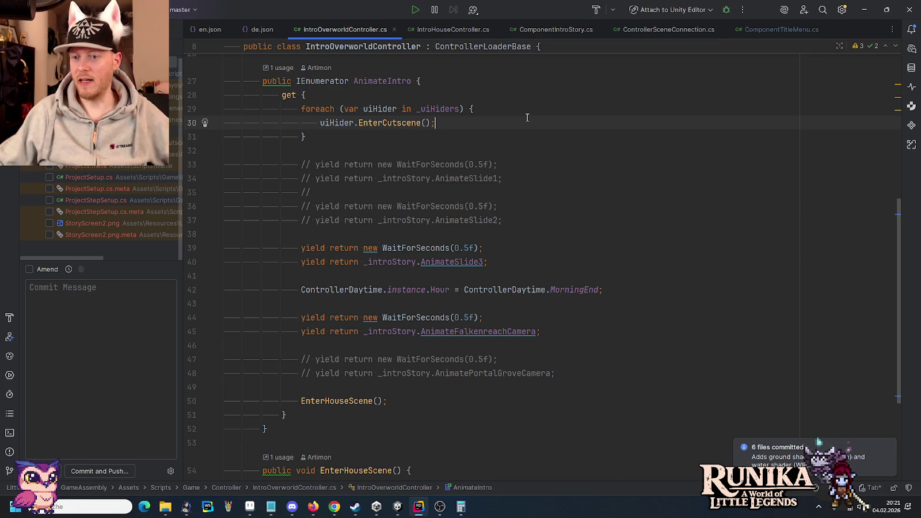
Step: Minimize Rider and open the IntroOverworld Scene from the Intro scenes folder
{"action": "left_click", "coordinate": [860, 8]}
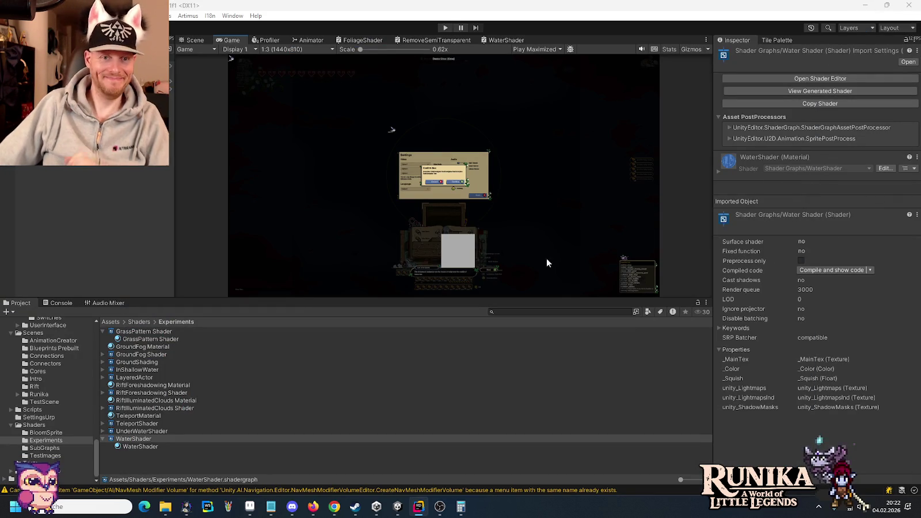
{"action": "left_click", "coordinate": [46, 380]}
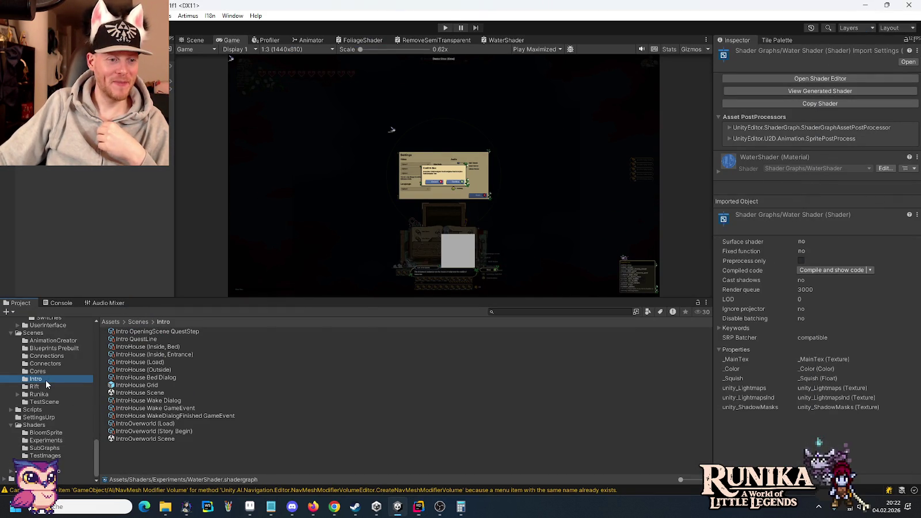
{"action": "double_click", "coordinate": [137, 440]}
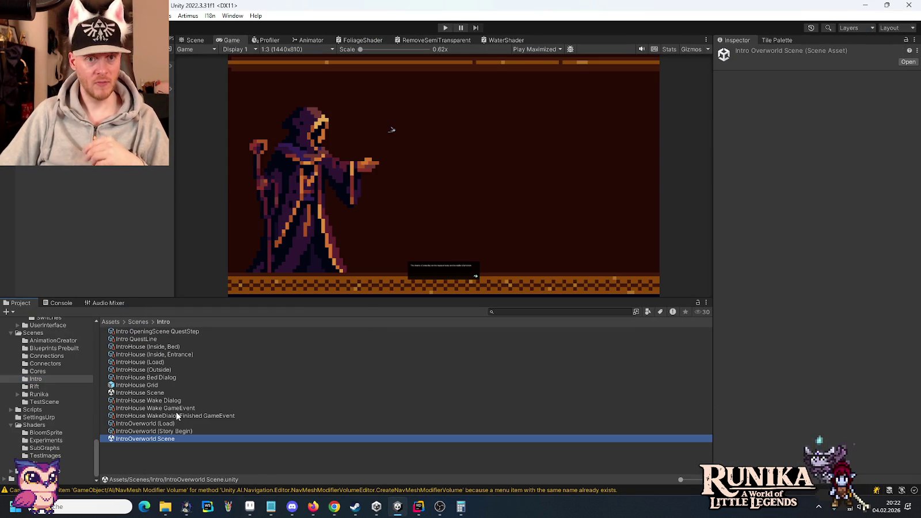
{"action": "left_click", "coordinate": [196, 40]}
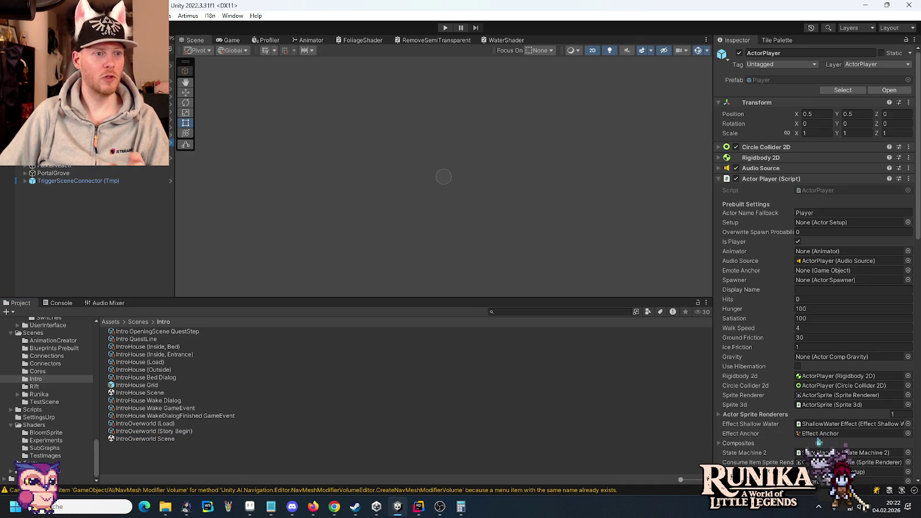
Step: Frame the Scene view on the ActorPlayer and zoom out
{"action": "key", "text": "f"}
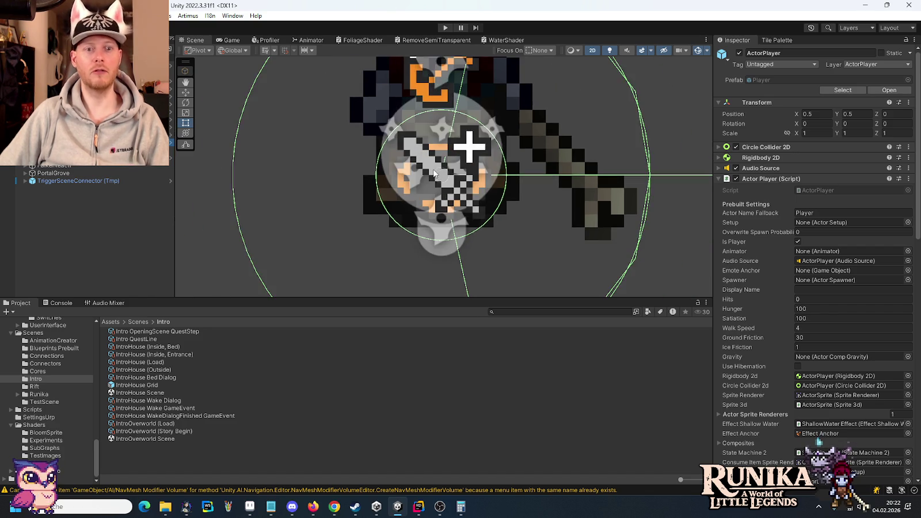
{"action": "scroll", "coordinate": [437, 172], "scroll_direction": "down", "scroll_amount": 5}
{"action": "scroll", "coordinate": [427, 115], "scroll_direction": "down", "scroll_amount": 3}
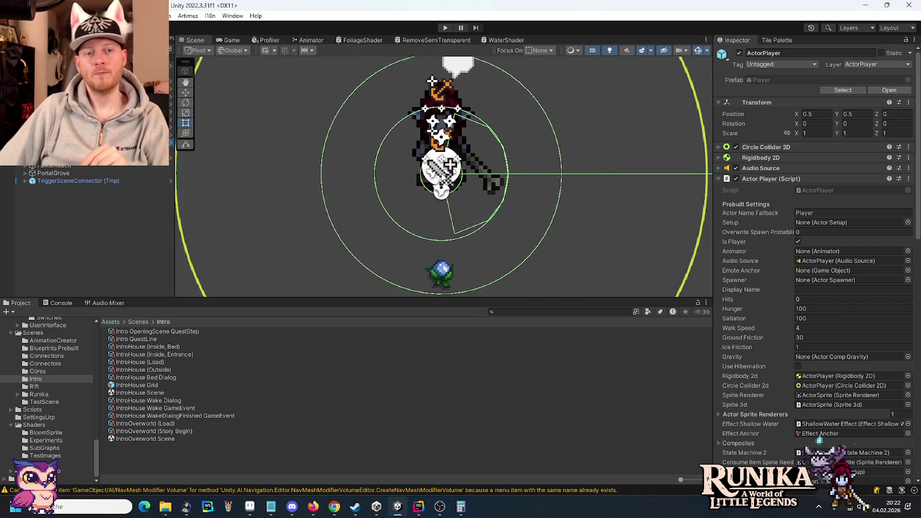
{"action": "scroll", "coordinate": [441, 170], "scroll_direction": "down", "scroll_amount": 3}
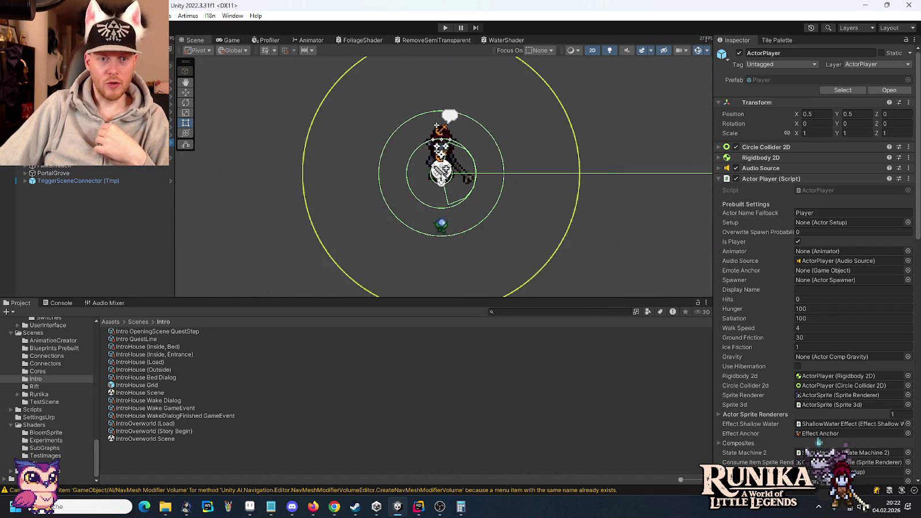
Step: Bring Aseprite forward and close the color palettes sheet without saving
{"action": "left_click", "coordinate": [249, 507]}
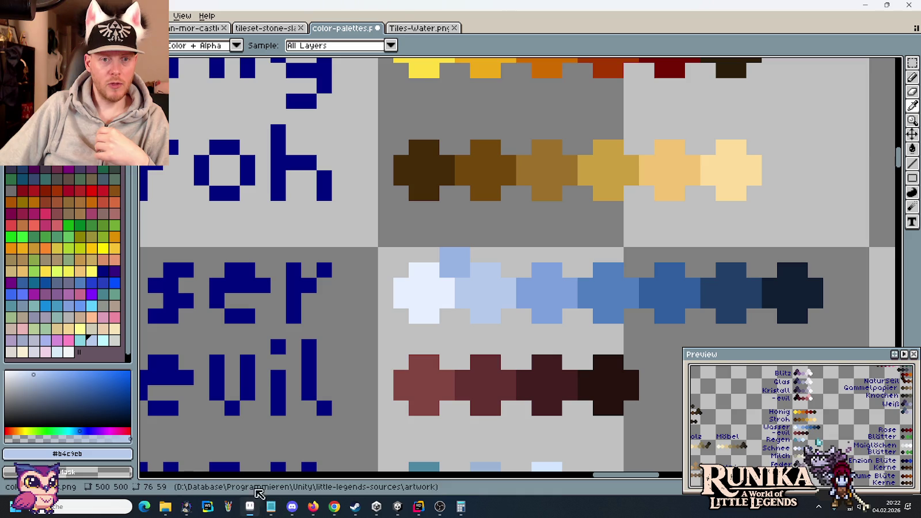
{"action": "left_click", "coordinate": [377, 29]}
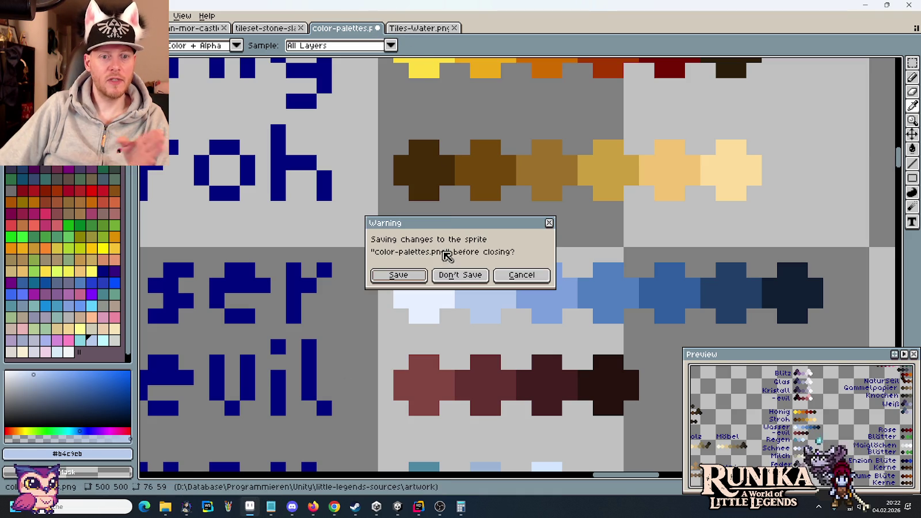
{"action": "left_click", "coordinate": [454, 277]}
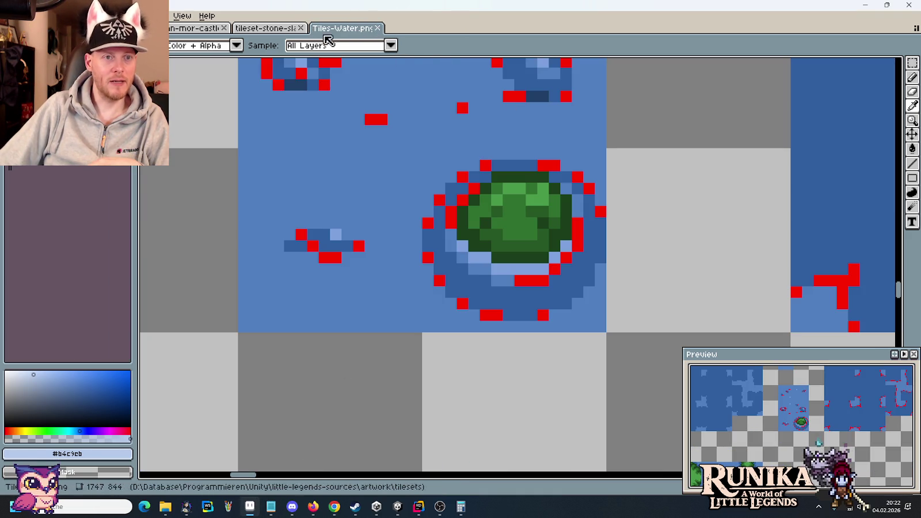
Step: In the castle cliff map, pan to the cliffs and marquee-select one tile-sized chunk of cliff wall
{"action": "left_click", "coordinate": [196, 28]}
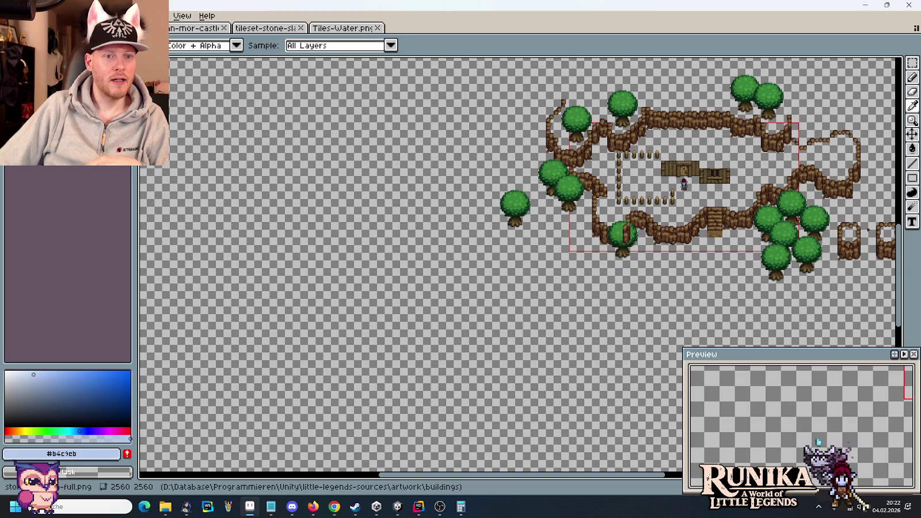
{"action": "scroll", "coordinate": [460, 190], "scroll_direction": "up", "scroll_amount": 2}
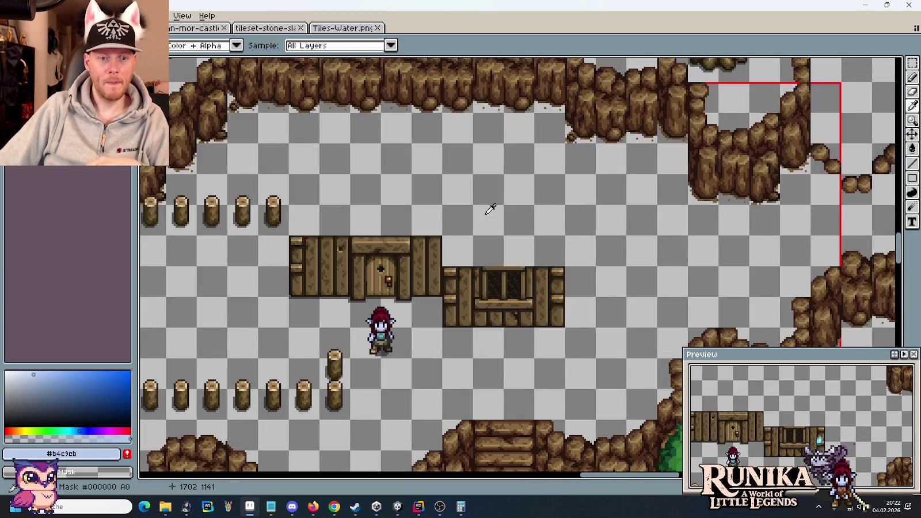
{"action": "scroll", "coordinate": [487, 205], "scroll_direction": "down", "scroll_amount": 3}
{"action": "scroll", "coordinate": [487, 214], "scroll_direction": "up", "scroll_amount": 1}
{"action": "left_click_drag", "start_coordinate": [482, 224], "coordinate": [518, 208]}
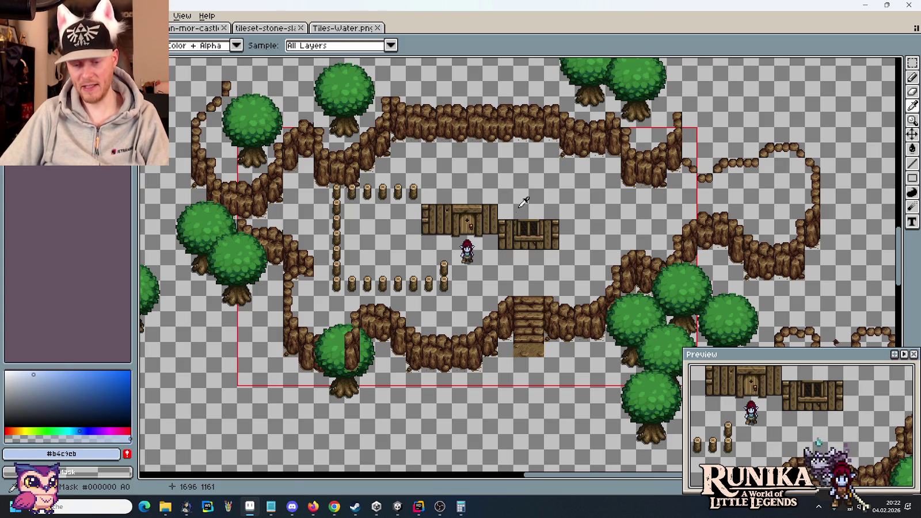
{"action": "key", "text": "m"}
{"action": "scroll", "coordinate": [540, 106], "scroll_direction": "up", "scroll_amount": 3}
{"action": "mouse_move", "coordinate": [568, 148]}
{"action": "left_mouse_down"}
{"action": "mouse_move", "coordinate": [464, 251]}
{"action": "mouse_move", "coordinate": [462, 326]}
{"action": "left_mouse_up"}
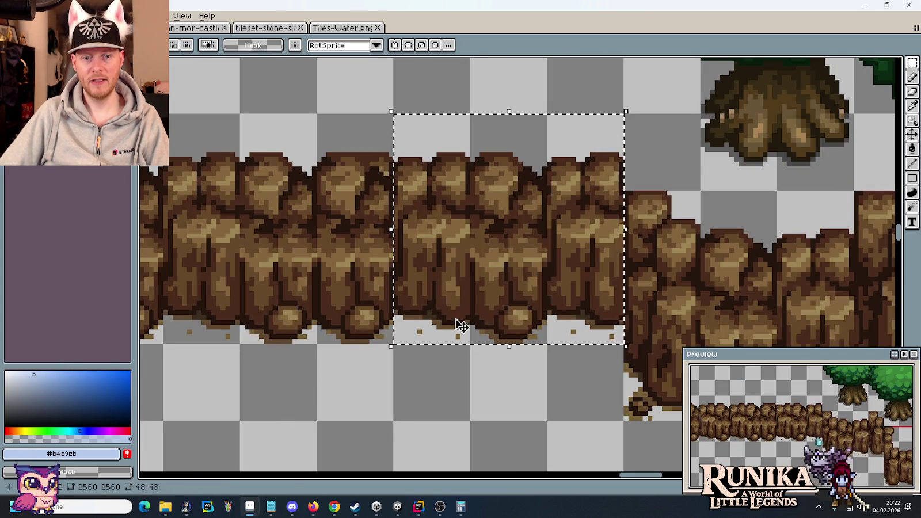
{"action": "scroll", "coordinate": [482, 371], "scroll_direction": "down", "scroll_amount": 5}
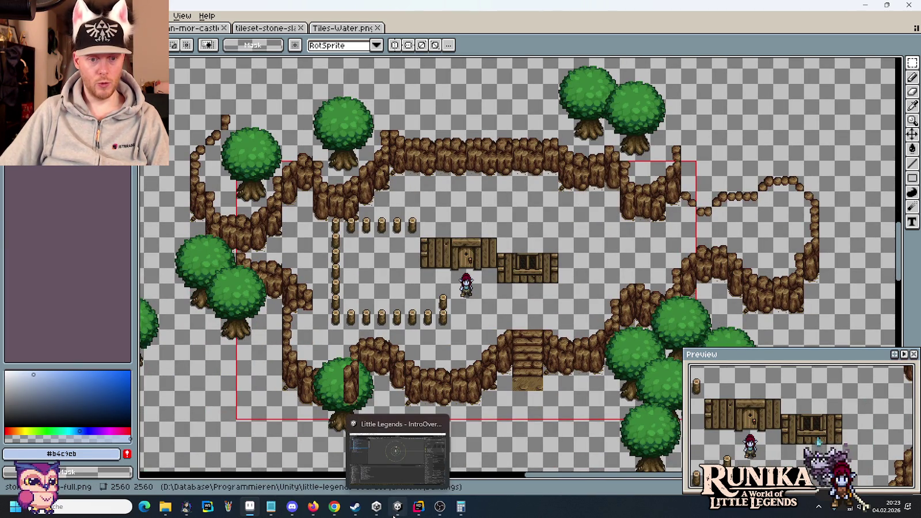
Step: Return to Unity and collapse Scene Core Prebuilt (Overworld) in the Hierarchy
{"action": "left_click", "coordinate": [394, 515]}
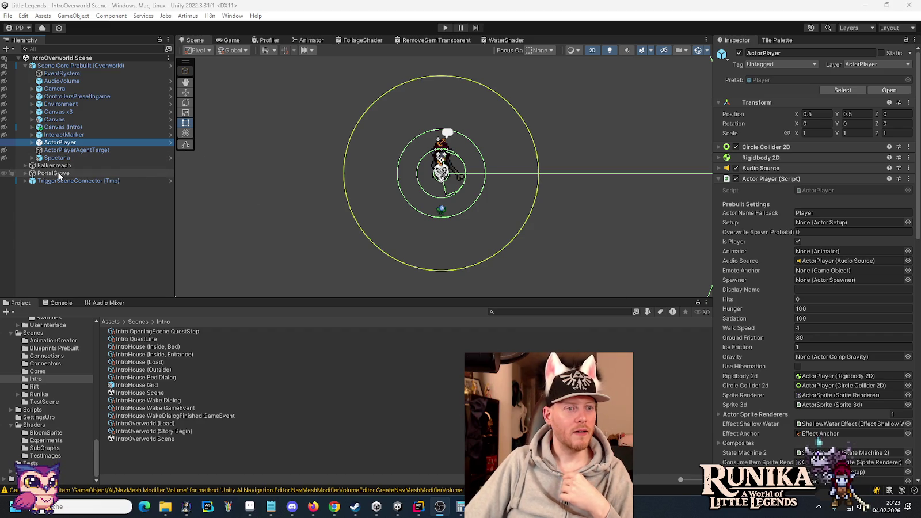
{"action": "left_click", "coordinate": [26, 66]}
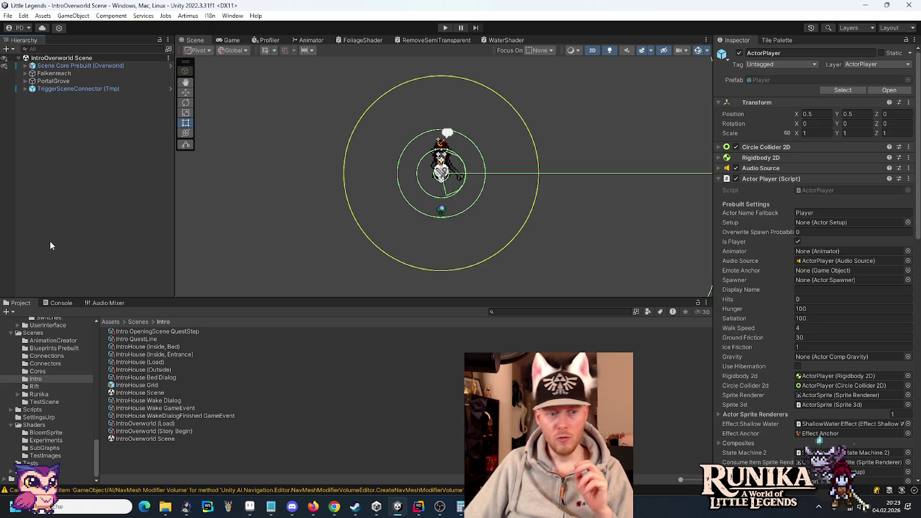
Step: Open the Runika scene, select Terrain, and enter its prefab for editing
{"action": "left_click", "coordinate": [39, 395]}
{"action": "double_click", "coordinate": [124, 424]}
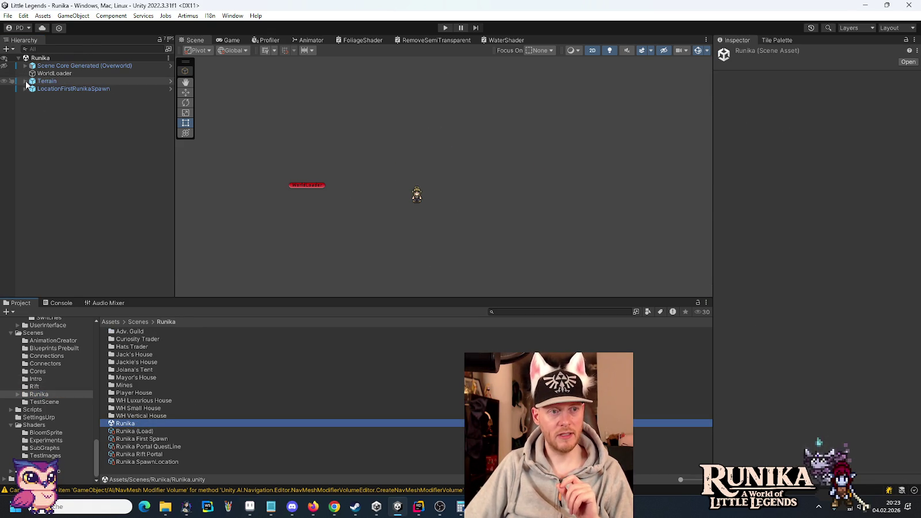
{"action": "left_click", "coordinate": [36, 81]}
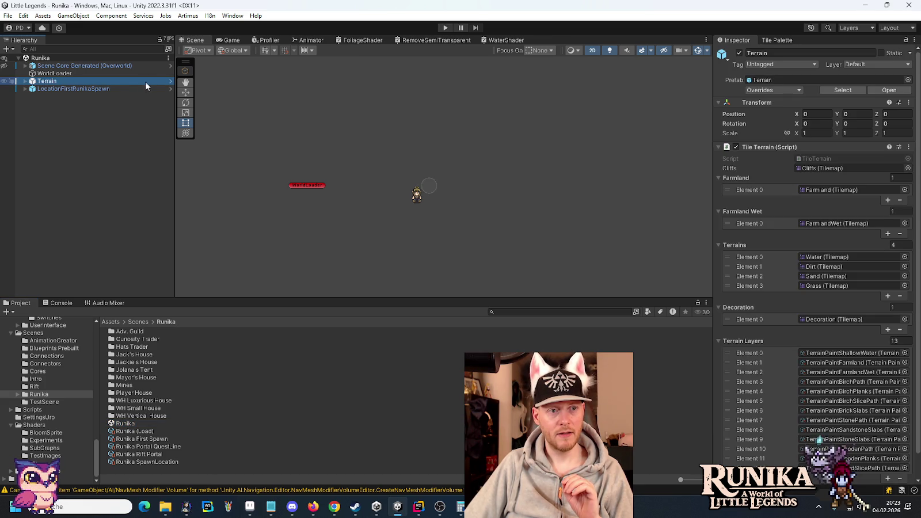
{"action": "left_click", "coordinate": [170, 82]}
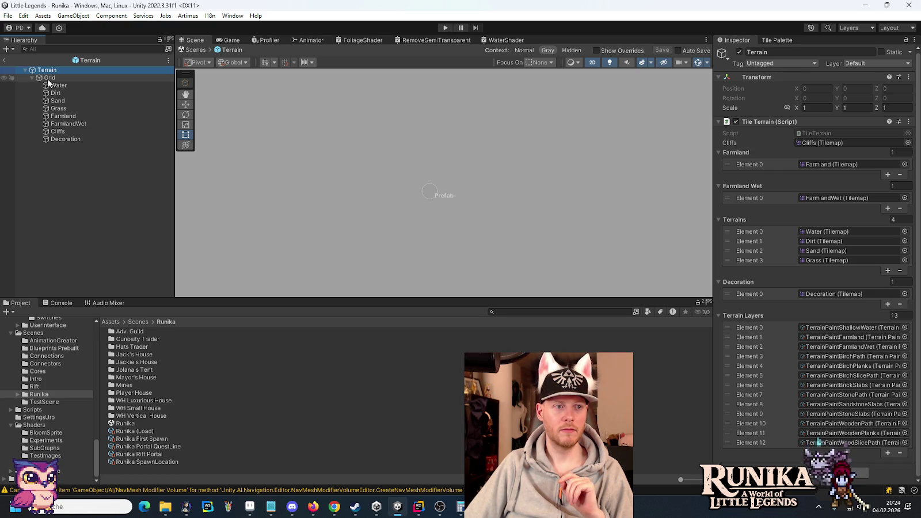
Step: Rename the Terrain prefab's Grid to OverworldGrid
{"action": "left_click", "coordinate": [48, 81]}
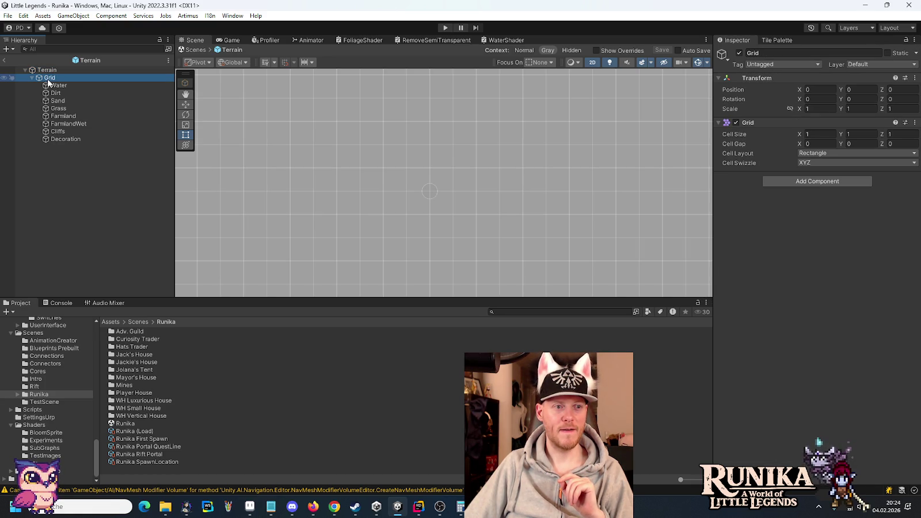
{"action": "left_click", "coordinate": [48, 79]}
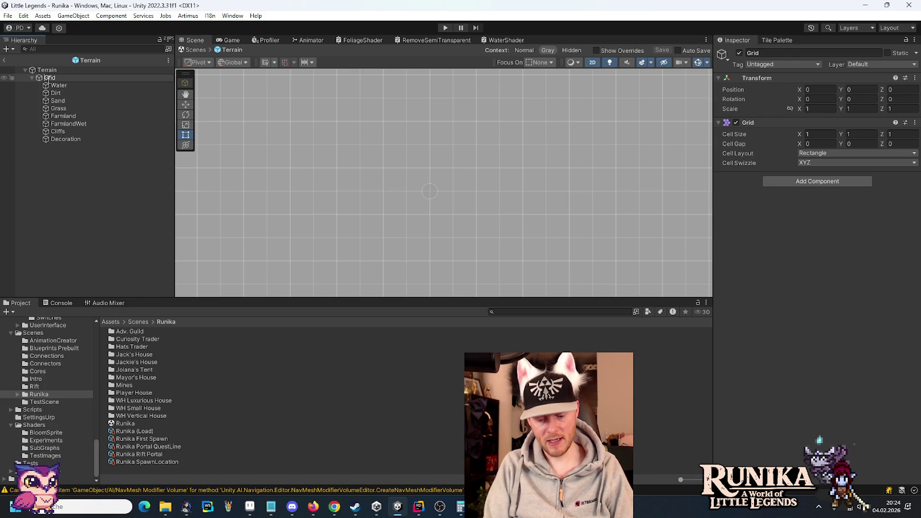
{"action": "type", "text": "OverworldGrid"}
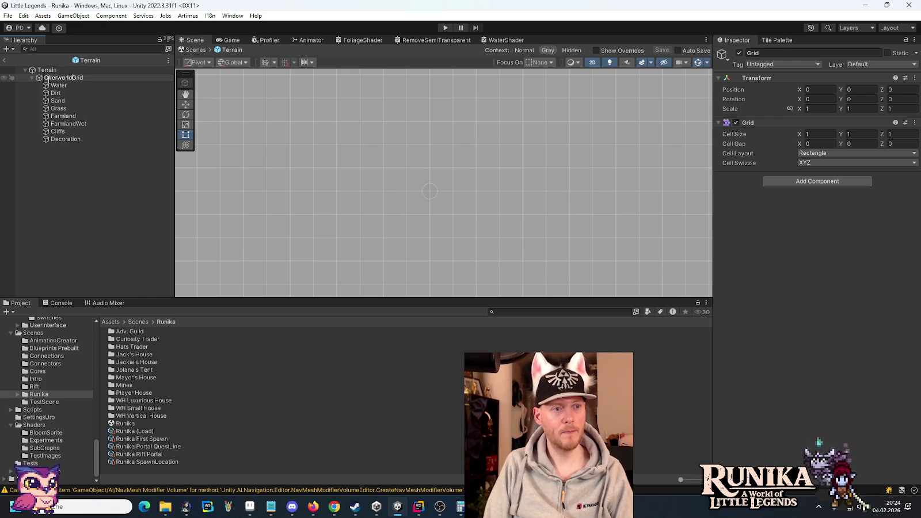
{"action": "key", "text": "Return"}
Step: Check the Water, Dirt, Sand through Decoration tilemaps, then save OverworldGrid as a prefab in Scenes
{"action": "left_click", "coordinate": [48, 86]}
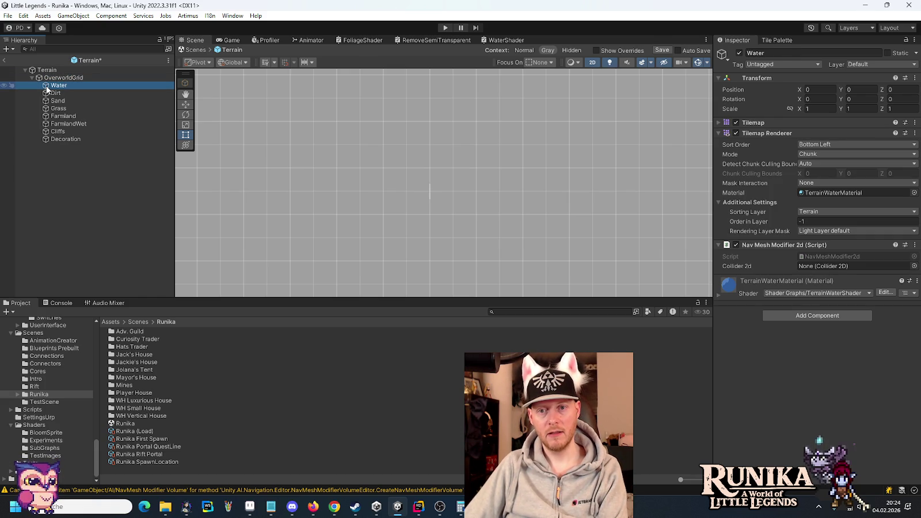
{"action": "key", "text": "Down"}
{"action": "key", "text": "Down"}
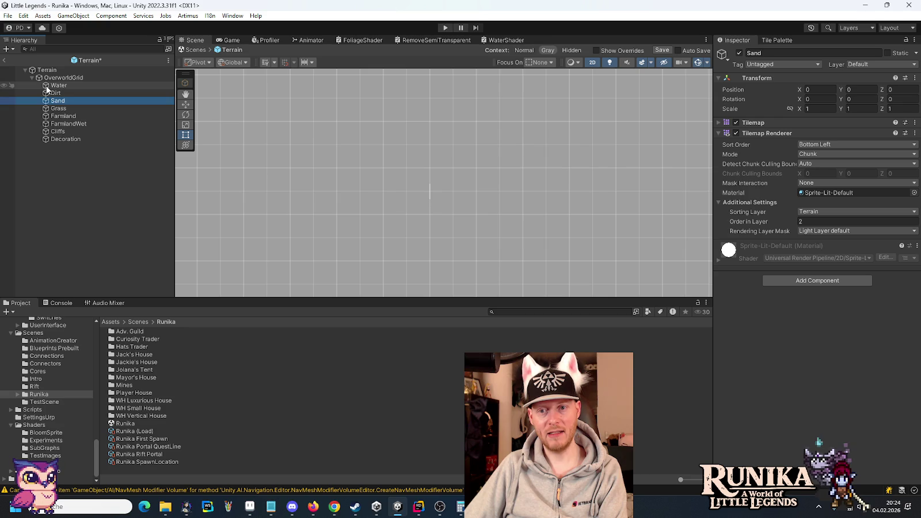
{"action": "key", "text": "Down"}
{"action": "key", "text": "Down"}
{"action": "key", "text": "Down"}
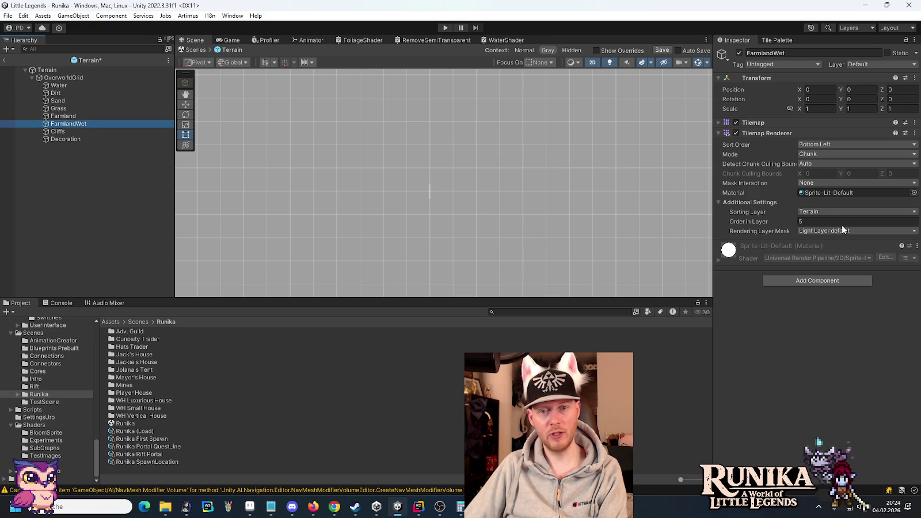
{"action": "key", "text": "Down"}
{"action": "key", "text": "Down"}
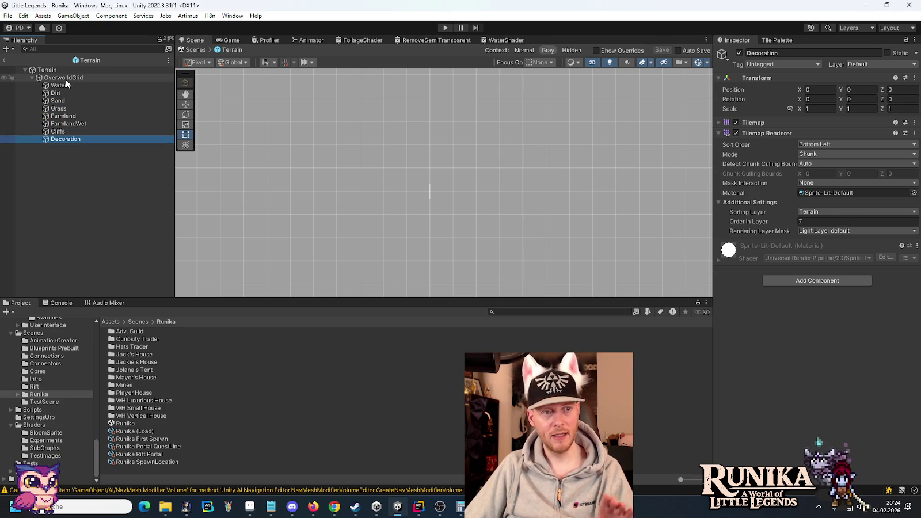
{"action": "scroll", "coordinate": [60, 382], "scroll_direction": "up", "scroll_amount": 5}
{"action": "scroll", "coordinate": [60, 381], "scroll_direction": "down", "scroll_amount": 3}
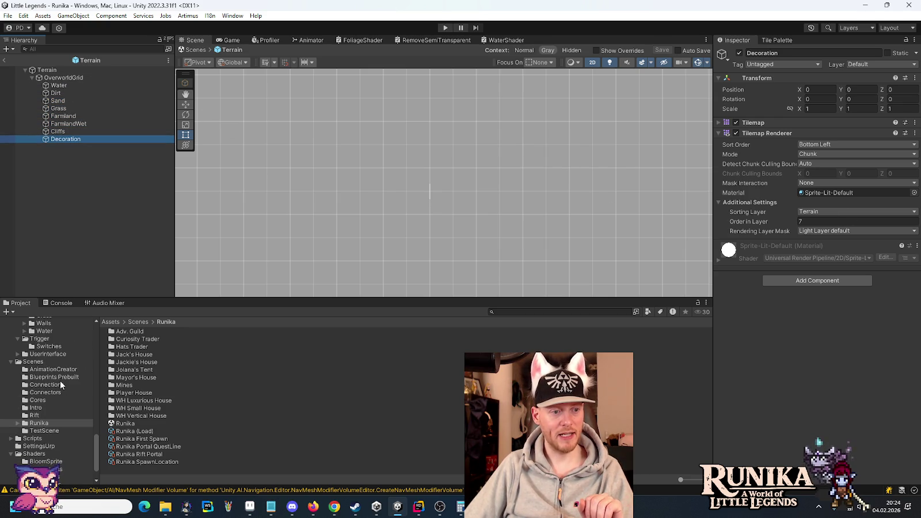
{"action": "left_click", "coordinate": [34, 363]}
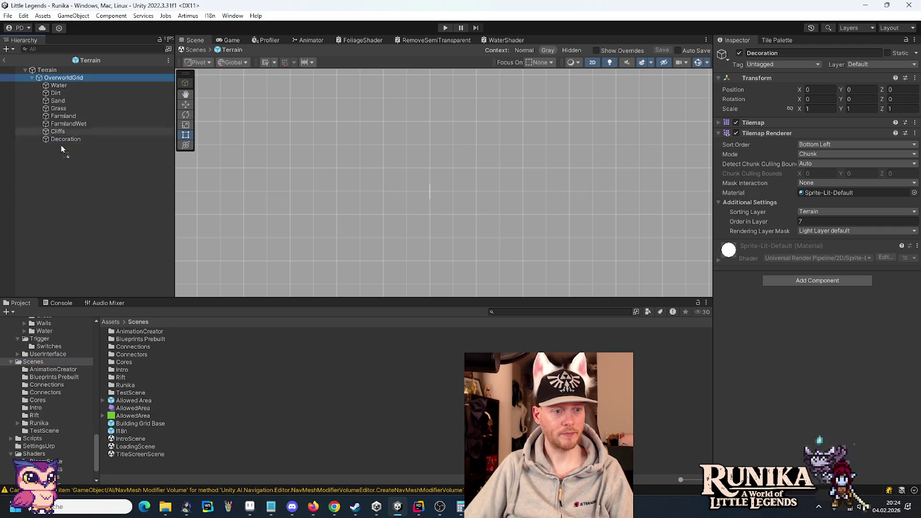
{"action": "left_click_drag", "start_coordinate": [33, 366], "coordinate": [41, 364]}
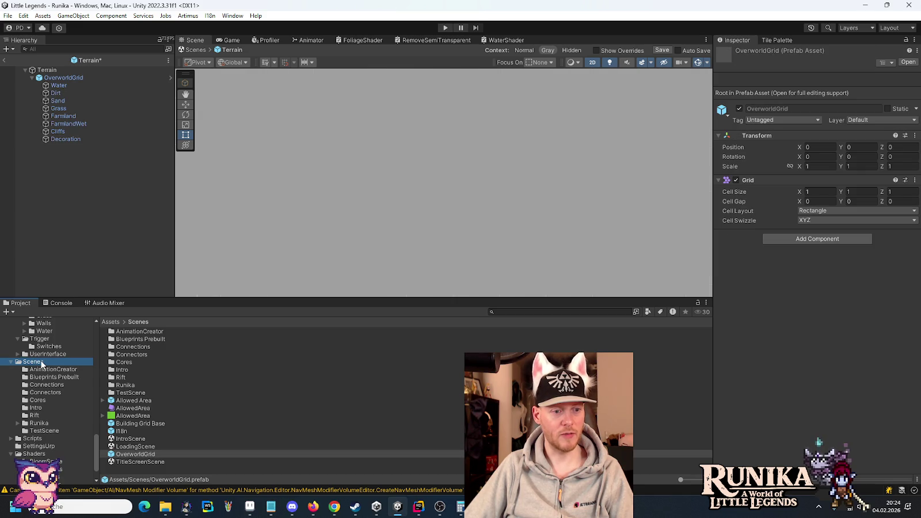
Step: Leave Prefab Mode, open the IntroOverworld Scene, and add the OverworldGrid prefab to its Hierarchy
{"action": "left_click", "coordinate": [6, 61]}
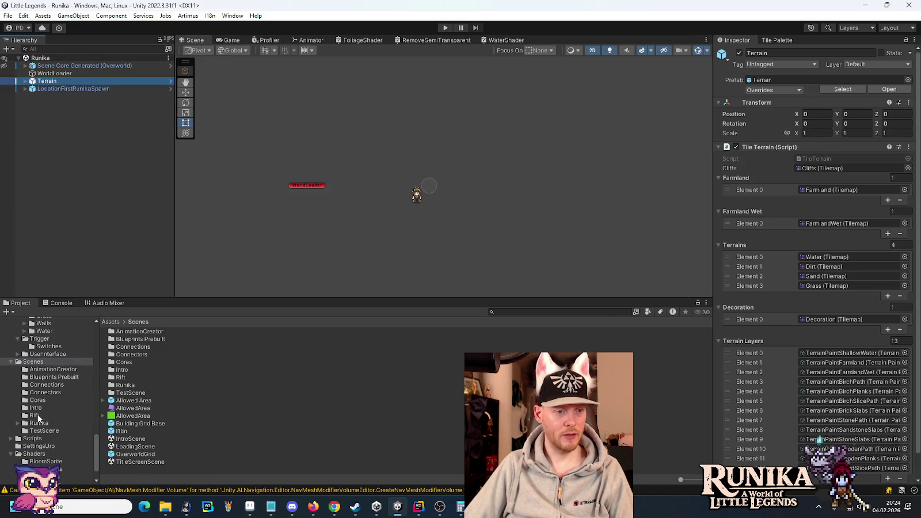
{"action": "left_click", "coordinate": [36, 408]}
{"action": "left_click", "coordinate": [124, 439]}
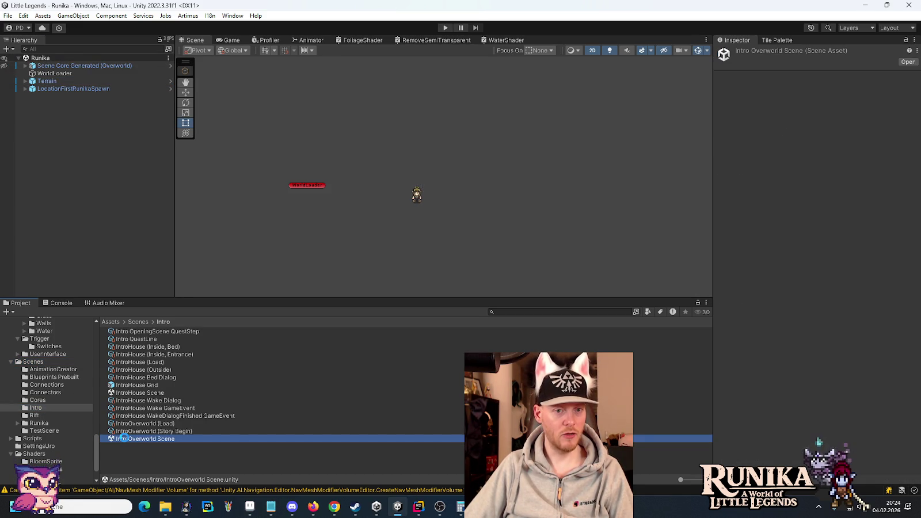
{"action": "double_click", "coordinate": [124, 438]}
{"action": "left_click", "coordinate": [35, 362]}
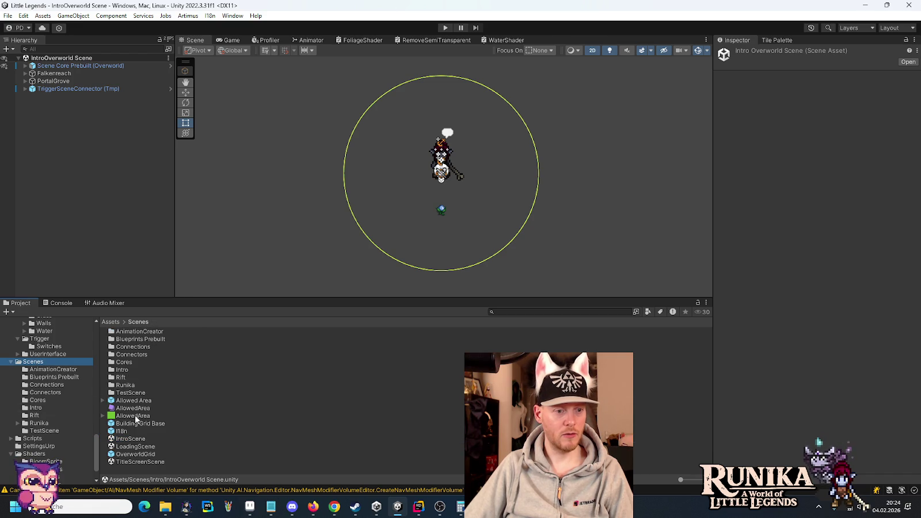
{"action": "mouse_move", "coordinate": [137, 455]}
{"action": "left_mouse_down"}
{"action": "mouse_move", "coordinate": [86, 89]}
{"action": "mouse_move", "coordinate": [77, 75]}
{"action": "left_mouse_up"}
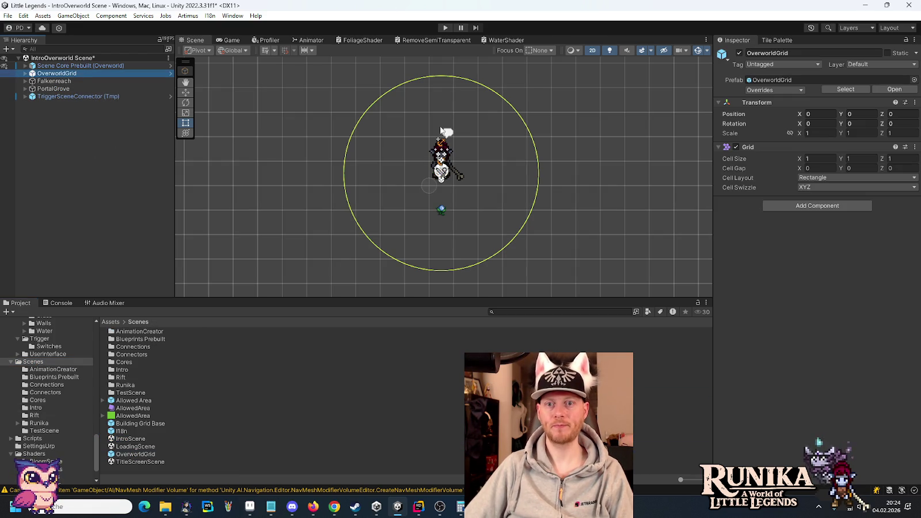
Step: Switch the Tile Palette to the Cave Palette, browse the palette list, then bring Aseprite forward
{"action": "left_click", "coordinate": [778, 41]}
{"action": "left_click", "coordinate": [766, 76]}
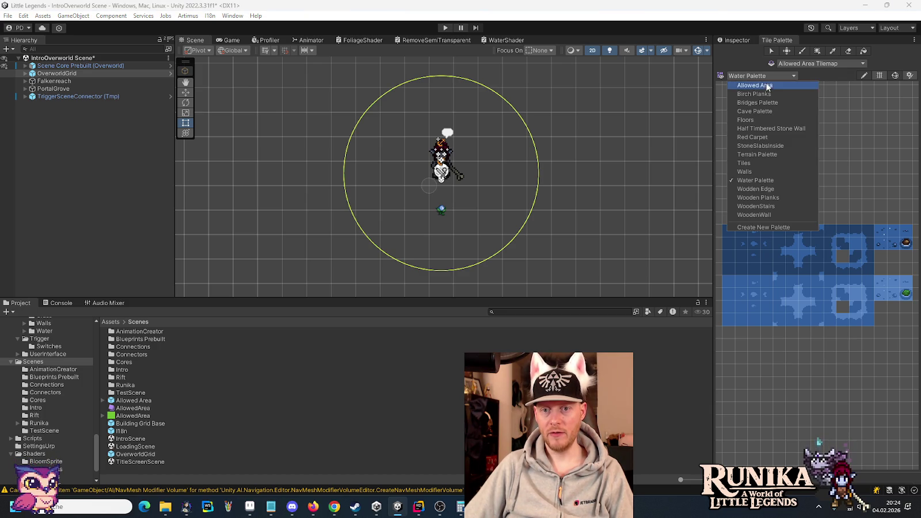
{"action": "left_click", "coordinate": [777, 114]}
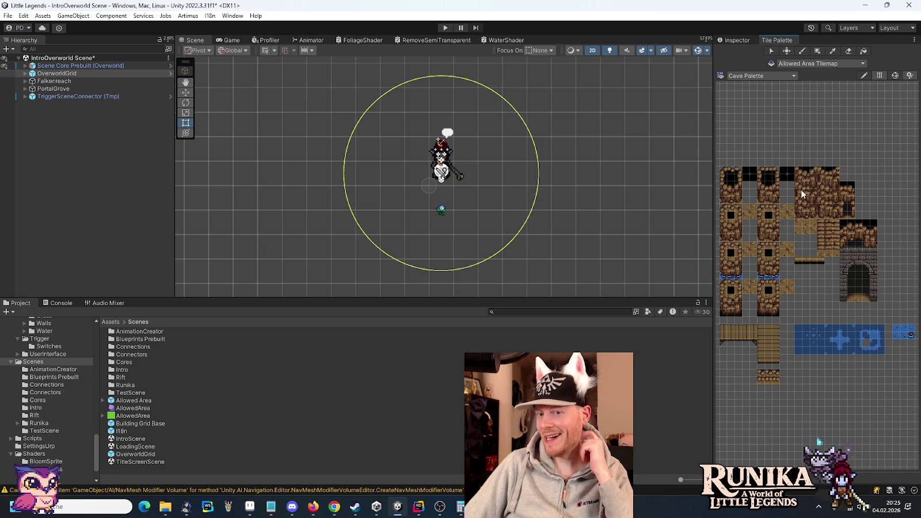
{"action": "scroll", "coordinate": [768, 261], "scroll_direction": "up", "scroll_amount": 1}
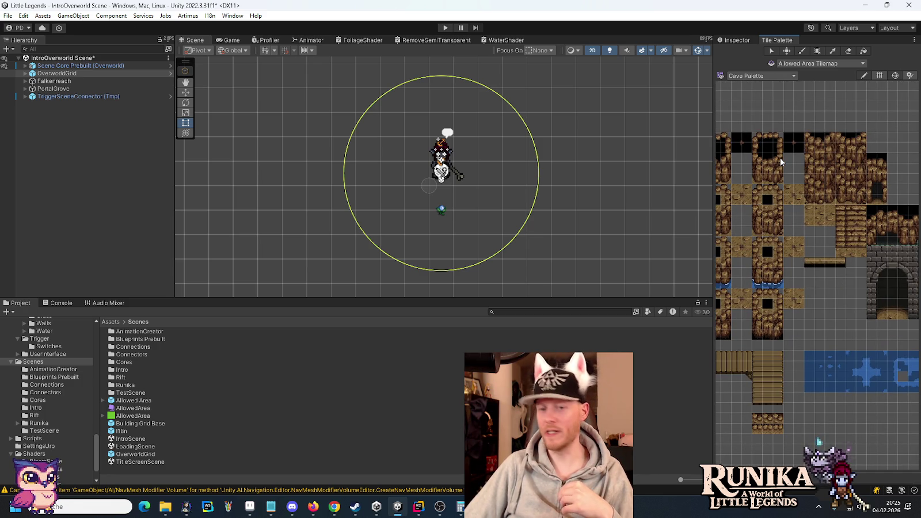
{"action": "left_click", "coordinate": [759, 76]}
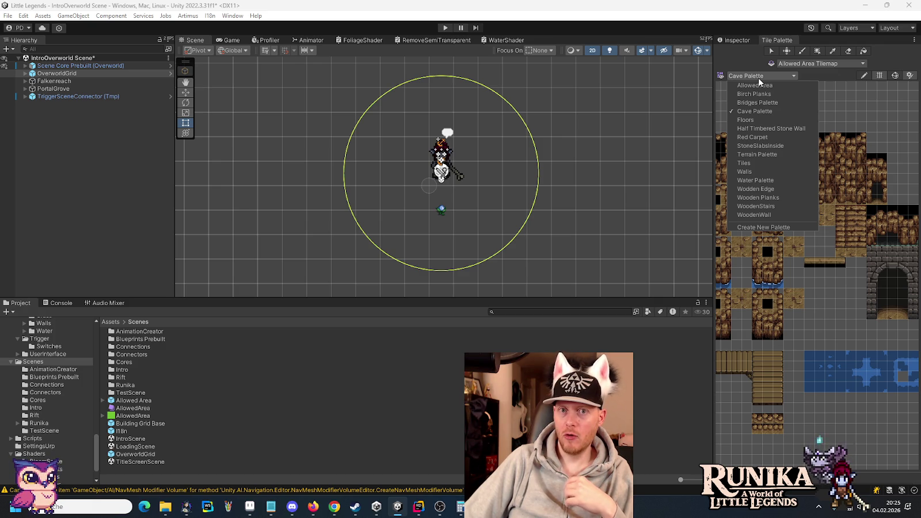
{"action": "left_click", "coordinate": [250, 507]}
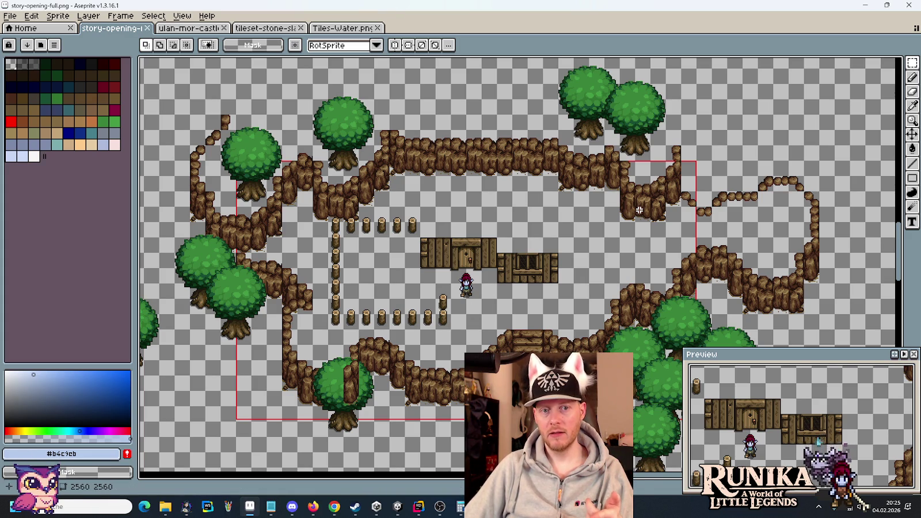
Step: Open tiles-dirt-mine.png from the tilesets folder via File > Open
{"action": "scroll", "coordinate": [639, 210], "scroll_direction": "down", "scroll_amount": 2}
{"action": "scroll", "coordinate": [640, 210], "scroll_direction": "up", "scroll_amount": 2}
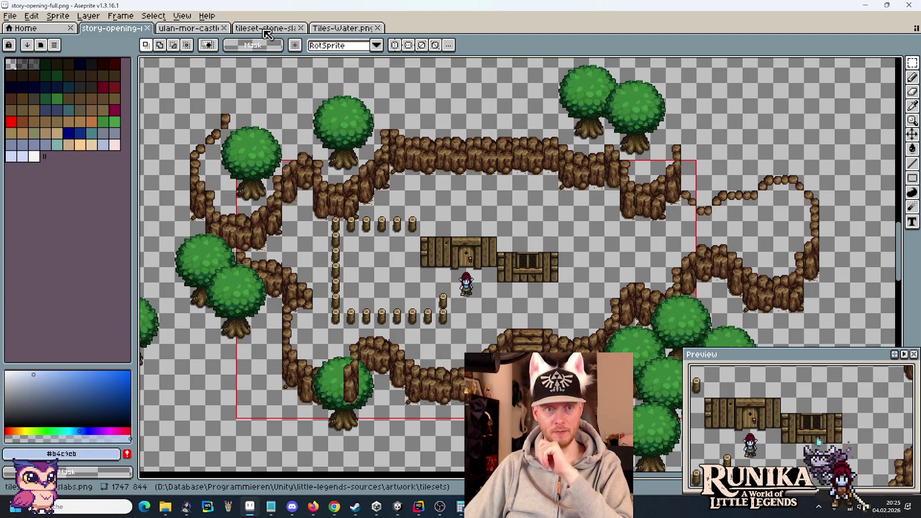
{"action": "left_click", "coordinate": [9, 15]}
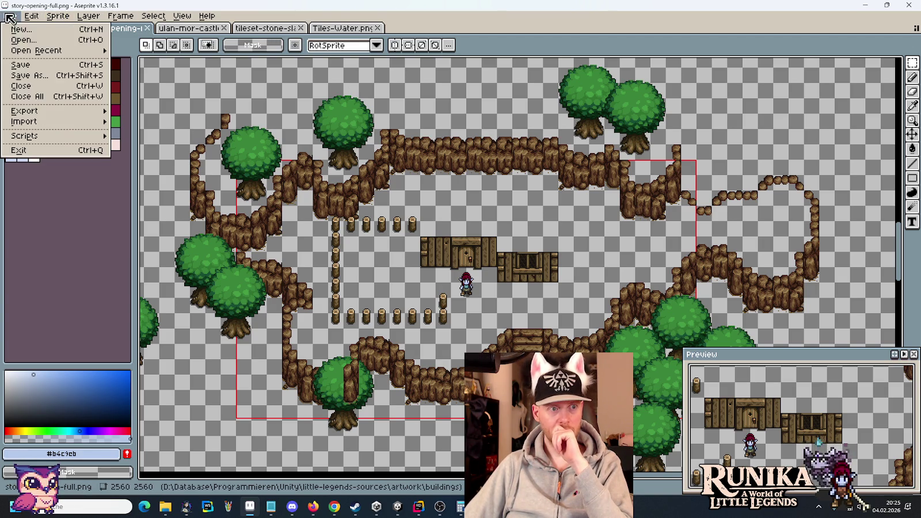
{"action": "left_click", "coordinate": [15, 43]}
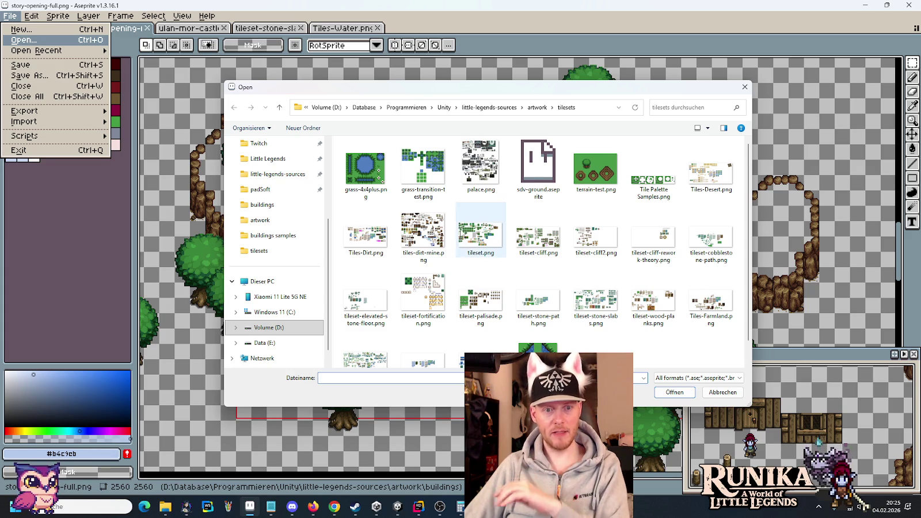
{"action": "double_click", "coordinate": [411, 229]}
Step: In tiles-dirt-mine.png, select both small cliff rings and their dots near the Corner Wang Tiles area
{"action": "scroll", "coordinate": [410, 230], "scroll_direction": "down", "scroll_amount": 2}
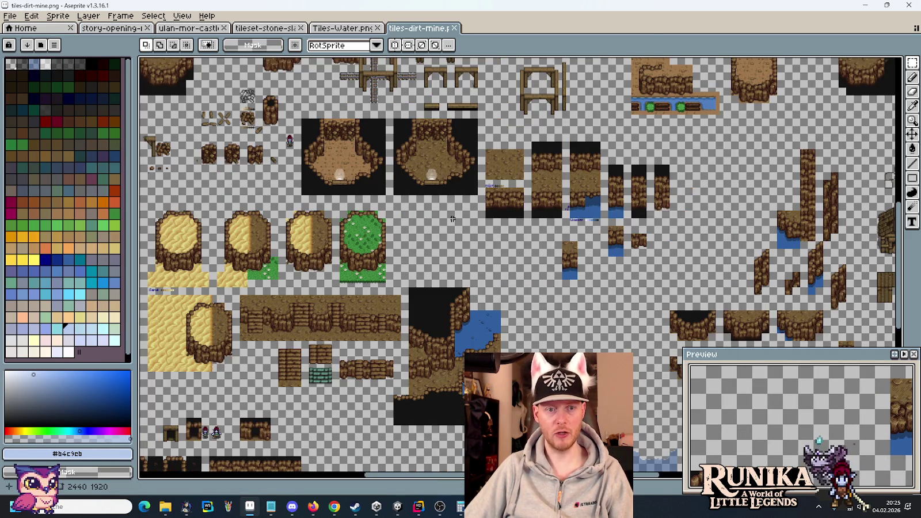
{"action": "scroll", "coordinate": [410, 230], "scroll_direction": "down", "scroll_amount": 2}
{"action": "mouse_move", "coordinate": [302, 219]}
{"action": "left_mouse_down"}
{"action": "mouse_move", "coordinate": [390, 262]}
{"action": "mouse_move", "coordinate": [377, 128]}
{"action": "left_mouse_up"}
{"action": "left_click_drag", "start_coordinate": [392, 377], "coordinate": [393, 193]}
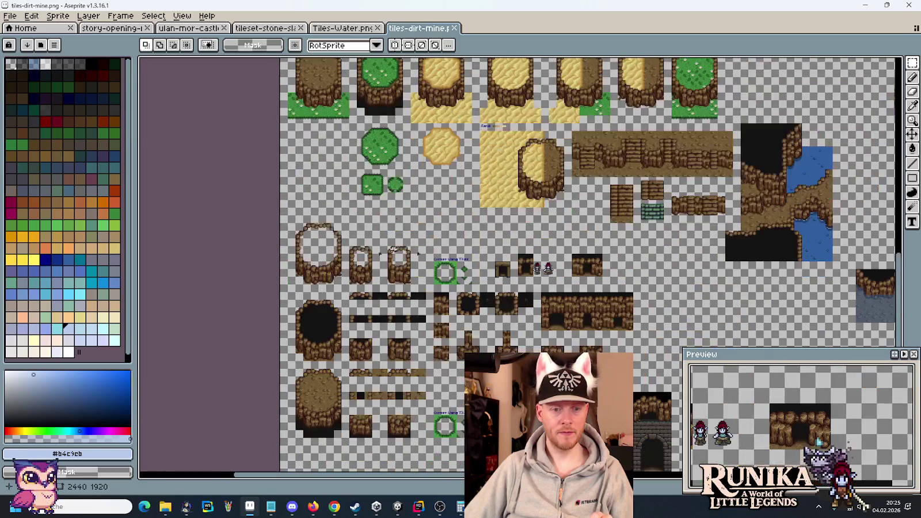
{"action": "scroll", "coordinate": [396, 286], "scroll_direction": "up", "scroll_amount": 3}
{"action": "scroll", "coordinate": [544, 294], "scroll_direction": "down", "scroll_amount": 2}
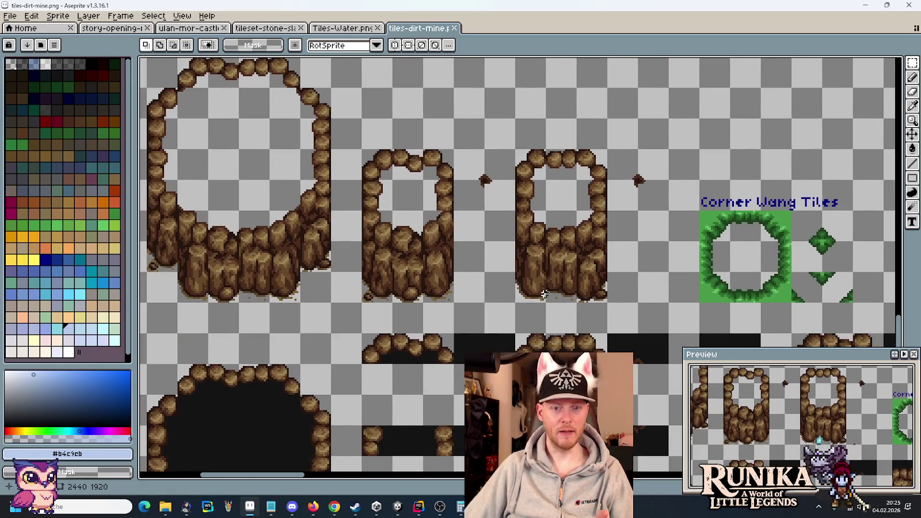
{"action": "mouse_move", "coordinate": [589, 325]}
{"action": "left_mouse_down"}
{"action": "mouse_move", "coordinate": [470, 150]}
{"action": "mouse_move", "coordinate": [356, 397]}
{"action": "left_mouse_up"}
{"action": "left_click_drag", "start_coordinate": [433, 230], "coordinate": [281, 147]}
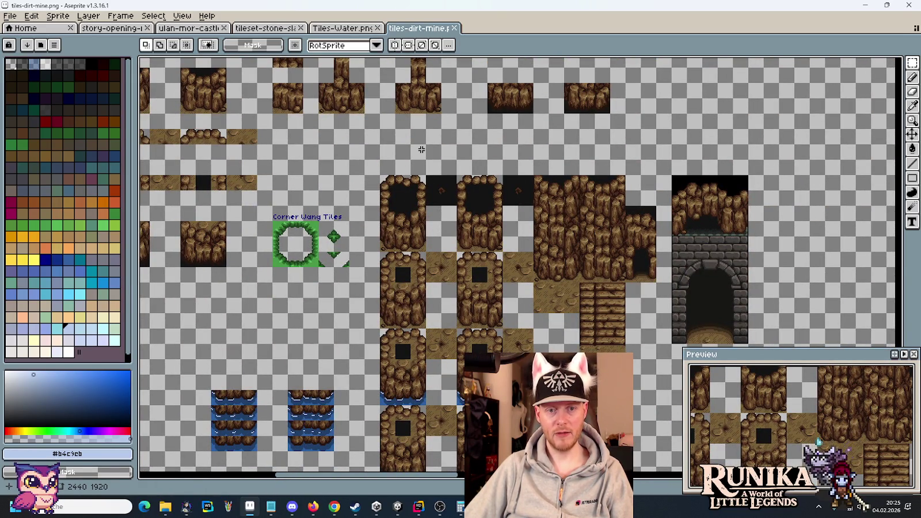
{"action": "left_click_drag", "start_coordinate": [422, 242], "coordinate": [527, 85]}
{"action": "left_click_drag", "start_coordinate": [358, 76], "coordinate": [490, 296]}
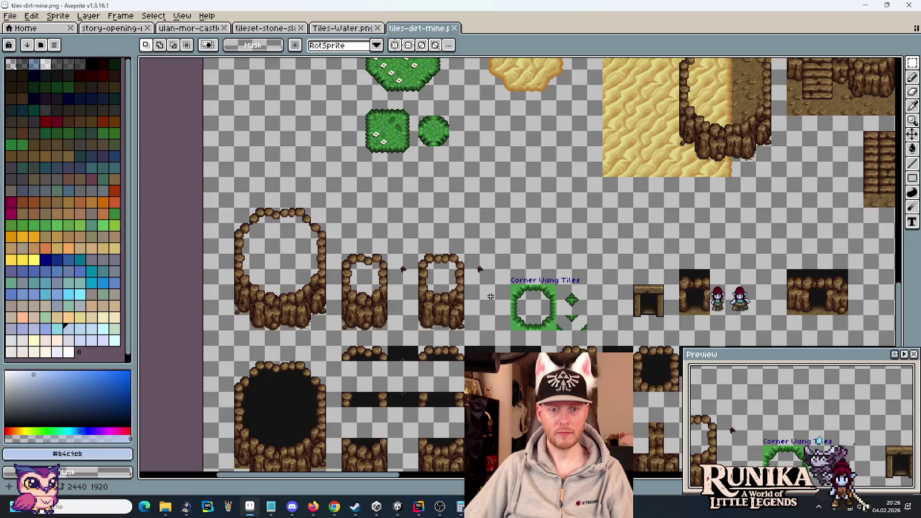
{"action": "scroll", "coordinate": [472, 324], "scroll_direction": "up", "scroll_amount": 2}
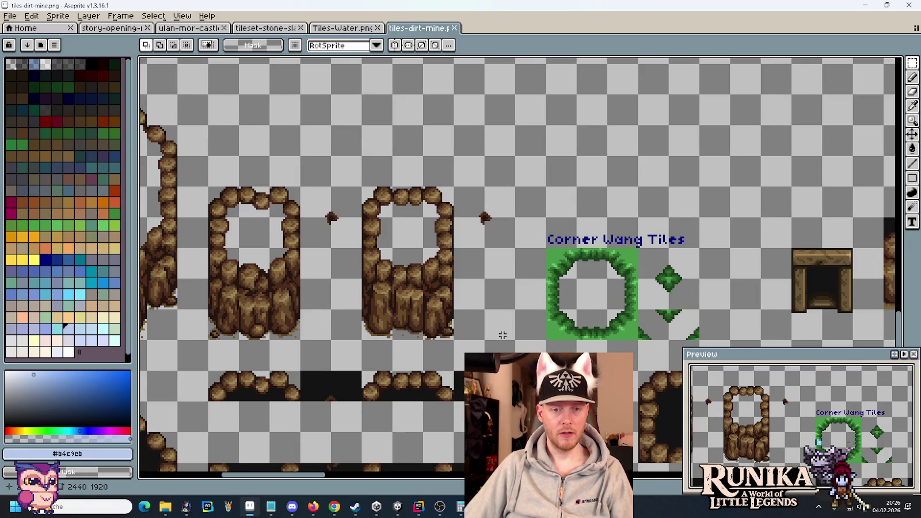
{"action": "left_click_drag", "start_coordinate": [477, 230], "coordinate": [455, 249]}
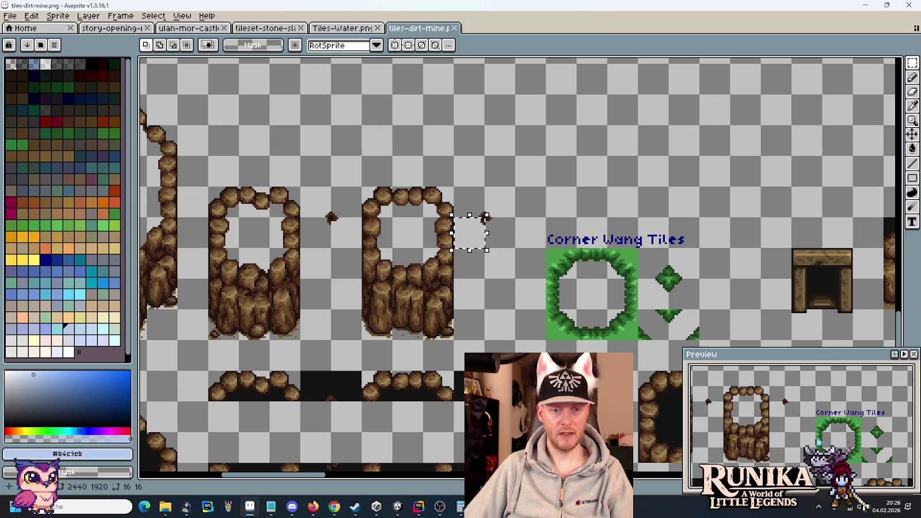
{"action": "mouse_move", "coordinate": [505, 334]}
{"action": "left_mouse_down"}
{"action": "mouse_move", "coordinate": [495, 320]}
{"action": "mouse_move", "coordinate": [349, 239]}
{"action": "mouse_move", "coordinate": [283, 230]}
{"action": "mouse_move", "coordinate": [230, 204]}
{"action": "left_mouse_up"}
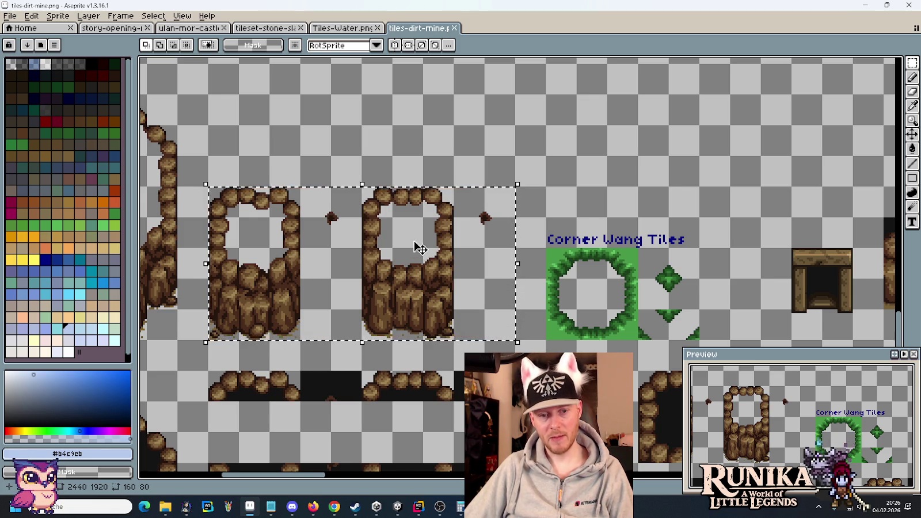
Step: Bring up a File Explorer window, which opens at the audio music folder
{"action": "scroll", "coordinate": [420, 248], "scroll_direction": "down", "scroll_amount": 2}
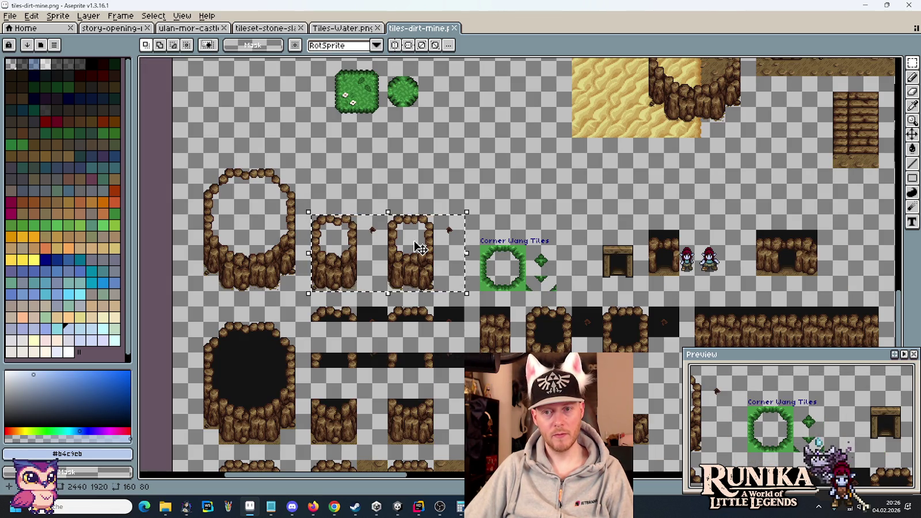
{"action": "scroll", "coordinate": [420, 247], "scroll_direction": "down", "scroll_amount": 1}
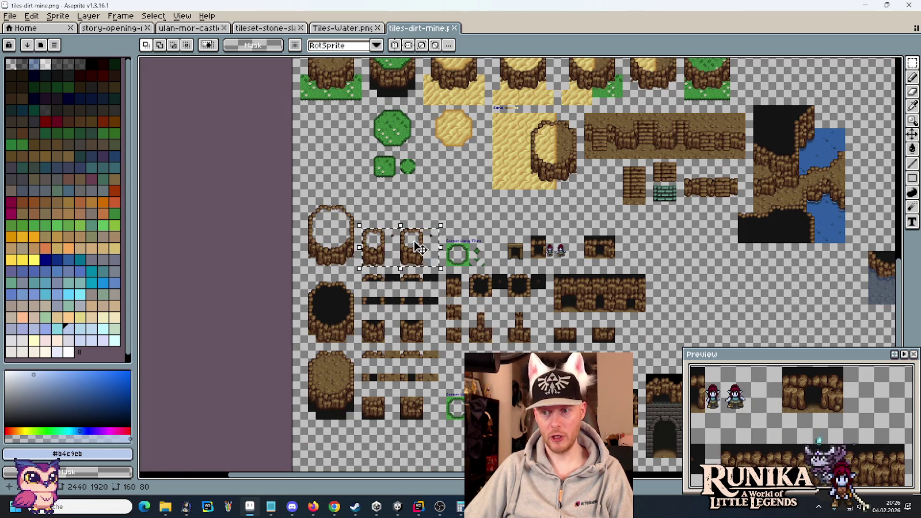
{"action": "left_click", "coordinate": [171, 512]}
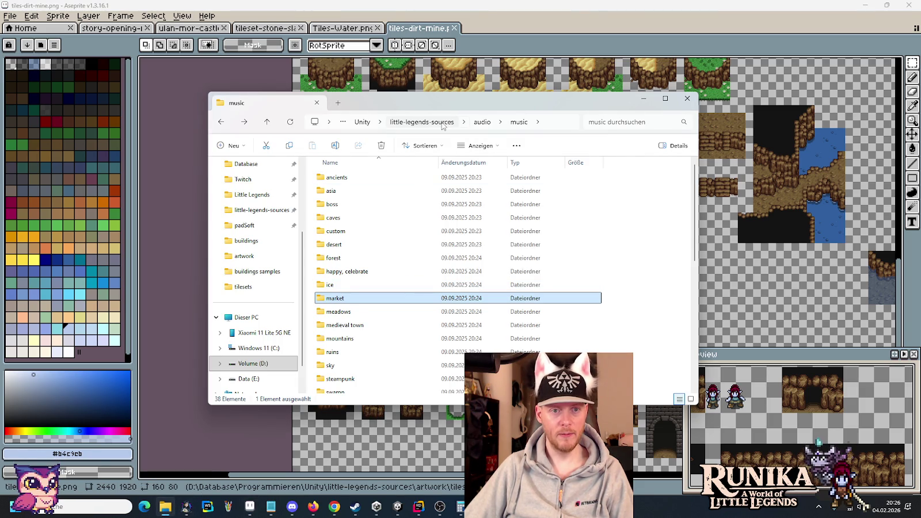
Step: From Explorer's Little Legends shortcut, go through Assets > Resources > Tilesets > Dirt and open Dirt_Default.png in Aseprite
{"action": "right_click", "coordinate": [165, 507]}
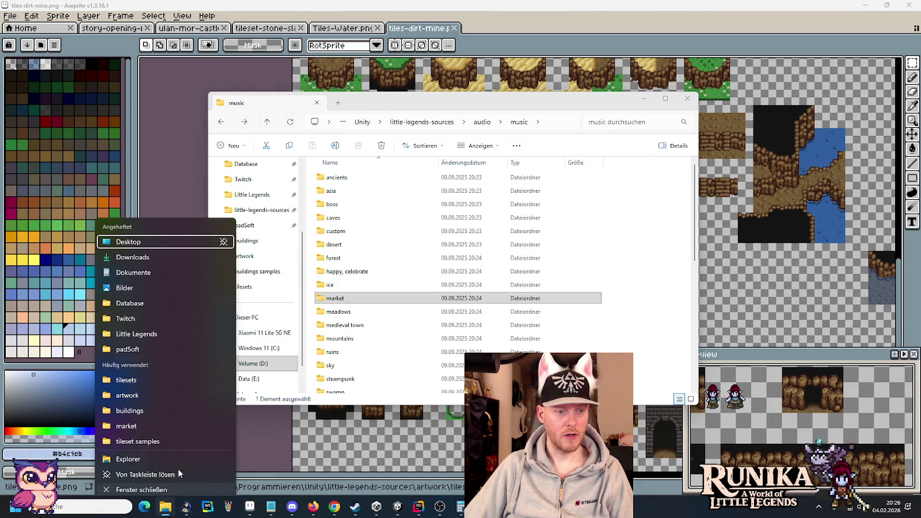
{"action": "left_click", "coordinate": [154, 325]}
{"action": "double_click", "coordinate": [352, 244]}
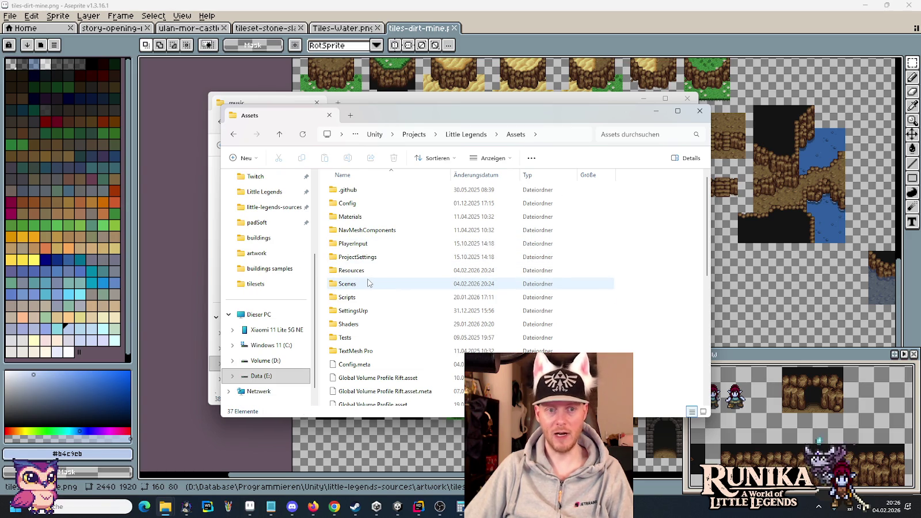
{"action": "double_click", "coordinate": [361, 271]}
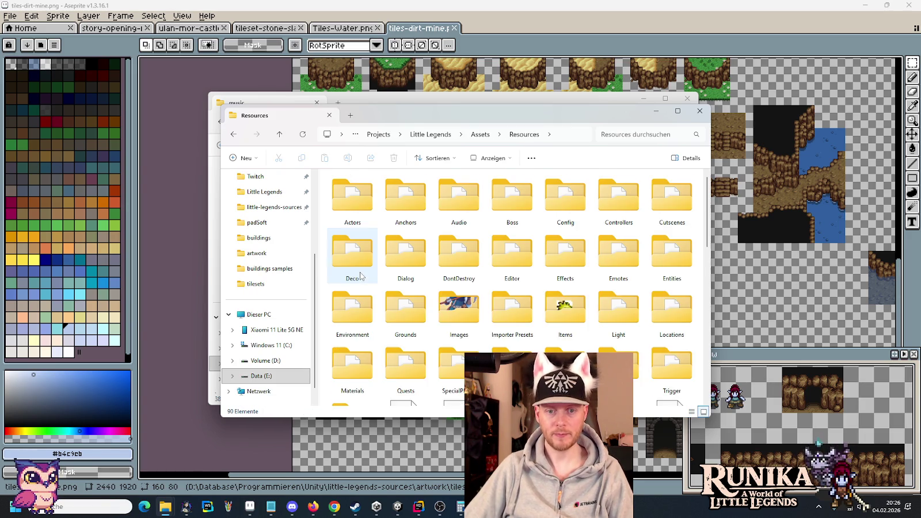
{"action": "scroll", "coordinate": [362, 276], "scroll_direction": "down", "scroll_amount": 2}
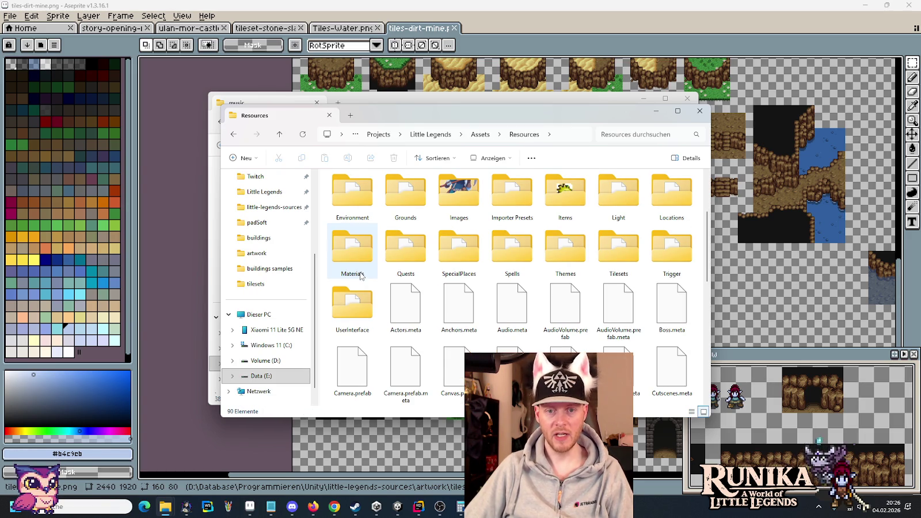
{"action": "double_click", "coordinate": [612, 249]}
{"action": "left_click", "coordinate": [520, 200]}
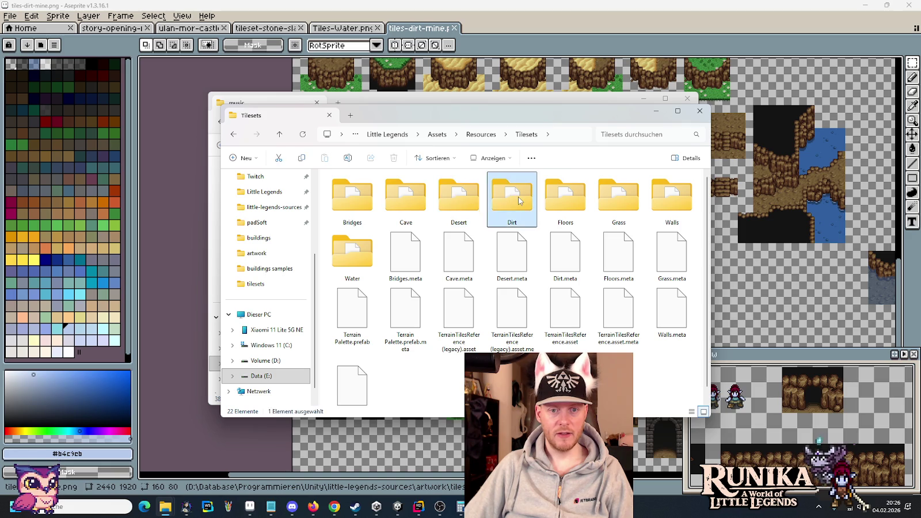
{"action": "double_click", "coordinate": [519, 200]}
{"action": "double_click", "coordinate": [574, 198]}
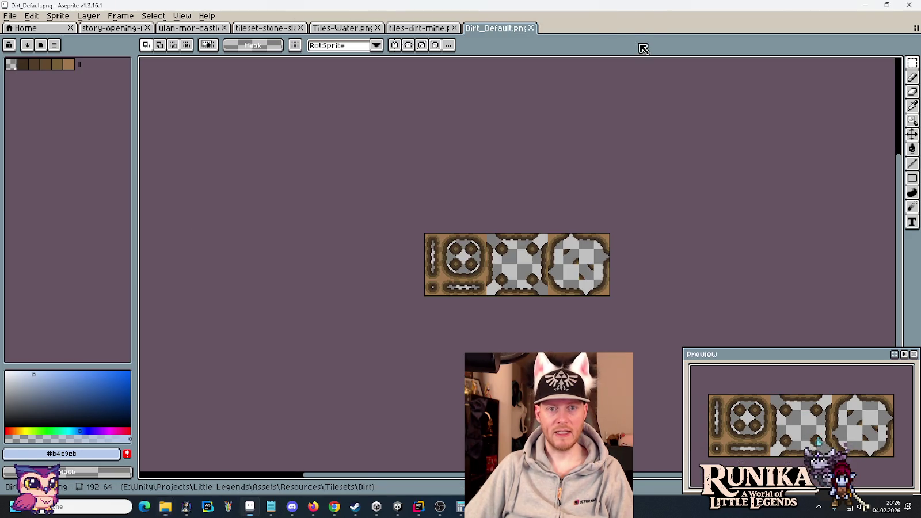
Step: Reveal Dirt_Default.png in its folder, then close its Aseprite tab
{"action": "scroll", "coordinate": [518, 270], "scroll_direction": "up", "scroll_amount": 2}
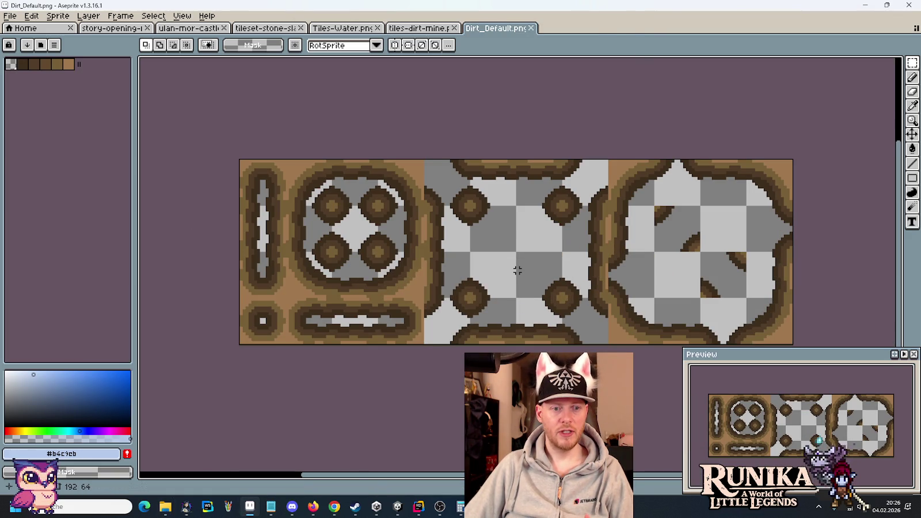
{"action": "right_click", "coordinate": [512, 28]}
{"action": "left_click", "coordinate": [523, 58]}
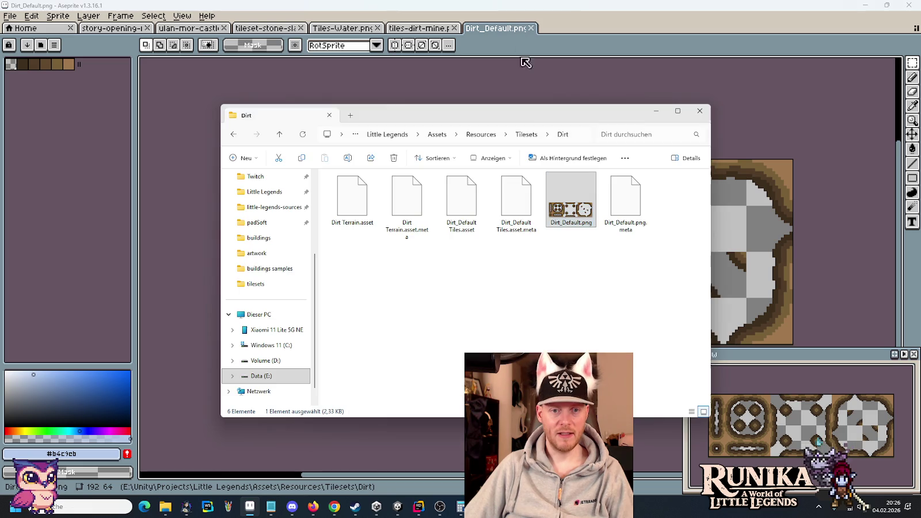
{"action": "left_click", "coordinate": [531, 28]}
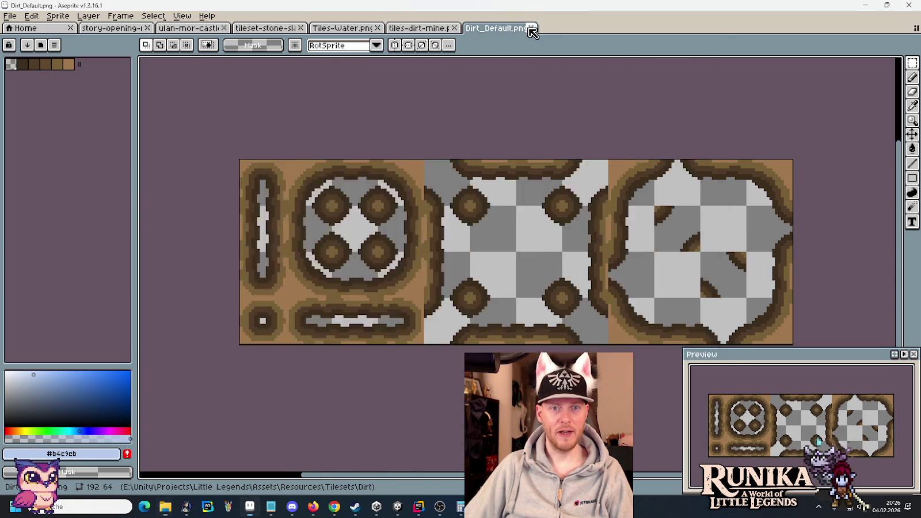
{"action": "left_click", "coordinate": [531, 28]}
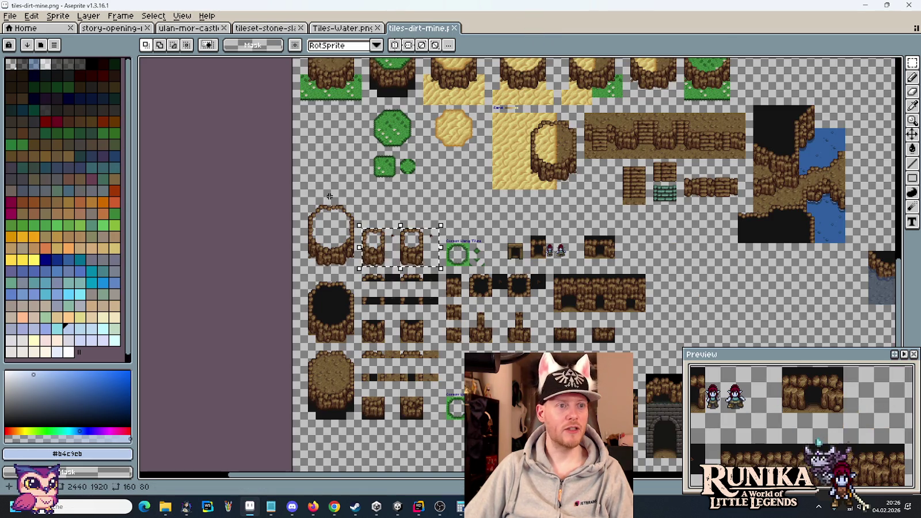
Step: Open the Tiles-Dirt.png tileset in Aseprite from the file-open dialog
{"action": "left_click", "coordinate": [9, 16]}
{"action": "left_click", "coordinate": [22, 41]}
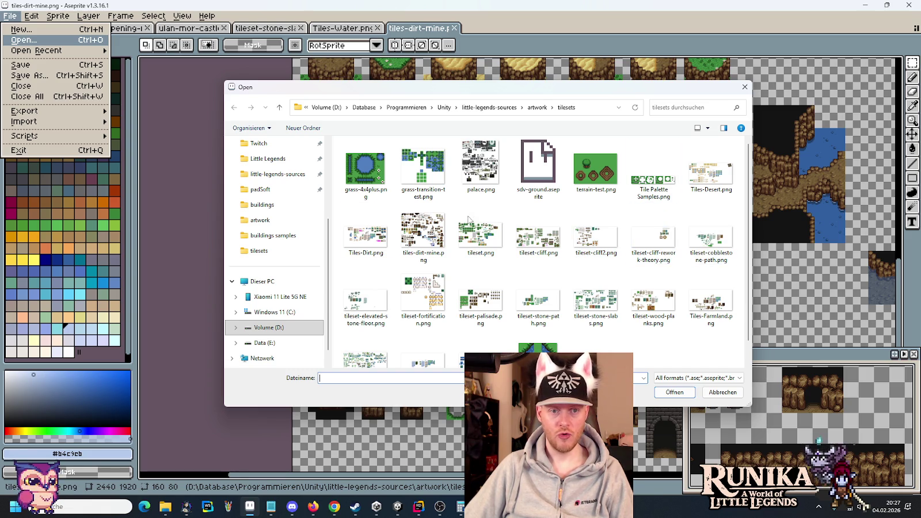
{"action": "double_click", "coordinate": [366, 233]}
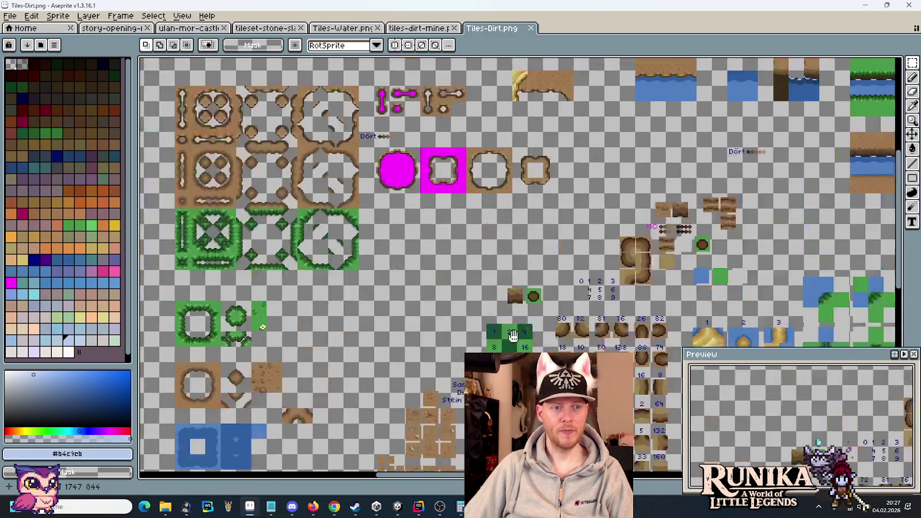
Step: Look over Tiles-Dirt.png's magenta and dirt tiles, then switch back to the Dirt folder in Explorer
{"action": "left_click_drag", "start_coordinate": [513, 336], "coordinate": [565, 413]}
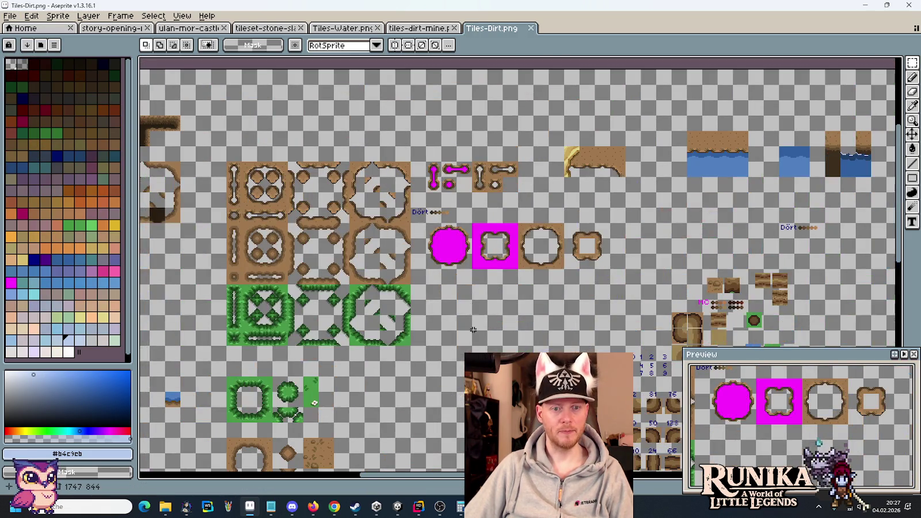
{"action": "scroll", "coordinate": [367, 276], "scroll_direction": "up", "scroll_amount": 3}
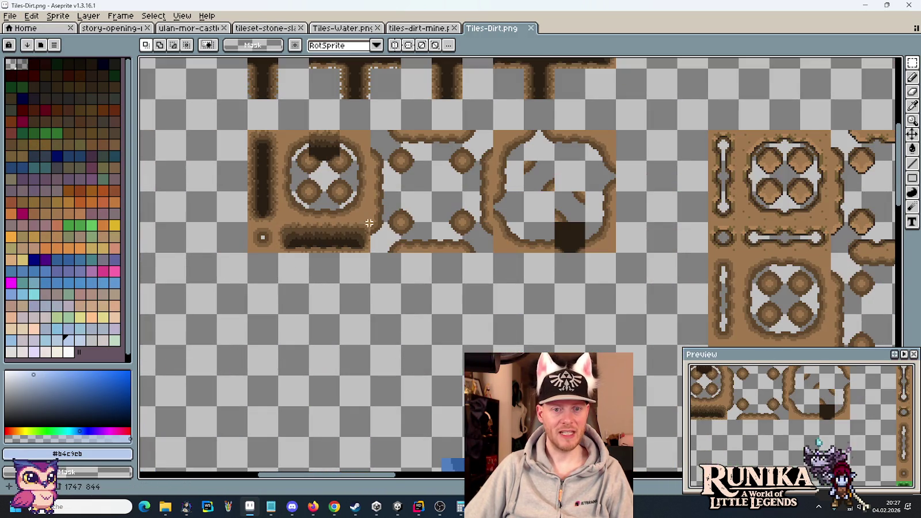
{"action": "scroll", "coordinate": [442, 236], "scroll_direction": "down", "scroll_amount": 2}
{"action": "scroll", "coordinate": [422, 180], "scroll_direction": "up", "scroll_amount": 4}
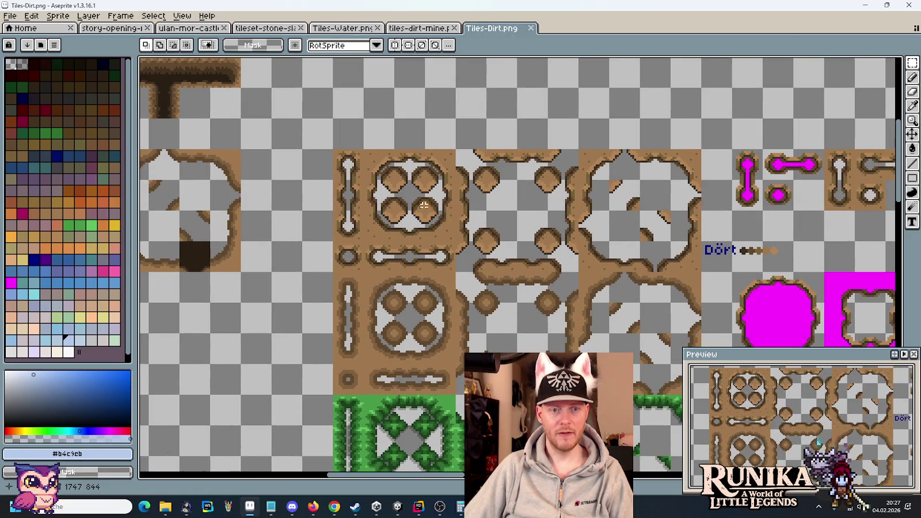
{"action": "scroll", "coordinate": [424, 205], "scroll_direction": "down", "scroll_amount": 4}
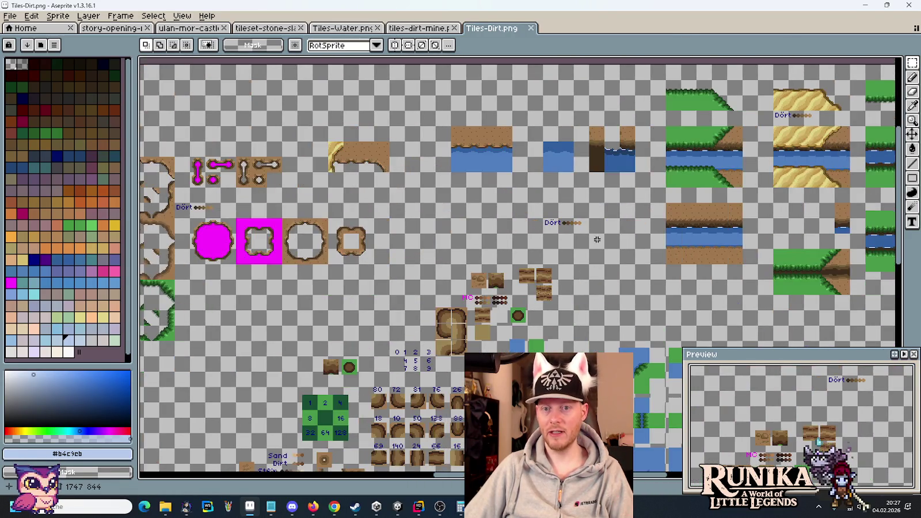
{"action": "scroll", "coordinate": [597, 239], "scroll_direction": "up", "scroll_amount": 5}
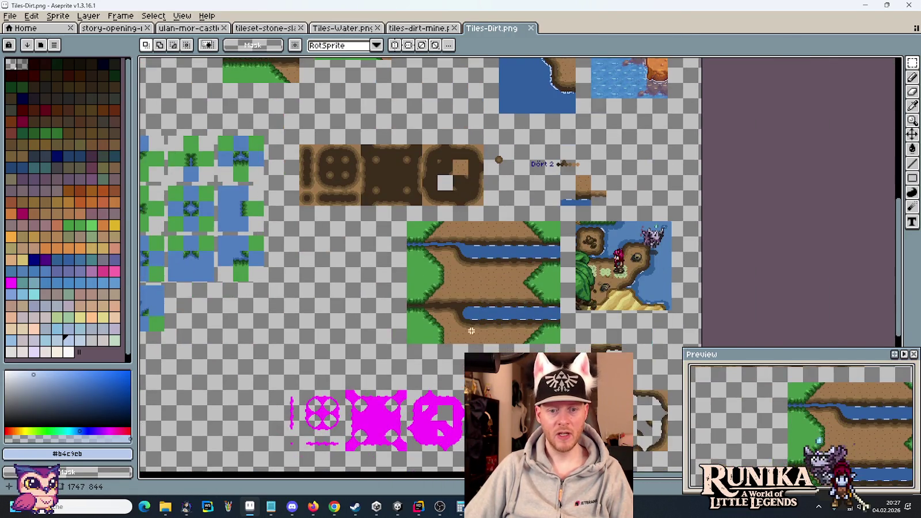
{"action": "left_click_drag", "start_coordinate": [471, 331], "coordinate": [423, 136]}
{"action": "scroll", "coordinate": [488, 218], "scroll_direction": "up", "scroll_amount": 2}
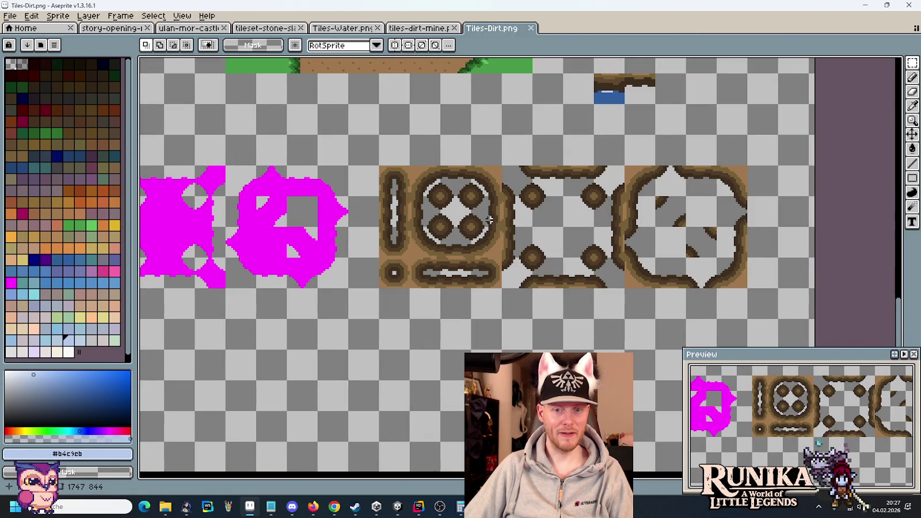
{"action": "scroll", "coordinate": [489, 220], "scroll_direction": "down", "scroll_amount": 2}
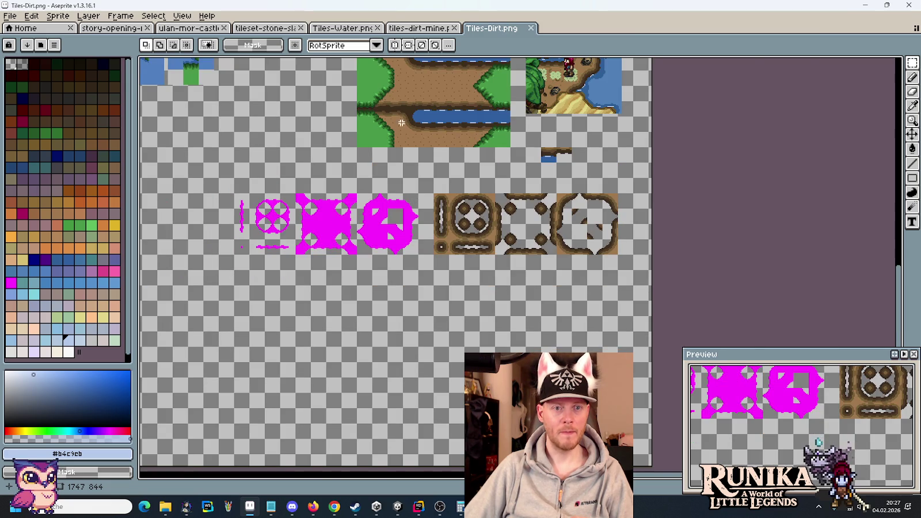
{"action": "scroll", "coordinate": [402, 122], "scroll_direction": "down", "scroll_amount": 4}
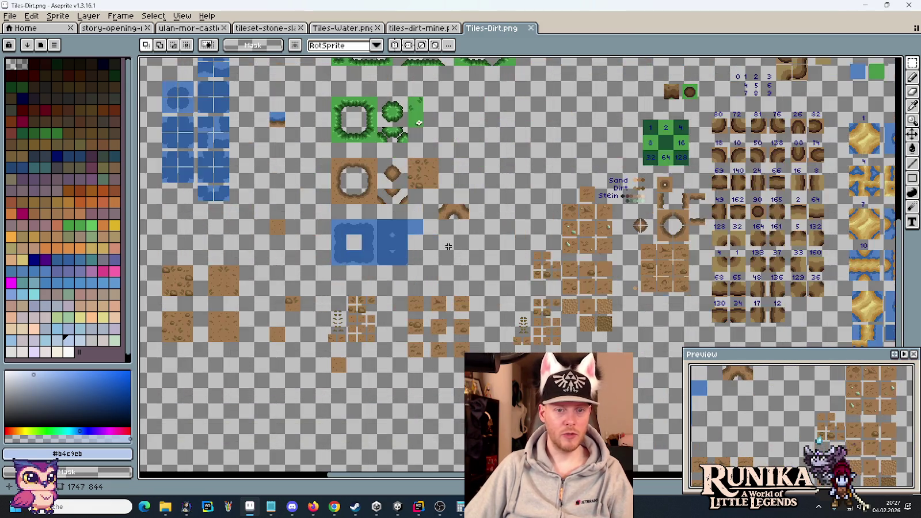
{"action": "scroll", "coordinate": [448, 246], "scroll_direction": "up", "scroll_amount": 2}
{"action": "scroll", "coordinate": [448, 246], "scroll_direction": "down", "scroll_amount": 2}
{"action": "scroll", "coordinate": [632, 257], "scroll_direction": "right", "scroll_amount": 10}
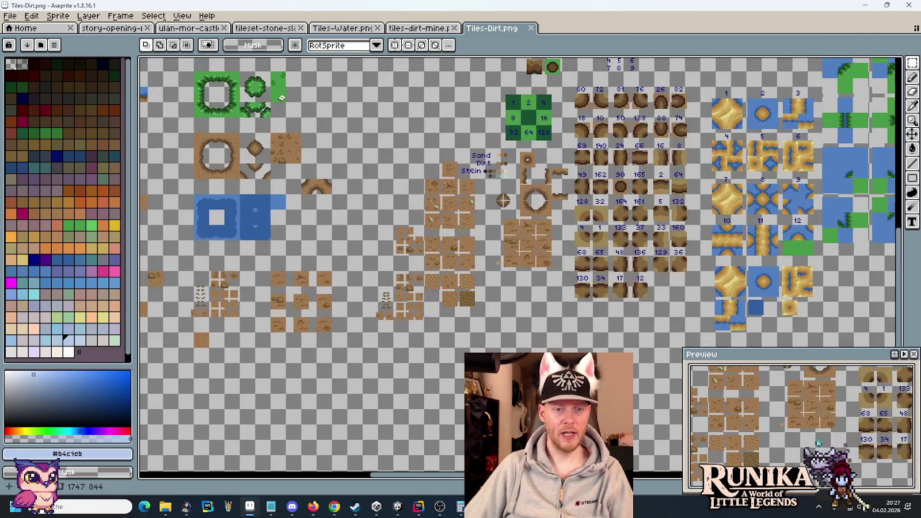
{"action": "key", "text": "alt+Tab"}
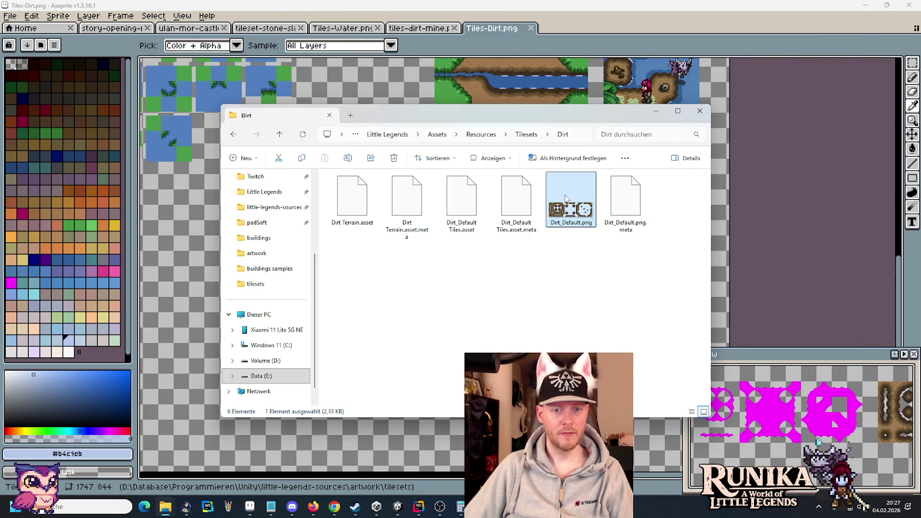
Step: Navigate Explorer to the Assets\Resources\Grounds\Dirt folder
{"action": "left_click", "coordinate": [481, 134]}
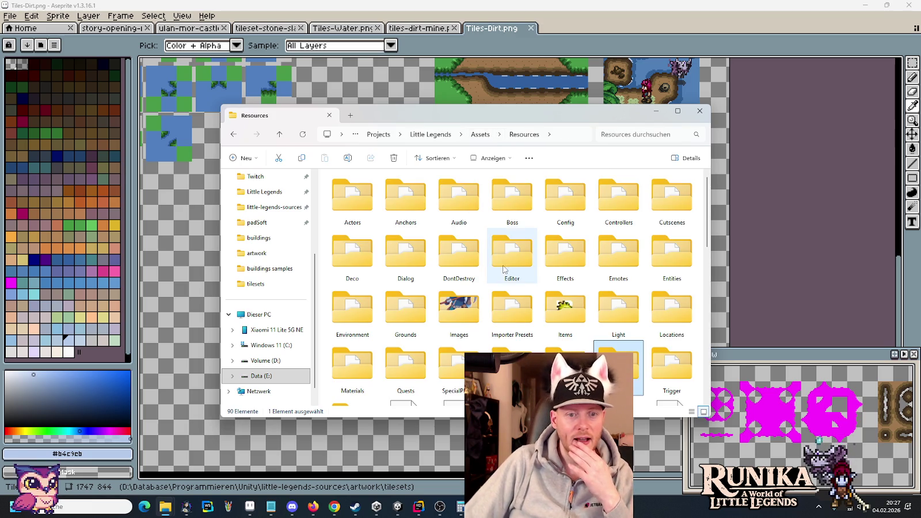
{"action": "double_click", "coordinate": [416, 323]}
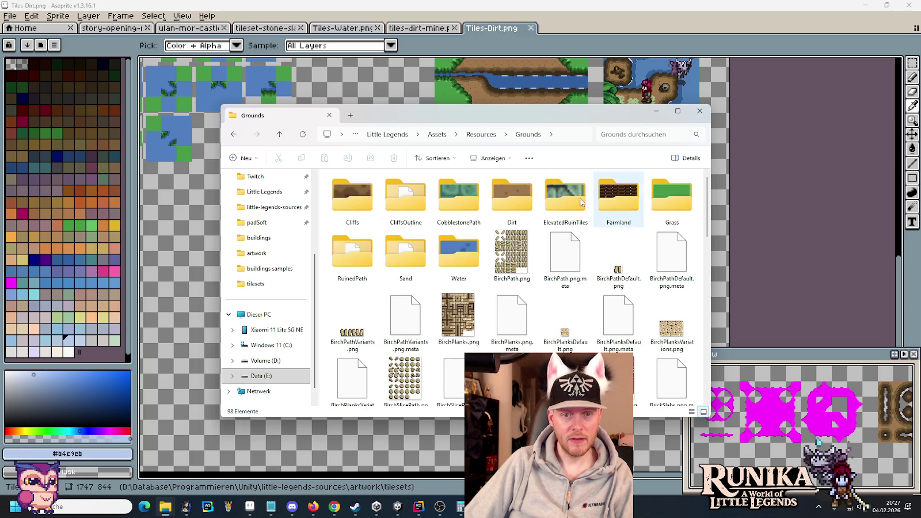
{"action": "double_click", "coordinate": [512, 196]}
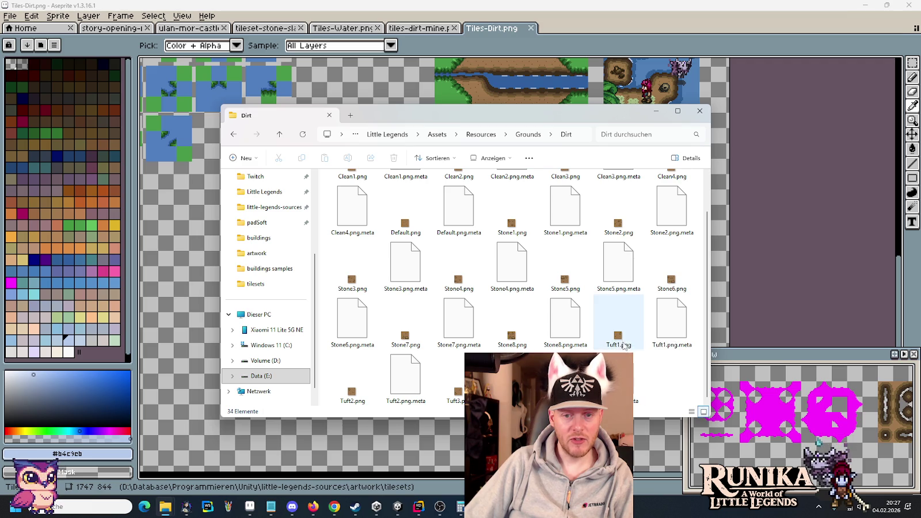
{"action": "scroll", "coordinate": [622, 334], "scroll_direction": "up", "scroll_amount": 1}
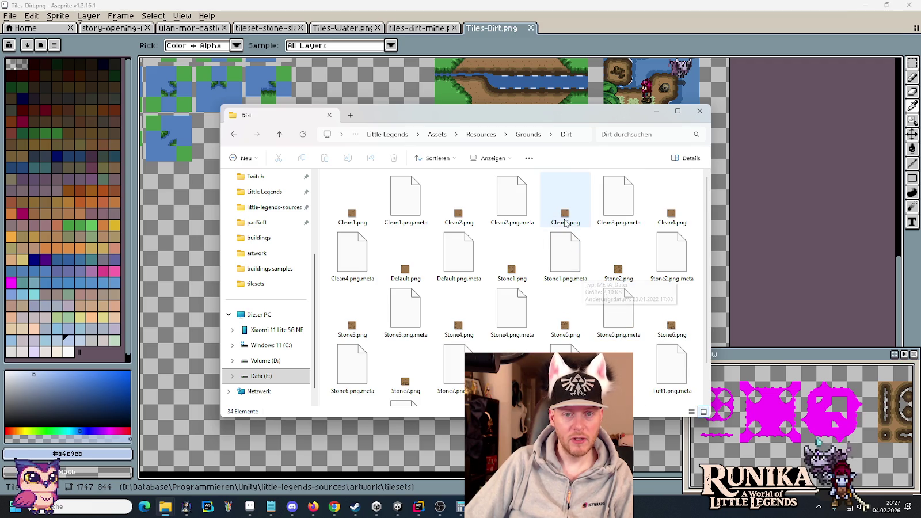
Step: Select Clean1.png, Clean2.png, Default.png, Clean3.png and Clean4.png together
{"action": "left_click", "coordinate": [362, 223]}
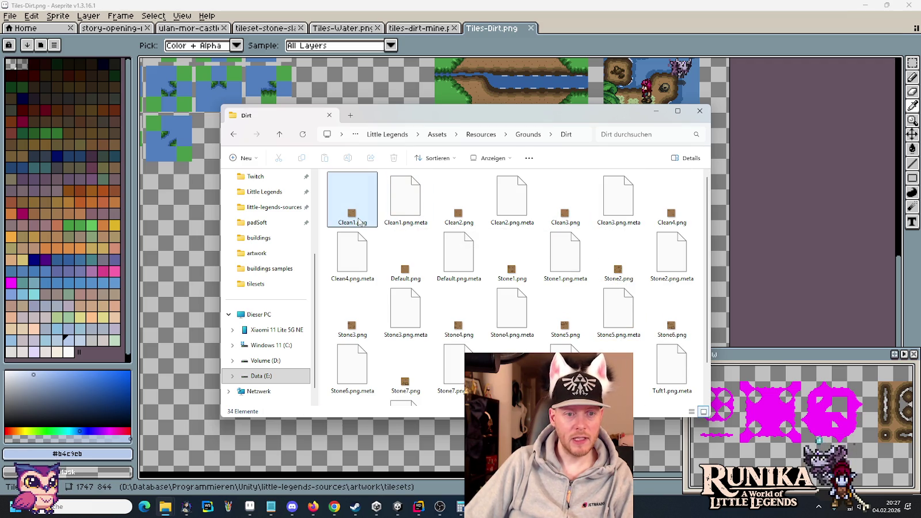
{"action": "left_click", "coordinate": [442, 227]}
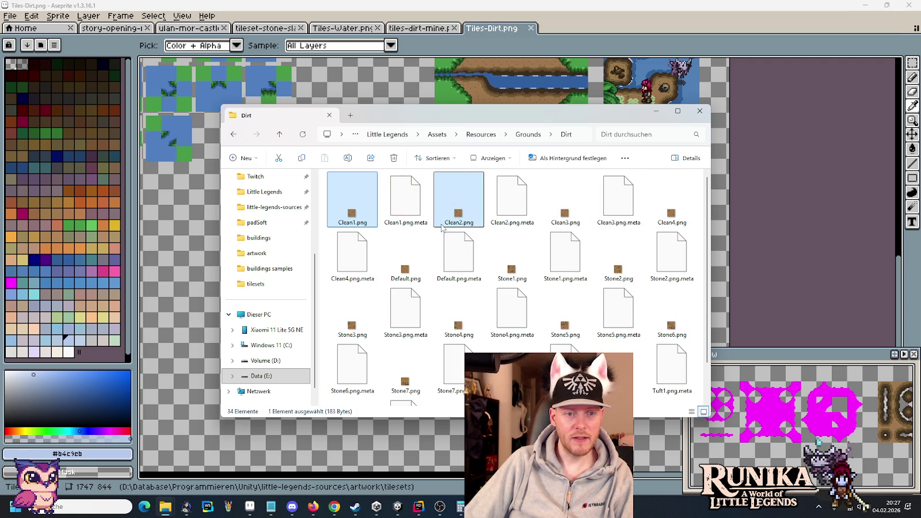
{"action": "left_click", "coordinate": [406, 265], "text": "ctrl"}
{"action": "left_click", "coordinate": [565, 218], "text": "ctrl"}
{"action": "left_click", "coordinate": [677, 223], "text": "ctrl"}
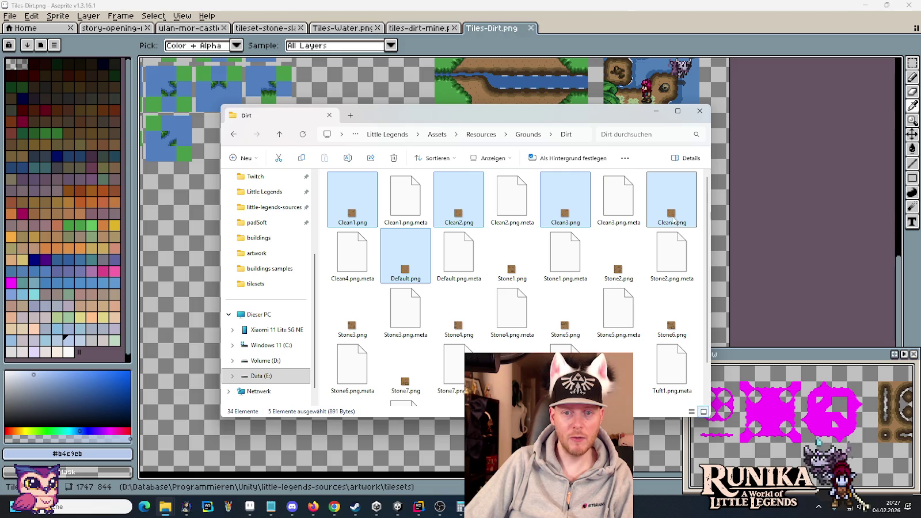
Step: Open Default and Clean1–Clean4.png in Aseprite and select the whole Default dirt tile
{"action": "left_click_drag", "start_coordinate": [673, 219], "coordinate": [695, 78]}
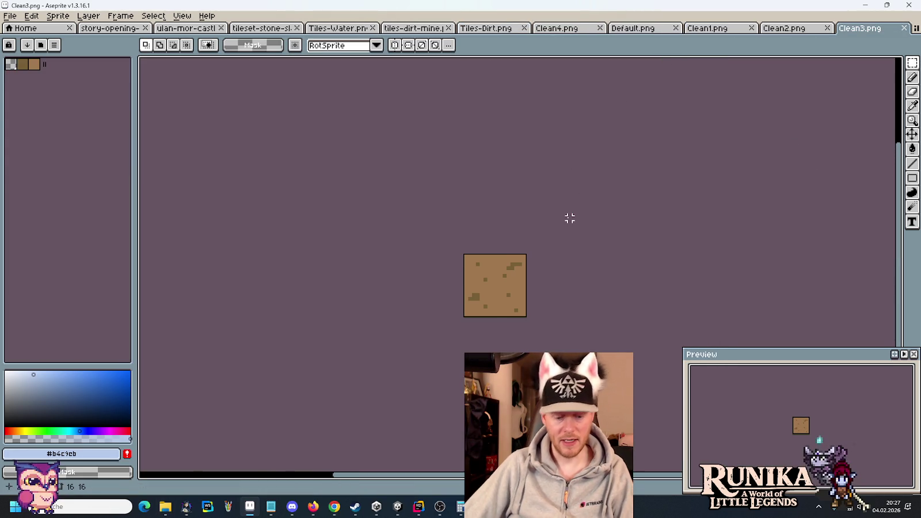
{"action": "key", "text": "ctrl+a"}
{"action": "key", "text": "ctrl+shift+Tab"}
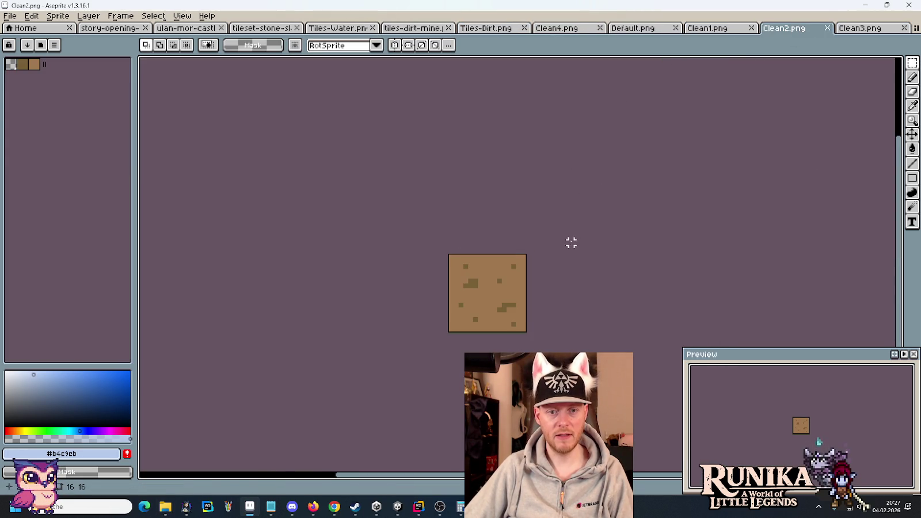
{"action": "key", "text": "ctrl+shift+Tab"}
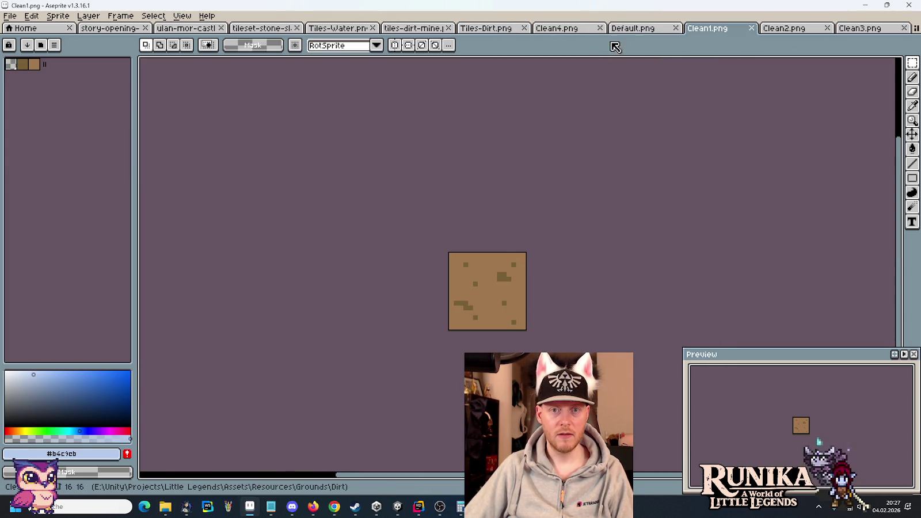
{"action": "key", "text": "ctrl+shift+Tab"}
{"action": "scroll", "coordinate": [557, 270], "scroll_direction": "up", "scroll_amount": 4}
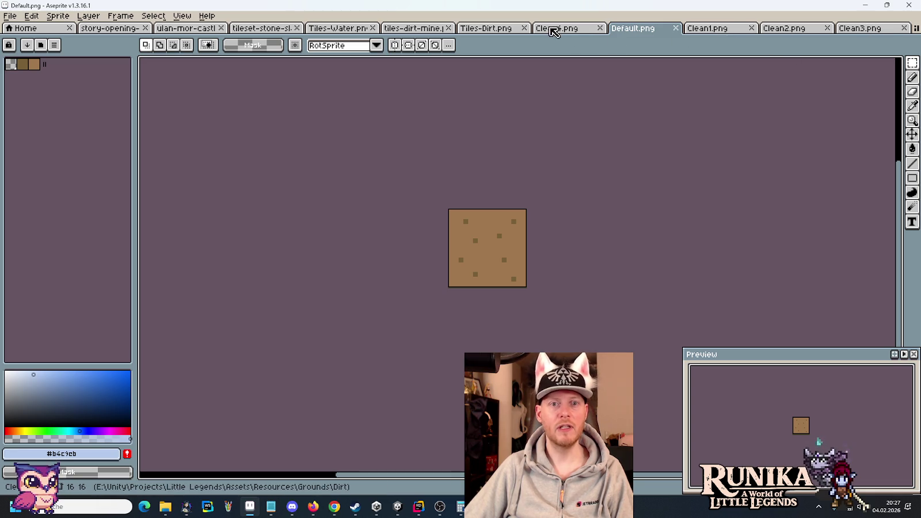
{"action": "key", "text": "ctrl+a"}
{"action": "left_click", "coordinate": [559, 29]}
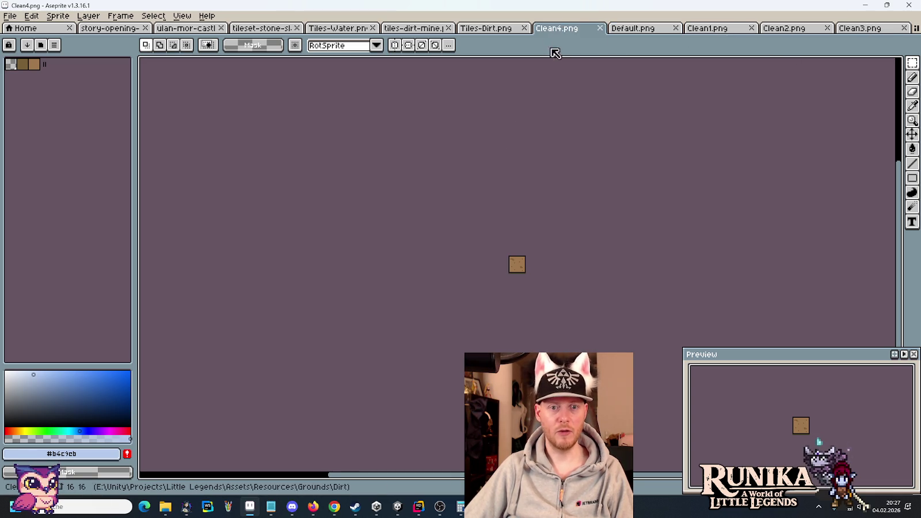
{"action": "scroll", "coordinate": [526, 256], "scroll_direction": "up", "scroll_amount": 4}
Step: Test-paste the Default dirt tile into Tiles-Dirt under the cliff tiles, then delete it
{"action": "left_click", "coordinate": [487, 30]}
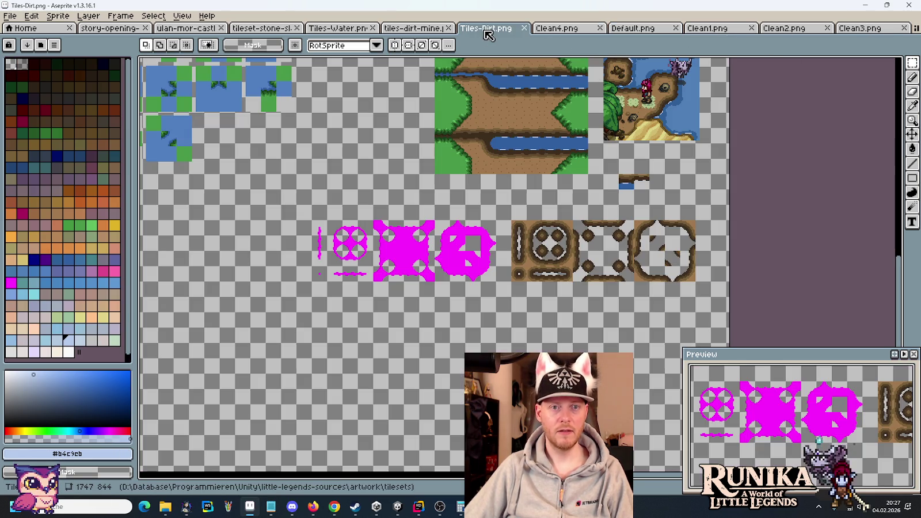
{"action": "scroll", "coordinate": [563, 269], "scroll_direction": "up", "scroll_amount": 3}
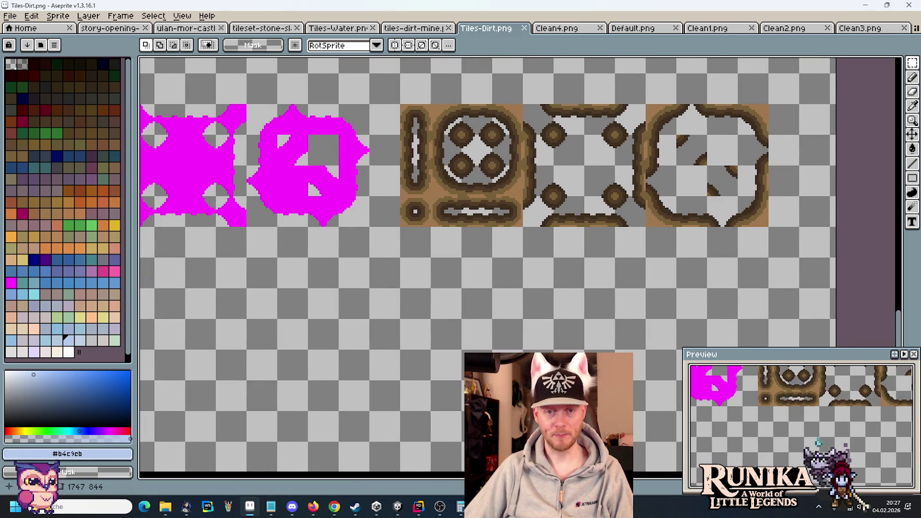
{"action": "scroll", "coordinate": [458, 255], "scroll_direction": "up", "scroll_amount": 3}
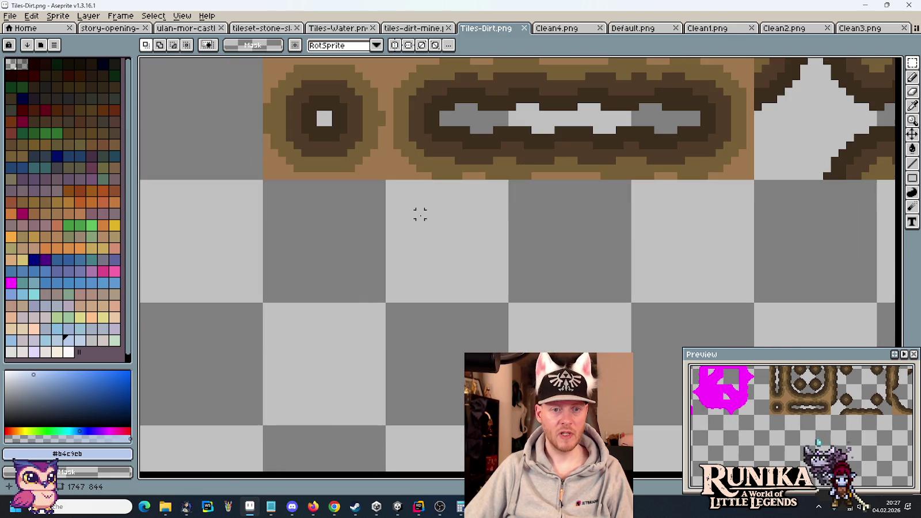
{"action": "key", "text": "ctrl+v"}
{"action": "mouse_move", "coordinate": [526, 276]}
{"action": "left_mouse_down"}
{"action": "mouse_move", "coordinate": [438, 251]}
{"action": "mouse_move", "coordinate": [397, 261]}
{"action": "left_mouse_up"}
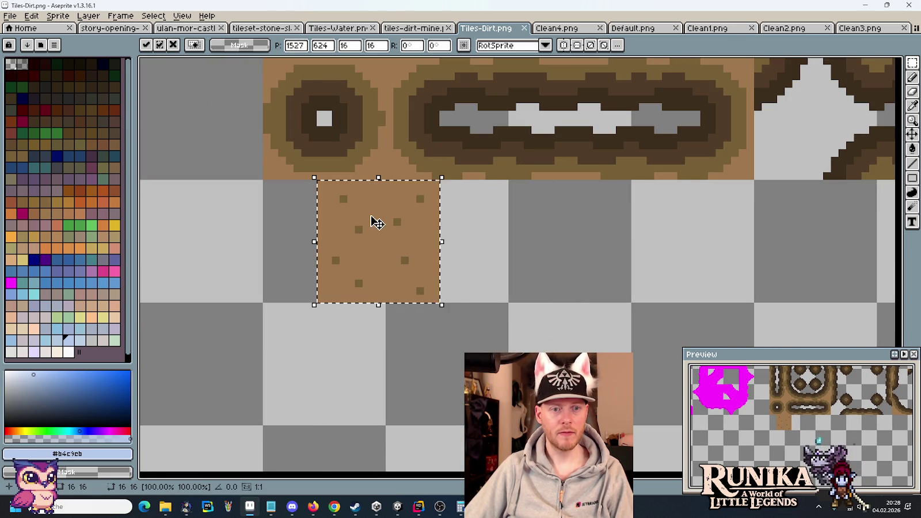
{"action": "scroll", "coordinate": [370, 235], "scroll_direction": "up", "scroll_amount": 3}
{"action": "scroll", "coordinate": [401, 339], "scroll_direction": "down", "scroll_amount": 1}
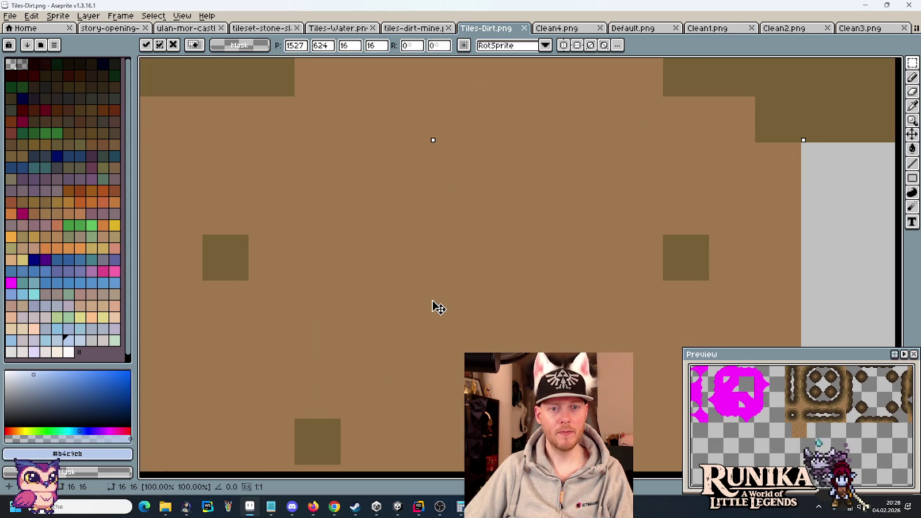
{"action": "mouse_move", "coordinate": [438, 308]}
{"action": "left_mouse_down"}
{"action": "mouse_move", "coordinate": [432, 247]}
{"action": "mouse_move", "coordinate": [432, 284]}
{"action": "mouse_move", "coordinate": [432, 263]}
{"action": "left_mouse_up"}
{"action": "key", "text": "Delete"}
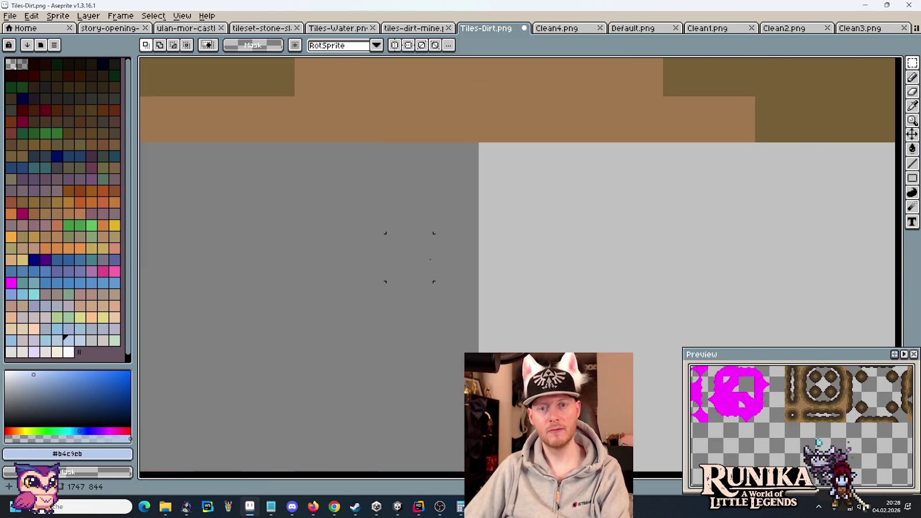
Step: Paste the two rock cliff arches from tiles-dirt-mine.png into Tiles-Dirt.png
{"action": "left_click", "coordinate": [411, 28]}
{"action": "scroll", "coordinate": [420, 192], "scroll_direction": "up", "scroll_amount": 2}
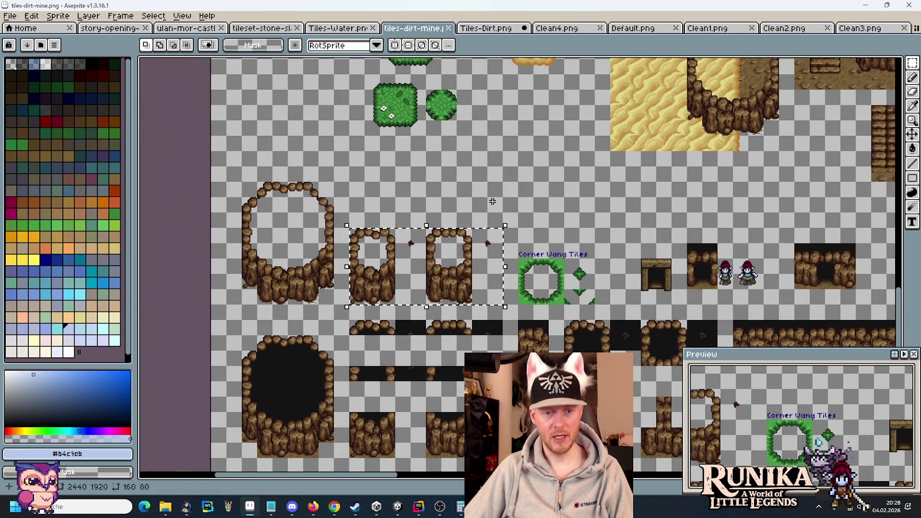
{"action": "left_click", "coordinate": [490, 29]}
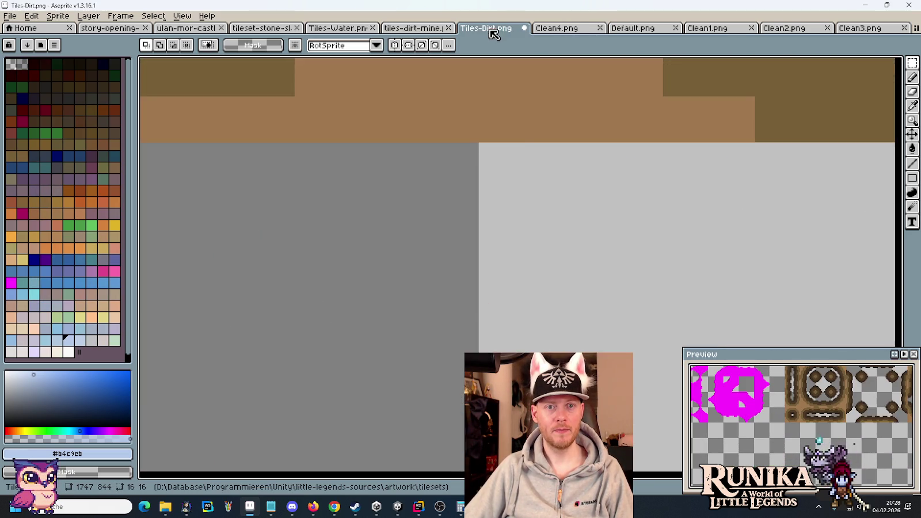
{"action": "scroll", "coordinate": [576, 176], "scroll_direction": "down", "scroll_amount": 3}
{"action": "scroll", "coordinate": [574, 177], "scroll_direction": "down", "scroll_amount": 2}
{"action": "scroll", "coordinate": [576, 184], "scroll_direction": "up", "scroll_amount": 1}
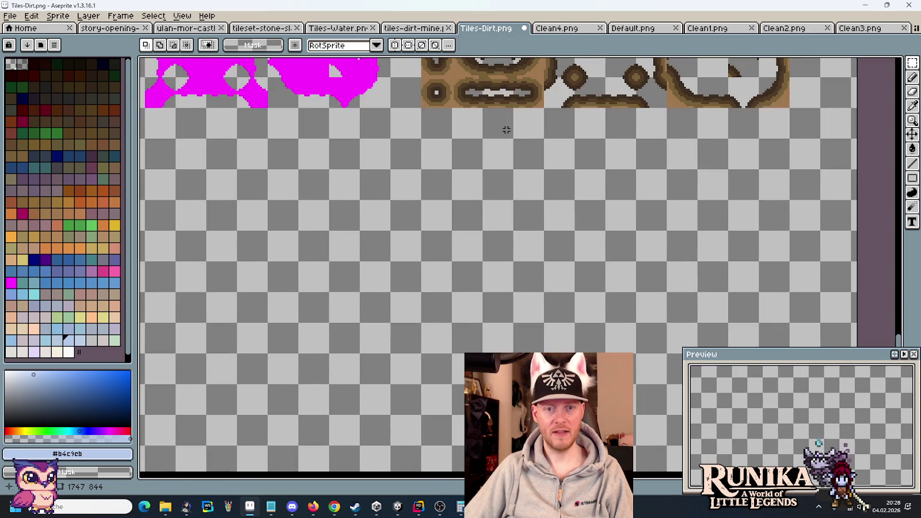
{"action": "key", "text": "ctrl+v"}
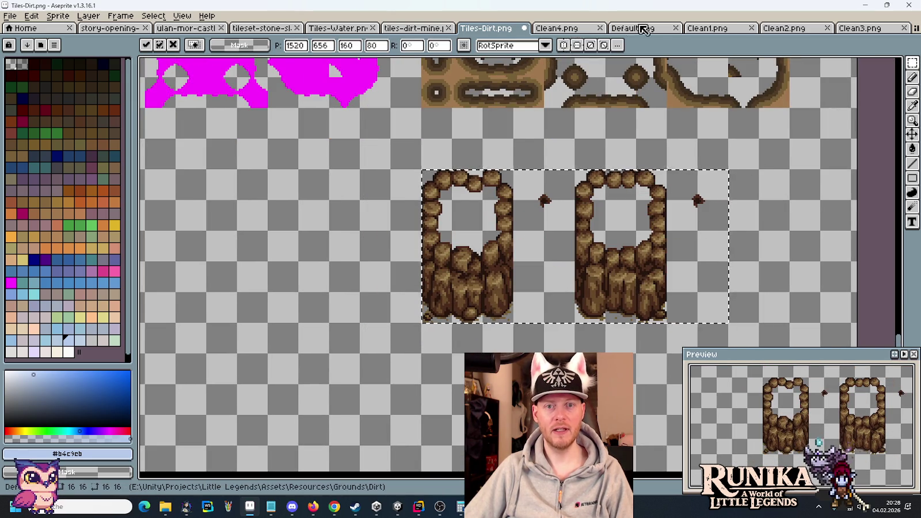
Step: Position the pasted rock arches and paste the Default dirt tile to their left
{"action": "left_click", "coordinate": [633, 28]}
{"action": "left_click", "coordinate": [483, 28]}
{"action": "scroll", "coordinate": [570, 173], "scroll_direction": "up", "scroll_amount": 1}
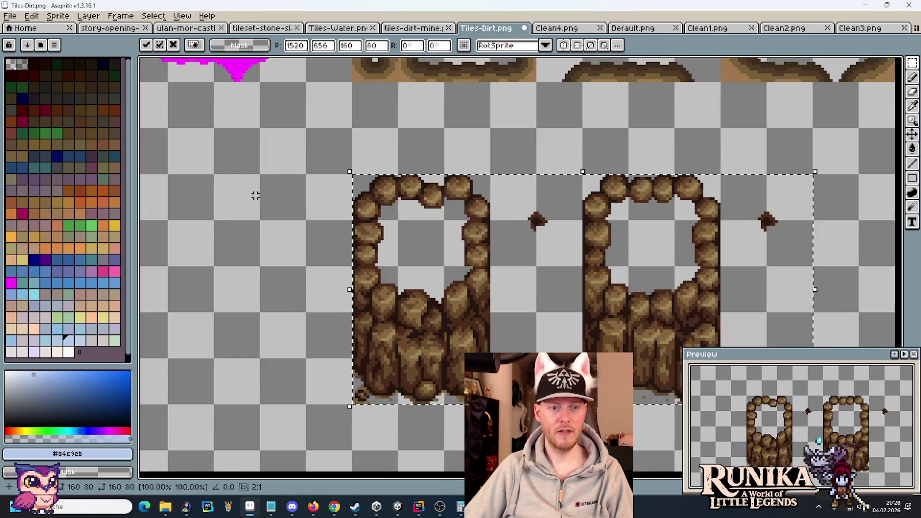
{"action": "left_click_drag", "start_coordinate": [256, 195], "coordinate": [438, 162]}
{"action": "key", "text": "ctrl+v"}
{"action": "scroll", "coordinate": [452, 164], "scroll_direction": "down", "scroll_amount": 1}
{"action": "mouse_move", "coordinate": [499, 224]}
{"action": "left_mouse_down"}
{"action": "mouse_move", "coordinate": [351, 171]}
{"action": "mouse_move", "coordinate": [407, 173]}
{"action": "mouse_move", "coordinate": [410, 213]}
{"action": "mouse_move", "coordinate": [405, 222]}
{"action": "mouse_move", "coordinate": [361, 223]}
{"action": "mouse_move", "coordinate": [360, 201]}
{"action": "mouse_move", "coordinate": [350, 282]}
{"action": "mouse_move", "coordinate": [424, 291]}
{"action": "left_mouse_up"}
Step: Duplicate the dirt floor leftward and copy both rock arches onto the dirt floors
{"action": "left_click_drag", "start_coordinate": [405, 164], "coordinate": [367, 278]}
{"action": "left_click_drag", "start_coordinate": [393, 232], "coordinate": [244, 231]}
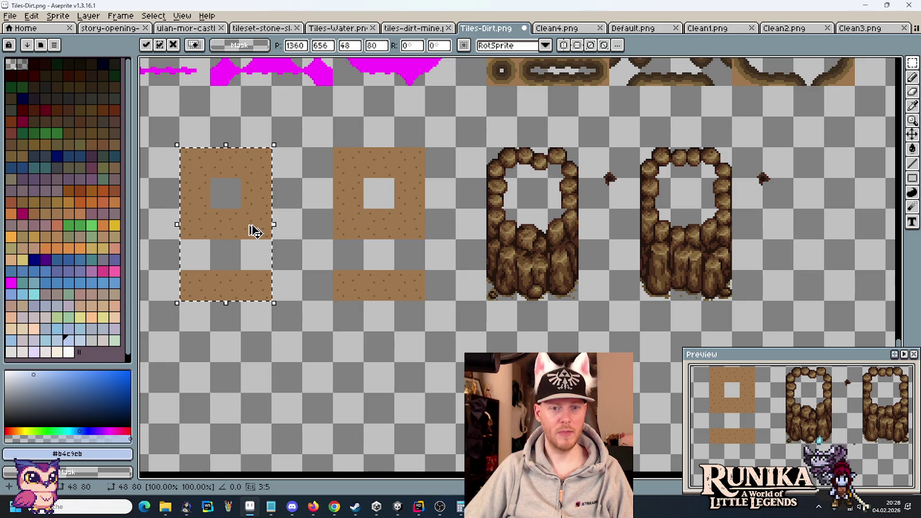
{"action": "mouse_move", "coordinate": [487, 148]}
{"action": "left_mouse_down"}
{"action": "mouse_move", "coordinate": [762, 268]}
{"action": "mouse_move", "coordinate": [775, 285]}
{"action": "left_mouse_up"}
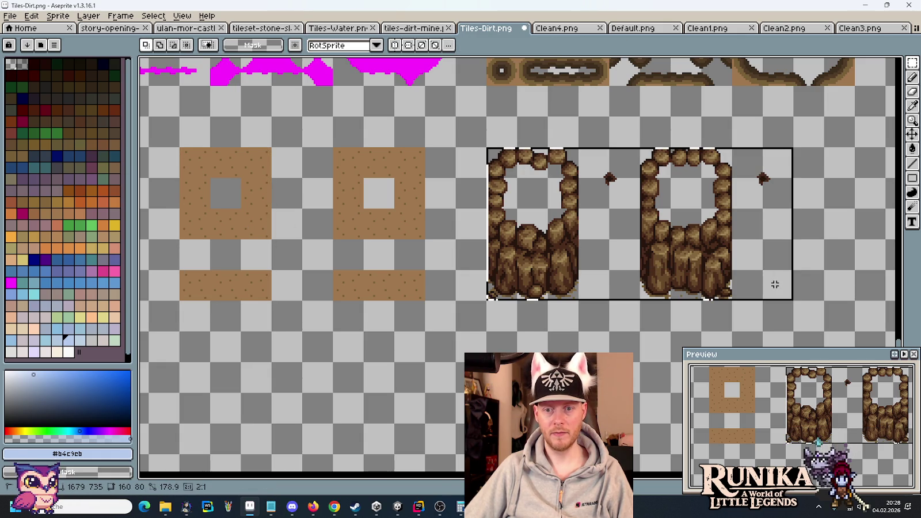
{"action": "mouse_move", "coordinate": [654, 253]}
{"action": "left_mouse_down"}
{"action": "mouse_move", "coordinate": [695, 257]}
{"action": "mouse_move", "coordinate": [384, 255]}
{"action": "left_mouse_up"}
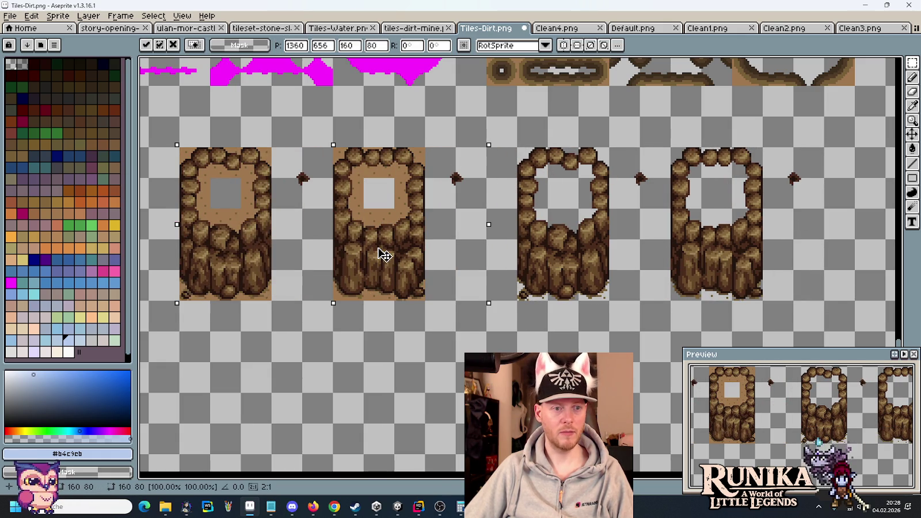
{"action": "left_click", "coordinate": [385, 335]}
{"action": "left_click_drag", "start_coordinate": [384, 319], "coordinate": [468, 316]}
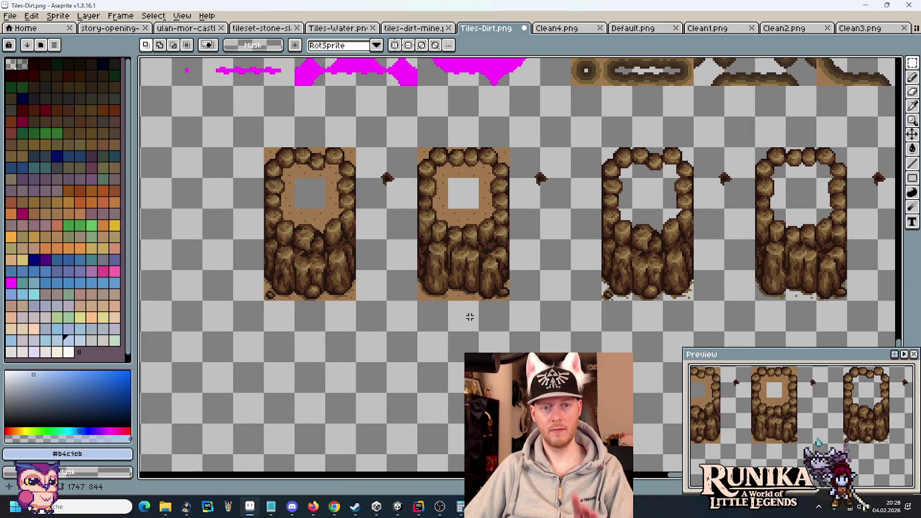
{"action": "scroll", "coordinate": [468, 260], "scroll_direction": "down", "scroll_amount": 3}
{"action": "scroll", "coordinate": [509, 232], "scroll_direction": "up", "scroll_amount": 6}
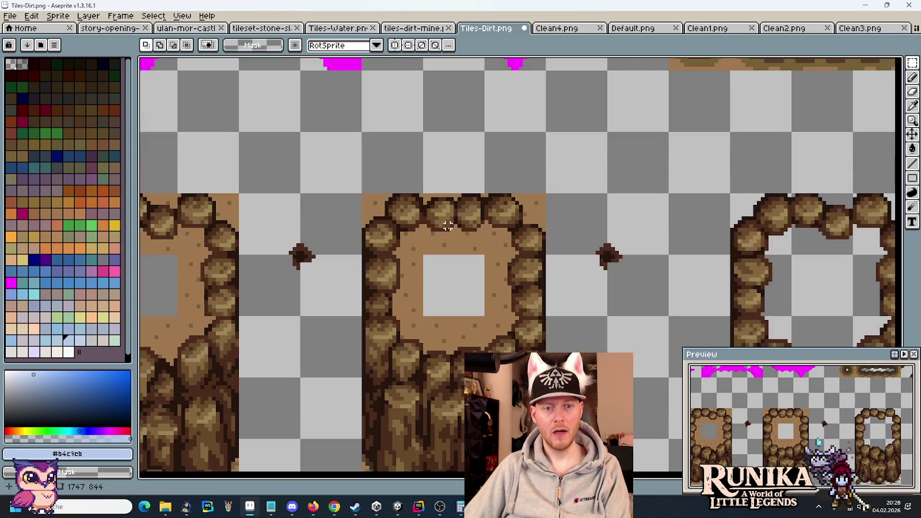
{"action": "scroll", "coordinate": [510, 232], "scroll_direction": "up", "scroll_amount": 1}
Step: Sample brown #786038 and pencil darker pixels along the middle tile's right and lower dirt edges
{"action": "key", "text": "i"}
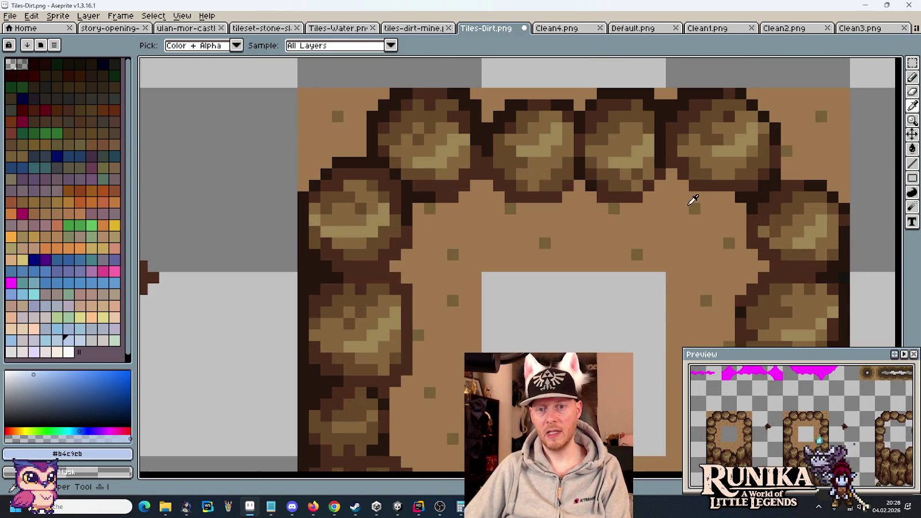
{"action": "left_click", "coordinate": [694, 201]}
{"action": "key", "text": "b"}
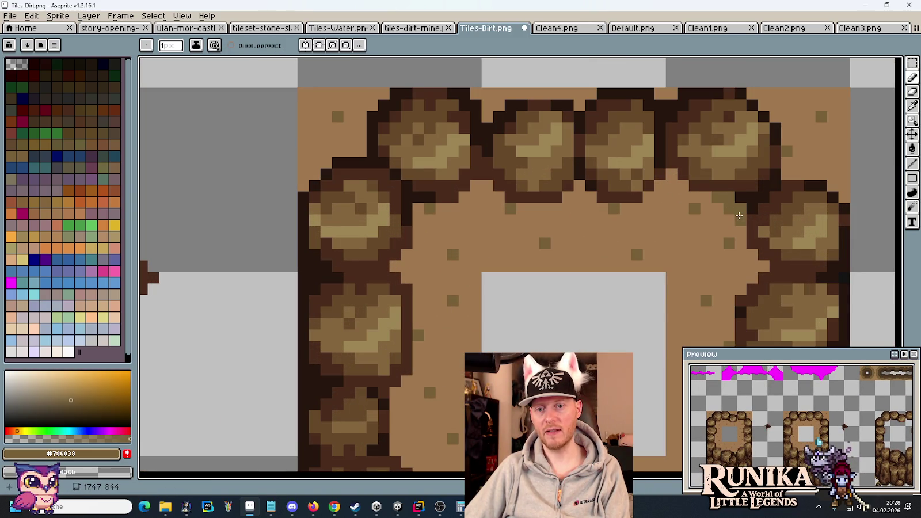
{"action": "left_click_drag", "start_coordinate": [754, 277], "coordinate": [756, 266]}
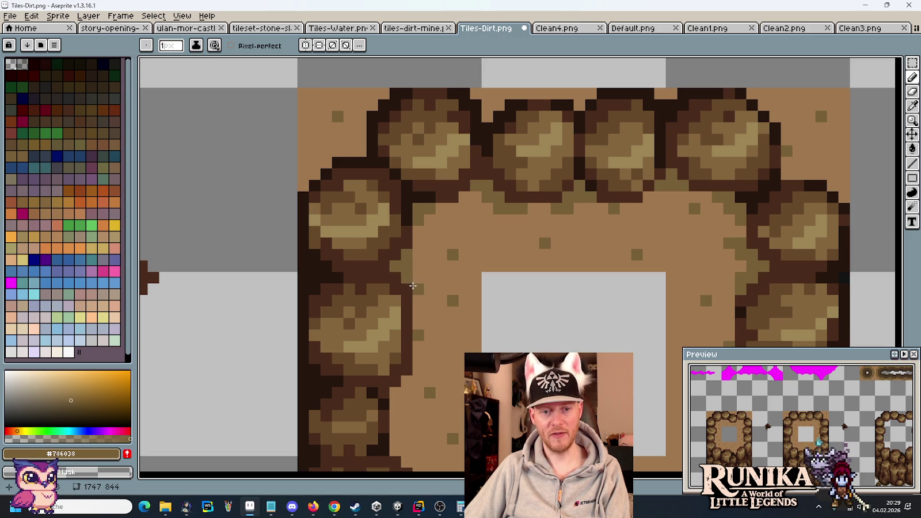
{"action": "scroll", "coordinate": [415, 288], "scroll_direction": "down", "scroll_amount": 3}
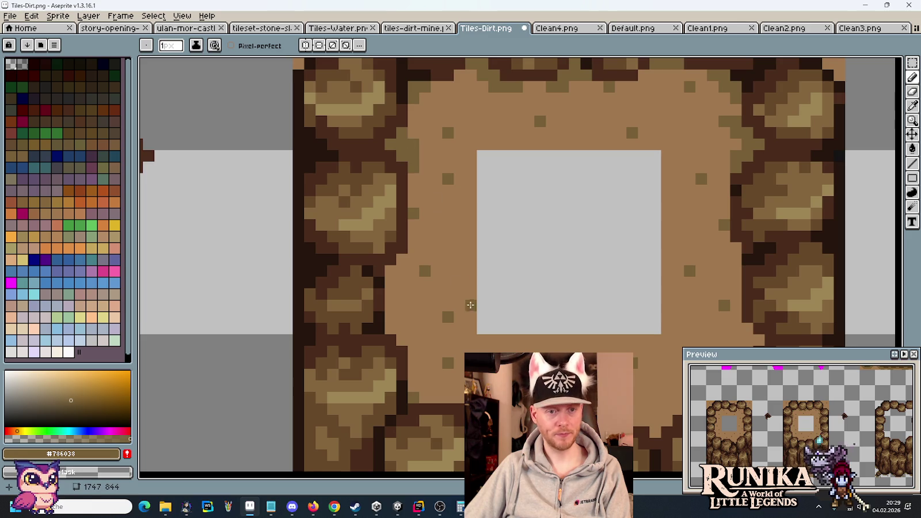
{"action": "scroll", "coordinate": [470, 305], "scroll_direction": "down", "scroll_amount": 2}
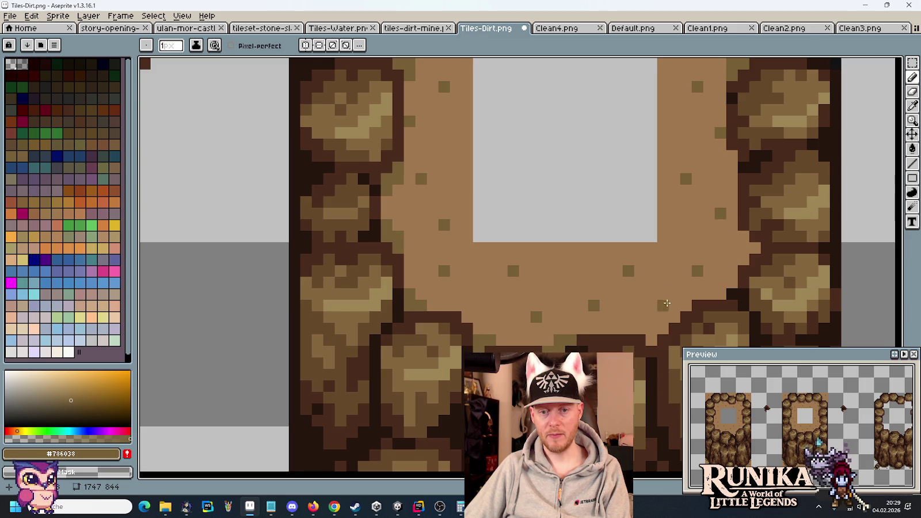
{"action": "left_click_drag", "start_coordinate": [667, 304], "coordinate": [604, 282]}
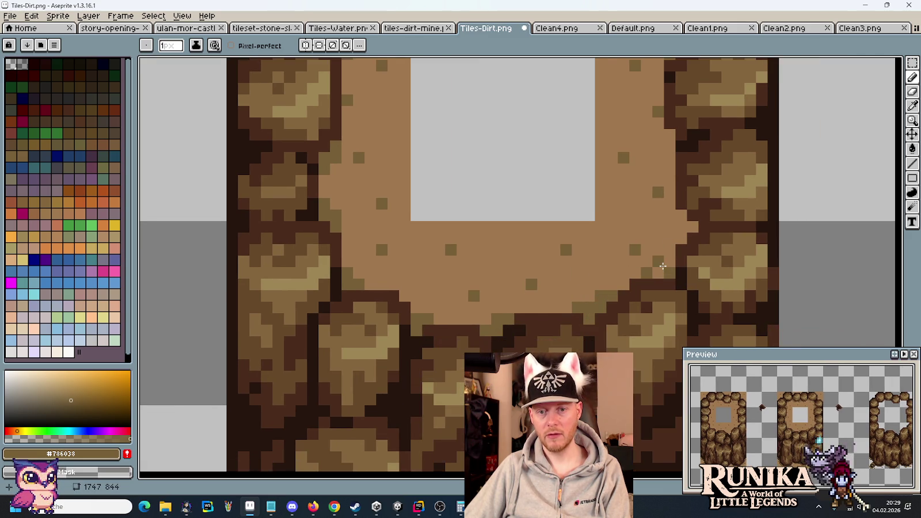
{"action": "left_click_drag", "start_coordinate": [661, 265], "coordinate": [666, 264]}
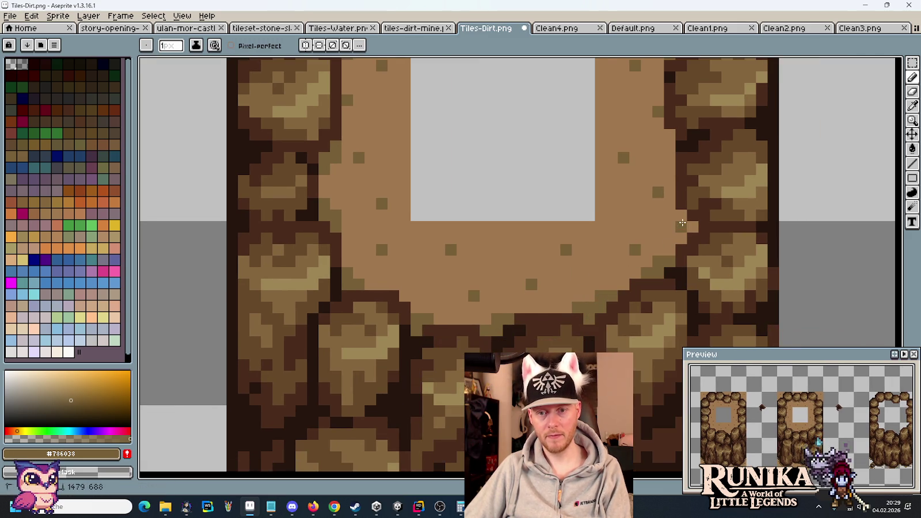
{"action": "left_click", "coordinate": [674, 221]}
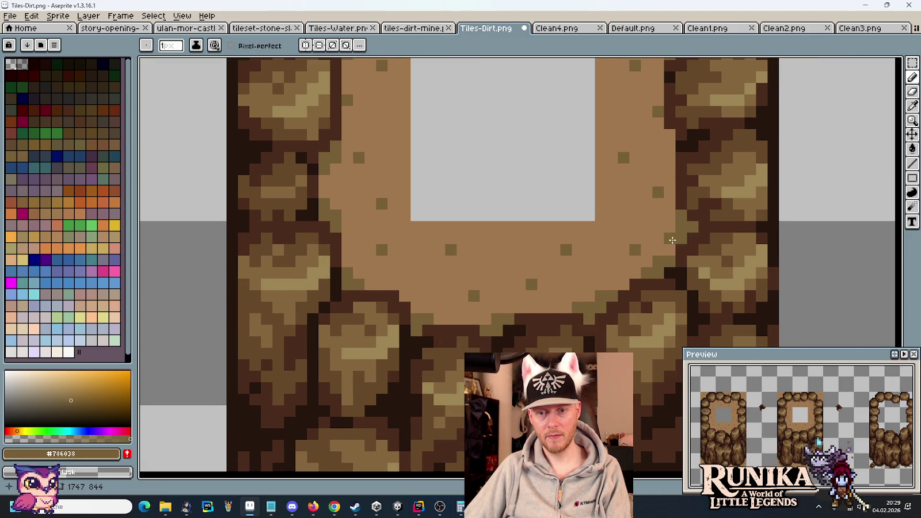
{"action": "scroll", "coordinate": [690, 187], "scroll_direction": "up", "scroll_amount": 3}
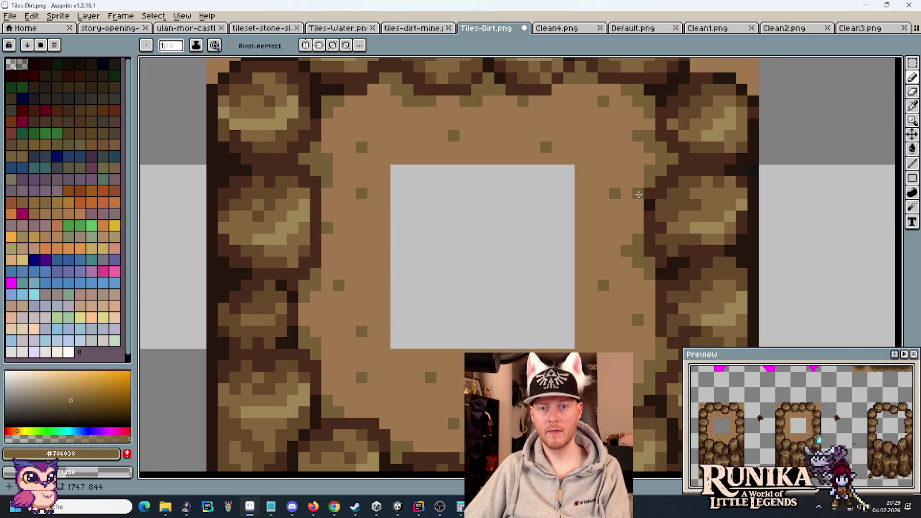
{"action": "scroll", "coordinate": [617, 246], "scroll_direction": "down", "scroll_amount": 2}
{"action": "scroll", "coordinate": [616, 246], "scroll_direction": "down", "scroll_amount": 1}
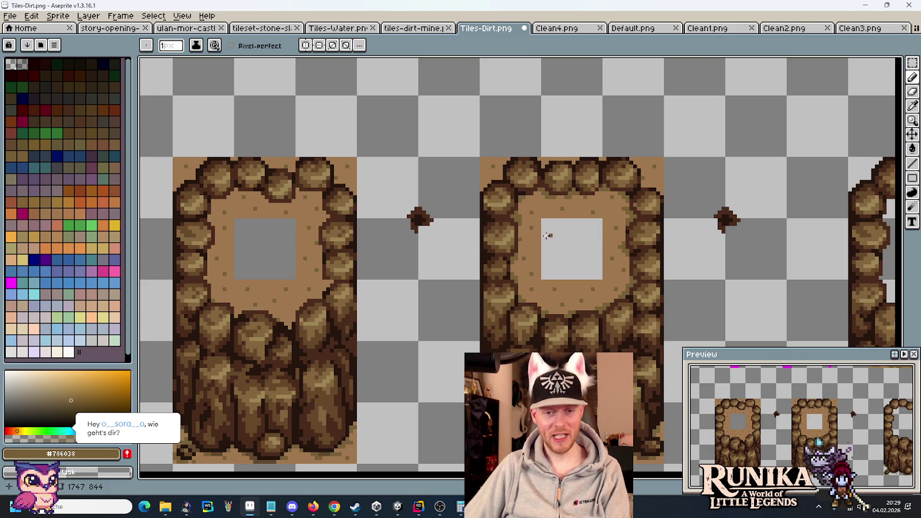
Step: Add dark outline and moss pixels along the left tile's right and upper dirt edges
{"action": "mouse_move", "coordinate": [436, 233]}
{"action": "left_mouse_down"}
{"action": "mouse_move", "coordinate": [516, 218]}
{"action": "mouse_move", "coordinate": [584, 226]}
{"action": "left_mouse_up"}
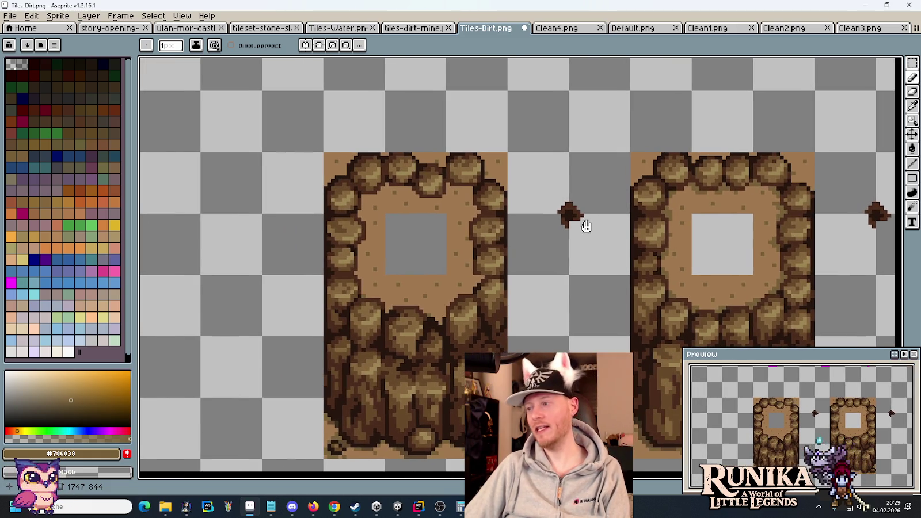
{"action": "scroll", "coordinate": [474, 311], "scroll_direction": "up", "scroll_amount": 1}
{"action": "scroll", "coordinate": [474, 311], "scroll_direction": "up", "scroll_amount": 2}
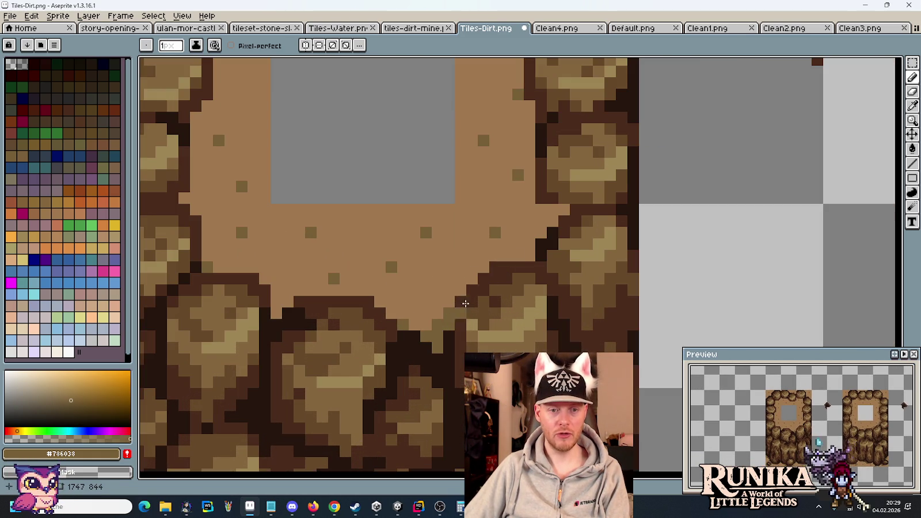
{"action": "left_click", "coordinate": [465, 303]}
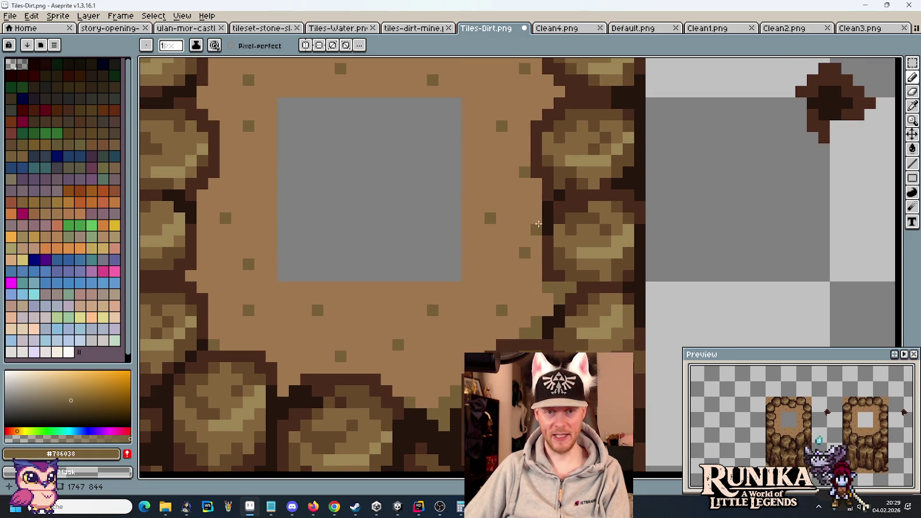
{"action": "scroll", "coordinate": [538, 190], "scroll_direction": "up", "scroll_amount": 2}
{"action": "left_click", "coordinate": [513, 137]}
{"action": "scroll", "coordinate": [514, 226], "scroll_direction": "up", "scroll_amount": 2}
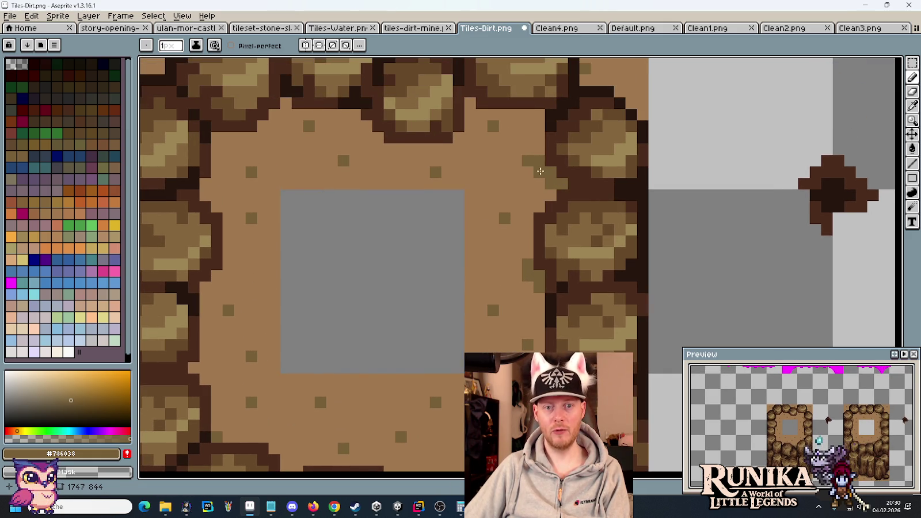
{"action": "left_click", "coordinate": [531, 190]}
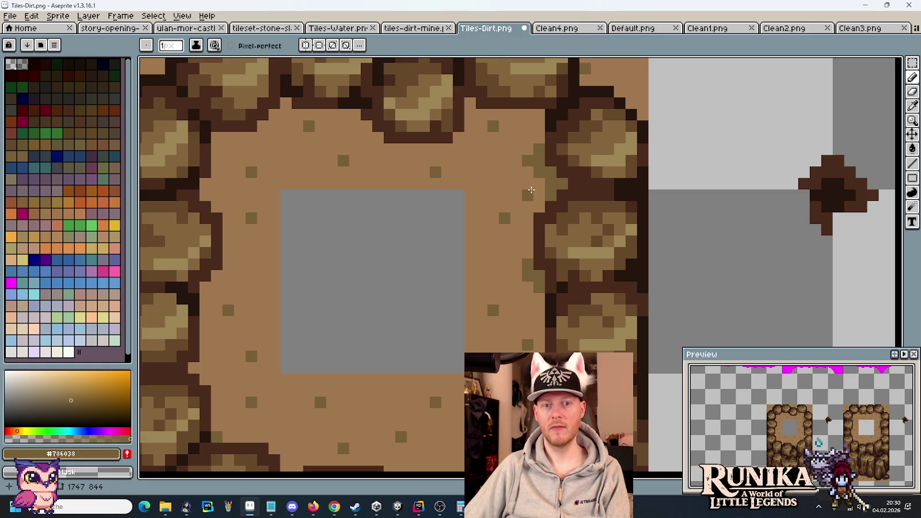
{"action": "key", "text": "ctrl+z"}
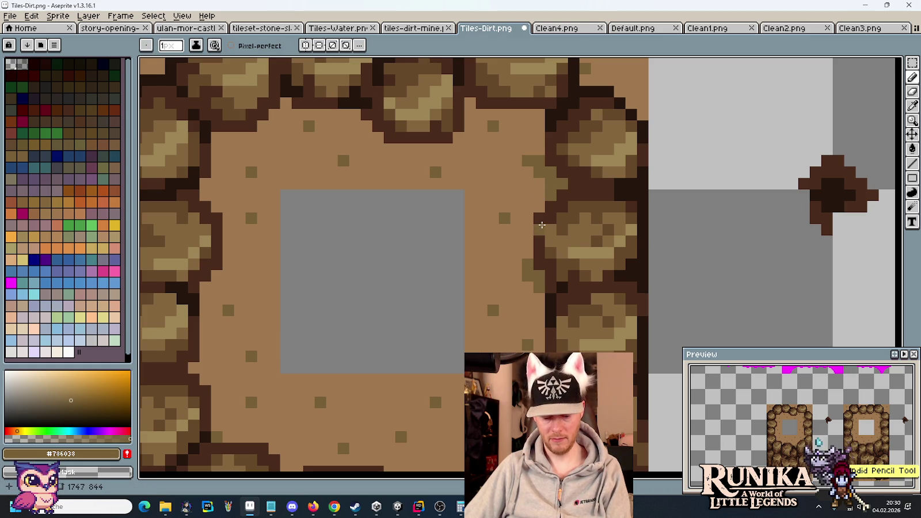
{"action": "left_click", "coordinate": [532, 172]}
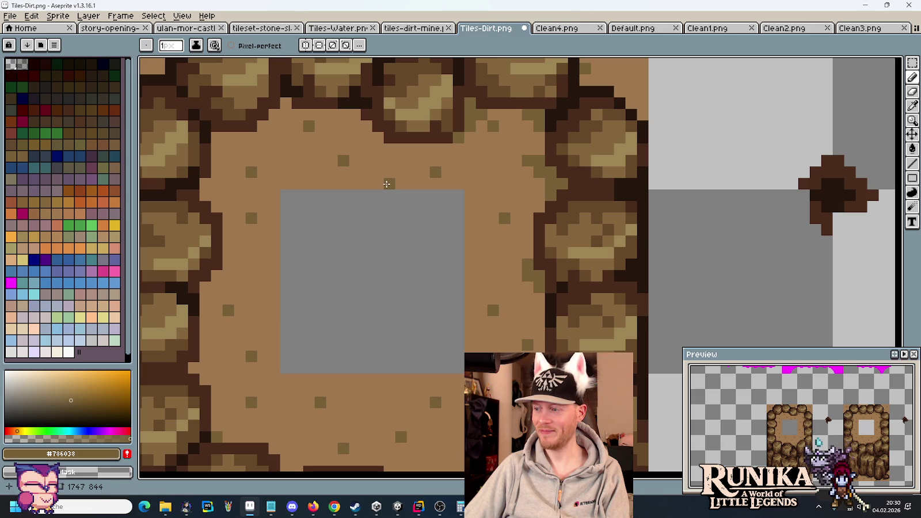
Step: Paint dark olive pixels along the arch's inner top-left and lower edges, erasing a stray speck
{"action": "scroll", "coordinate": [450, 173], "scroll_direction": "left", "scroll_amount": 5}
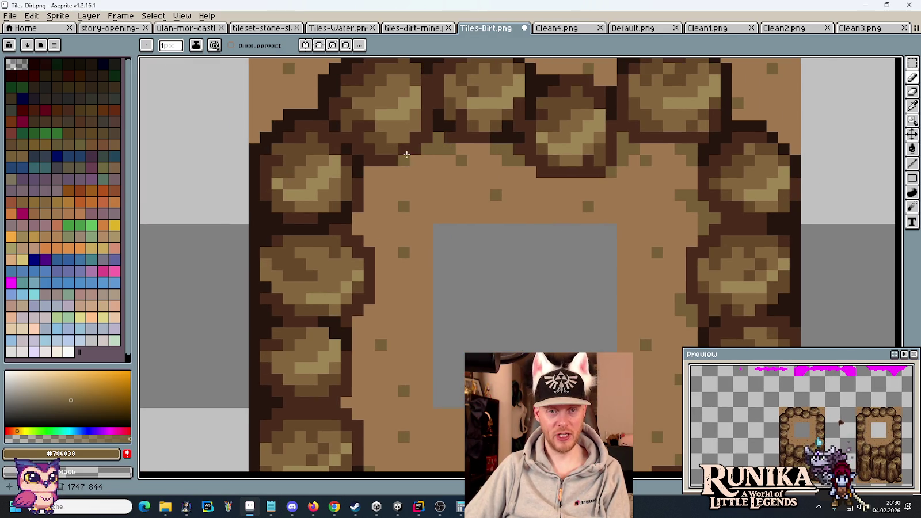
{"action": "mouse_move", "coordinate": [407, 155]}
{"action": "left_mouse_down"}
{"action": "mouse_move", "coordinate": [422, 161]}
{"action": "mouse_move", "coordinate": [366, 181]}
{"action": "mouse_move", "coordinate": [357, 220]}
{"action": "left_mouse_up"}
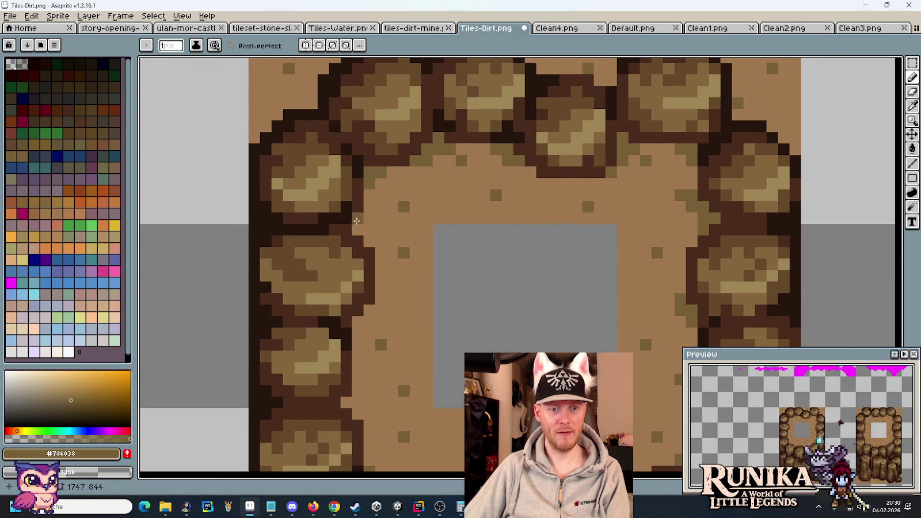
{"action": "mouse_move", "coordinate": [405, 324]}
{"action": "left_mouse_down"}
{"action": "mouse_move", "coordinate": [432, 263]}
{"action": "mouse_move", "coordinate": [382, 267]}
{"action": "mouse_move", "coordinate": [383, 259]}
{"action": "mouse_move", "coordinate": [394, 261]}
{"action": "mouse_move", "coordinate": [436, 213]}
{"action": "mouse_move", "coordinate": [400, 251]}
{"action": "mouse_move", "coordinate": [413, 266]}
{"action": "mouse_move", "coordinate": [410, 253]}
{"action": "left_mouse_up"}
{"action": "right_click", "coordinate": [429, 262]}
{"action": "left_click", "coordinate": [403, 237]}
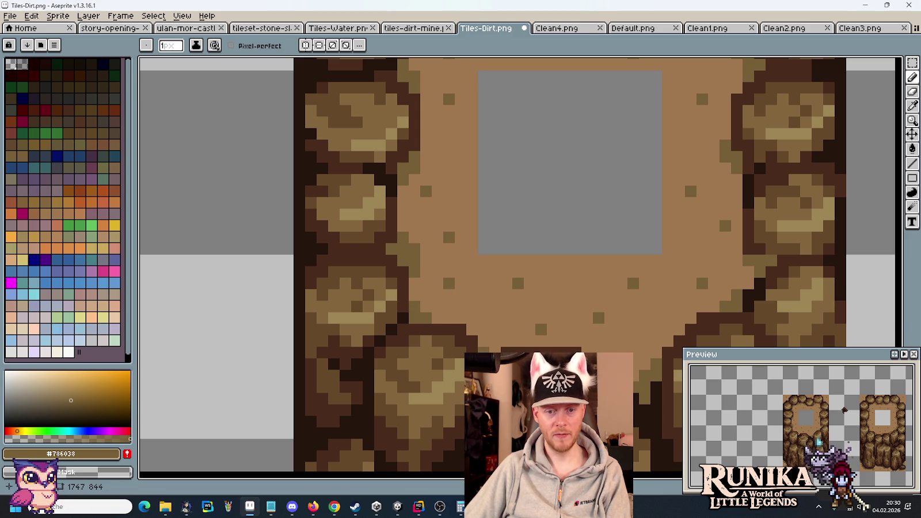
{"action": "left_click", "coordinate": [483, 341]}
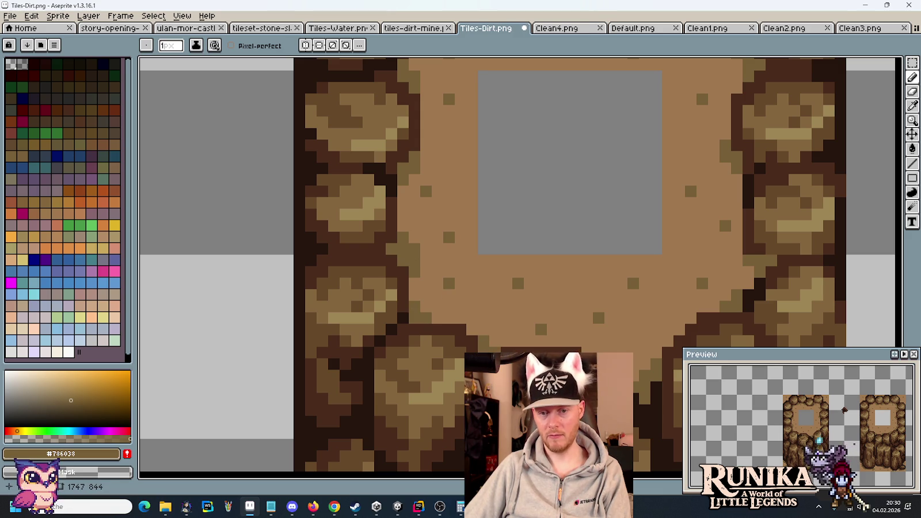
{"action": "scroll", "coordinate": [507, 349], "scroll_direction": "down", "scroll_amount": 5}
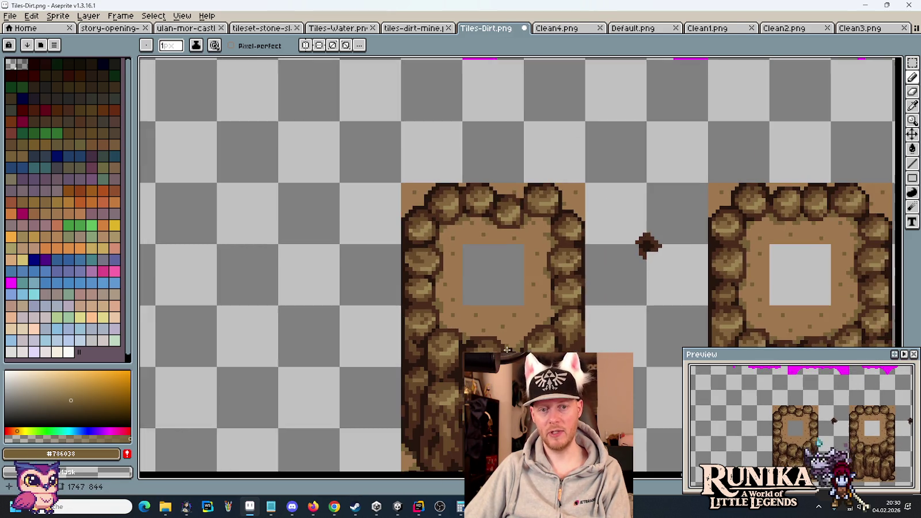
{"action": "scroll", "coordinate": [506, 350], "scroll_direction": "down", "scroll_amount": 3}
{"action": "scroll", "coordinate": [505, 350], "scroll_direction": "up", "scroll_amount": 2}
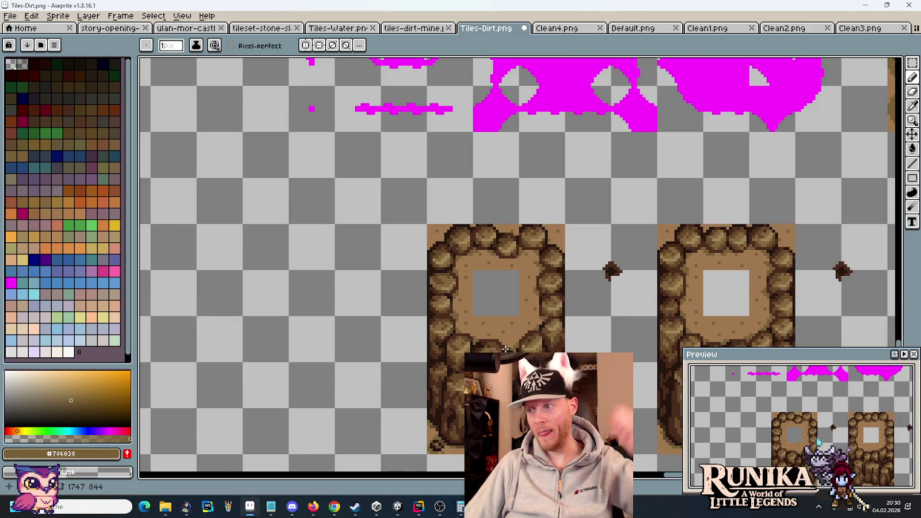
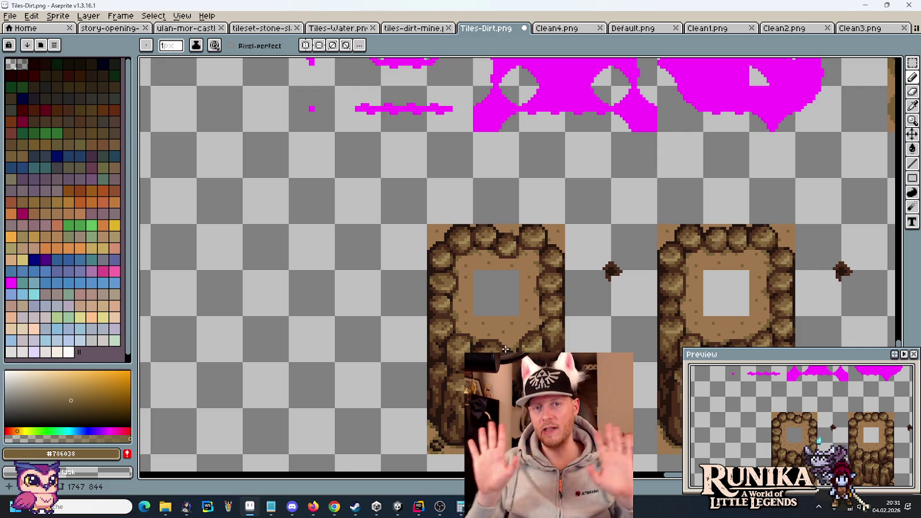
Step: Use the Rectangular Marquee on Tiles-Dirt.png to select the two left cliff tiles
{"action": "key", "text": "m"}
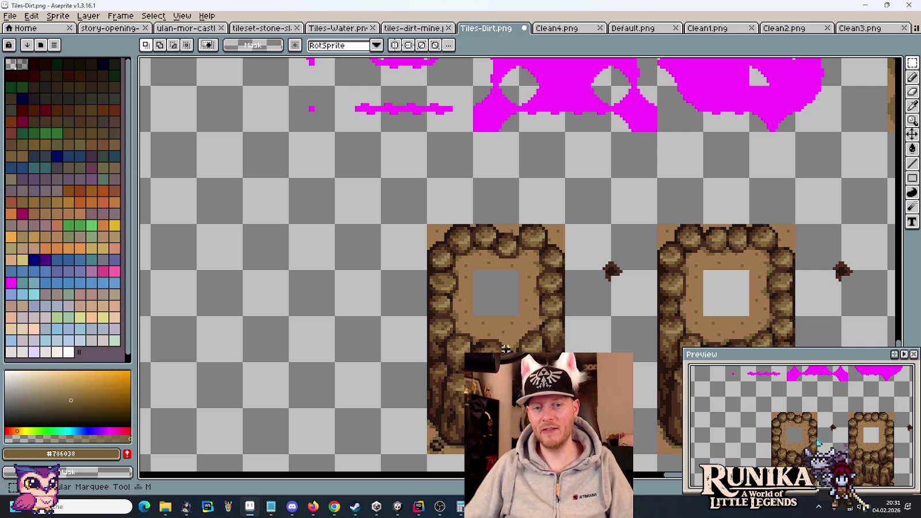
{"action": "left_click_drag", "start_coordinate": [506, 349], "coordinate": [302, 240]}
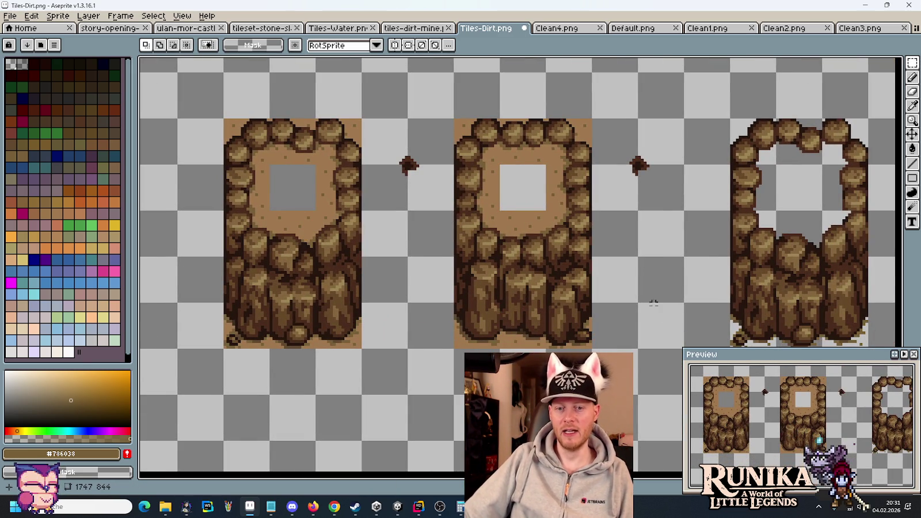
{"action": "mouse_move", "coordinate": [685, 350]}
{"action": "left_mouse_down"}
{"action": "mouse_move", "coordinate": [502, 212]}
{"action": "mouse_move", "coordinate": [224, 118]}
{"action": "left_mouse_up"}
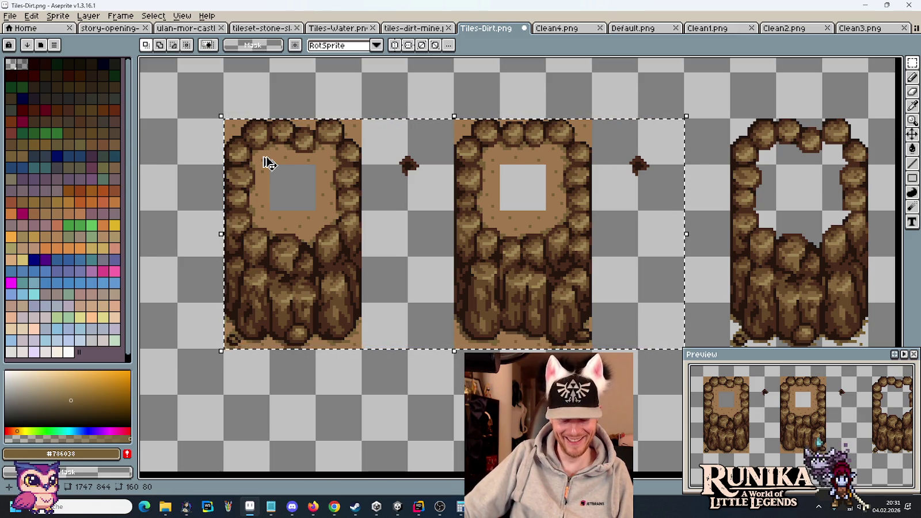
Step: Save Tiles-Dirt.png in place with Ctrl+S, cancelling the Save As dialog
{"action": "key", "text": "ctrl+s"}
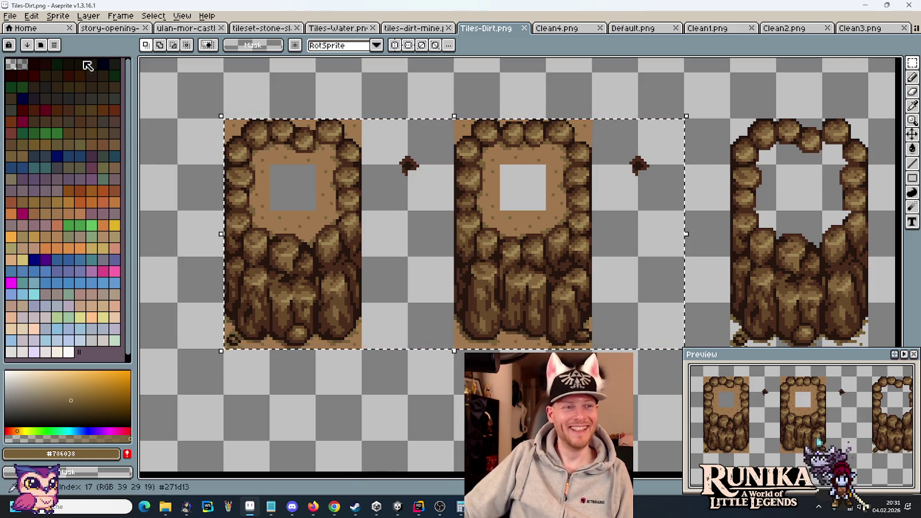
{"action": "left_click", "coordinate": [9, 18]}
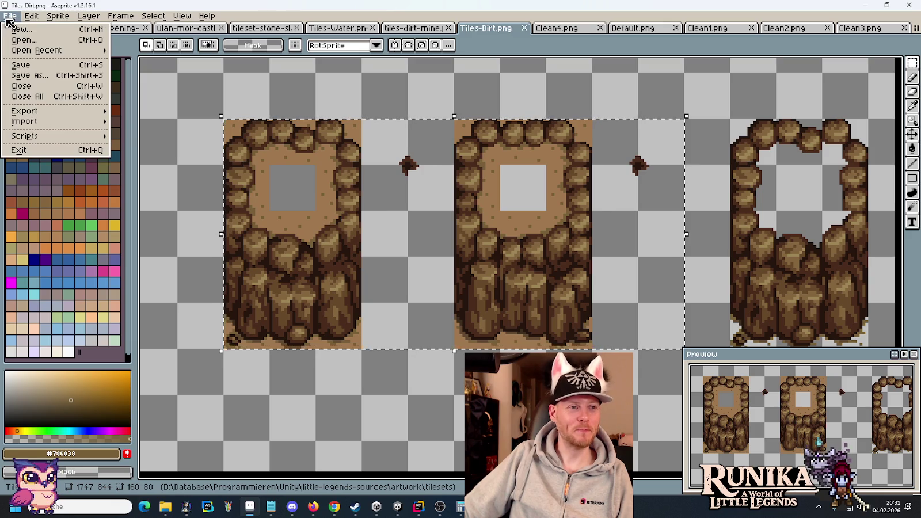
{"action": "left_click", "coordinate": [36, 76]}
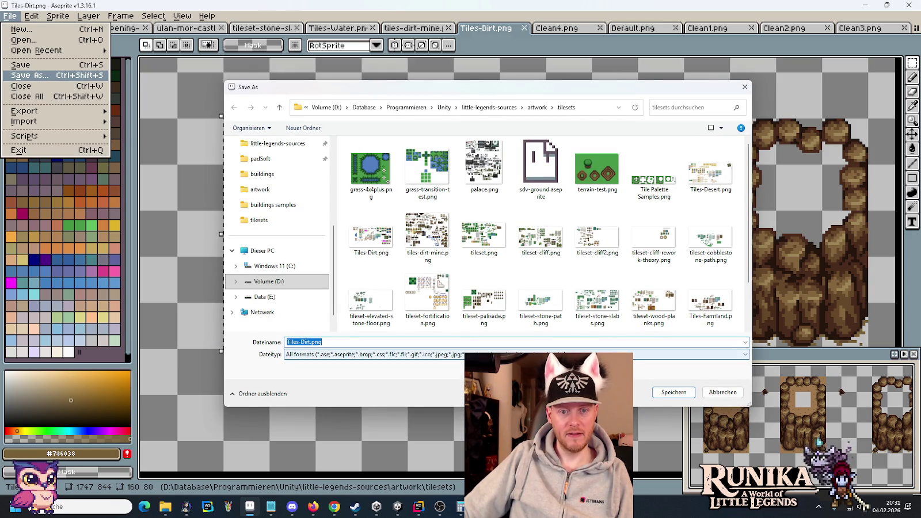
{"action": "key", "text": "Escape"}
{"action": "left_click", "coordinate": [10, 16]}
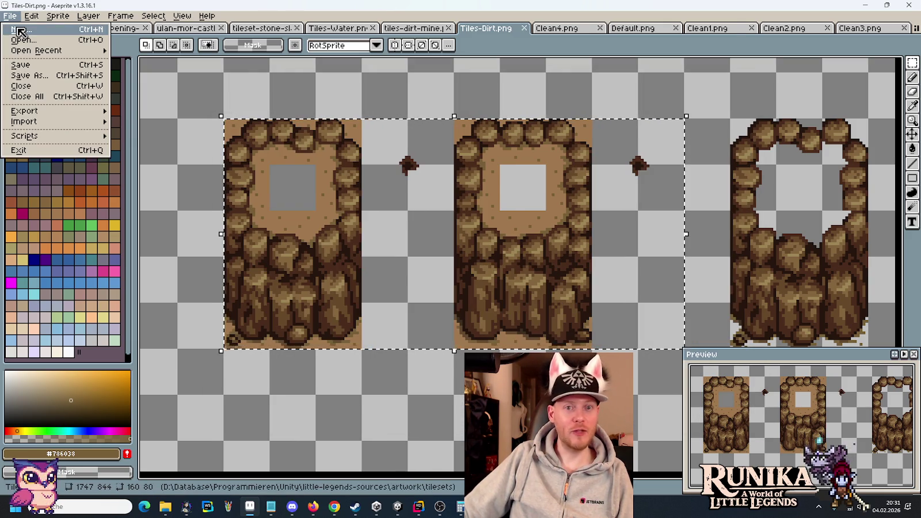
Step: Create a new 160×80 sprite and paste the two cliff tiles into it
{"action": "left_click", "coordinate": [20, 32]}
{"action": "left_click", "coordinate": [435, 360]}
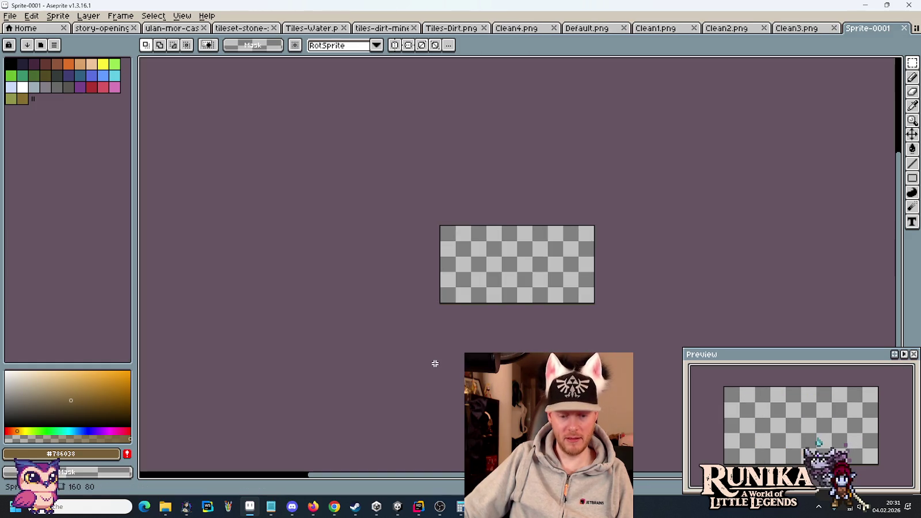
{"action": "key", "text": "ctrl+v"}
Step: Close the leftover Clean1–Clean4 and Default.png files
{"action": "left_click", "coordinate": [554, 28]}
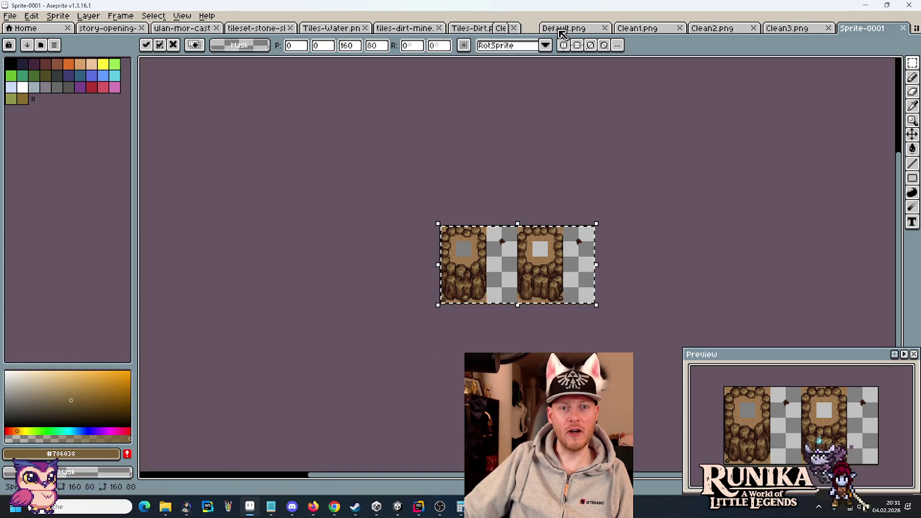
{"action": "middle_click", "coordinate": [615, 30]}
{"action": "middle_click", "coordinate": [613, 30]}
{"action": "middle_click", "coordinate": [610, 30]}
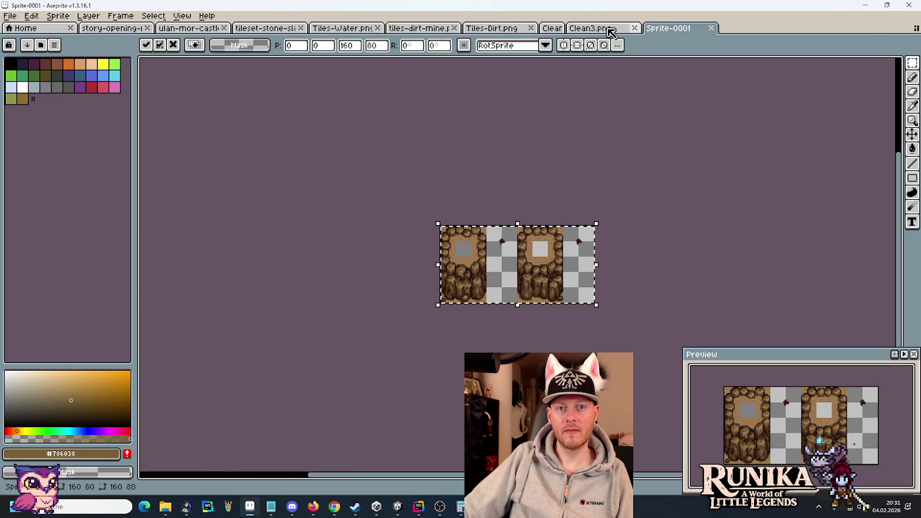
{"action": "middle_click", "coordinate": [611, 30]}
{"action": "middle_click", "coordinate": [553, 30]}
Step: Start Save As for the new sprite and browse to the images > tilesets folder
{"action": "left_click", "coordinate": [11, 17]}
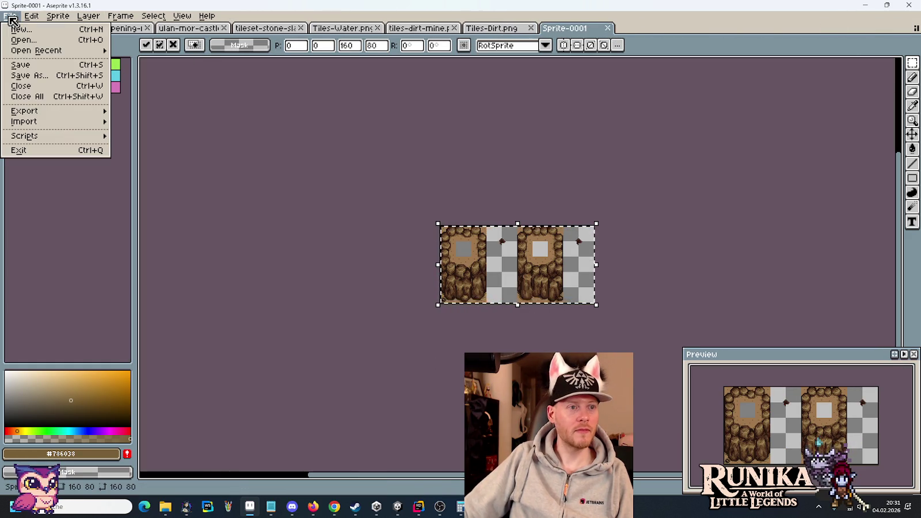
{"action": "left_click", "coordinate": [36, 75]}
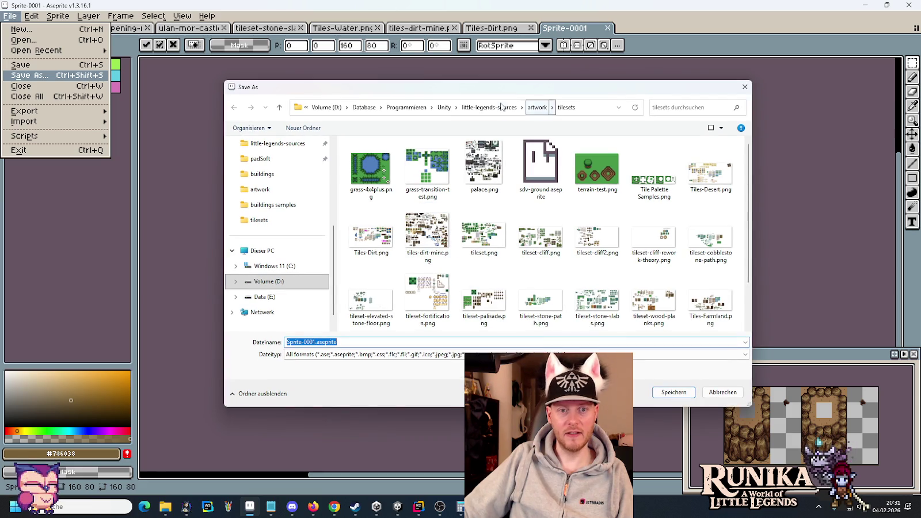
{"action": "left_click", "coordinate": [501, 107]}
{"action": "double_click", "coordinate": [426, 231]}
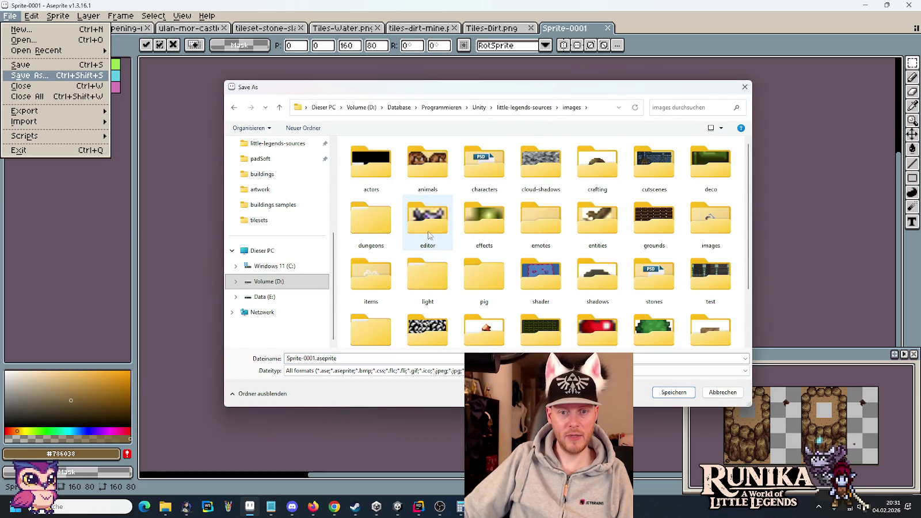
{"action": "scroll", "coordinate": [428, 235], "scroll_direction": "down", "scroll_amount": 2}
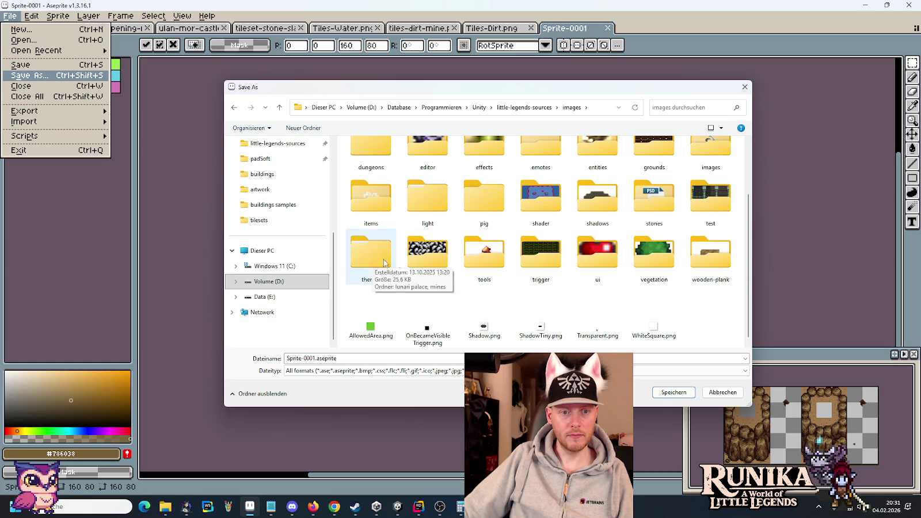
{"action": "double_click", "coordinate": [409, 264]}
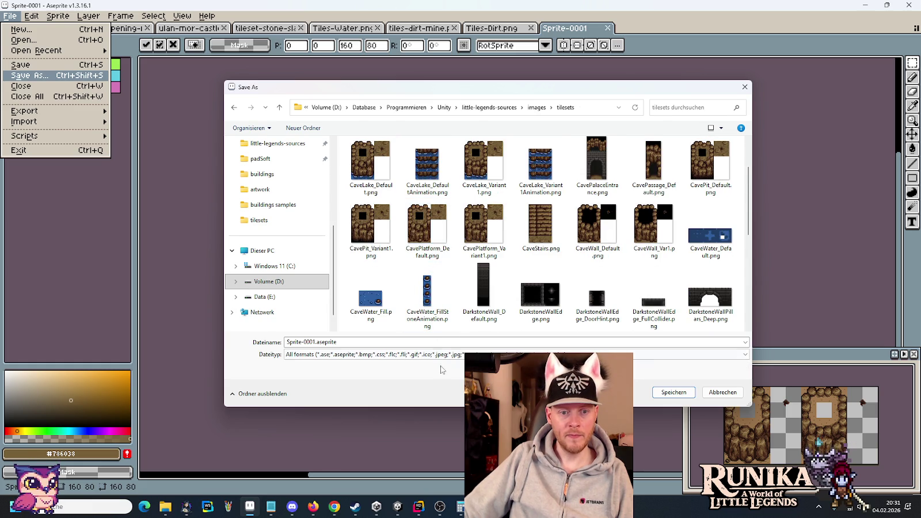
Step: Name the file Cliff_Default.png and save it
{"action": "left_click", "coordinate": [441, 340]}
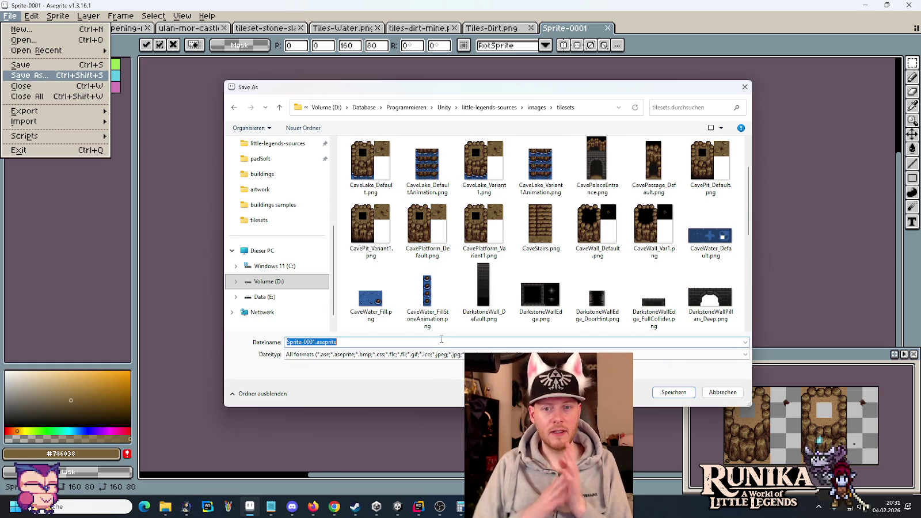
{"action": "scroll", "coordinate": [489, 245], "scroll_direction": "down", "scroll_amount": 1}
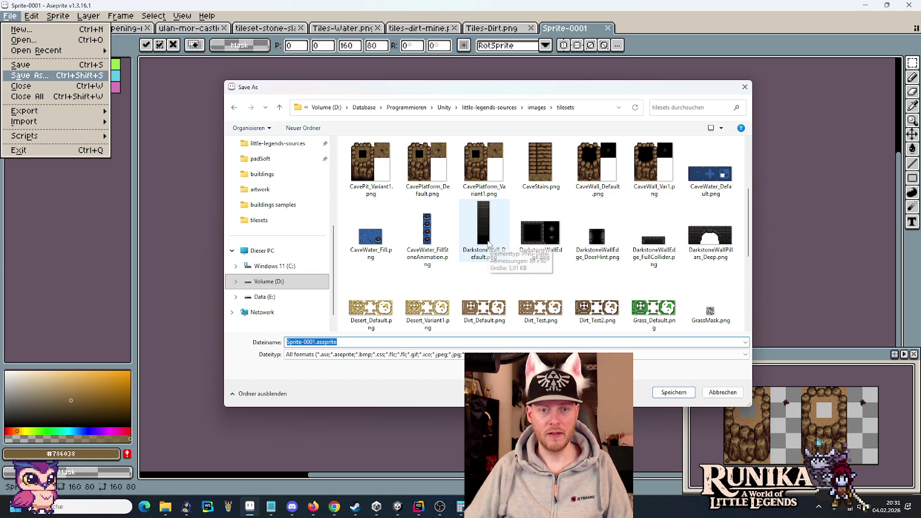
{"action": "scroll", "coordinate": [489, 245], "scroll_direction": "down", "scroll_amount": 3}
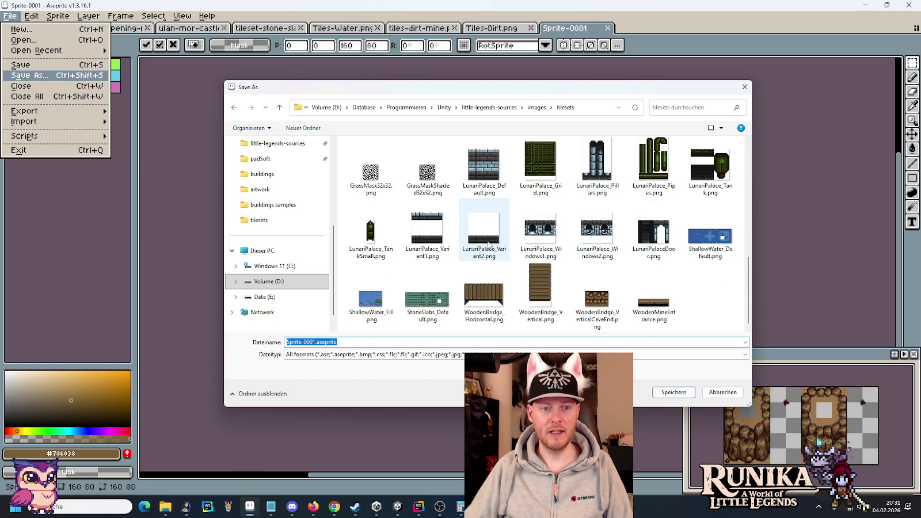
{"action": "scroll", "coordinate": [488, 245], "scroll_direction": "up", "scroll_amount": 5}
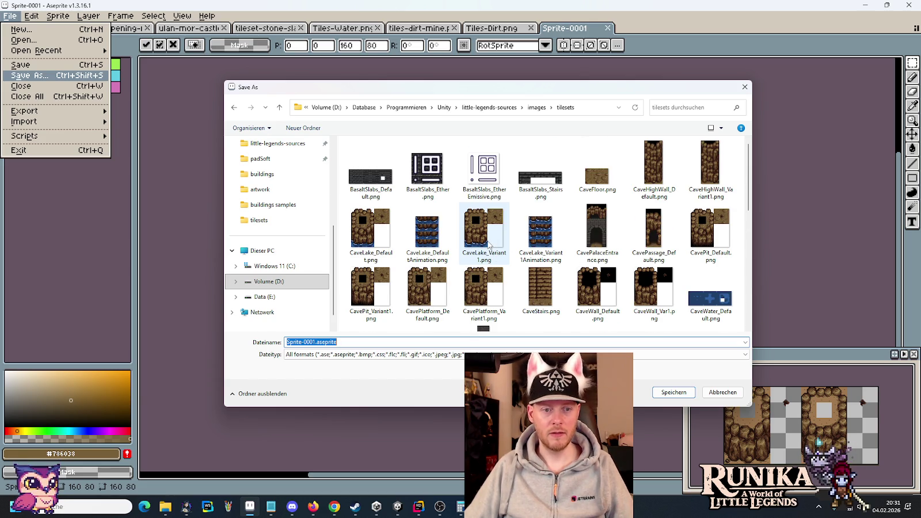
{"action": "scroll", "coordinate": [488, 245], "scroll_direction": "down", "scroll_amount": 2}
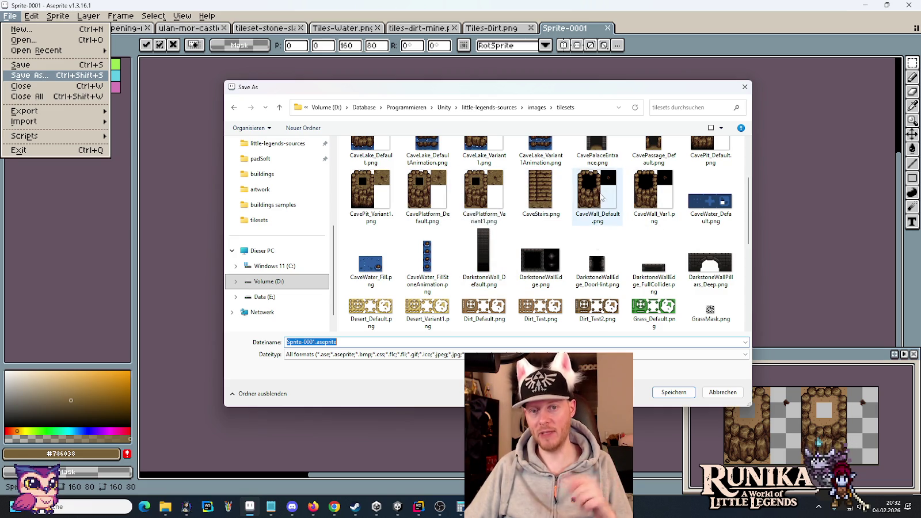
{"action": "scroll", "coordinate": [599, 199], "scroll_direction": "up", "scroll_amount": 2}
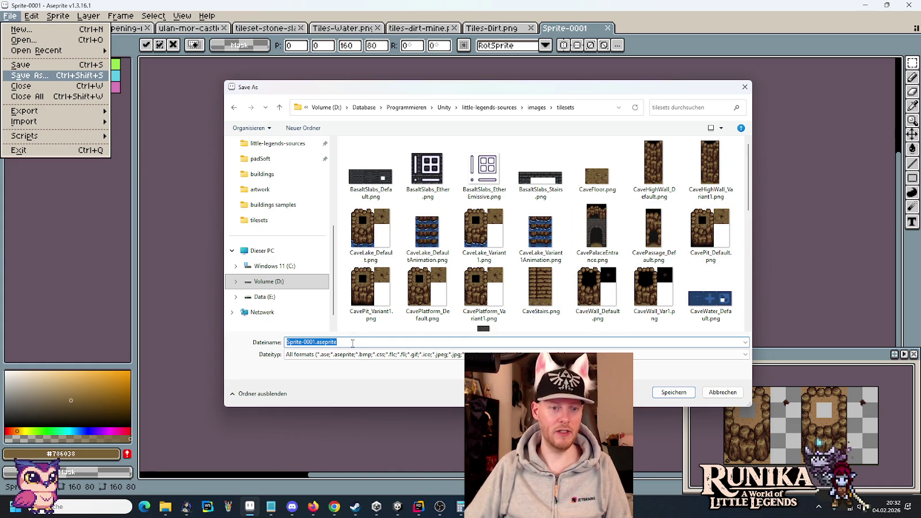
{"action": "type", "text": "Cliff"}
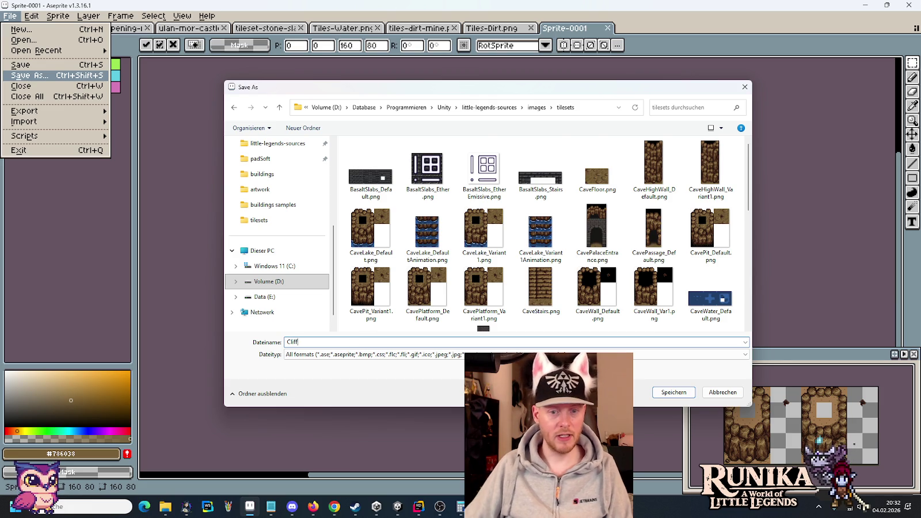
{"action": "scroll", "coordinate": [414, 260], "scroll_direction": "down", "scroll_amount": 2}
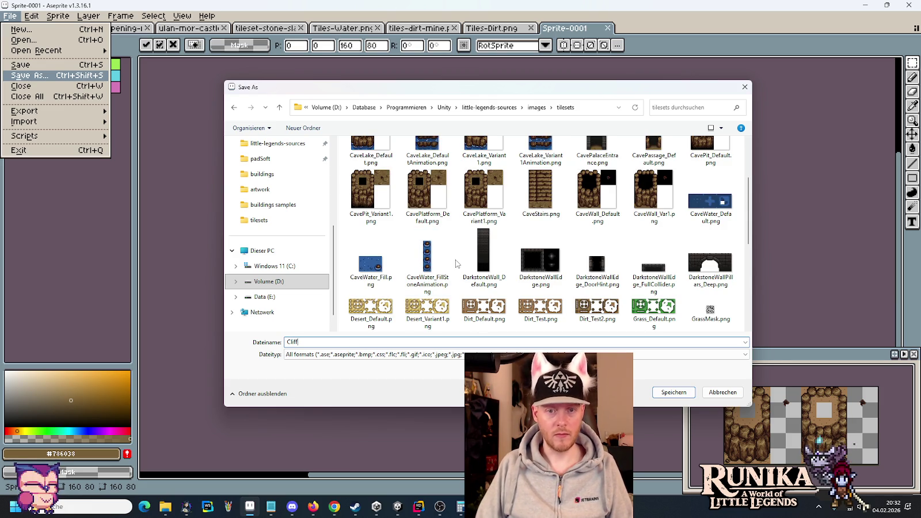
{"action": "type", "text": "_Default.png"}
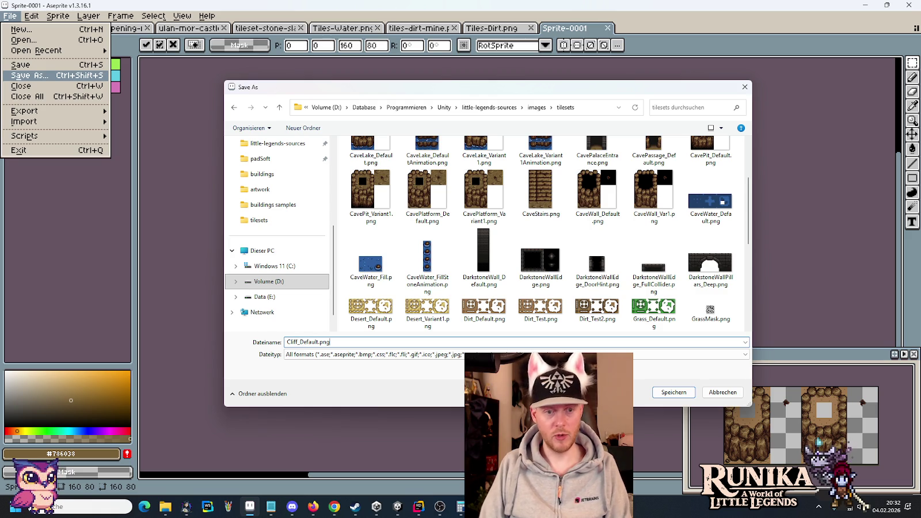
{"action": "key", "text": "Return"}
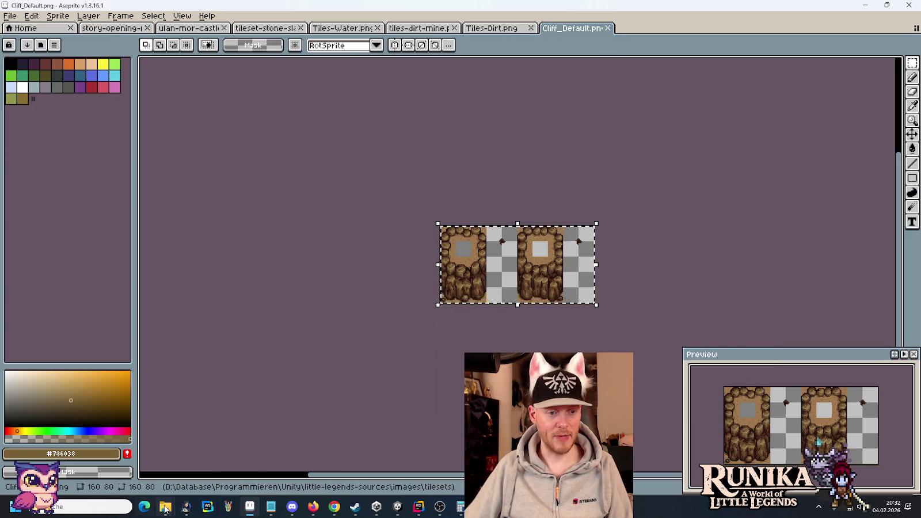
Step: In File Explorer, navigate to the images > tilesets folder
{"action": "mouse_move", "coordinate": [165, 507]}
{"action": "left_click", "coordinate": [120, 443]}
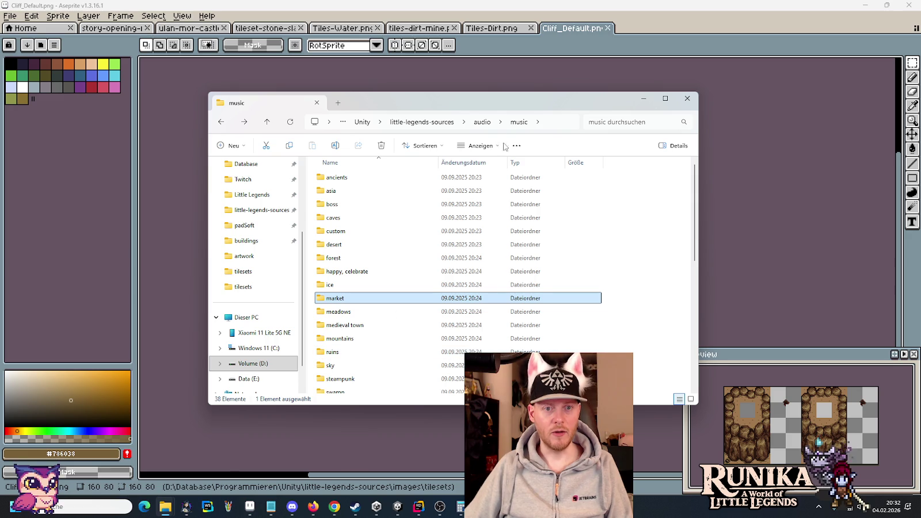
{"action": "left_click", "coordinate": [422, 121]}
{"action": "double_click", "coordinate": [403, 248]}
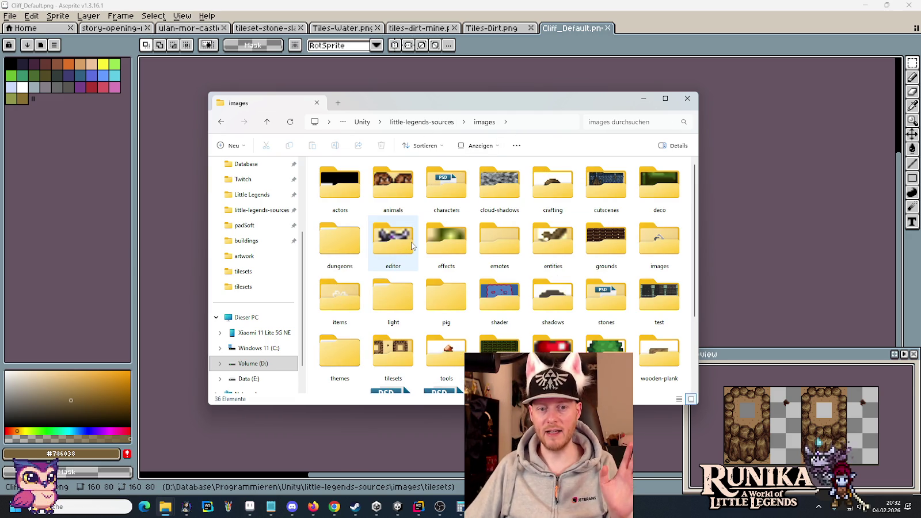
{"action": "mouse_move", "coordinate": [412, 245]}
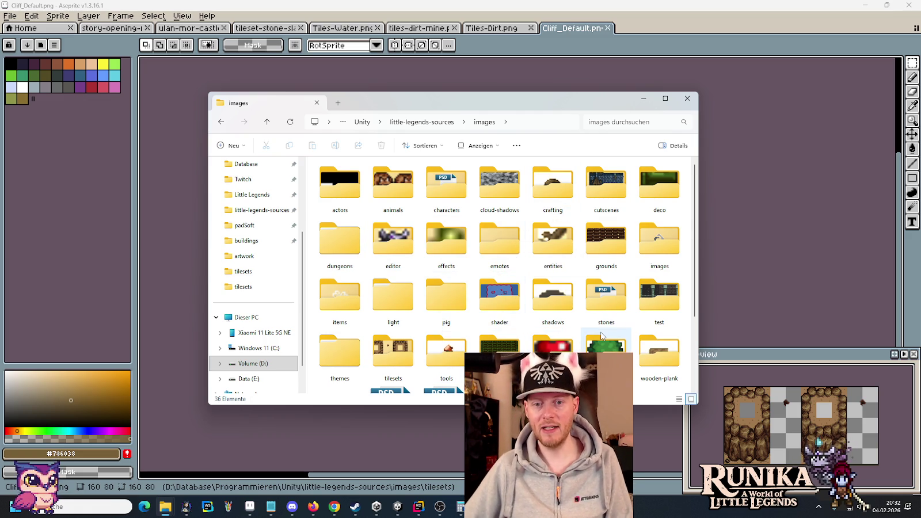
{"action": "mouse_move", "coordinate": [602, 337]}
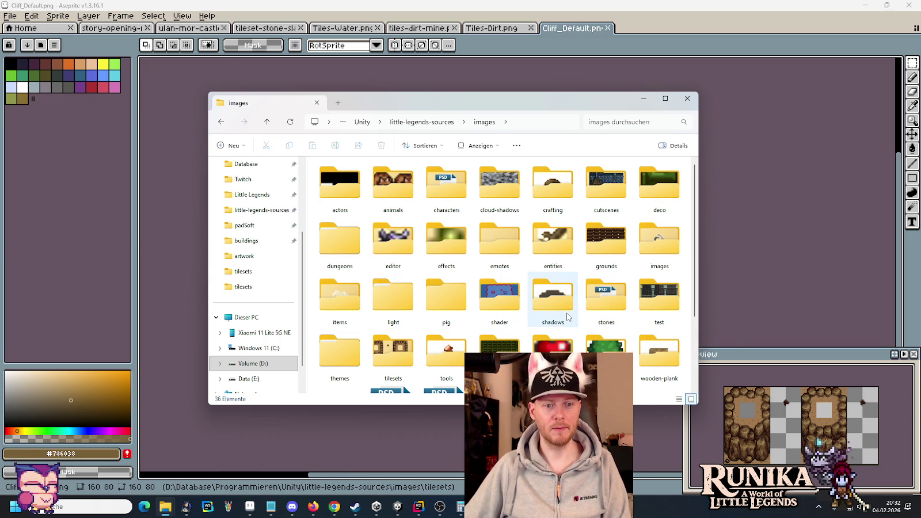
{"action": "mouse_move", "coordinate": [569, 316]}
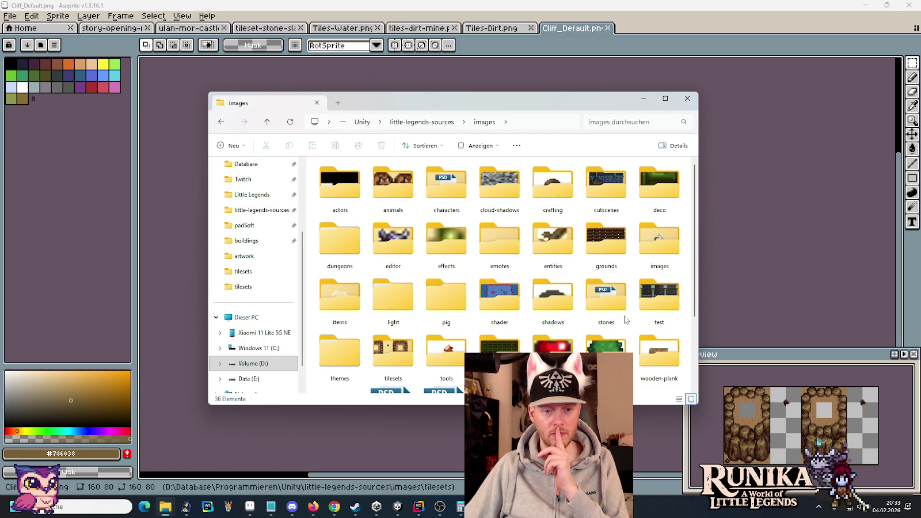
{"action": "double_click", "coordinate": [393, 372]}
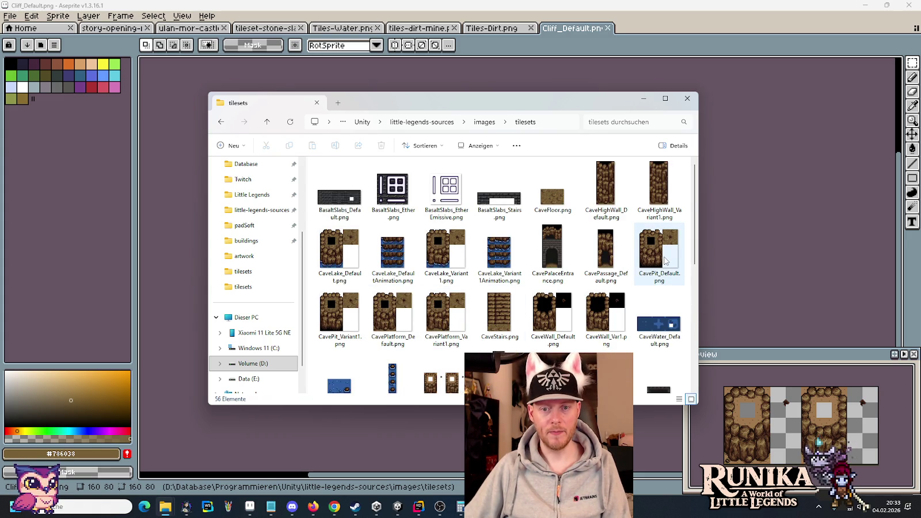
Step: Compare the existing tile sheets, inspecting CavePit_Default and the small wooden tile
{"action": "scroll", "coordinate": [663, 256], "scroll_direction": "down", "scroll_amount": 1}
{"action": "scroll", "coordinate": [664, 260], "scroll_direction": "up", "scroll_amount": 1}
{"action": "scroll", "coordinate": [664, 260], "scroll_direction": "down", "scroll_amount": 2}
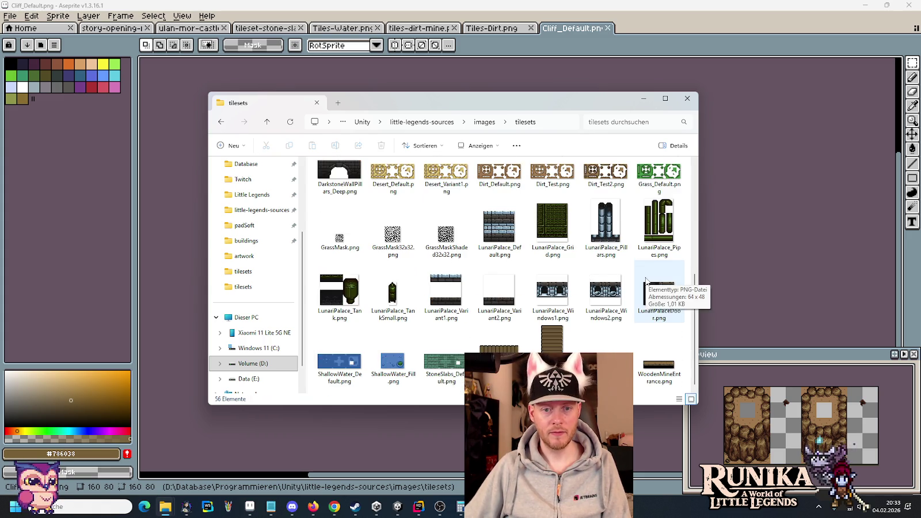
{"action": "scroll", "coordinate": [663, 262], "scroll_direction": "up", "scroll_amount": 1}
{"action": "scroll", "coordinate": [612, 281], "scroll_direction": "up", "scroll_amount": 1}
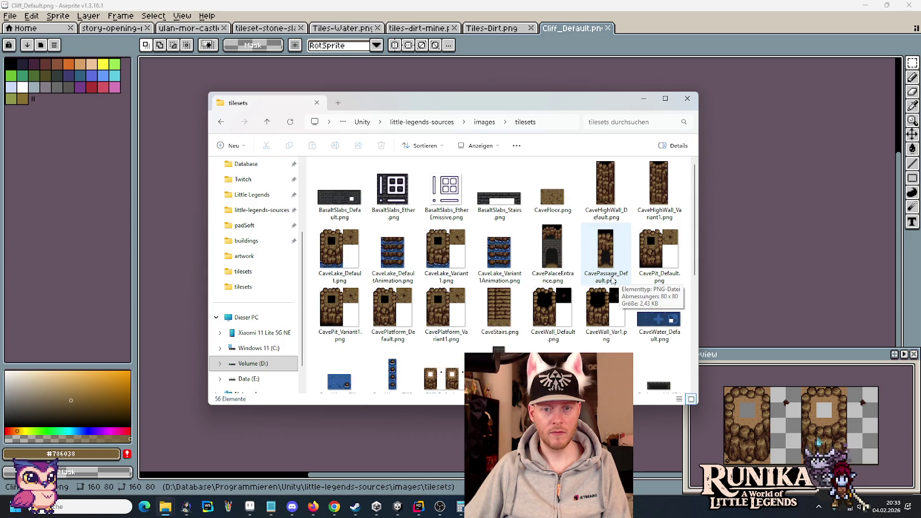
{"action": "left_click", "coordinate": [657, 254]}
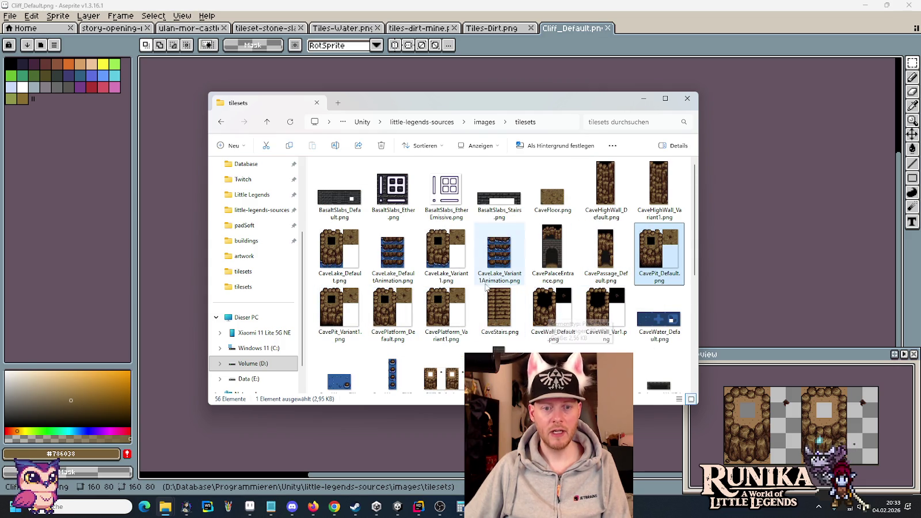
{"action": "scroll", "coordinate": [492, 309], "scroll_direction": "down", "scroll_amount": 5}
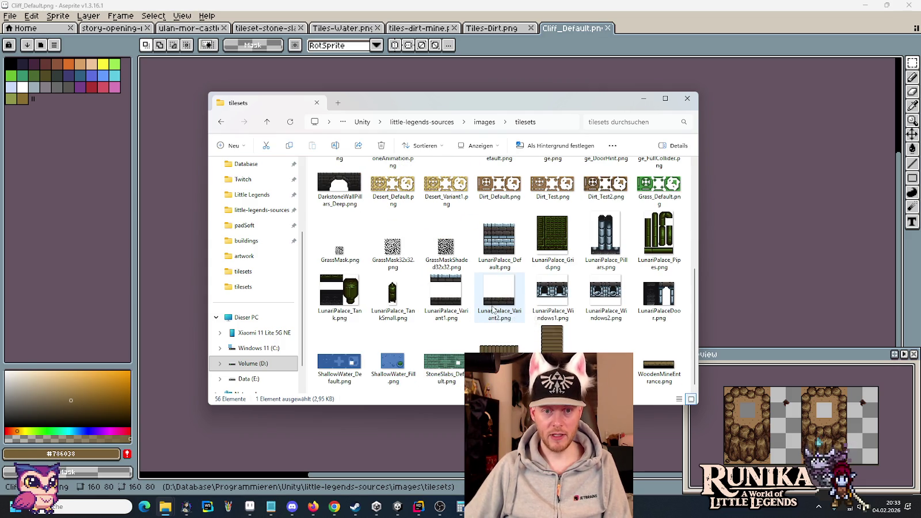
{"action": "left_click", "coordinate": [553, 335]}
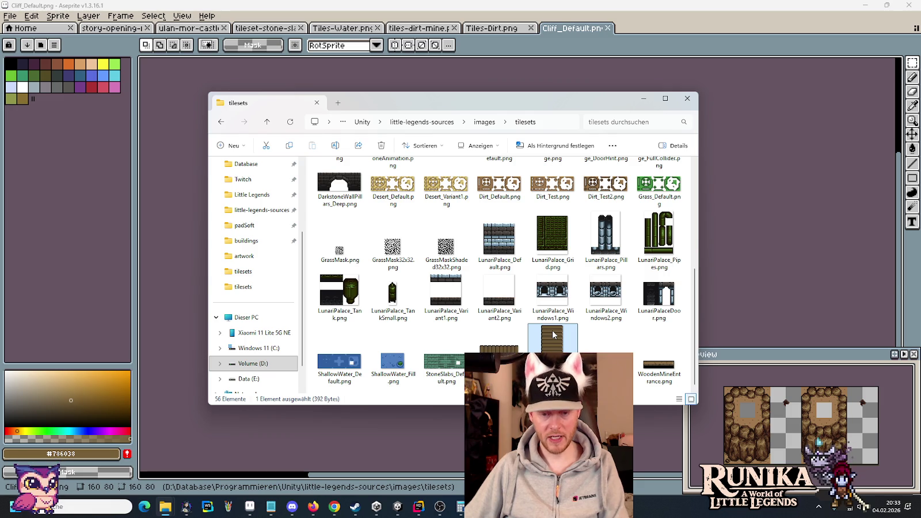
{"action": "scroll", "coordinate": [553, 335], "scroll_direction": "up", "scroll_amount": 3}
{"action": "scroll", "coordinate": [553, 335], "scroll_direction": "up", "scroll_amount": 2}
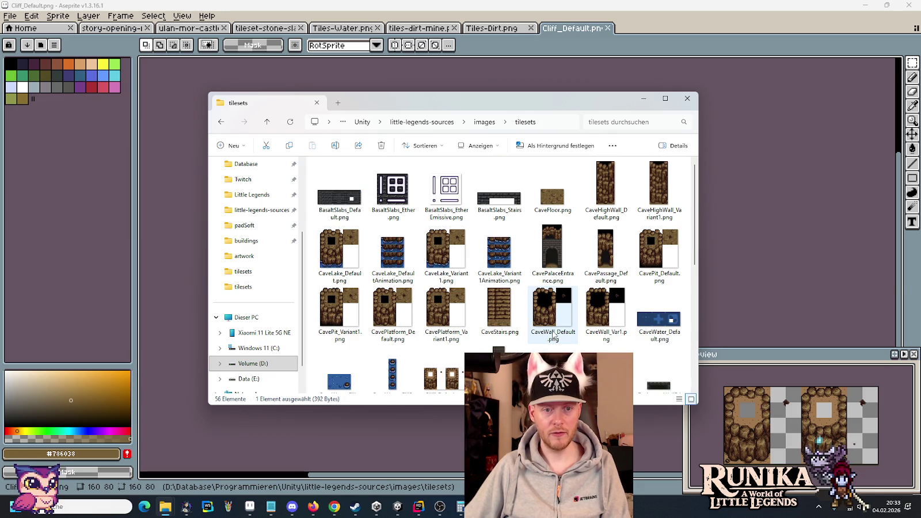
{"action": "scroll", "coordinate": [554, 334], "scroll_direction": "down", "scroll_amount": 3}
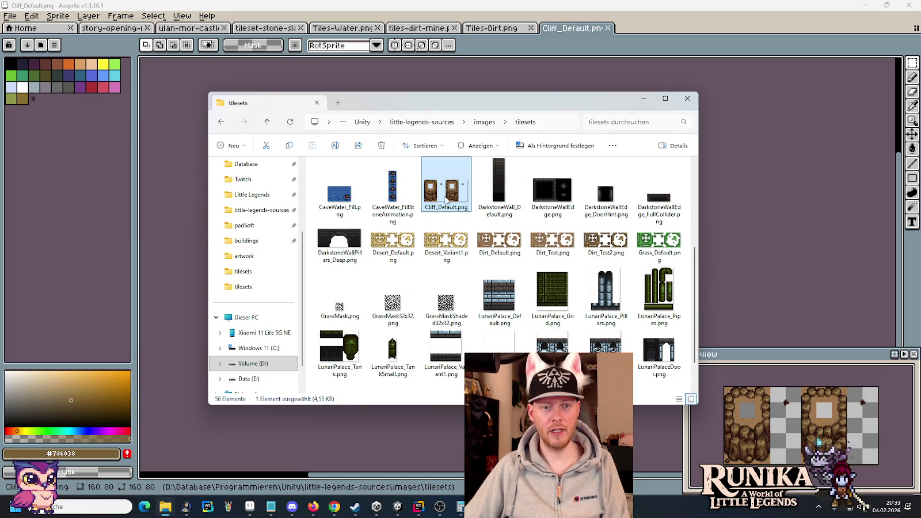
{"action": "scroll", "coordinate": [693, 296], "scroll_direction": "down", "scroll_amount": 2}
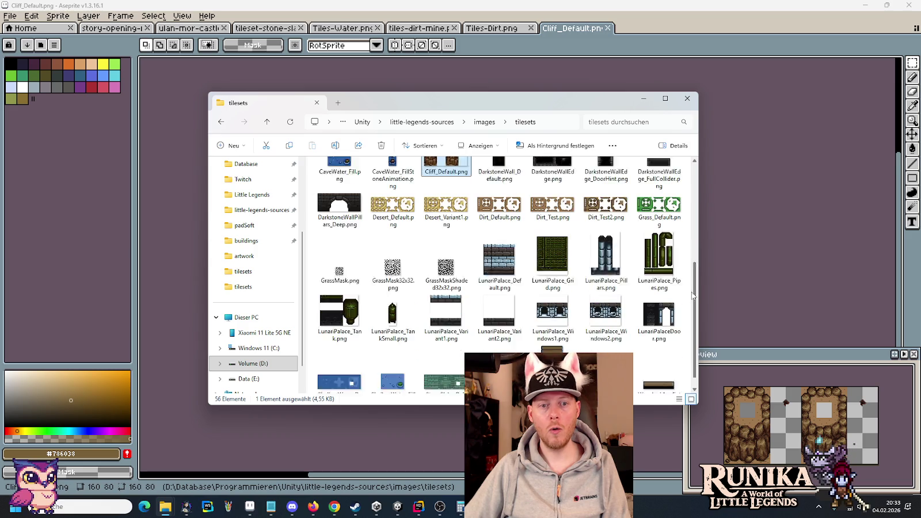
{"action": "left_click_drag", "start_coordinate": [693, 296], "coordinate": [695, 183]}
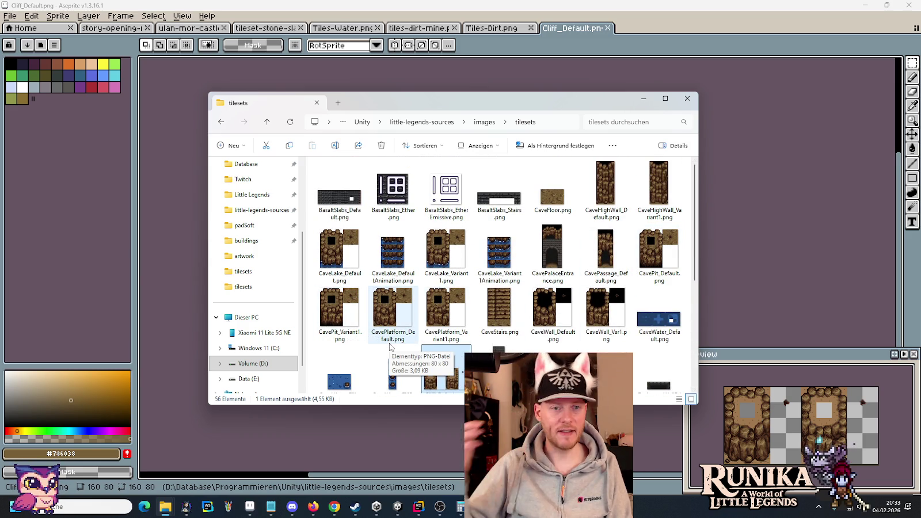
Step: Back in Aseprite's Cliff_Default sprite, commit the canvas and take the left 80×80 cliff tile
{"action": "left_click_drag", "start_coordinate": [399, 344], "coordinate": [484, 266]}
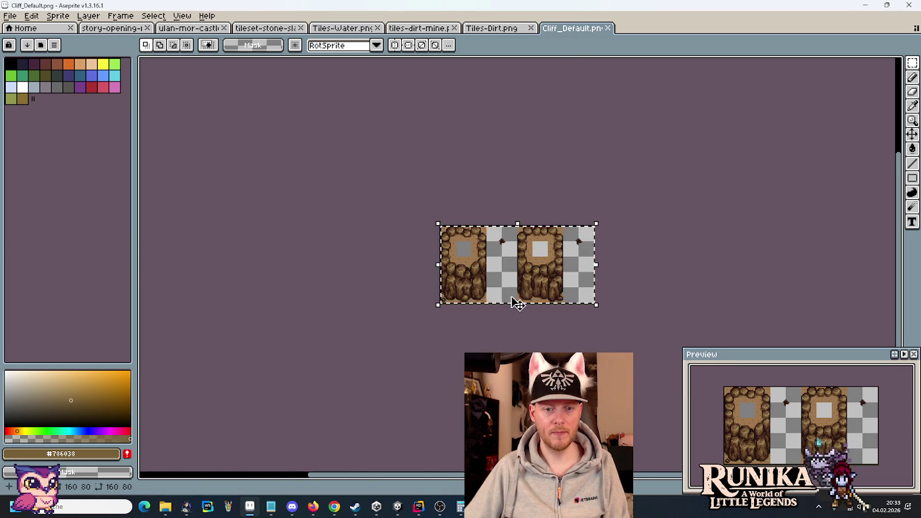
{"action": "key", "text": "Return"}
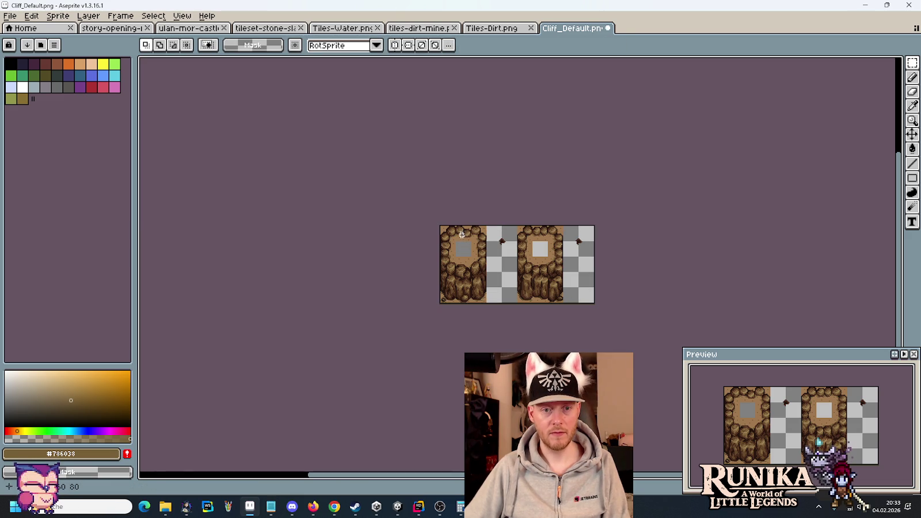
{"action": "key", "text": "ctrl+shift+d"}
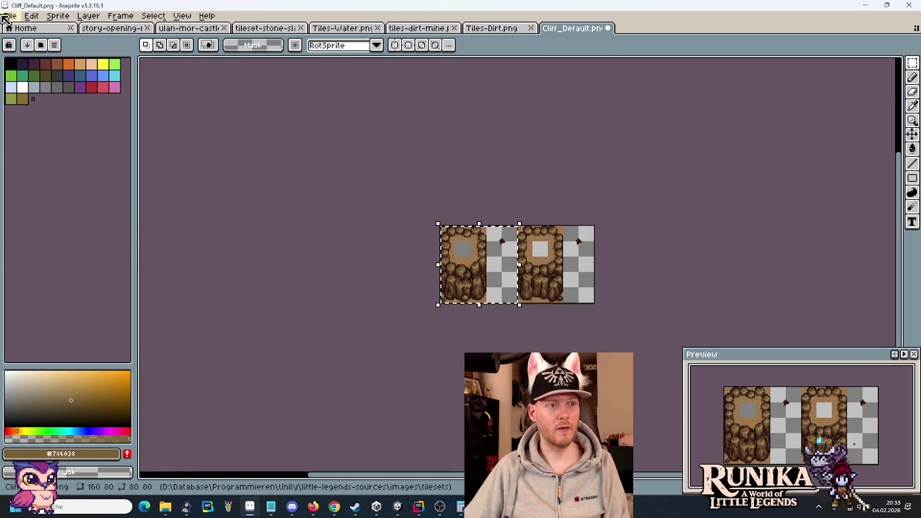
Step: Paste the left tile into a new 80×80 sprite and save it over Cliff_Default.png
{"action": "left_click", "coordinate": [10, 16]}
{"action": "left_click", "coordinate": [12, 33]}
{"action": "left_click", "coordinate": [431, 353]}
{"action": "key", "text": "ctrl+v"}
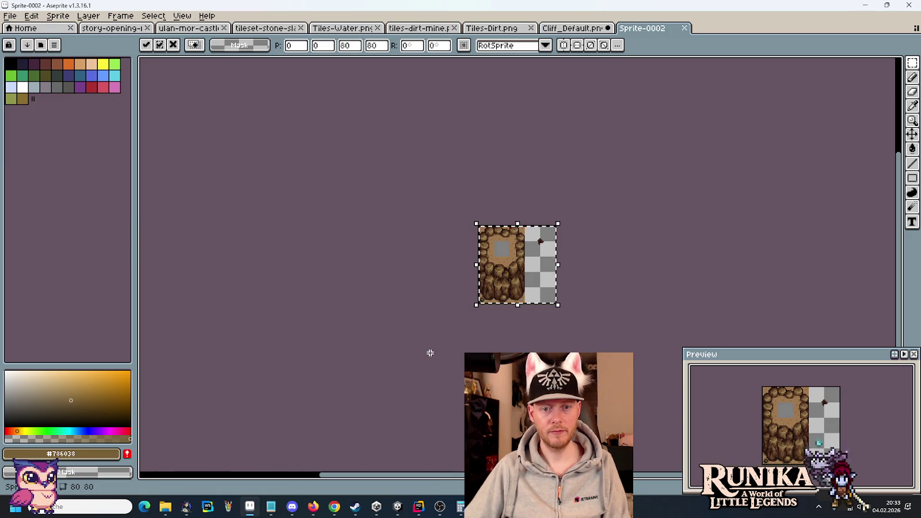
{"action": "key", "text": "ctrl+s"}
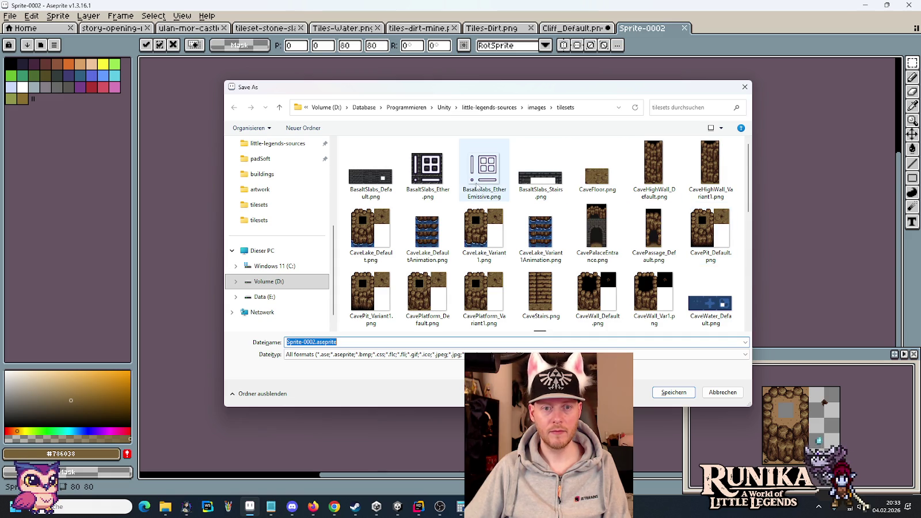
{"action": "scroll", "coordinate": [481, 190], "scroll_direction": "down", "scroll_amount": 2}
{"action": "left_click", "coordinate": [497, 297]}
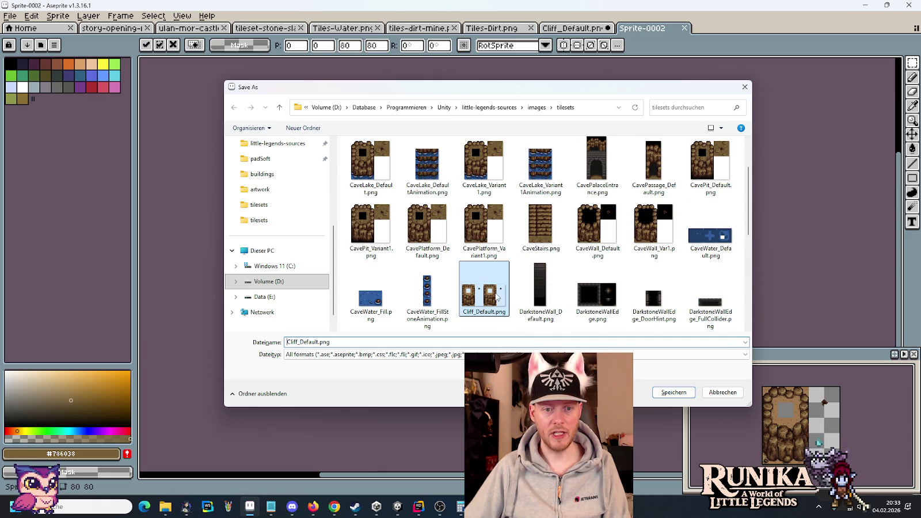
{"action": "left_click", "coordinate": [659, 393]}
{"action": "left_click", "coordinate": [490, 256]}
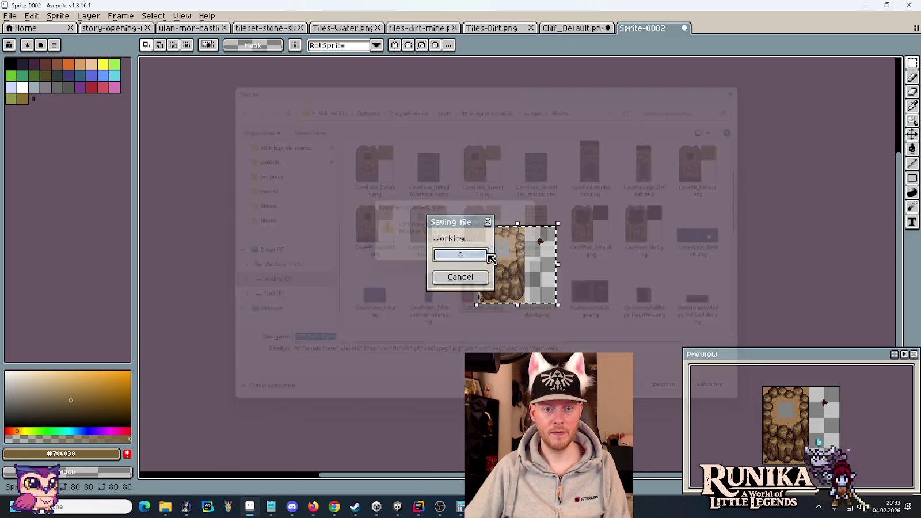
Step: Move the selection onto the right tile and close the two-tile sheet without saving
{"action": "left_click", "coordinate": [587, 29]}
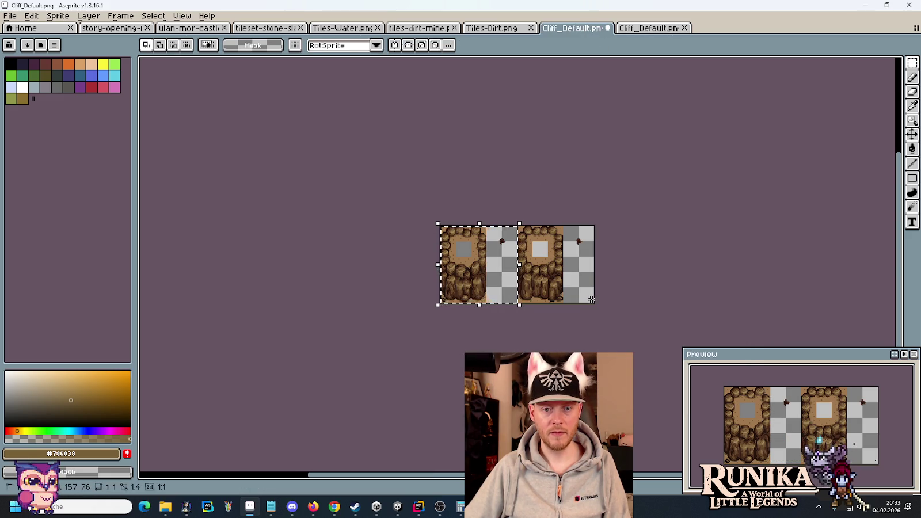
{"action": "left_click_drag", "start_coordinate": [592, 300], "coordinate": [535, 247]}
{"action": "left_click", "coordinate": [607, 28]}
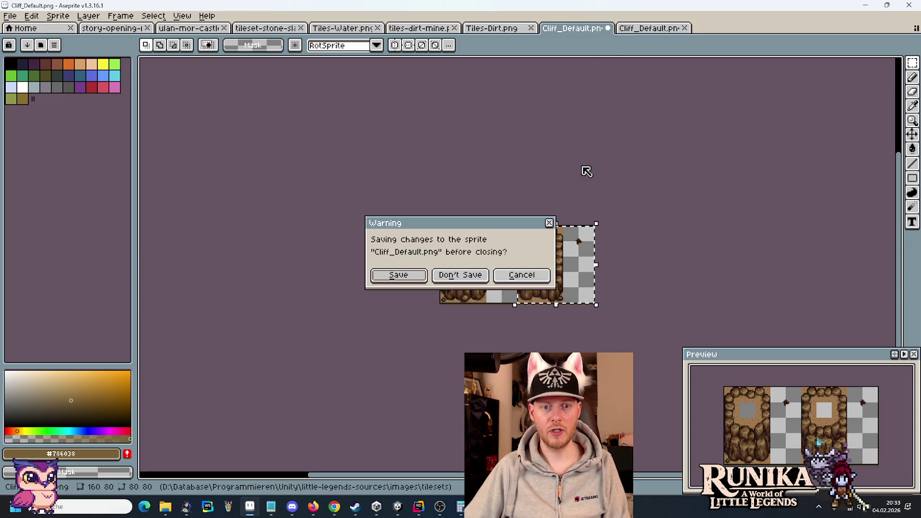
{"action": "left_click", "coordinate": [458, 275]}
Step: Create another 80×80 sprite and paste the right cliff tile into it
{"action": "left_click", "coordinate": [14, 18]}
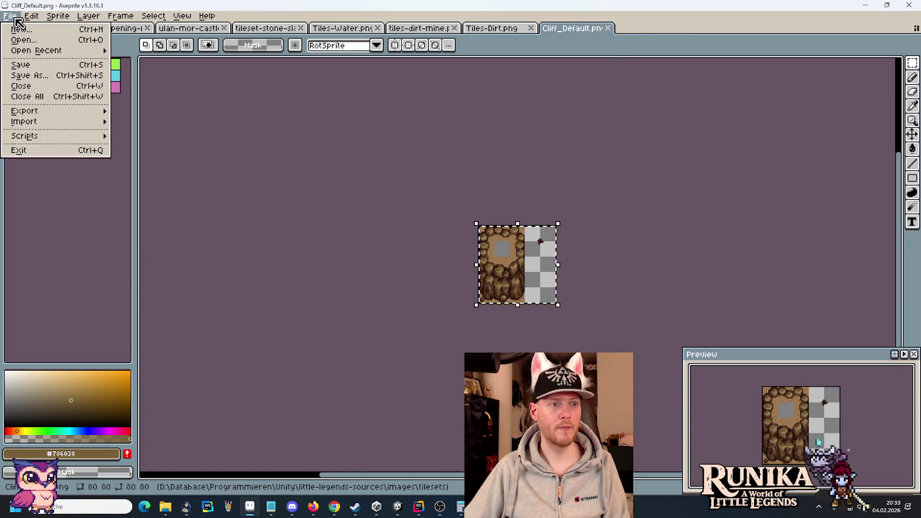
{"action": "left_click", "coordinate": [19, 28]}
{"action": "left_click", "coordinate": [450, 353]}
{"action": "key", "text": "ctrl+v"}
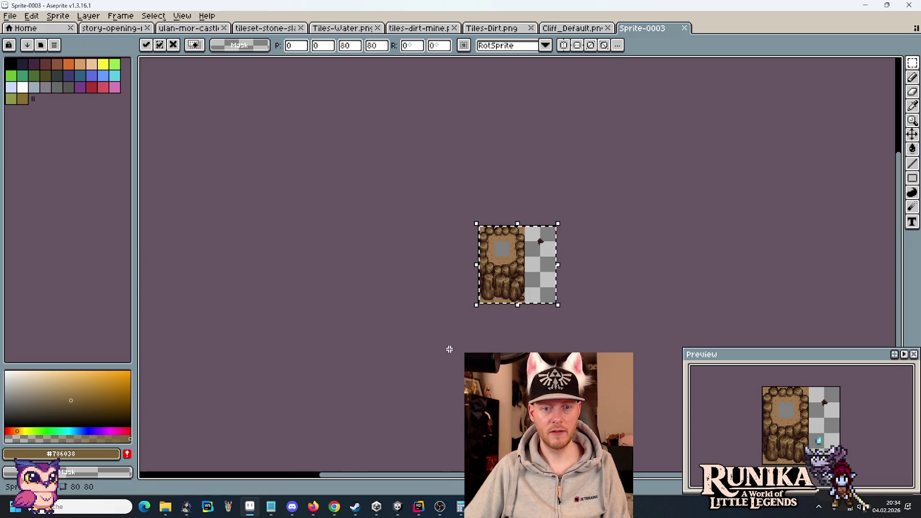
Step: Save the tile in tilesets as Cliff_Variant1.png
{"action": "key", "text": "ctrl+s"}
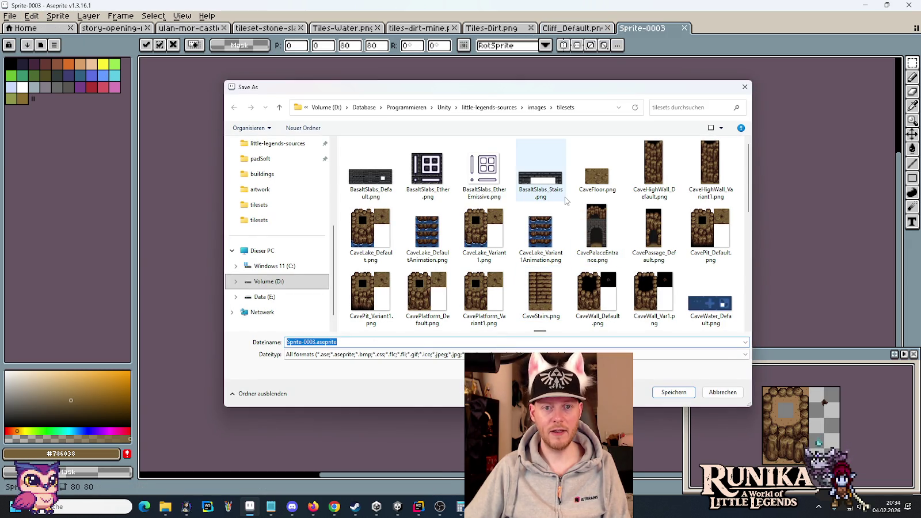
{"action": "scroll", "coordinate": [460, 224], "scroll_direction": "down", "scroll_amount": 1}
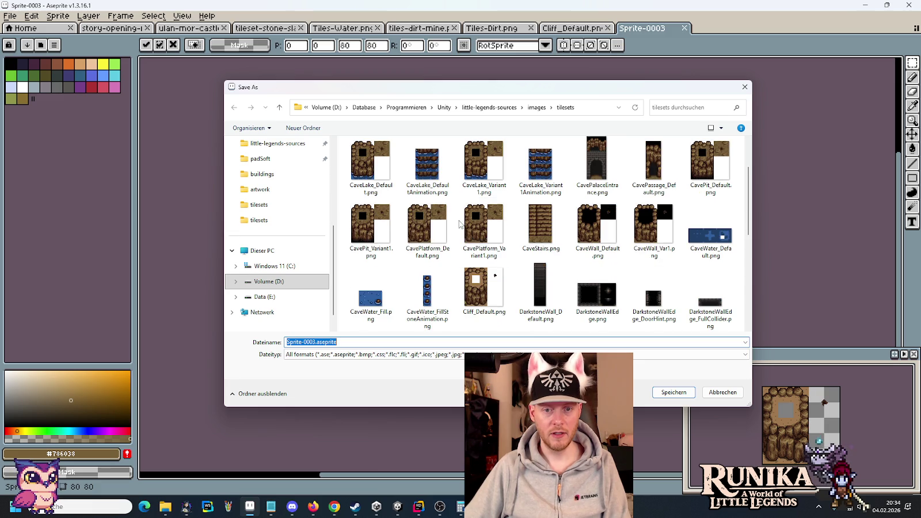
{"action": "left_click", "coordinate": [484, 288]}
{"action": "left_click", "coordinate": [320, 344]}
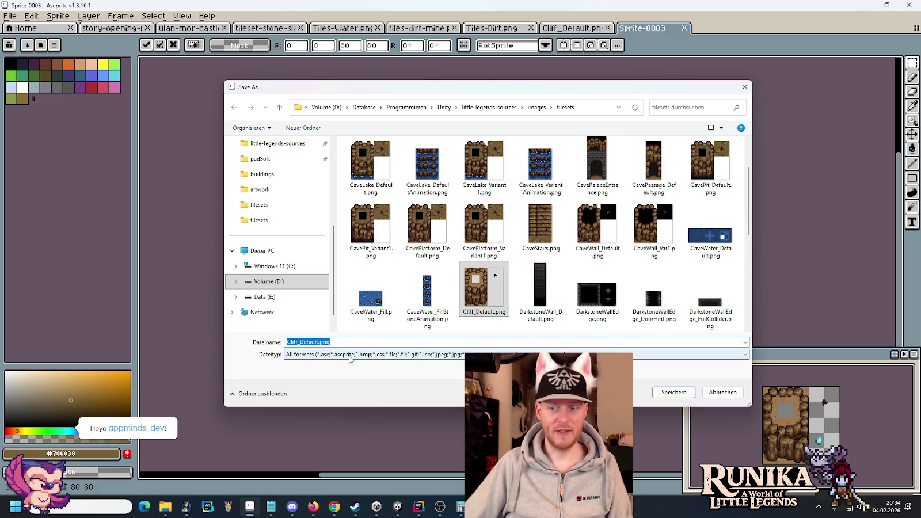
{"action": "key", "text": "Left"}
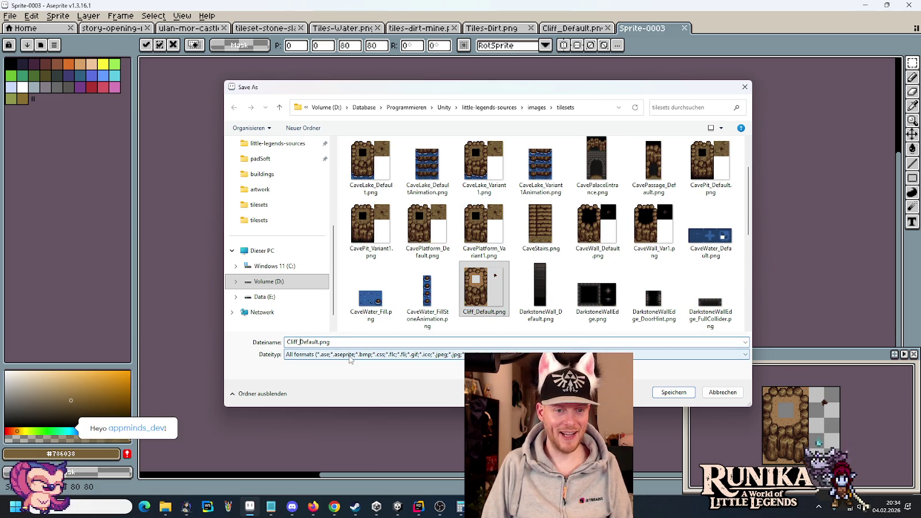
{"action": "type", "text": "Variant1"}
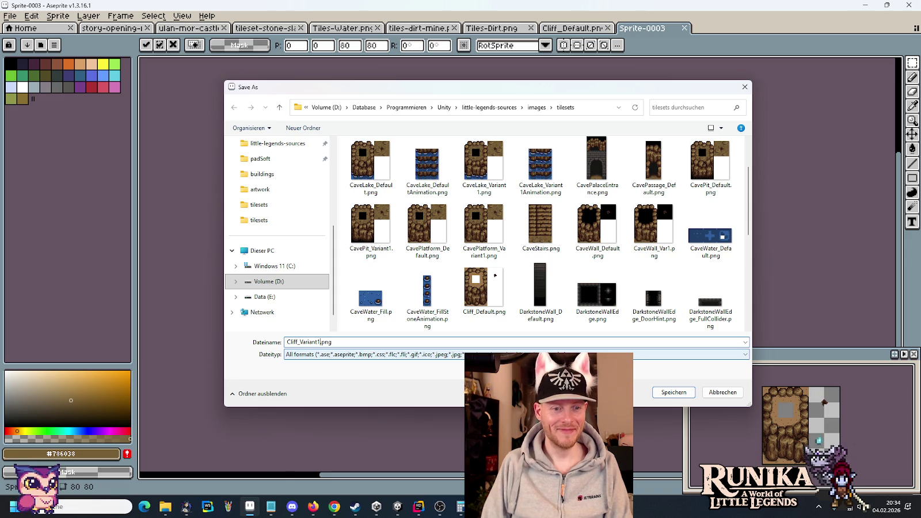
{"action": "key", "text": "Return"}
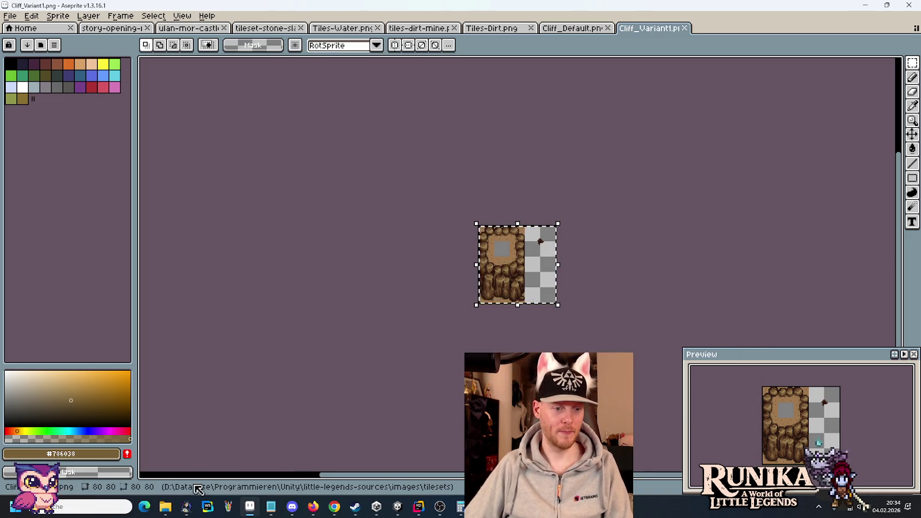
Step: Select the two new cliff tile files in the tilesets folder window
{"action": "mouse_move", "coordinate": [165, 507]}
{"action": "left_click", "coordinate": [115, 446]}
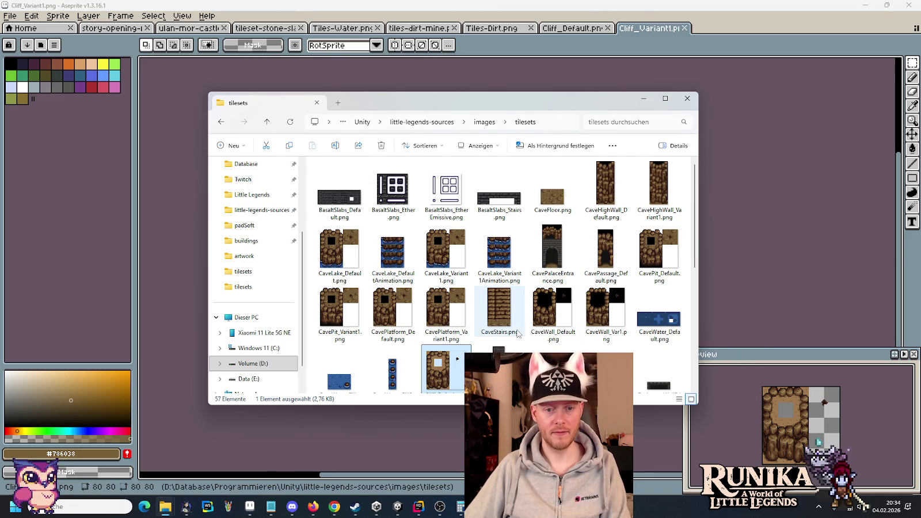
{"action": "scroll", "coordinate": [517, 334], "scroll_direction": "down", "scroll_amount": 1}
{"action": "left_click", "coordinate": [546, 346]}
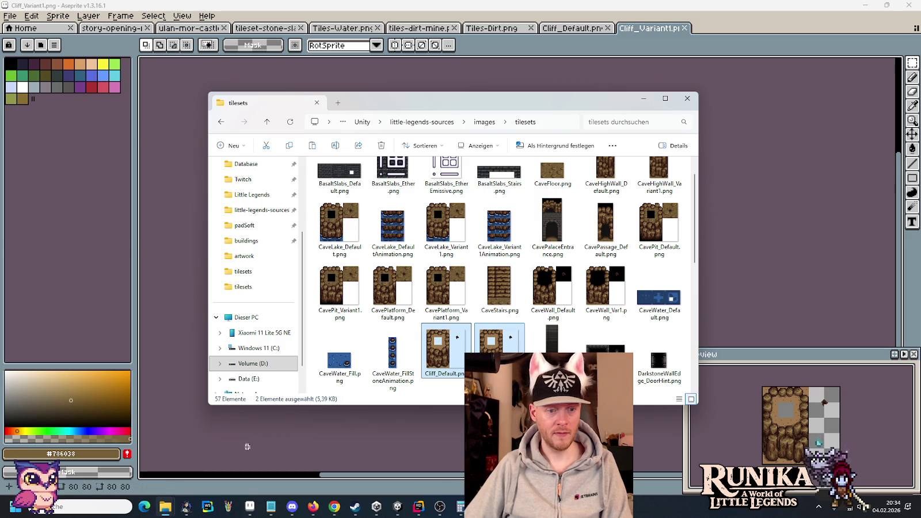
Step: In the Dirt folder window, navigate up to Resources > Tilesets
{"action": "mouse_move", "coordinate": [165, 507]}
{"action": "left_click", "coordinate": [216, 453]}
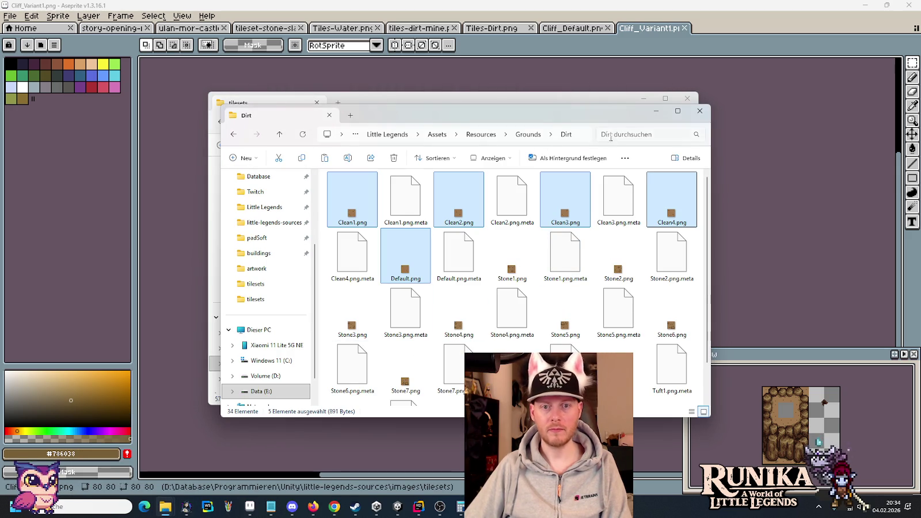
{"action": "left_click", "coordinate": [482, 135]}
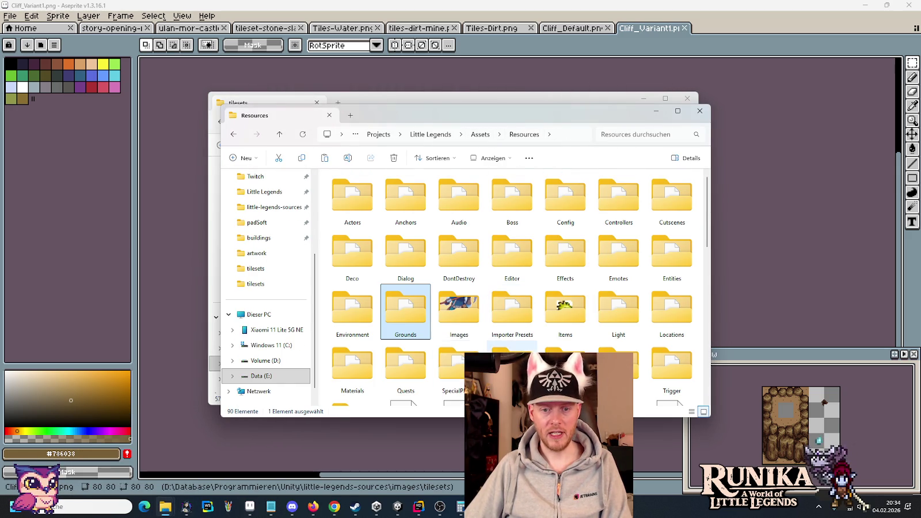
{"action": "scroll", "coordinate": [608, 253], "scroll_direction": "down", "scroll_amount": 2}
{"action": "left_click", "coordinate": [608, 247]}
{"action": "double_click", "coordinate": [608, 247]}
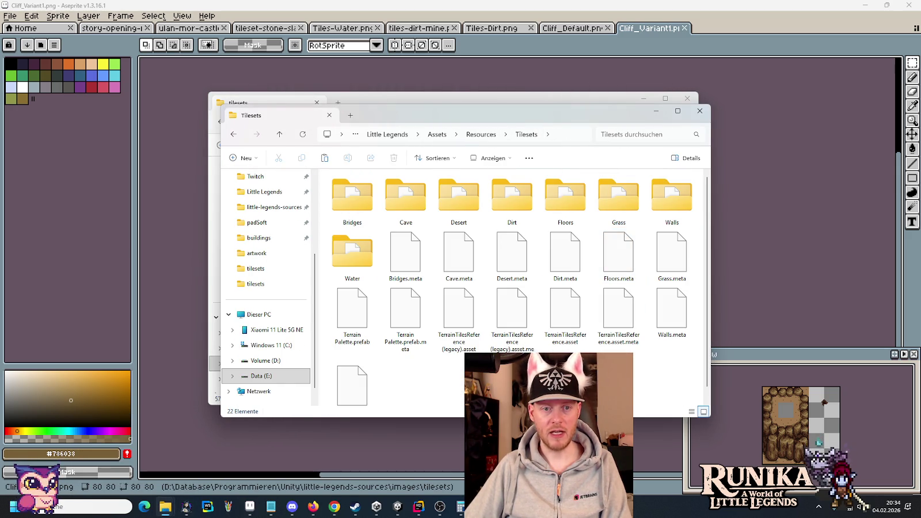
Step: Create a new folder named Cliff in Tilesets and open it
{"action": "right_click", "coordinate": [467, 266]}
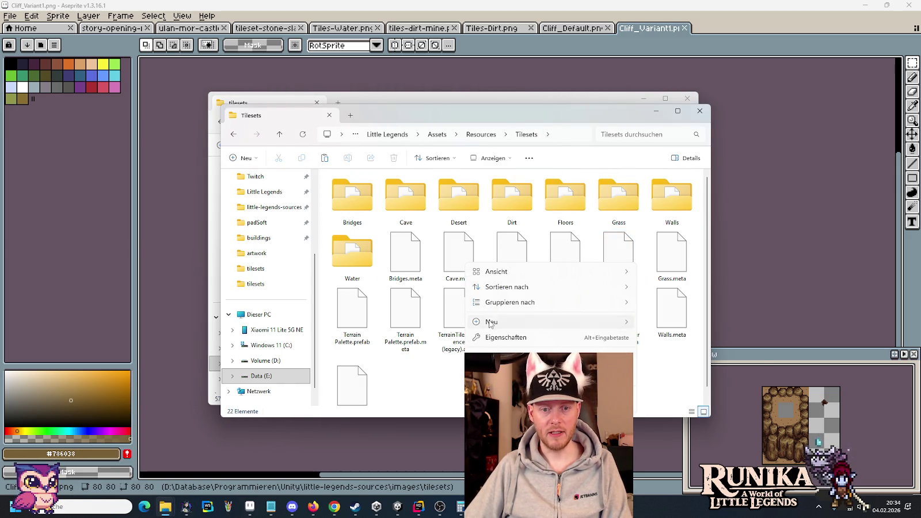
{"action": "left_click", "coordinate": [642, 323]}
{"action": "type", "text": "Cliff"}
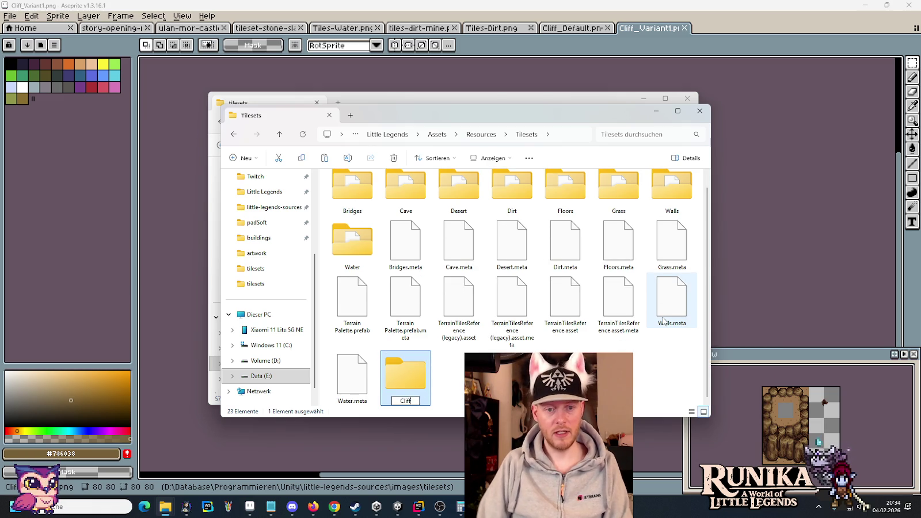
{"action": "key", "text": "Return"}
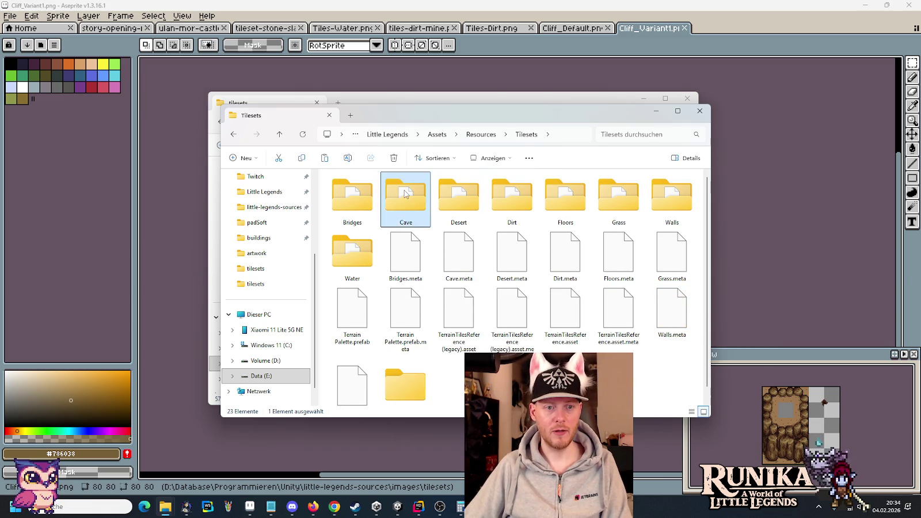
{"action": "double_click", "coordinate": [390, 205]}
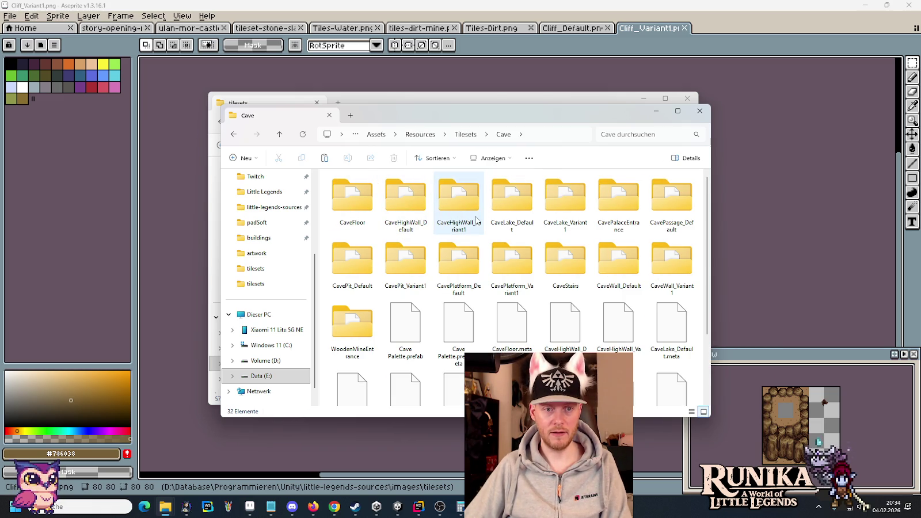
{"action": "key", "text": "alt+Left"}
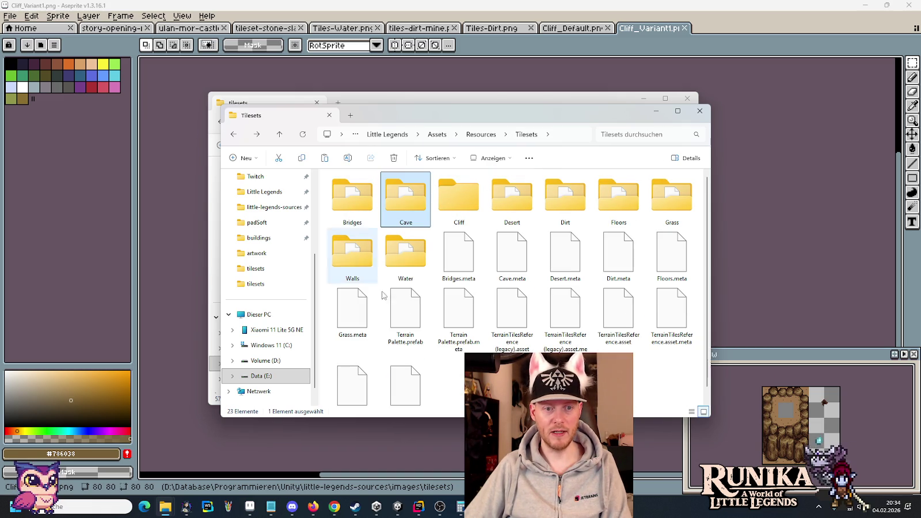
{"action": "double_click", "coordinate": [469, 201]}
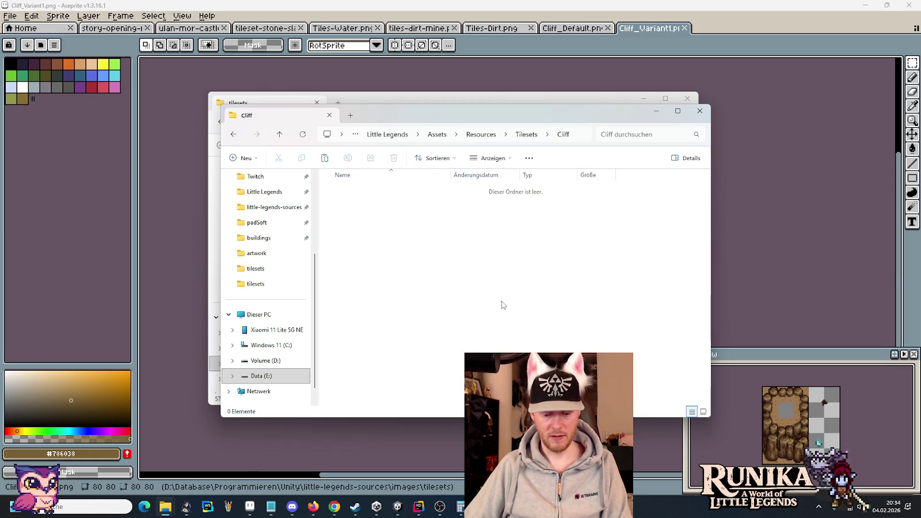
Step: Paste the two cliff PNGs into Cliff and add a CliffDefault subfolder
{"action": "key", "text": "ctrl+v"}
{"action": "right_click", "coordinate": [376, 238]}
{"action": "mouse_move", "coordinate": [438, 341]}
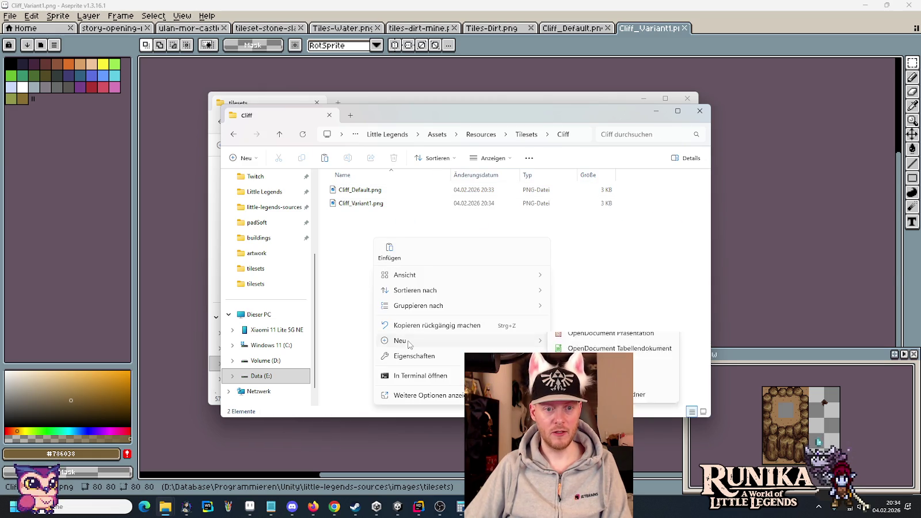
{"action": "left_click", "coordinate": [578, 340]}
{"action": "type", "text": "CliffDefault"}
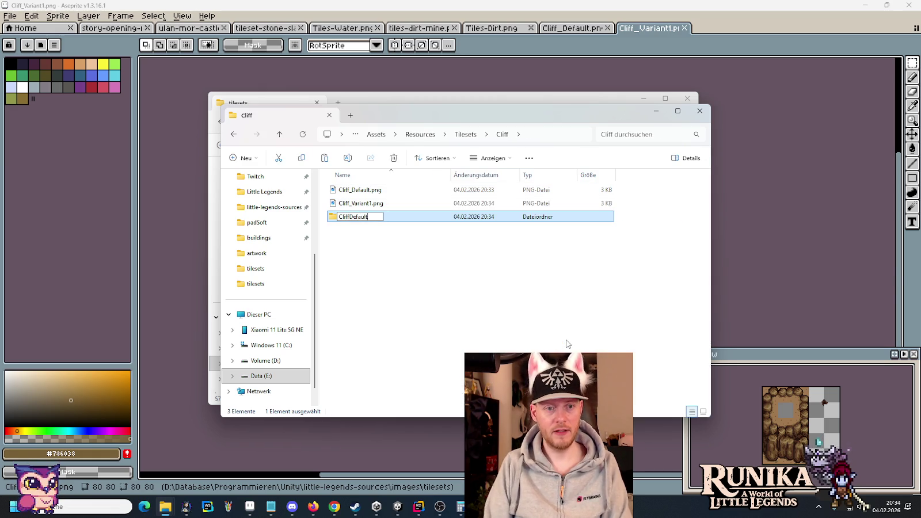
{"action": "key", "text": "Return"}
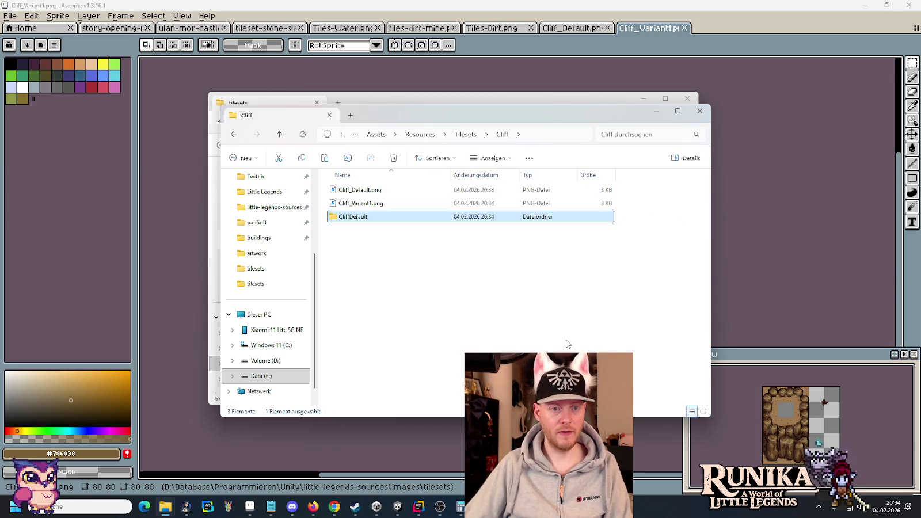
Step: Add a CliffVariant1 subfolder and move Cliff_Variant1.png into it
{"action": "right_click", "coordinate": [437, 293]}
{"action": "mouse_move", "coordinate": [460, 394]}
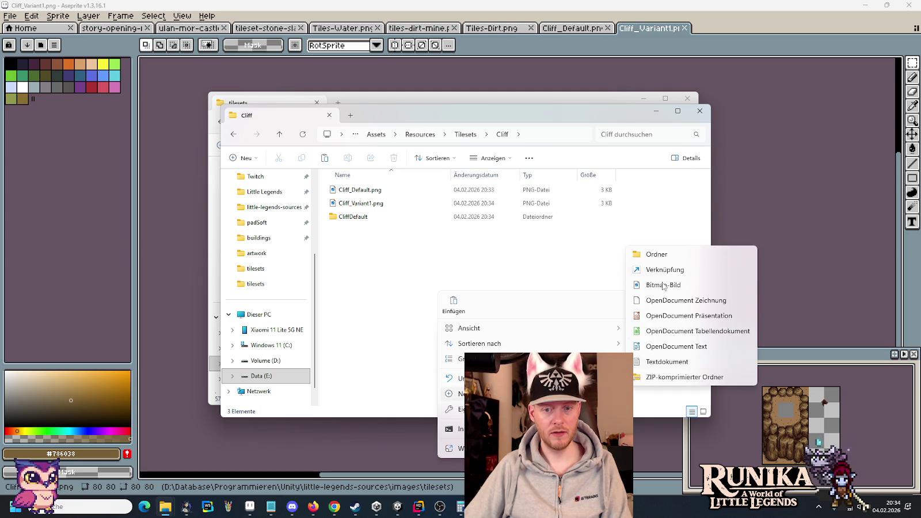
{"action": "left_click", "coordinate": [669, 256]}
{"action": "type", "text": "CliffVariant1"}
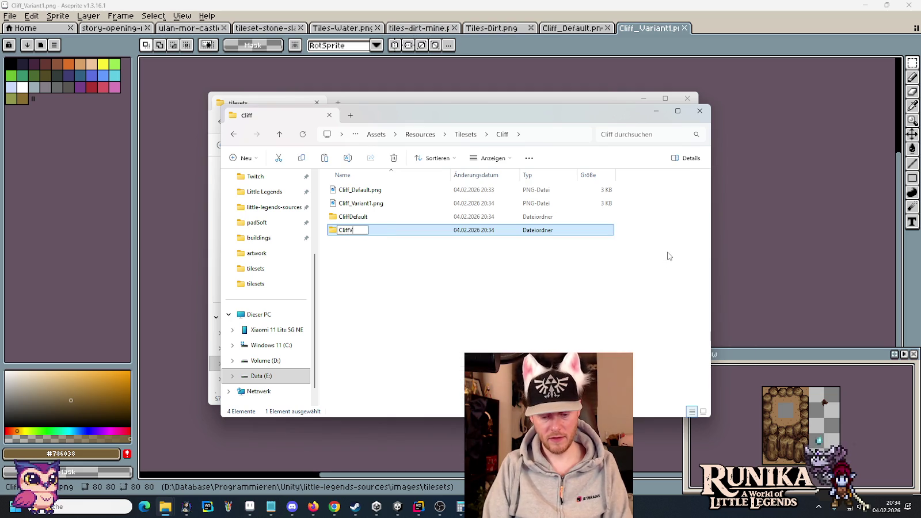
{"action": "key", "text": "Return"}
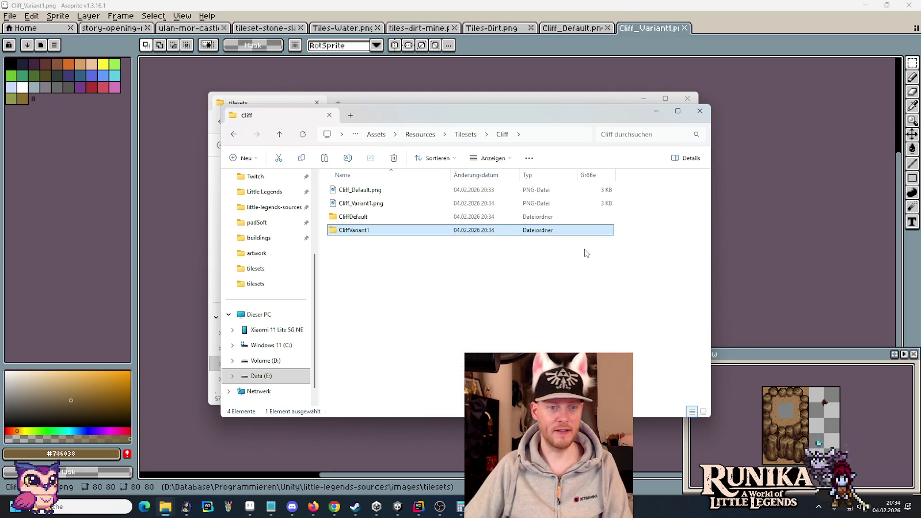
{"action": "mouse_move", "coordinate": [357, 203]}
{"action": "left_mouse_down"}
{"action": "mouse_move", "coordinate": [351, 231]}
{"action": "mouse_move", "coordinate": [356, 204]}
{"action": "left_mouse_up"}
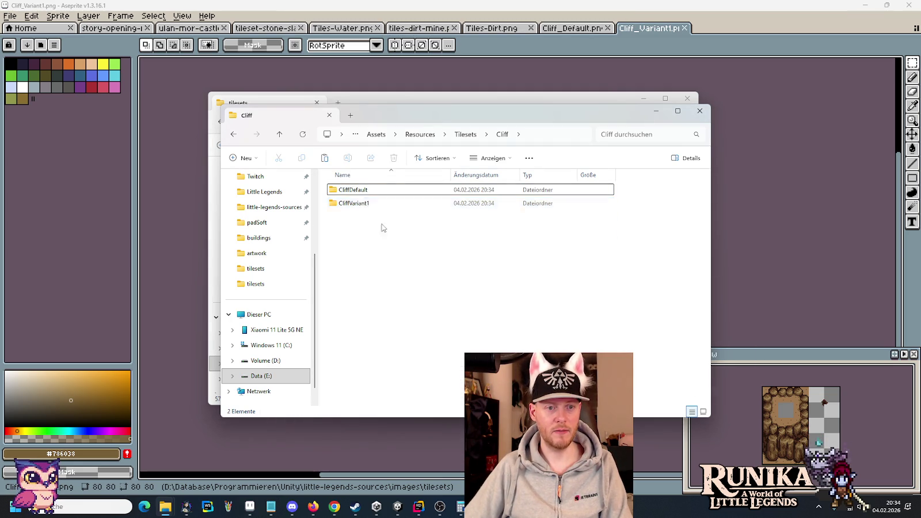
Step: Check the Cave folder's layout in Tilesets, then return to Cliff
{"action": "left_click", "coordinate": [466, 135]}
{"action": "double_click", "coordinate": [403, 201]}
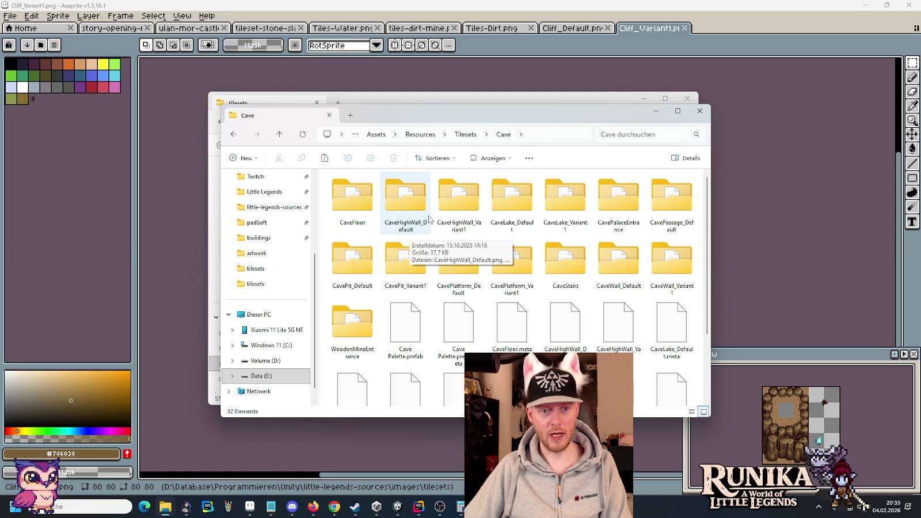
{"action": "key", "text": "alt+Left"}
{"action": "key", "text": "alt+Left"}
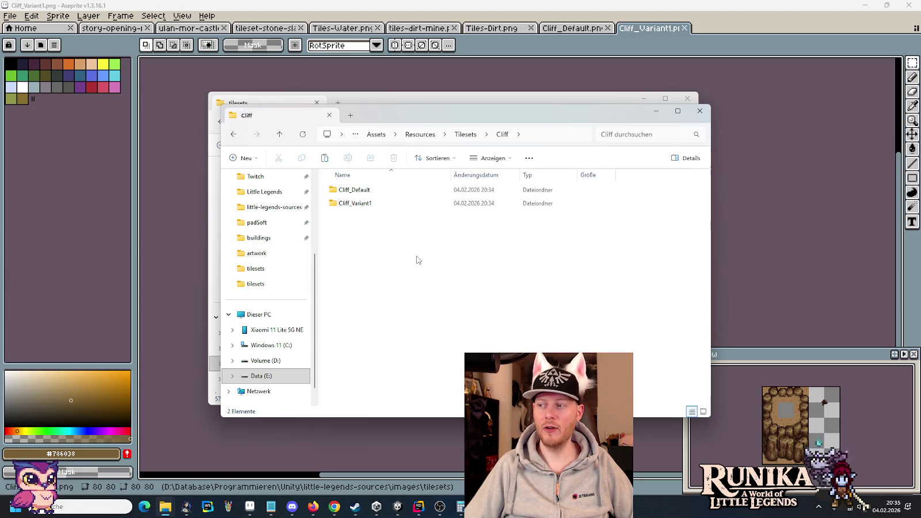
Step: In Unity, scroll the Project tree to Tilesets and open Cliff showing Cliff_Default and Cliff_Variant1
{"action": "left_click", "coordinate": [398, 508]}
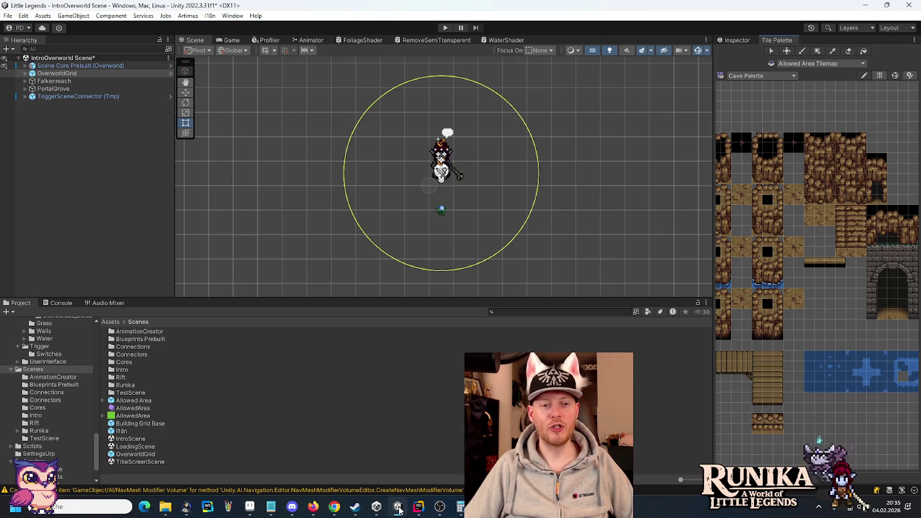
{"action": "scroll", "coordinate": [798, 300], "scroll_direction": "down", "scroll_amount": 2}
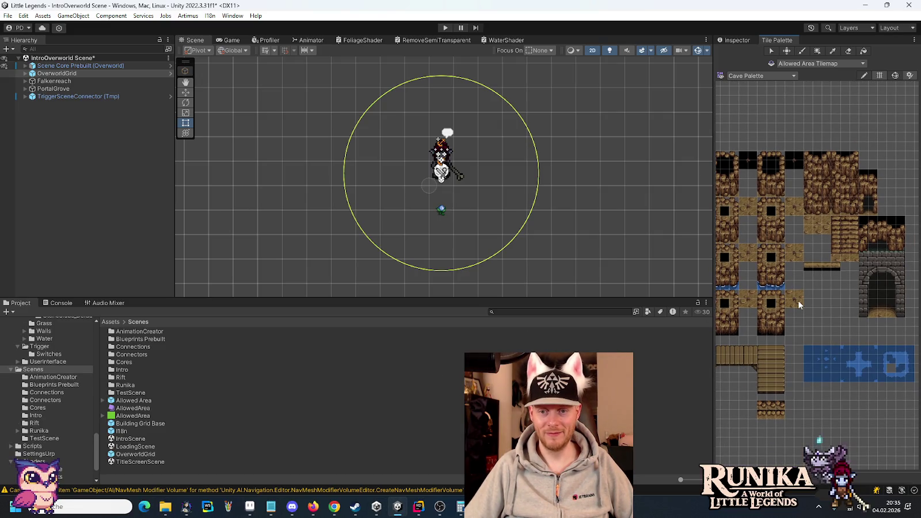
{"action": "mouse_move", "coordinate": [846, 328]}
{"action": "left_mouse_down"}
{"action": "mouse_move", "coordinate": [821, 340]}
{"action": "mouse_move", "coordinate": [811, 320]}
{"action": "left_mouse_up"}
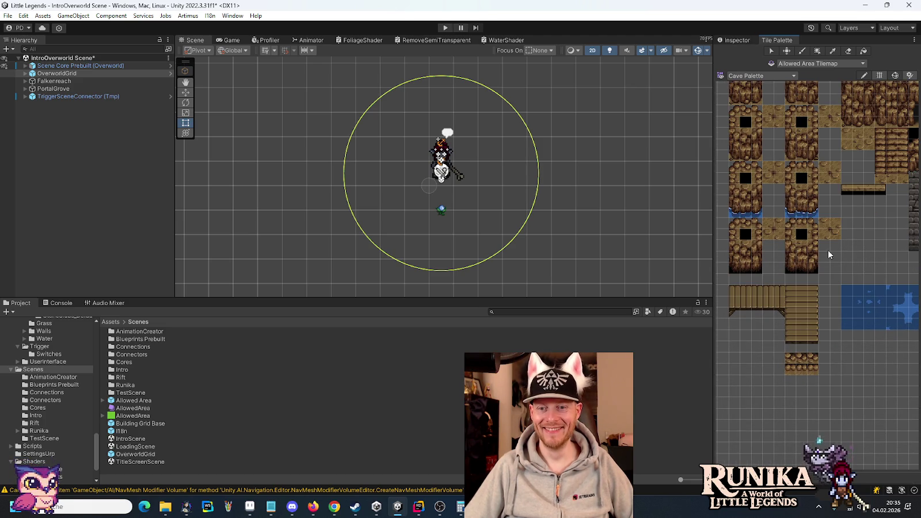
{"action": "mouse_move", "coordinate": [828, 250]}
{"action": "left_mouse_down"}
{"action": "mouse_move", "coordinate": [780, 303]}
{"action": "mouse_move", "coordinate": [788, 302]}
{"action": "left_mouse_up"}
{"action": "scroll", "coordinate": [783, 299], "scroll_direction": "up", "scroll_amount": 2}
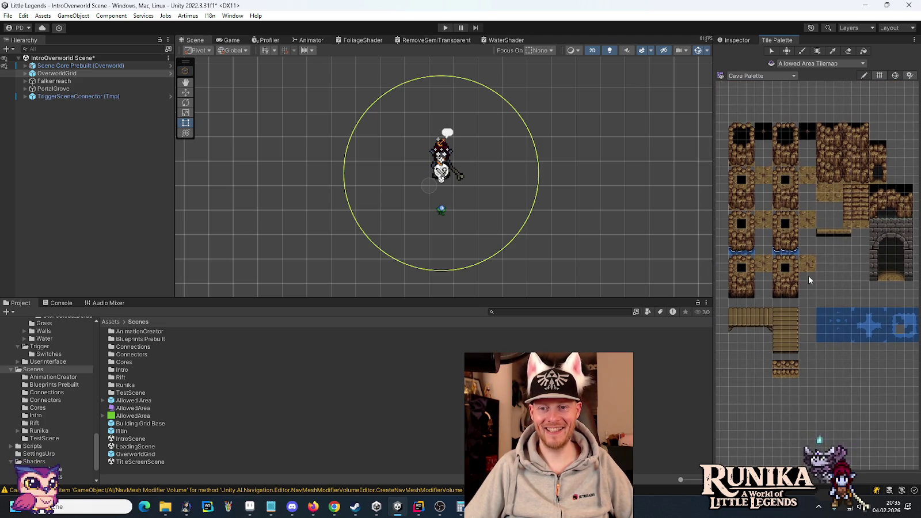
{"action": "scroll", "coordinate": [808, 281], "scroll_direction": "down", "scroll_amount": 2}
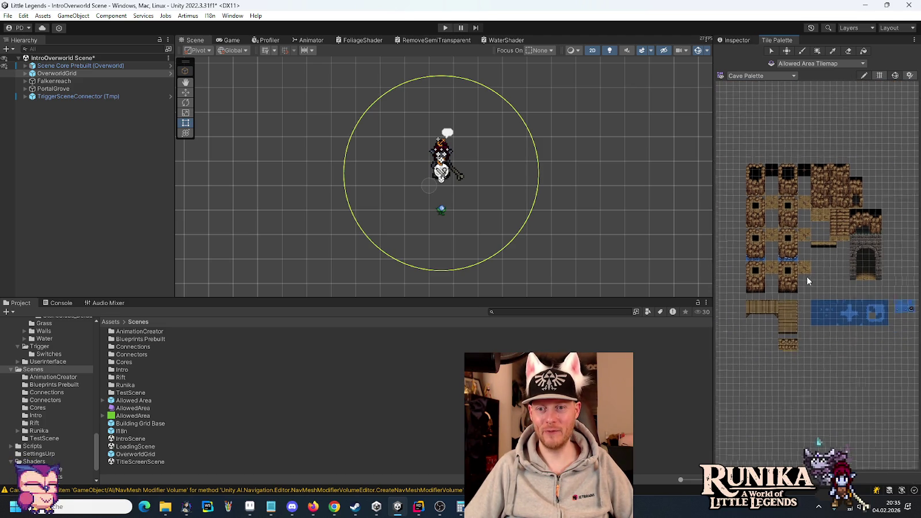
{"action": "scroll", "coordinate": [809, 281], "scroll_direction": "down", "scroll_amount": 2}
{"action": "mouse_move", "coordinate": [811, 281]}
{"action": "left_mouse_down"}
{"action": "mouse_move", "coordinate": [796, 284]}
{"action": "mouse_move", "coordinate": [800, 275]}
{"action": "left_mouse_up"}
{"action": "scroll", "coordinate": [833, 248], "scroll_direction": "up", "scroll_amount": 3}
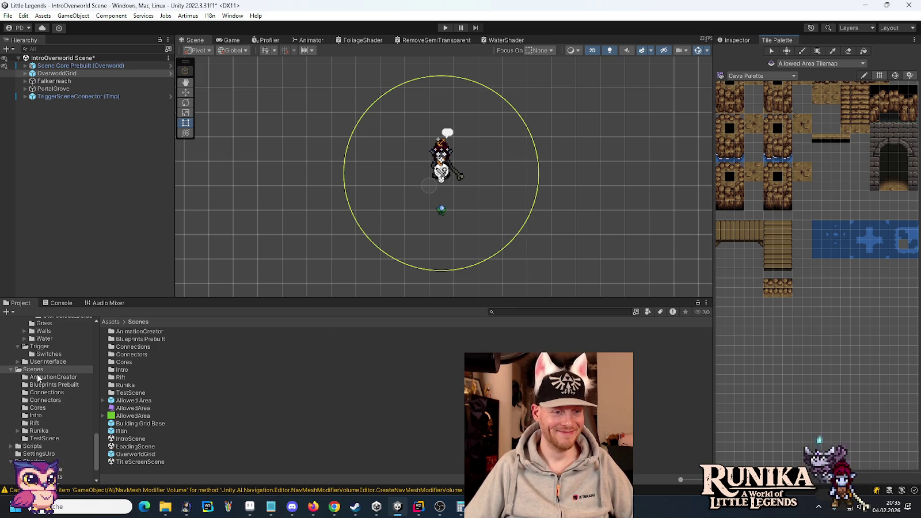
{"action": "scroll", "coordinate": [43, 347], "scroll_direction": "up", "scroll_amount": 5}
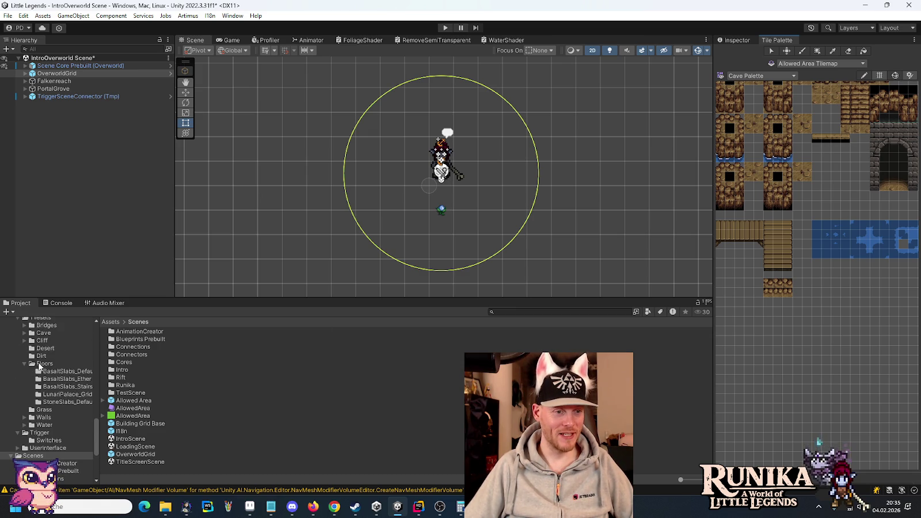
{"action": "scroll", "coordinate": [40, 366], "scroll_direction": "up", "scroll_amount": 2}
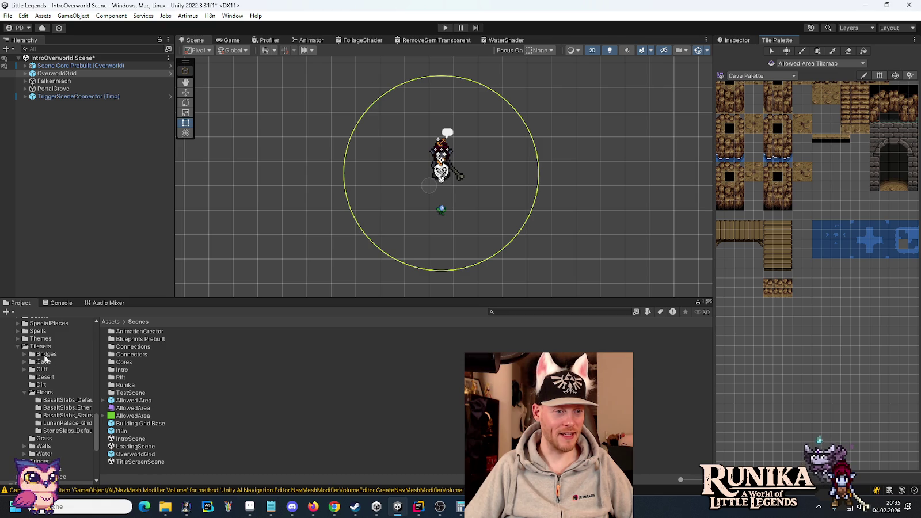
{"action": "left_click", "coordinate": [45, 371]}
Step: Create a new rectangular tile palette named 'Cliff Palette' in the Cliff folder
{"action": "right_click", "coordinate": [161, 378]}
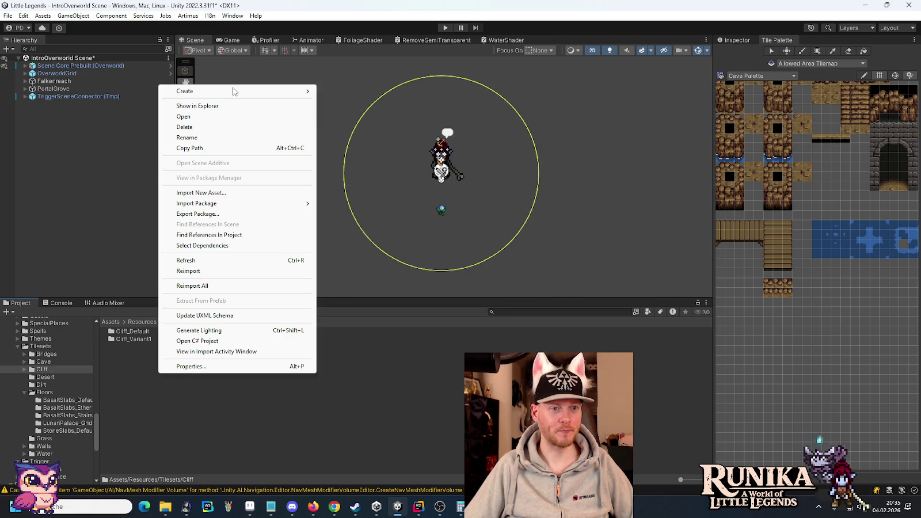
{"action": "mouse_move", "coordinate": [229, 95]}
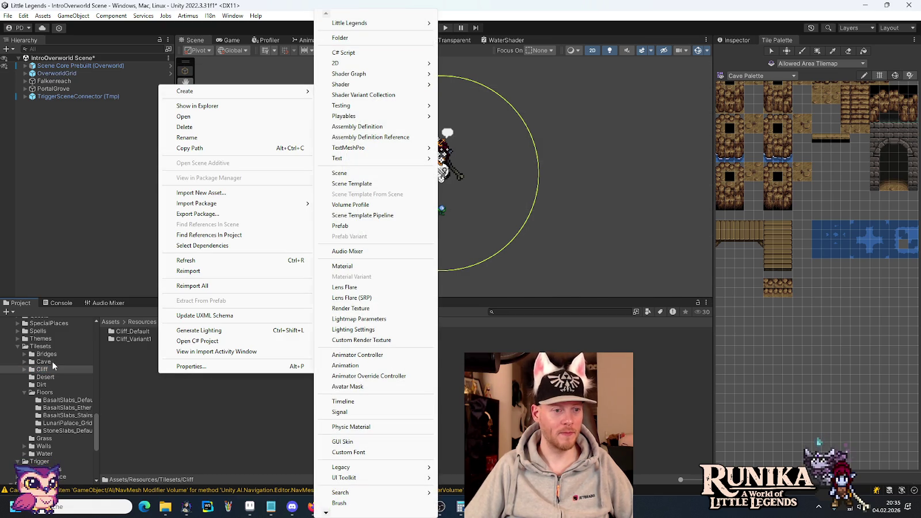
{"action": "left_click", "coordinate": [51, 363]}
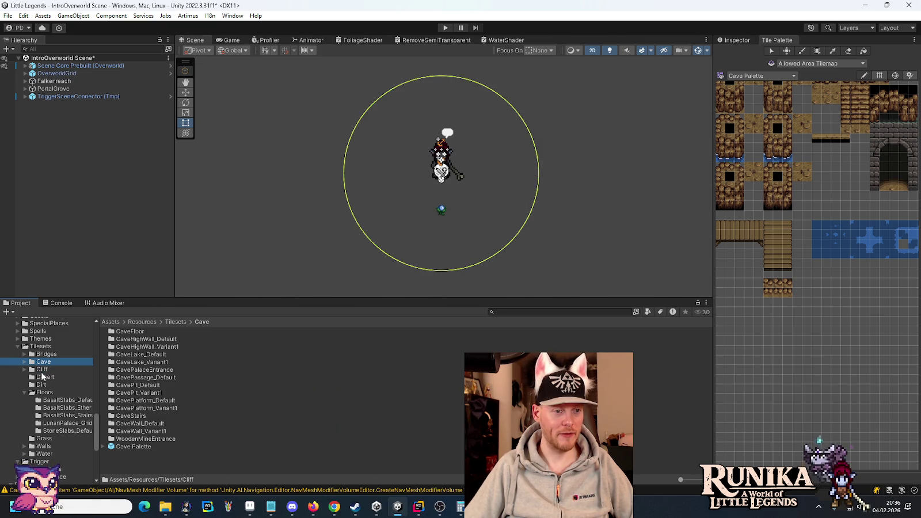
{"action": "left_click", "coordinate": [42, 370]}
{"action": "right_click", "coordinate": [173, 380]}
{"action": "mouse_move", "coordinate": [250, 148]}
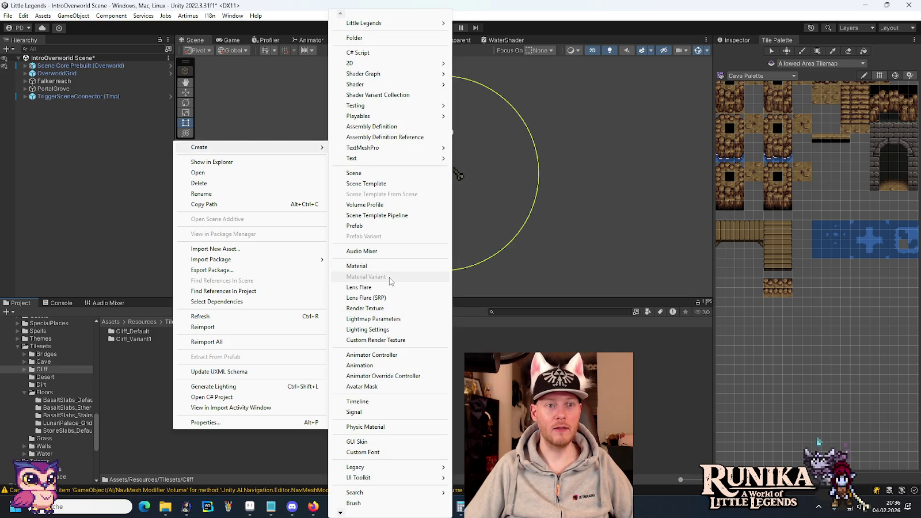
{"action": "mouse_move", "coordinate": [418, 63]}
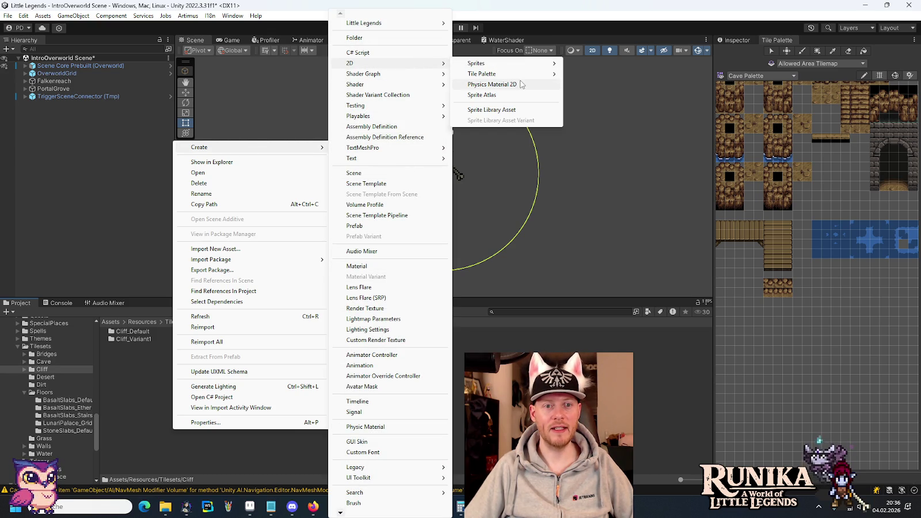
{"action": "mouse_move", "coordinate": [523, 74]}
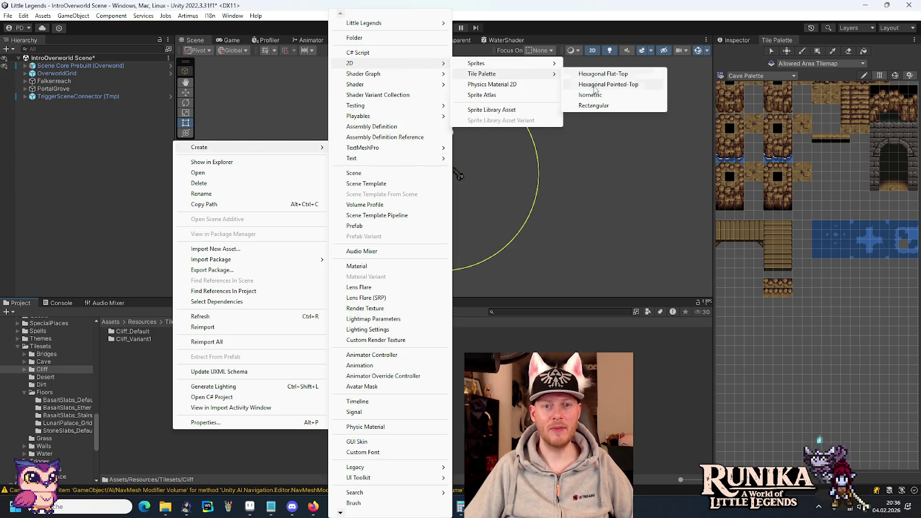
{"action": "left_click", "coordinate": [599, 106]}
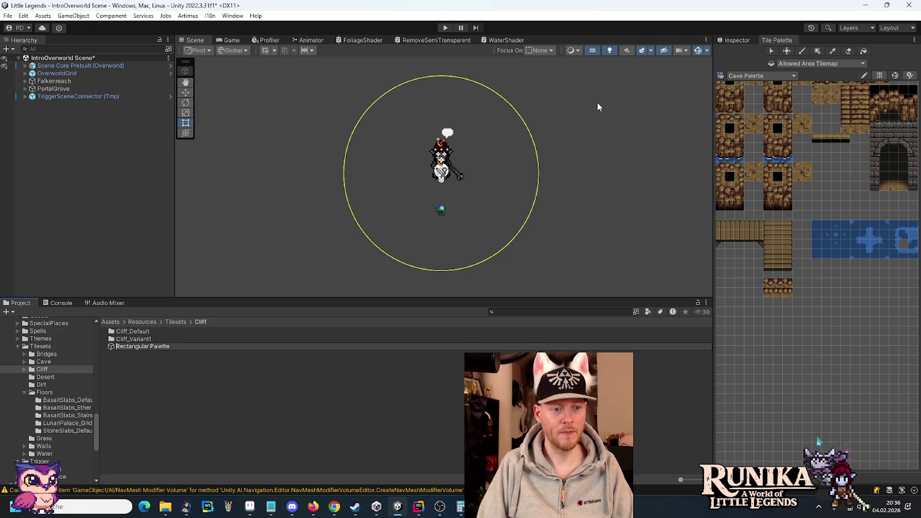
{"action": "type", "text": "Cliff"}
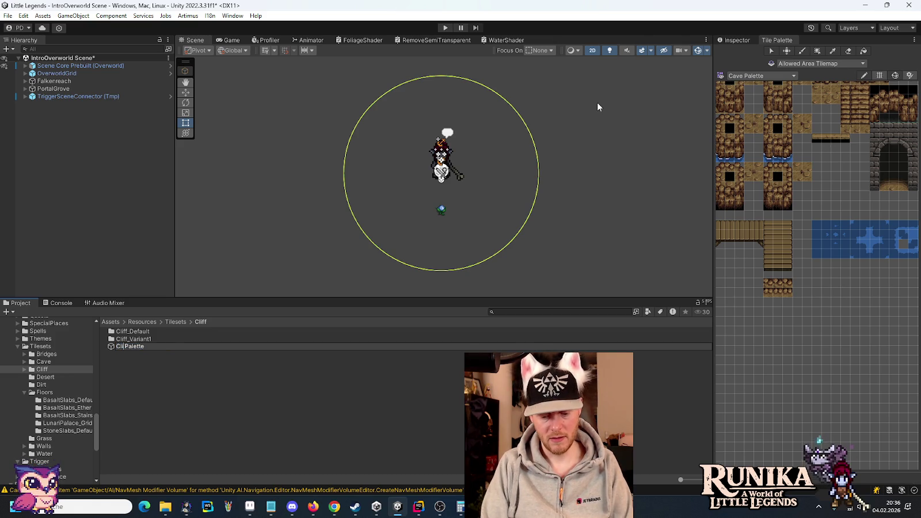
{"action": "key", "text": "Return"}
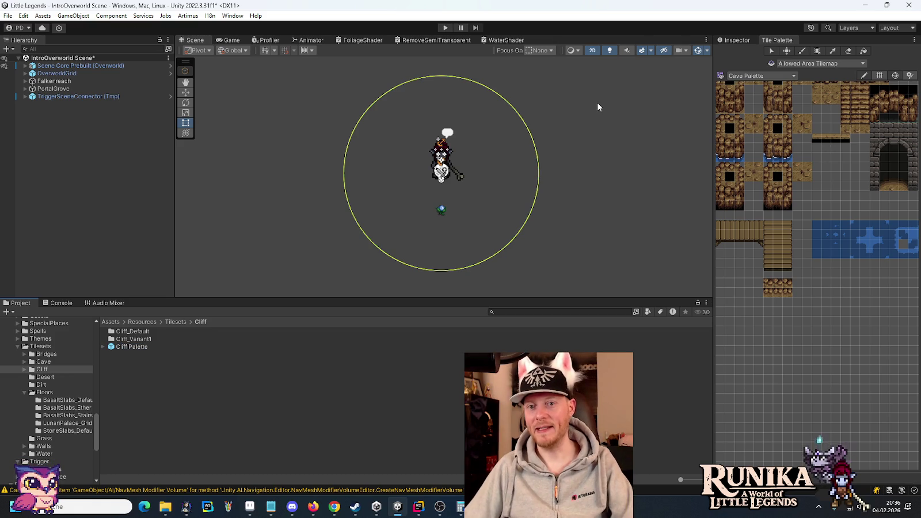
Step: Open the Cliff Palette for editing and try dragging the Cliff_Default texture onto it
{"action": "left_click_drag", "start_coordinate": [807, 151], "coordinate": [809, 213]}
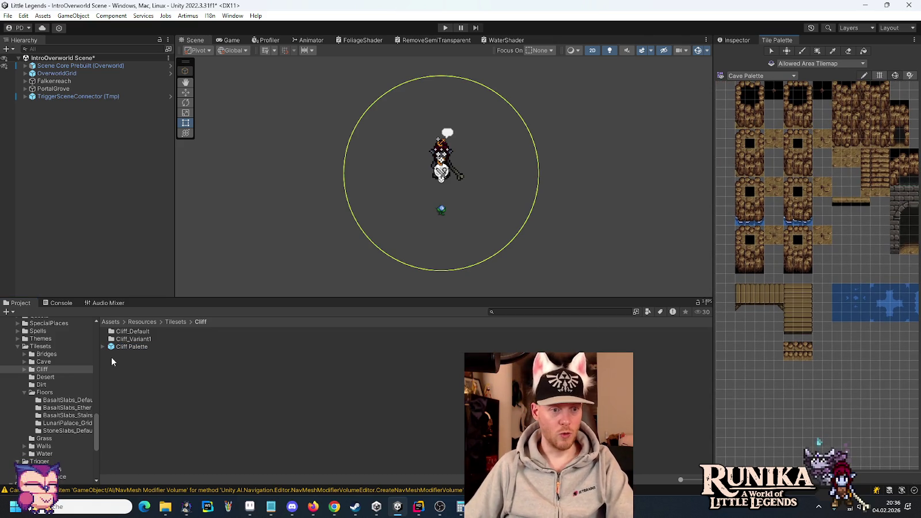
{"action": "double_click", "coordinate": [124, 347]}
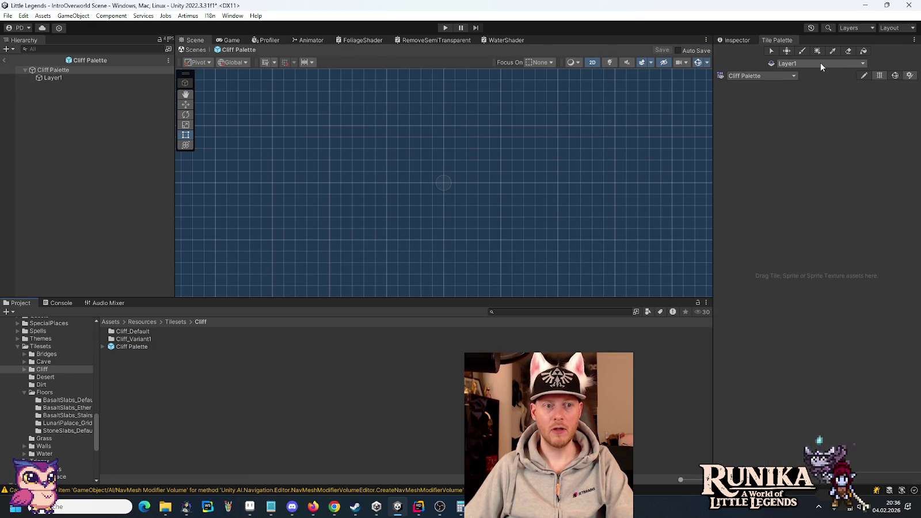
{"action": "double_click", "coordinate": [128, 331]}
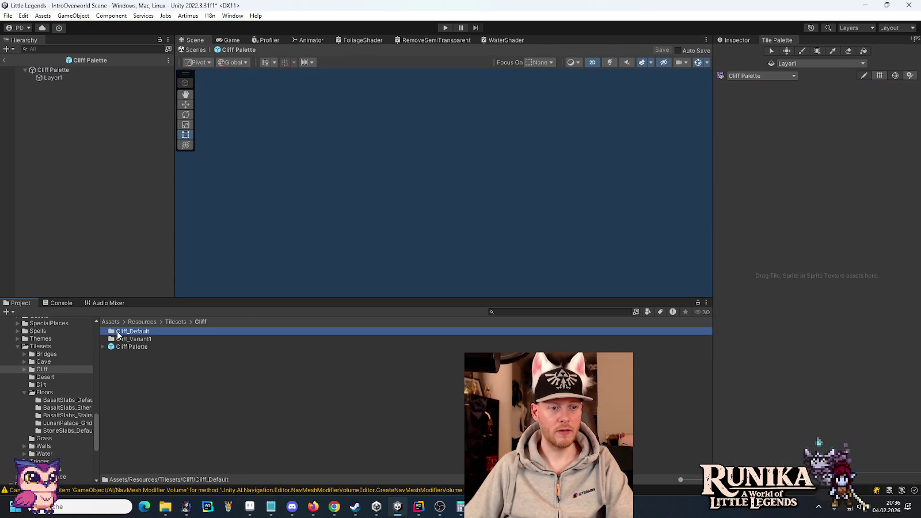
{"action": "mouse_move", "coordinate": [116, 331]}
{"action": "left_mouse_down"}
{"action": "mouse_move", "coordinate": [806, 147]}
{"action": "mouse_move", "coordinate": [753, 156]}
{"action": "mouse_move", "coordinate": [736, 171]}
{"action": "left_mouse_up"}
Step: Set Cliff_Default to Multiple sprite mode and slice it Grid By Cell Count into 5×5
{"action": "left_click", "coordinate": [135, 332]}
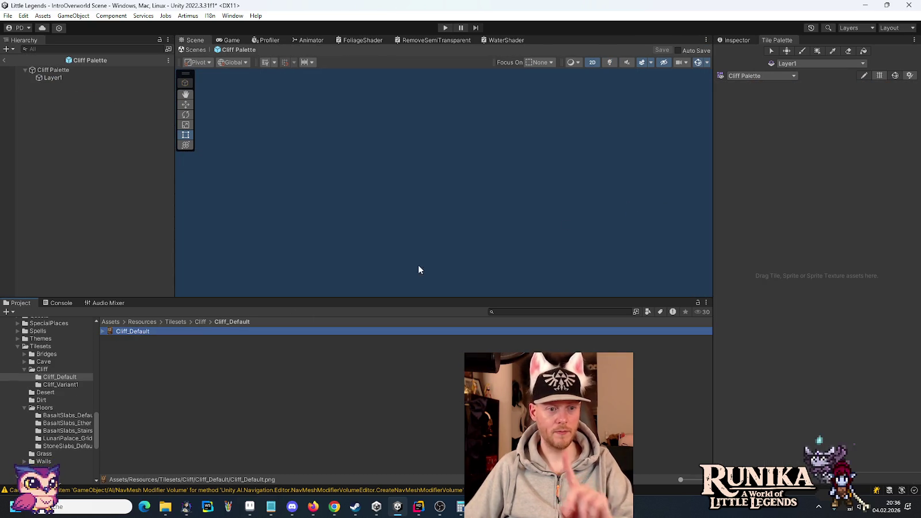
{"action": "left_click", "coordinate": [736, 42]}
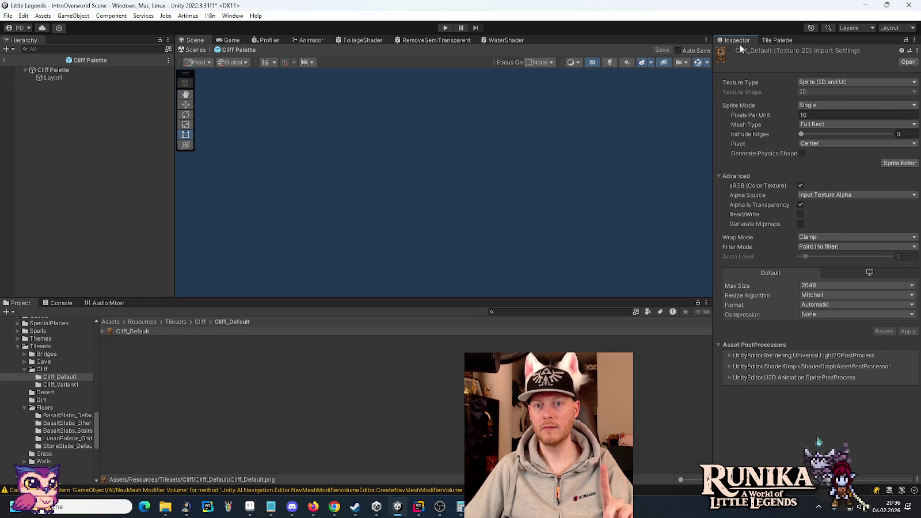
{"action": "left_click", "coordinate": [889, 106]}
{"action": "left_click", "coordinate": [847, 125]}
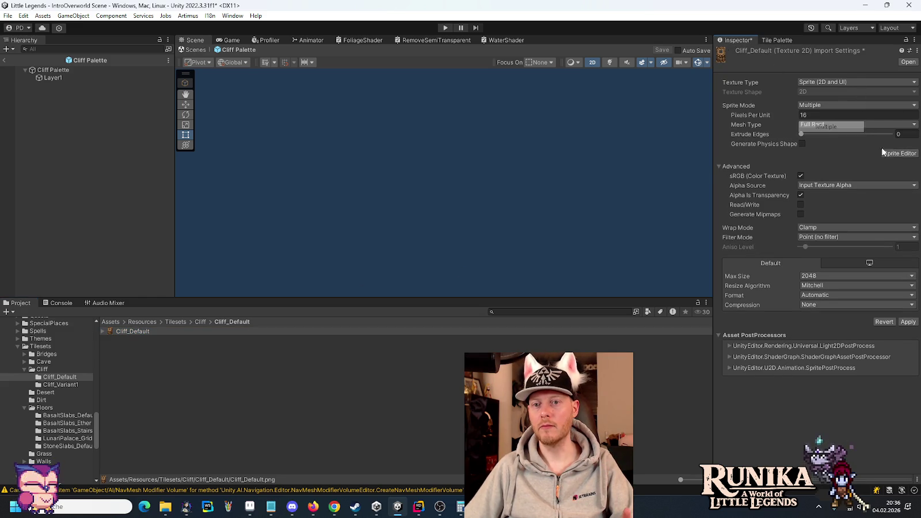
{"action": "left_click", "coordinate": [900, 153]}
{"action": "left_click", "coordinate": [489, 271]}
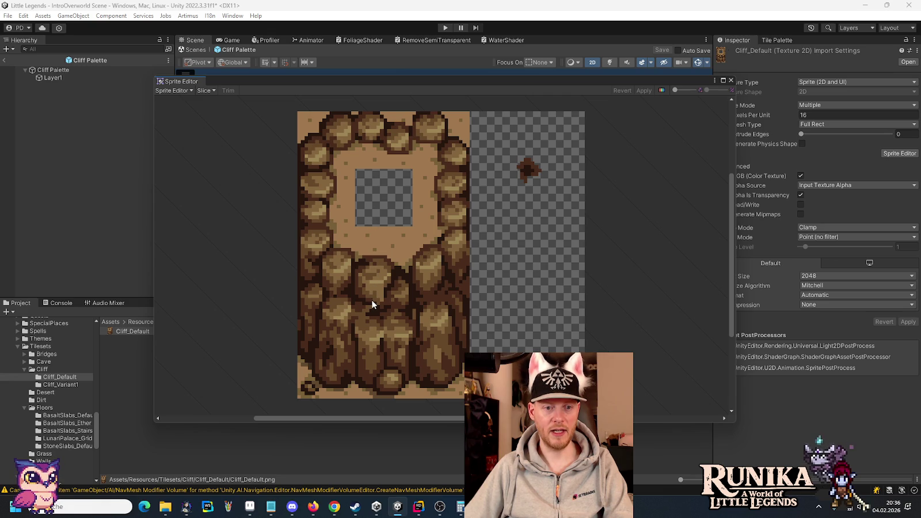
{"action": "left_click", "coordinate": [205, 90]}
{"action": "left_click", "coordinate": [296, 100]}
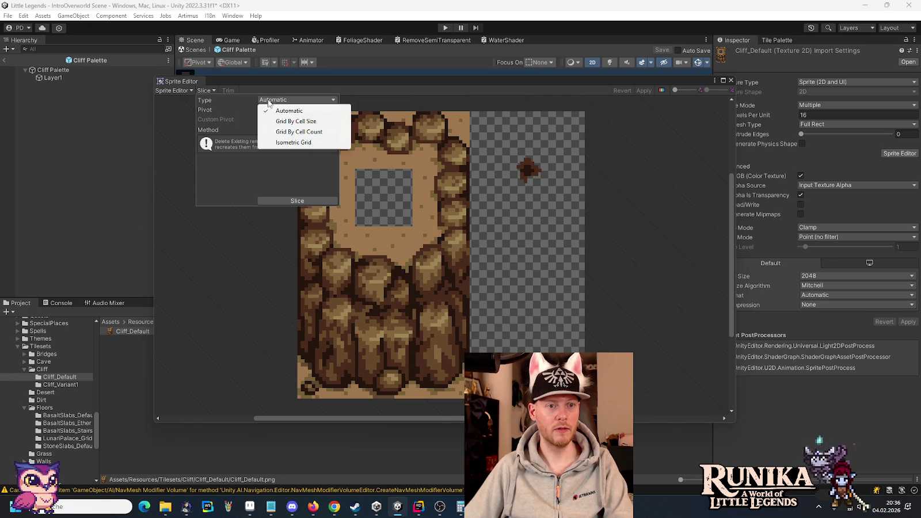
{"action": "left_click", "coordinate": [280, 131]}
{"action": "left_click", "coordinate": [275, 108]}
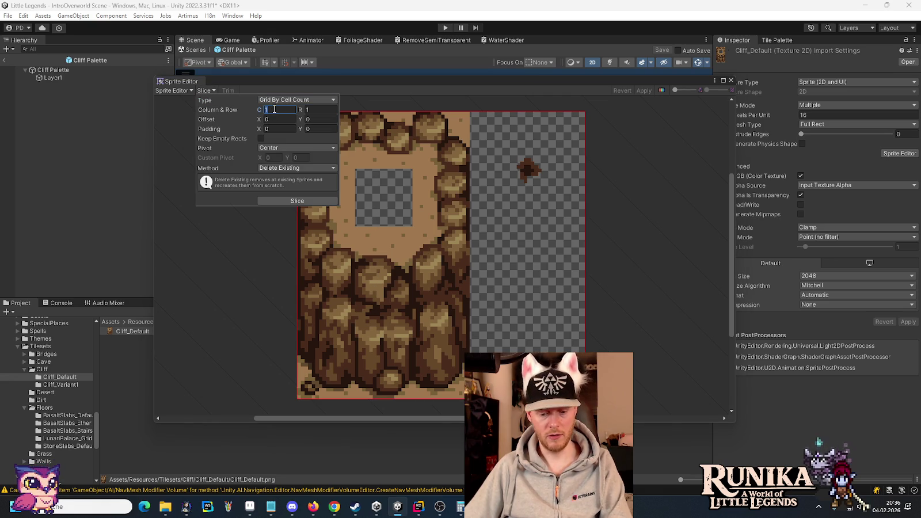
{"action": "type", "text": "5"}
{"action": "left_click", "coordinate": [307, 110]}
{"action": "type", "text": "5"}
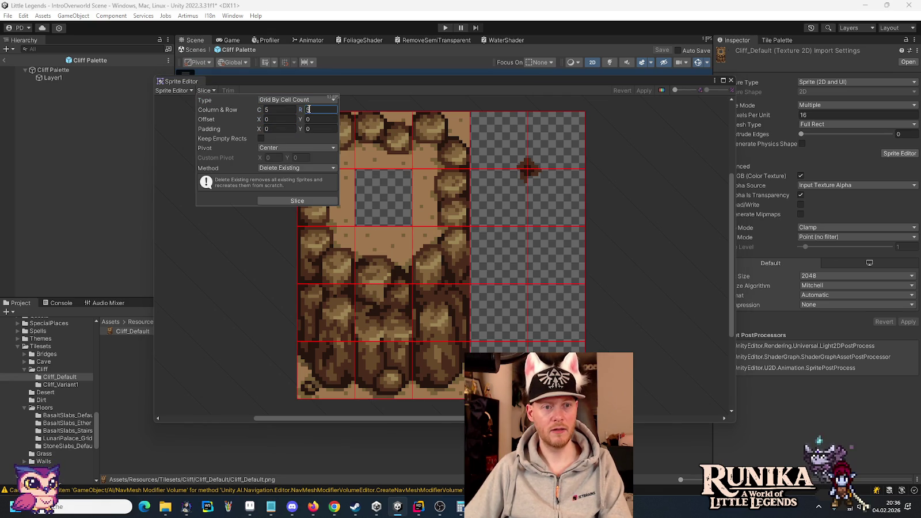
{"action": "left_click", "coordinate": [305, 200]}
{"action": "left_click", "coordinate": [643, 90]}
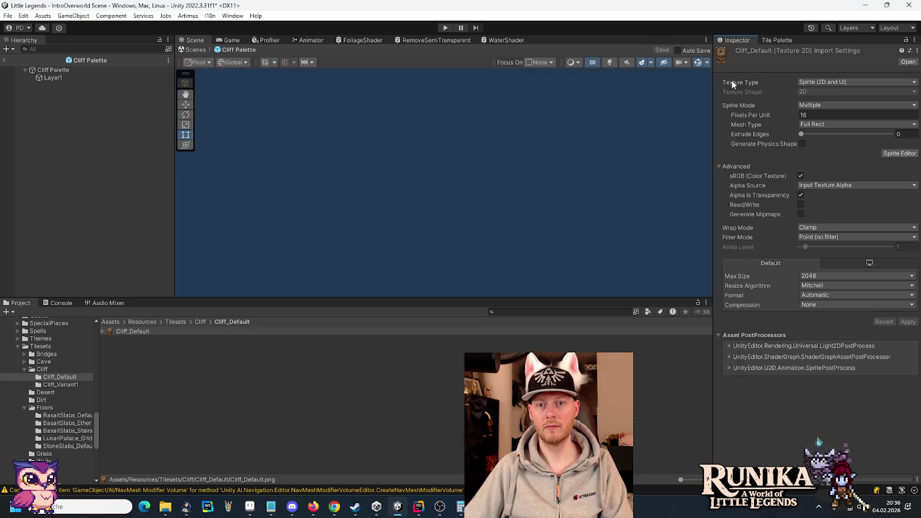
{"action": "left_click", "coordinate": [731, 80]}
Step: Set Cliff_Variant1 to Multiple sprite mode and slice it into the same 5×5 grid
{"action": "double_click", "coordinate": [133, 339]}
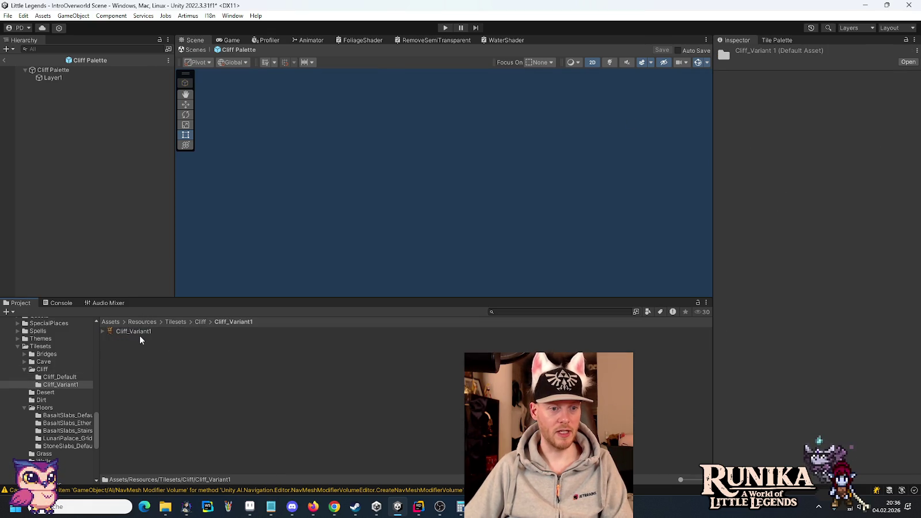
{"action": "left_click", "coordinate": [133, 331]}
{"action": "left_click", "coordinate": [825, 105]}
{"action": "left_click", "coordinate": [826, 126]}
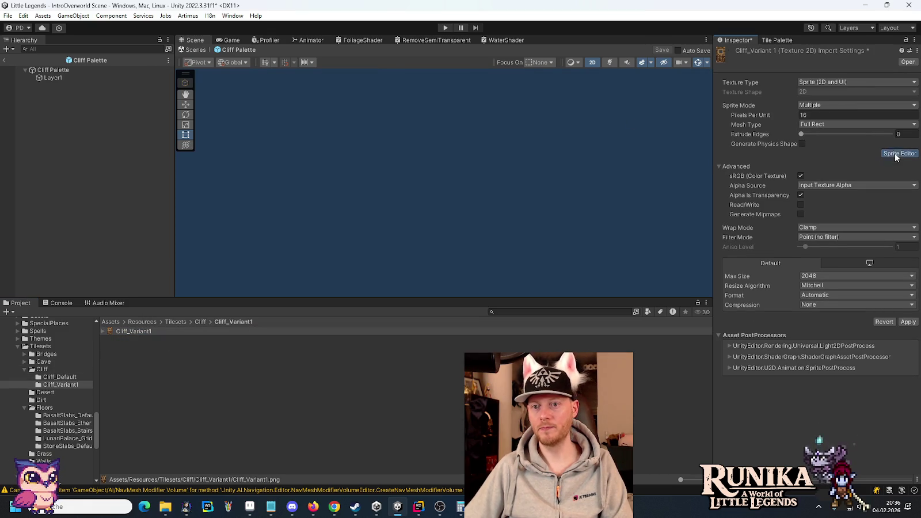
{"action": "left_click", "coordinate": [900, 153]}
{"action": "left_click", "coordinate": [499, 271]}
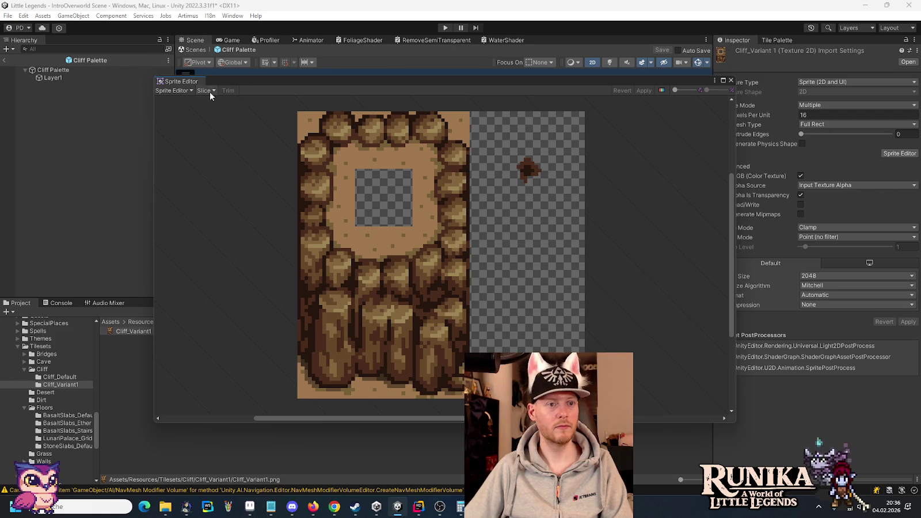
{"action": "left_click", "coordinate": [209, 91]}
{"action": "left_click", "coordinate": [297, 201]}
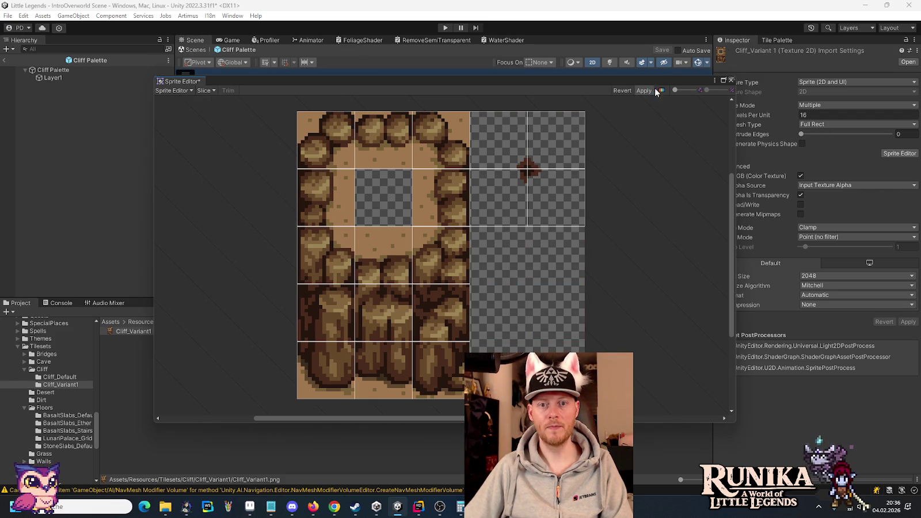
{"action": "left_click", "coordinate": [643, 90]}
{"action": "left_click", "coordinate": [731, 80]}
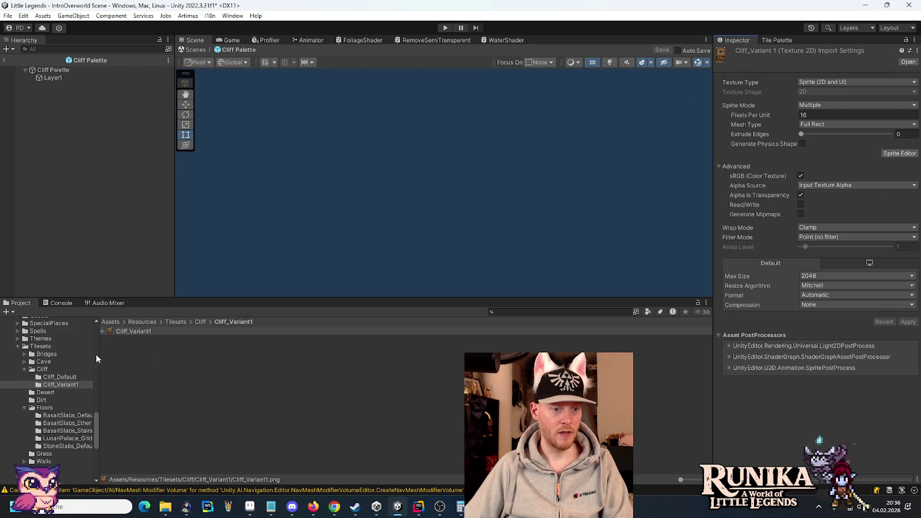
{"action": "left_click", "coordinate": [202, 324]}
{"action": "left_click", "coordinate": [128, 349]}
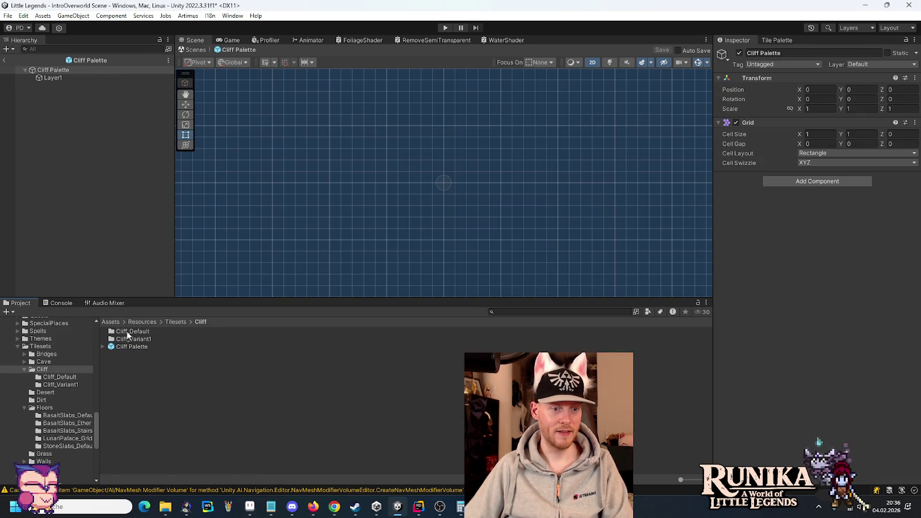
Step: Add the Cliff_Default sprites to the Cliff Palette, generating tiles into the Cliff_Default folder
{"action": "left_click_drag", "start_coordinate": [128, 349], "coordinate": [127, 334]}
{"action": "double_click", "coordinate": [126, 333]}
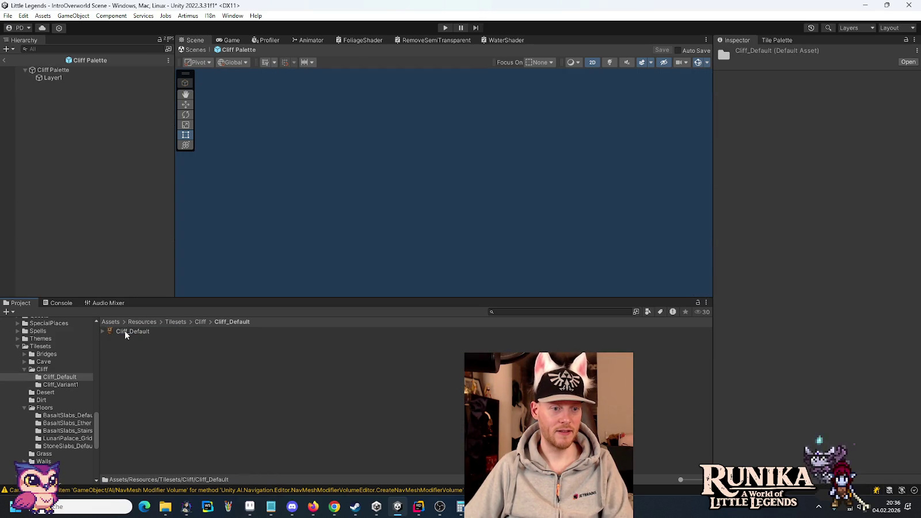
{"action": "left_click", "coordinate": [199, 323]}
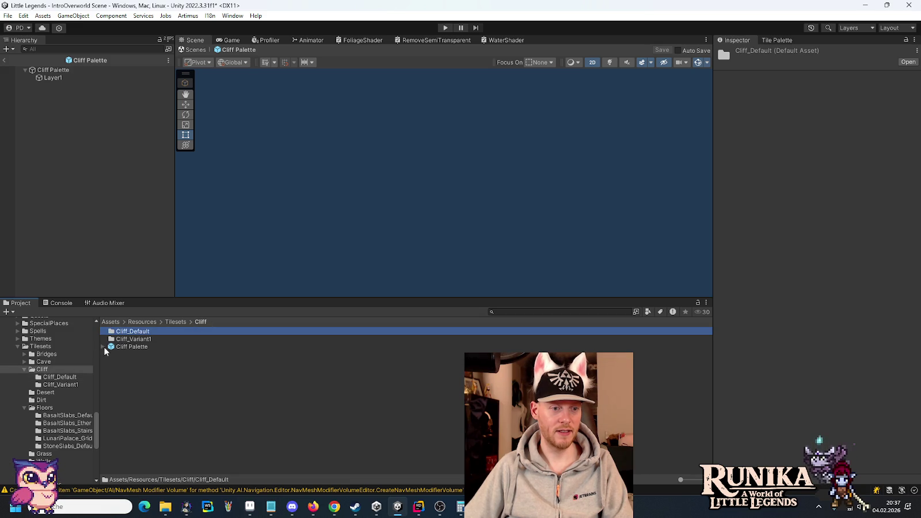
{"action": "left_click", "coordinate": [120, 348]}
{"action": "left_click", "coordinate": [772, 42]}
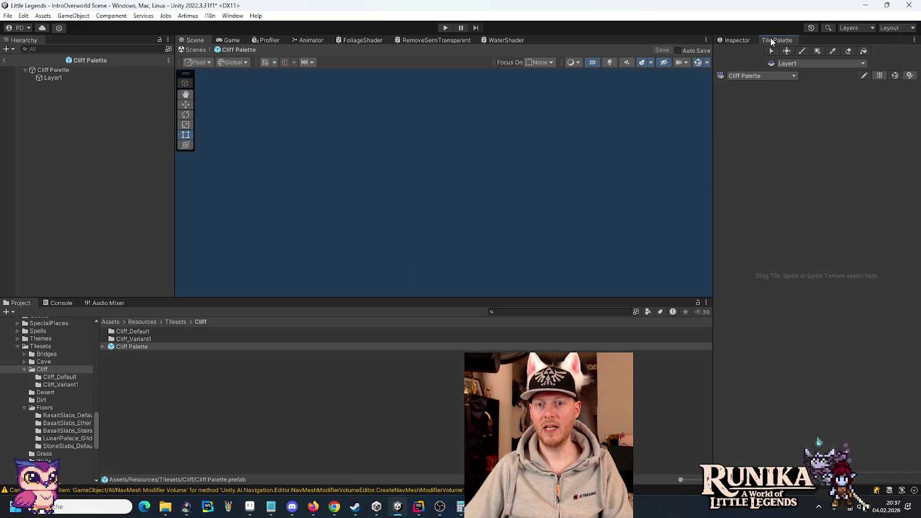
{"action": "double_click", "coordinate": [129, 332]}
{"action": "mouse_move", "coordinate": [128, 332]}
{"action": "left_mouse_down"}
{"action": "mouse_move", "coordinate": [740, 153]}
{"action": "mouse_move", "coordinate": [751, 137]}
{"action": "left_mouse_up"}
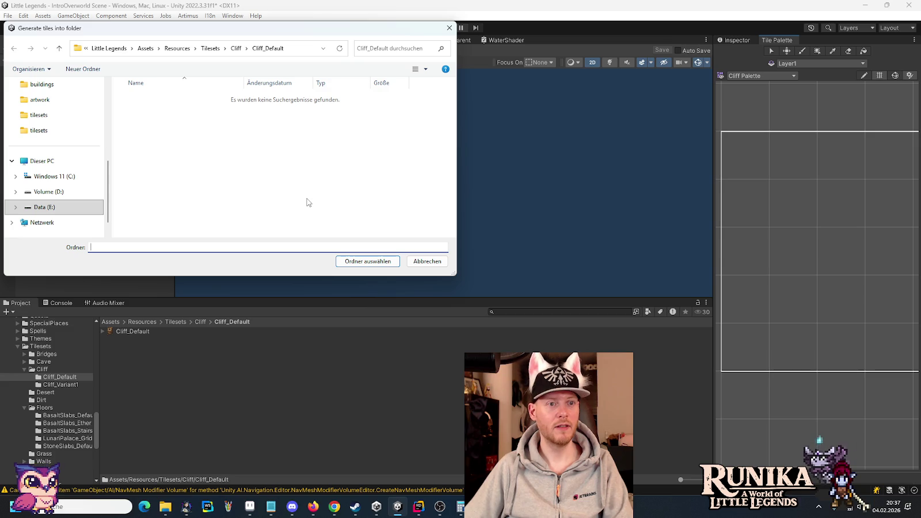
{"action": "left_click", "coordinate": [358, 266]}
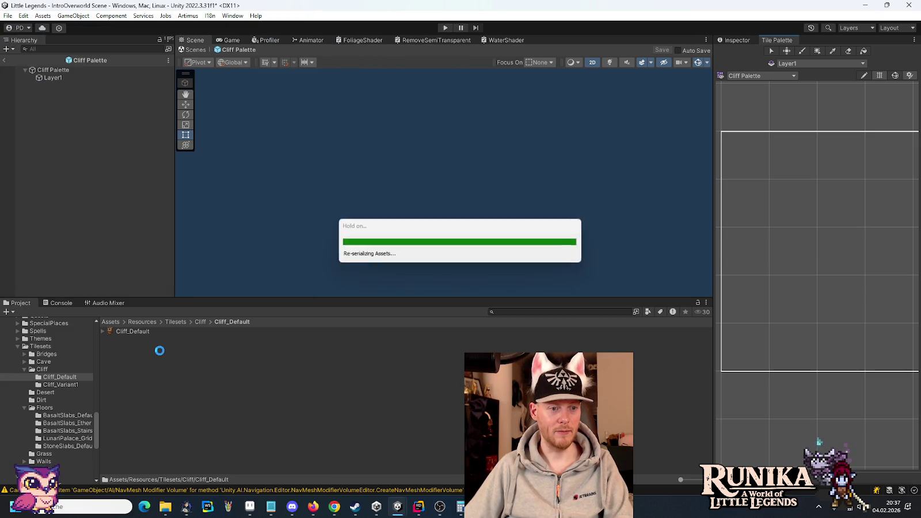
Step: Add the Cliff_Variant1 sprites beside them, generating tiles into the Cliff_Variant1 folder
{"action": "left_click", "coordinate": [200, 322]}
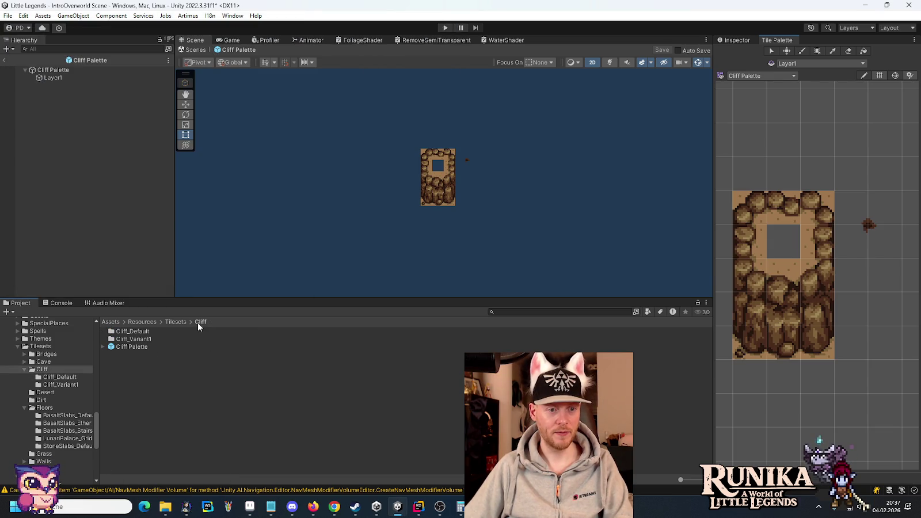
{"action": "scroll", "coordinate": [794, 307], "scroll_direction": "down", "scroll_amount": 2}
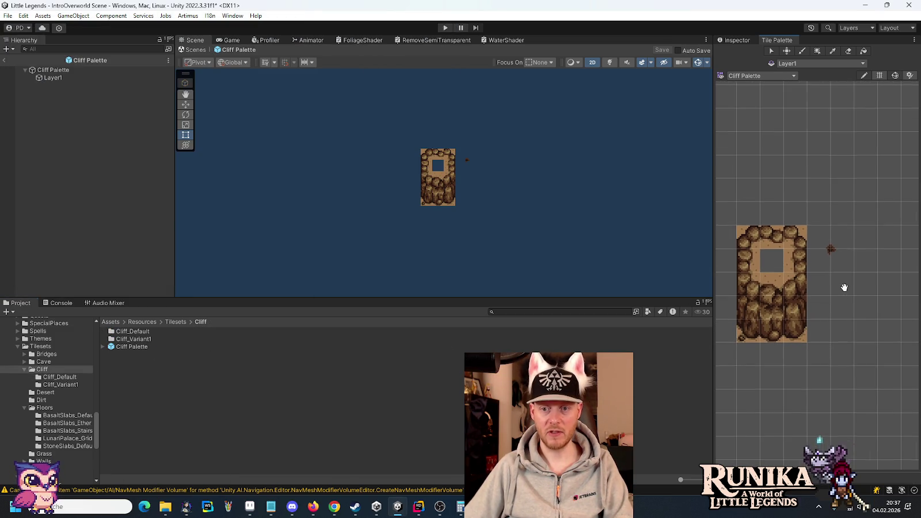
{"action": "left_click_drag", "start_coordinate": [843, 288], "coordinate": [750, 292]}
{"action": "double_click", "coordinate": [144, 339]}
{"action": "mouse_move", "coordinate": [144, 334]}
{"action": "left_mouse_down"}
{"action": "mouse_move", "coordinate": [761, 237]}
{"action": "mouse_move", "coordinate": [795, 241]}
{"action": "mouse_move", "coordinate": [784, 242]}
{"action": "left_mouse_up"}
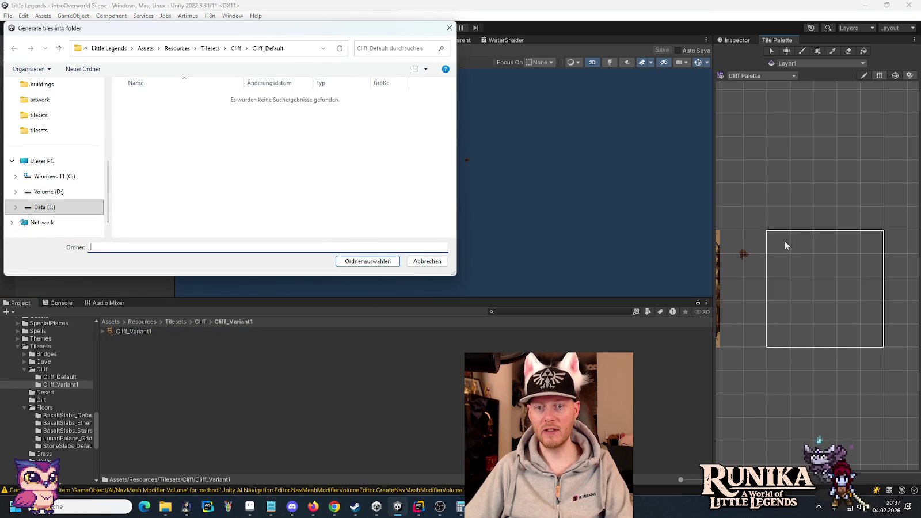
{"action": "left_click", "coordinate": [242, 52]}
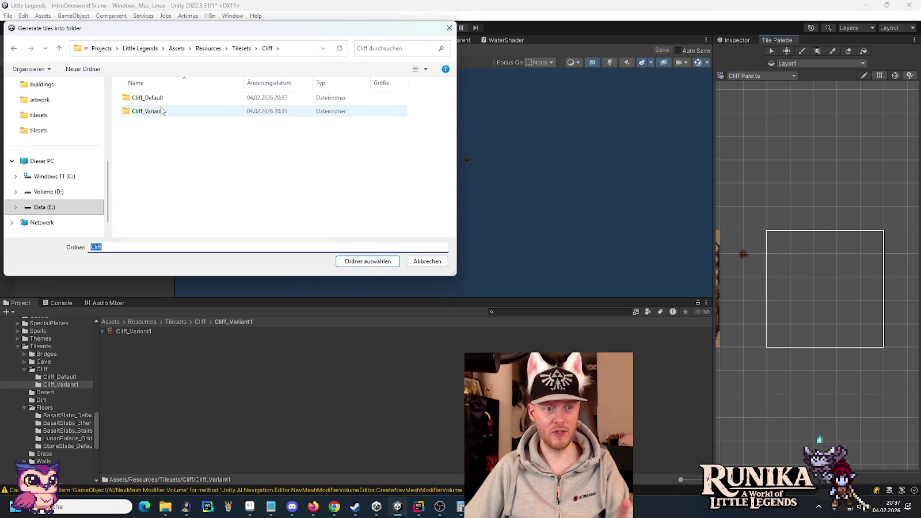
{"action": "double_click", "coordinate": [161, 108]}
{"action": "left_click", "coordinate": [339, 263]}
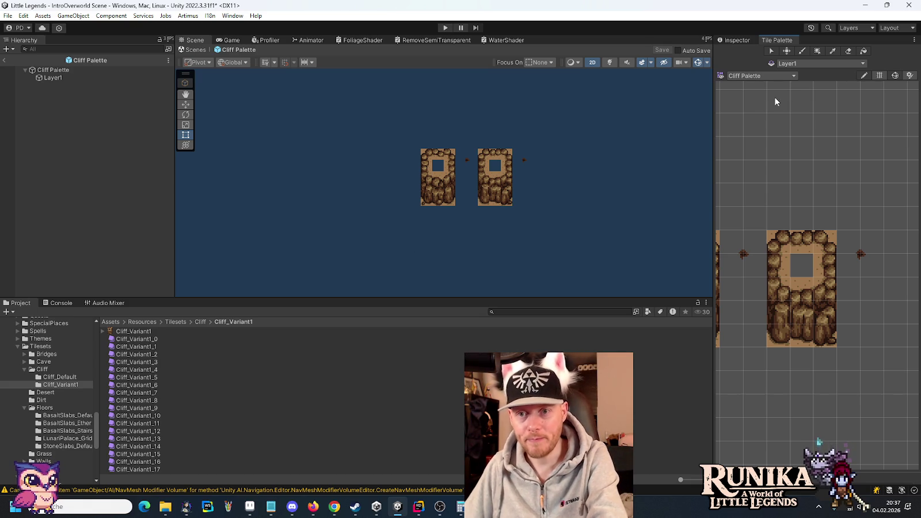
Step: Switch the active tile palette to the Cave Palette
{"action": "left_click", "coordinate": [837, 64]}
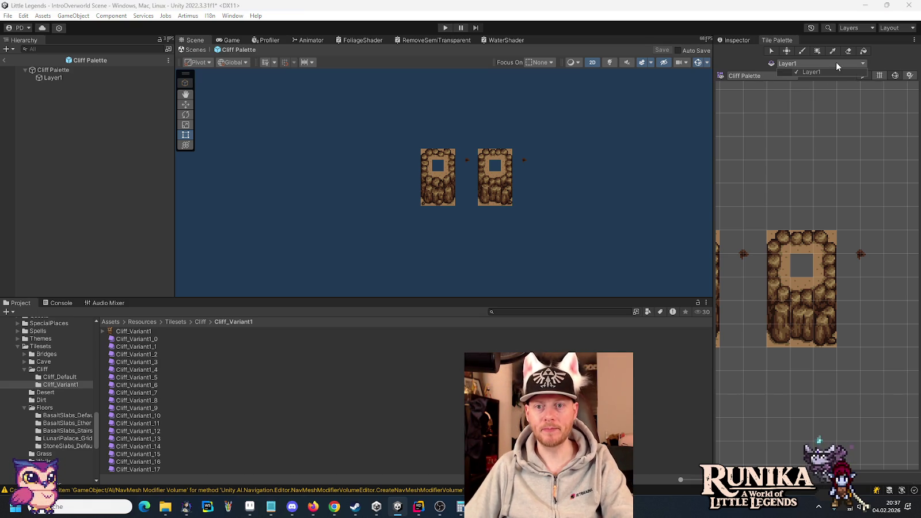
{"action": "left_click", "coordinate": [836, 63]}
{"action": "left_click", "coordinate": [793, 77]}
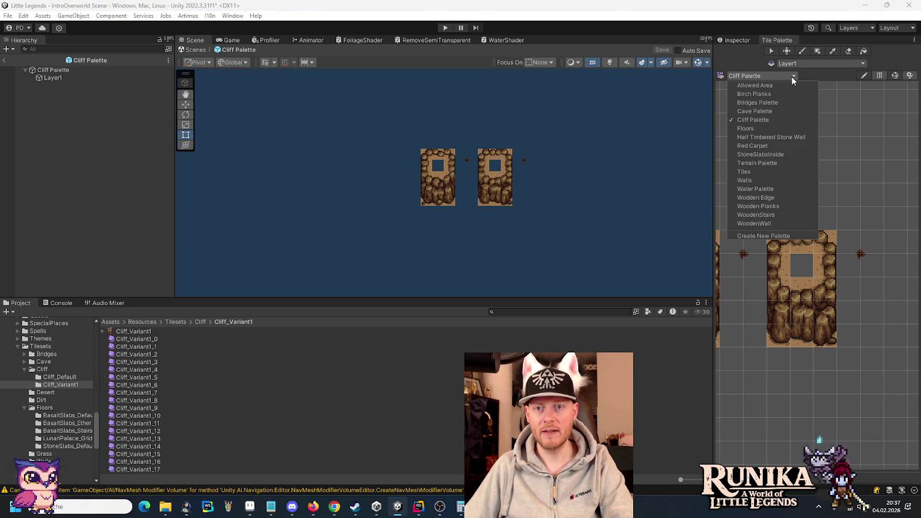
{"action": "left_click", "coordinate": [766, 112]}
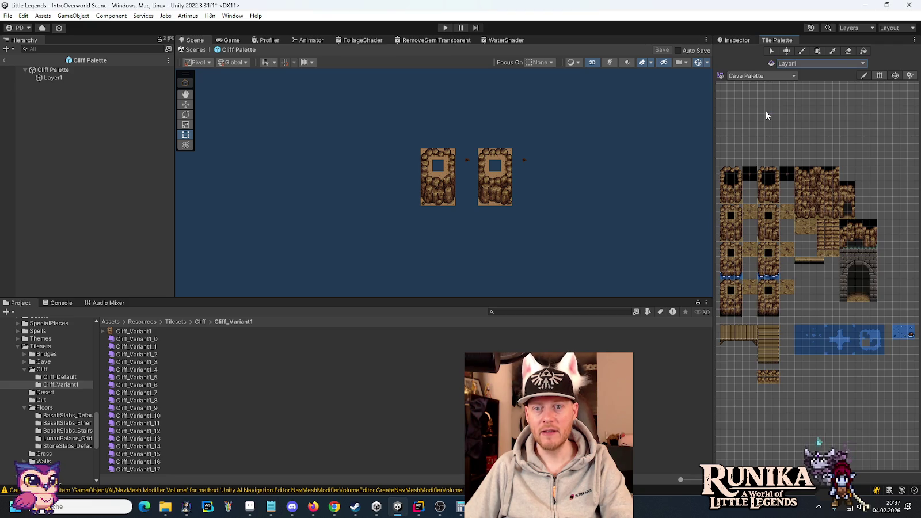
Step: Exit prefab mode to the IntroOverworld scene and select the Cliffs tilemap under OverworldGrid
{"action": "left_click", "coordinate": [4, 61]}
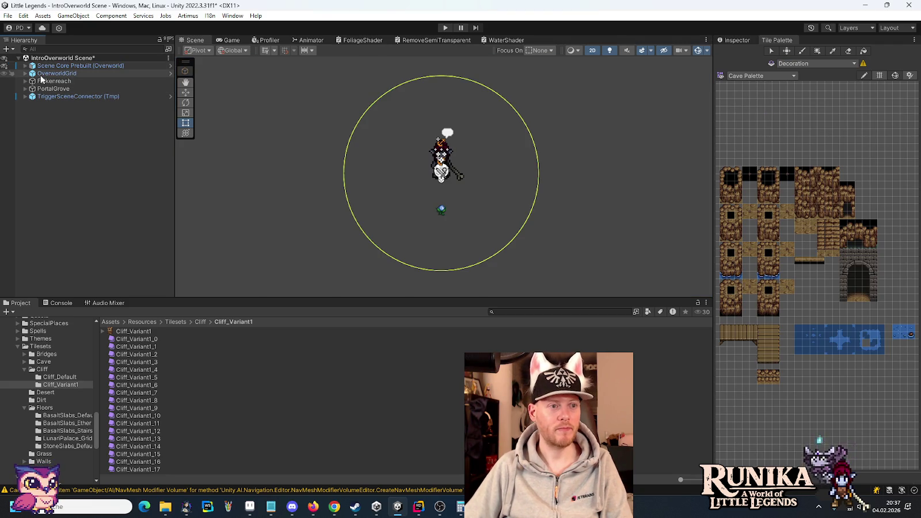
{"action": "left_click", "coordinate": [24, 74]}
{"action": "left_click", "coordinate": [24, 73]}
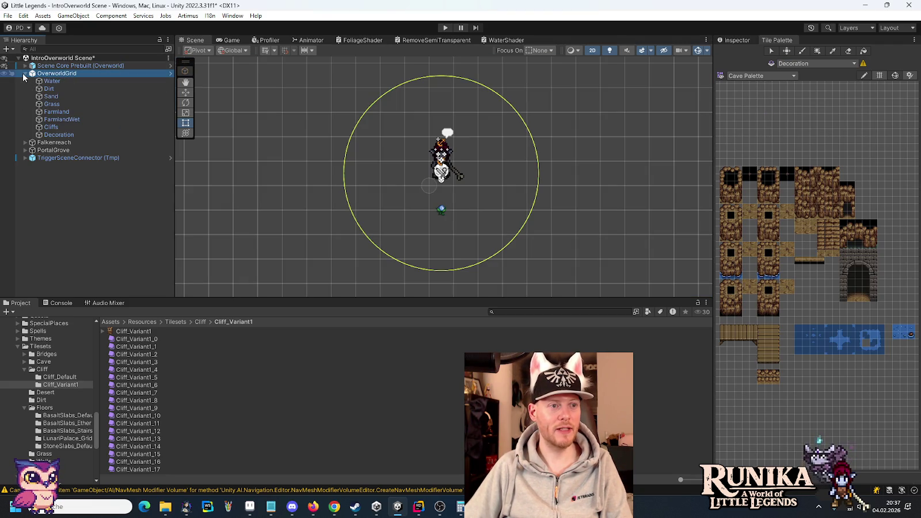
{"action": "left_click", "coordinate": [63, 128]}
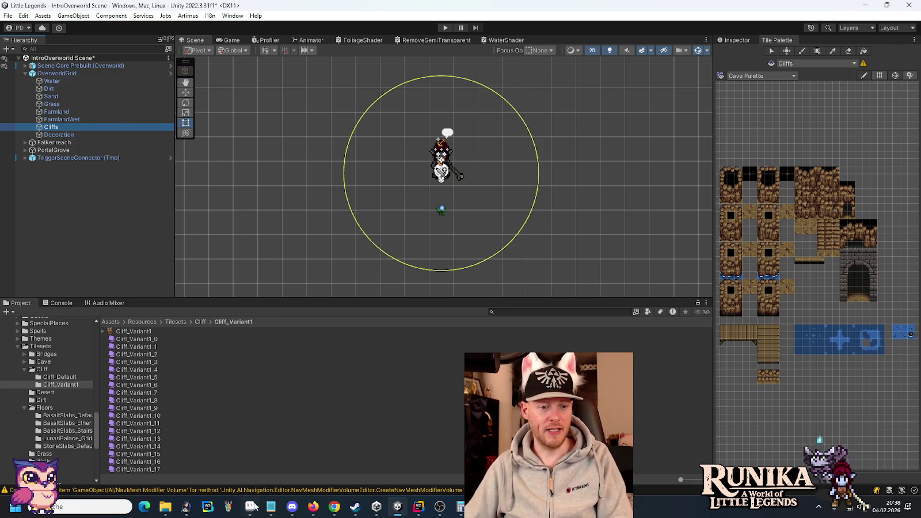
{"action": "left_click", "coordinate": [252, 507]}
Step: Close the Cliff, Tiles-Dirt, tiles-dirt-mine, Tiles-Water and tileset-stone-slabs sprites
{"action": "left_click", "coordinate": [687, 29]}
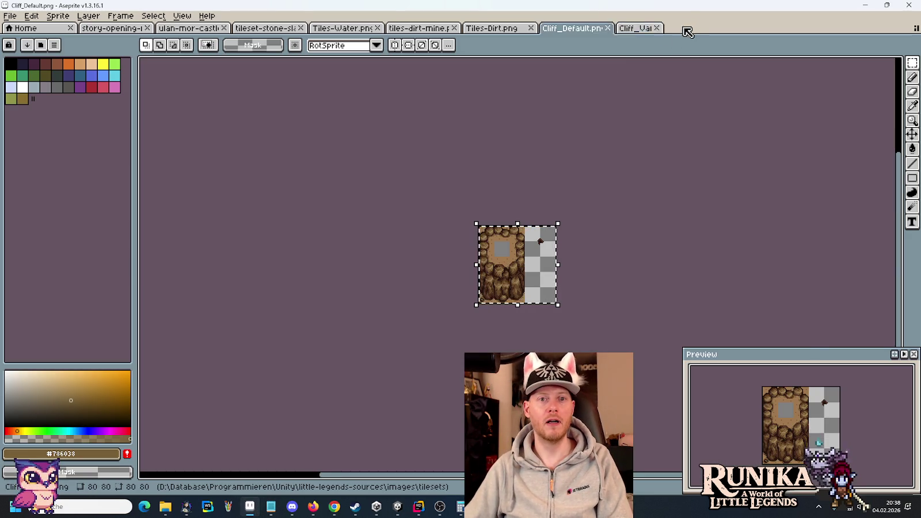
{"action": "left_click", "coordinate": [657, 28]}
{"action": "left_click", "coordinate": [607, 27]}
{"action": "left_click", "coordinate": [530, 28]}
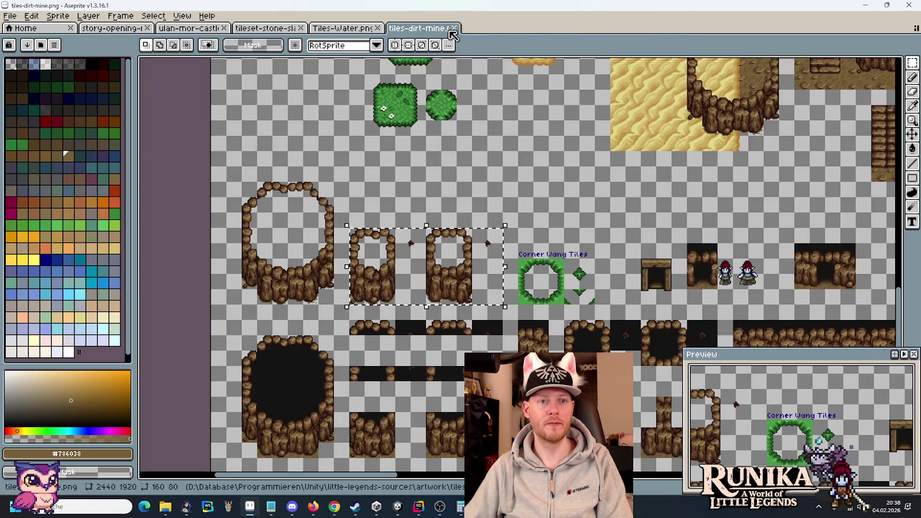
{"action": "left_click", "coordinate": [454, 27]}
{"action": "left_click", "coordinate": [378, 28]}
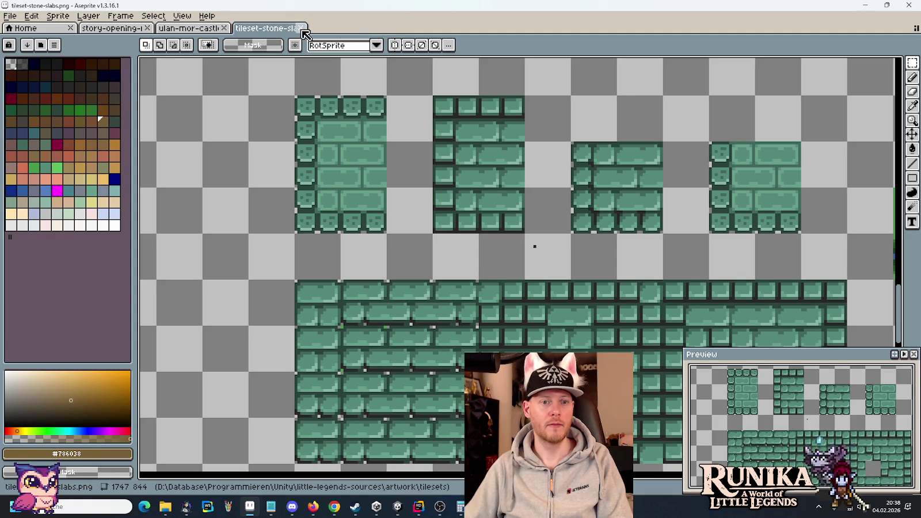
{"action": "left_click", "coordinate": [300, 28]}
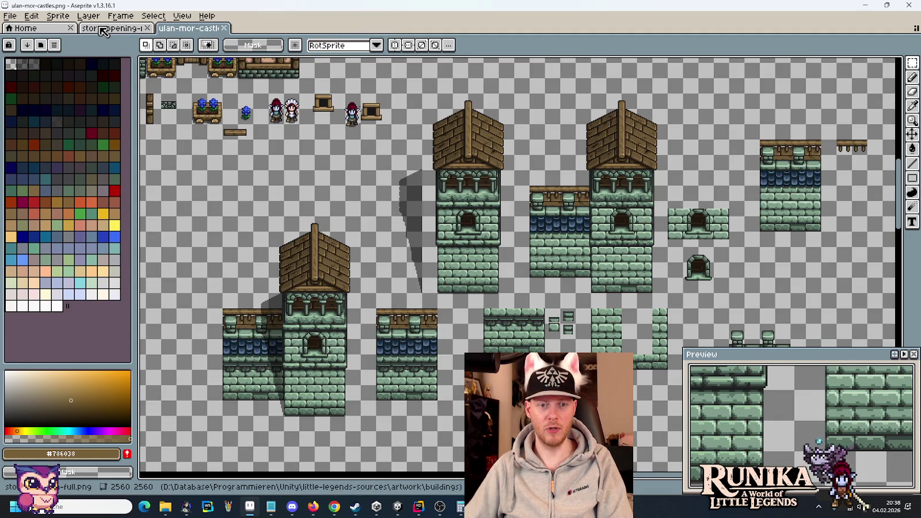
Step: Select the crenellated wall tile on the ulan-mor-castles sheet and pan across the sheet
{"action": "scroll", "coordinate": [671, 244], "scroll_direction": "right", "scroll_amount": 5}
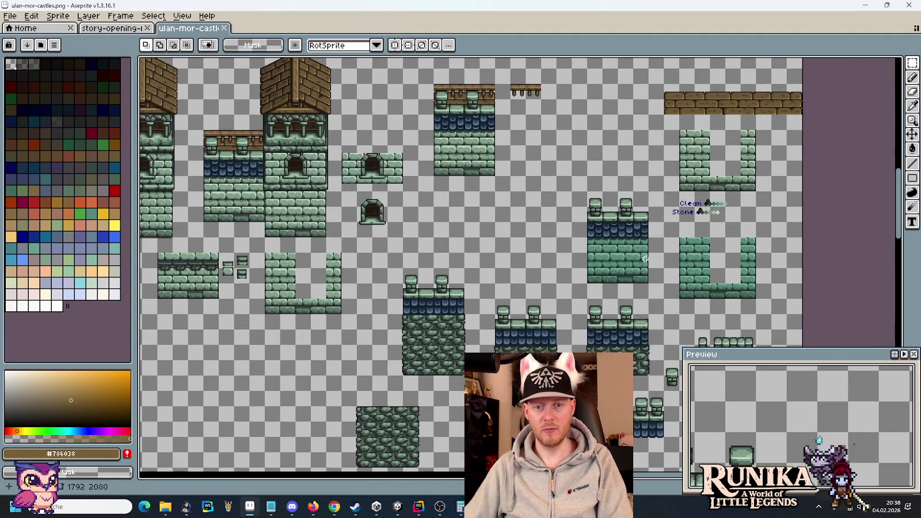
{"action": "mouse_move", "coordinate": [573, 228]}
{"action": "left_mouse_down"}
{"action": "mouse_move", "coordinate": [616, 271]}
{"action": "mouse_move", "coordinate": [653, 288]}
{"action": "left_mouse_up"}
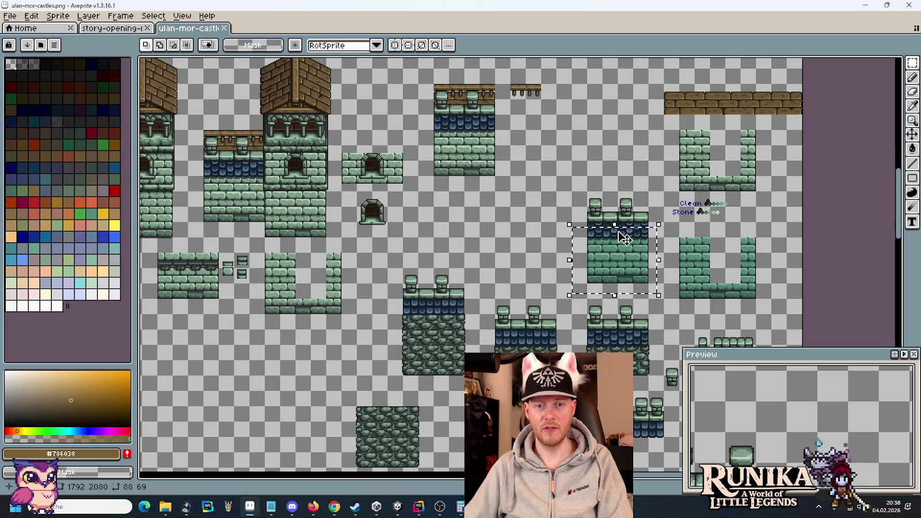
{"action": "left_click_drag", "start_coordinate": [572, 182], "coordinate": [657, 229]}
{"action": "left_click_drag", "start_coordinate": [426, 131], "coordinate": [621, 145]}
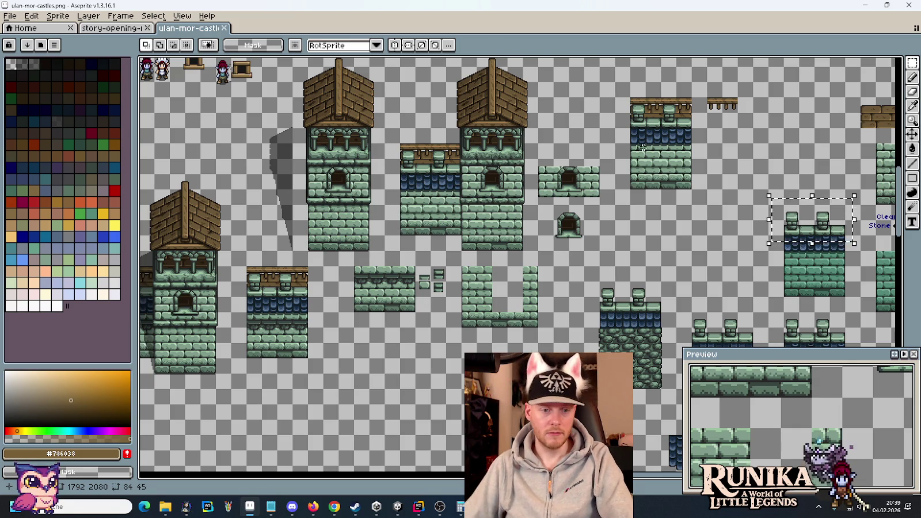
{"action": "left_click", "coordinate": [334, 507]}
{"action": "left_click", "coordinate": [616, 7]}
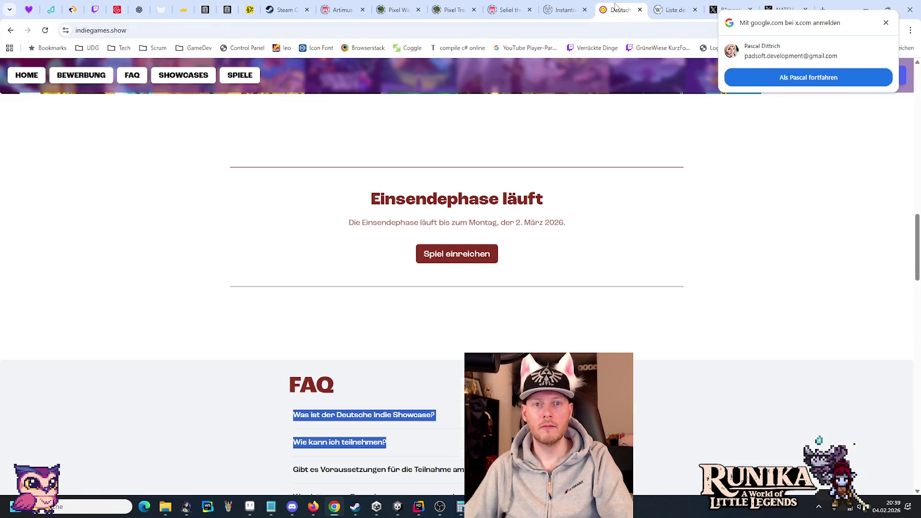
{"action": "scroll", "coordinate": [613, 281], "scroll_direction": "up", "scroll_amount": 3}
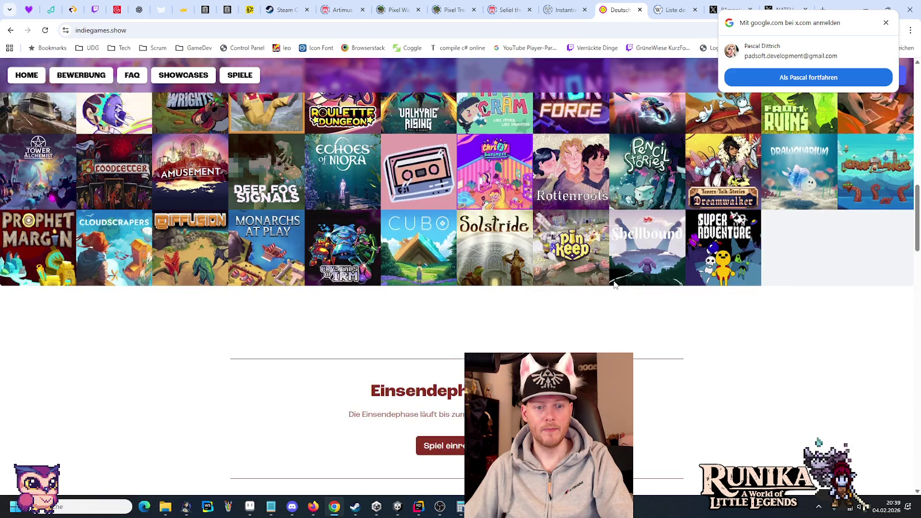
{"action": "scroll", "coordinate": [615, 286], "scroll_direction": "down", "scroll_amount": 4}
{"action": "left_click_drag", "start_coordinate": [407, 173], "coordinate": [562, 176]}
{"action": "left_click", "coordinate": [580, 181]}
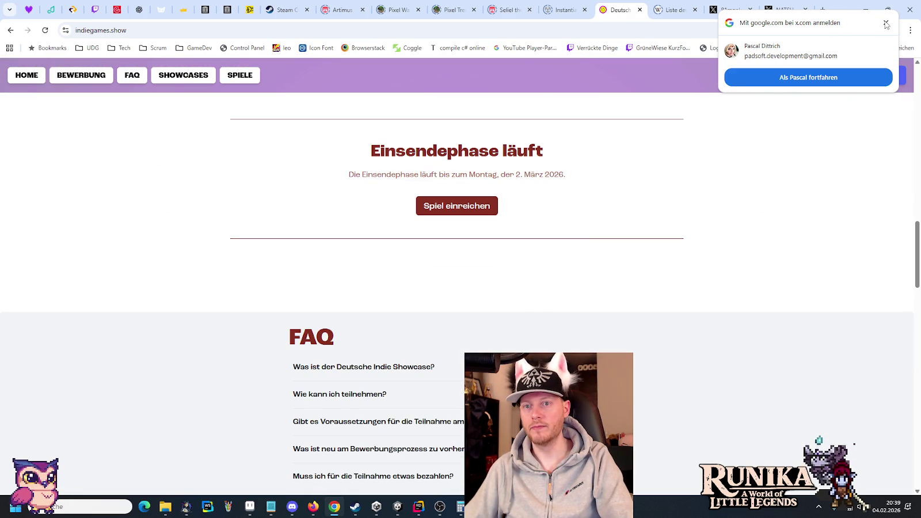
{"action": "left_click", "coordinate": [825, 3]}
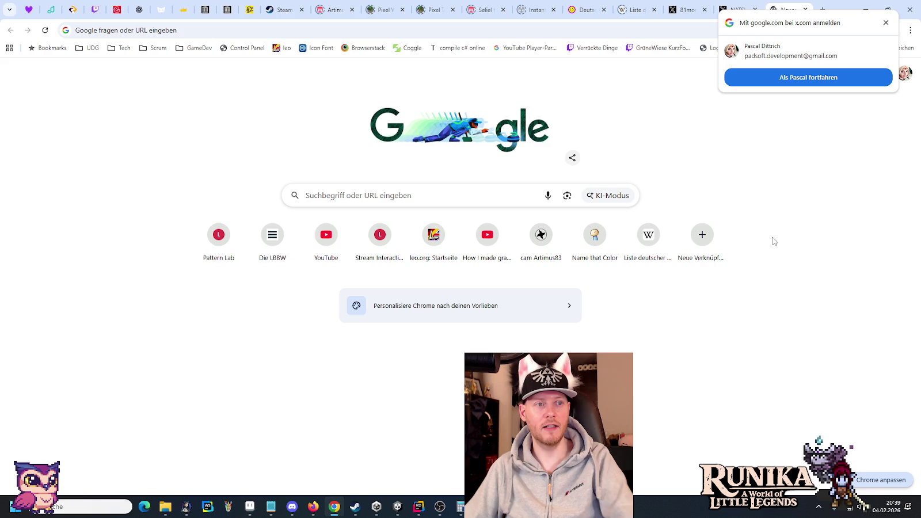
{"action": "left_click", "coordinate": [805, 10]}
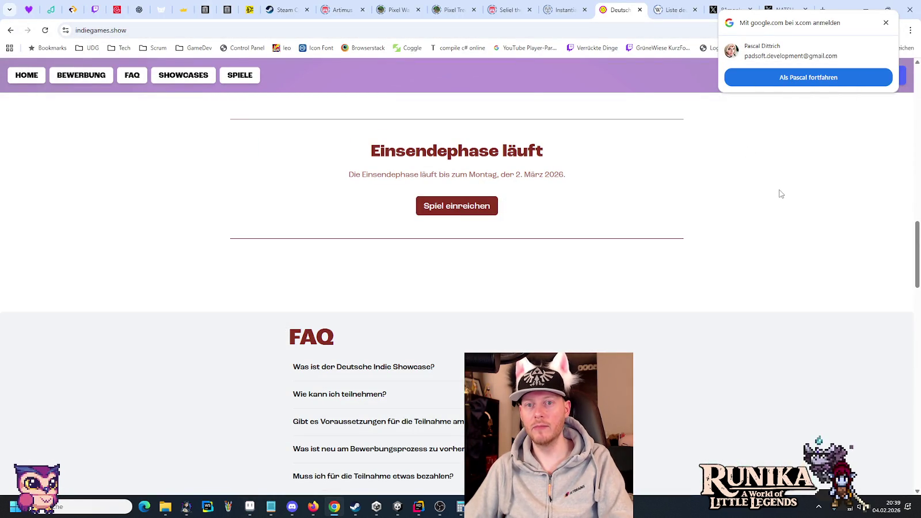
{"action": "left_click", "coordinate": [866, 9]}
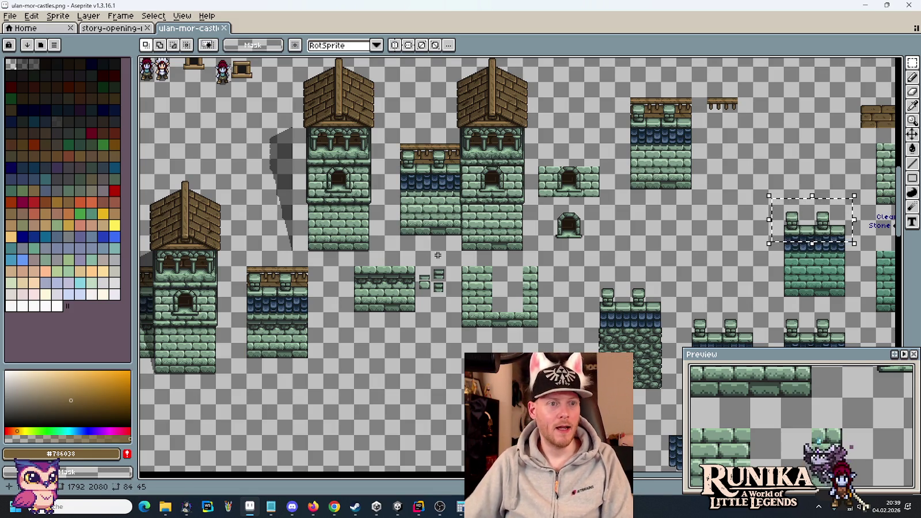
Step: Zoom the story-opening-full map onto the wooden stairs and marquee a 16x16 cliff-edge tile
{"action": "left_click", "coordinate": [459, 509]}
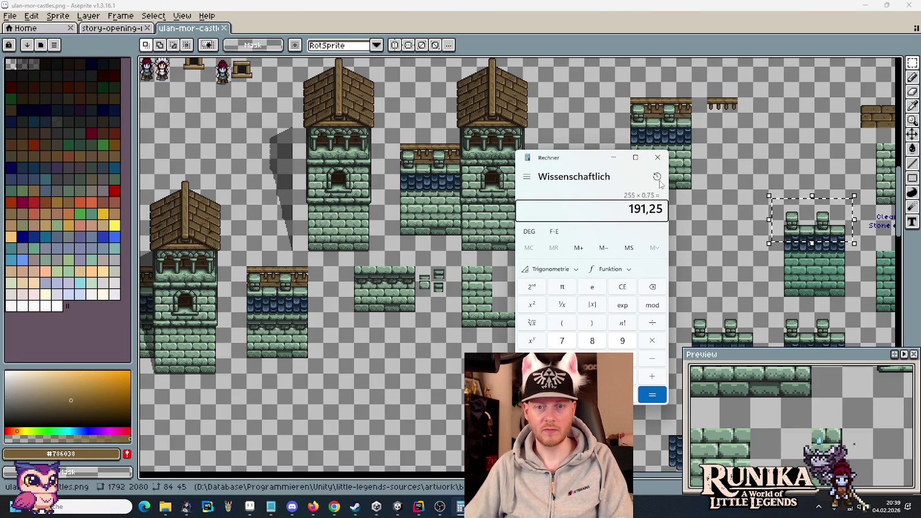
{"action": "left_click", "coordinate": [659, 155]}
{"action": "left_click", "coordinate": [397, 507]}
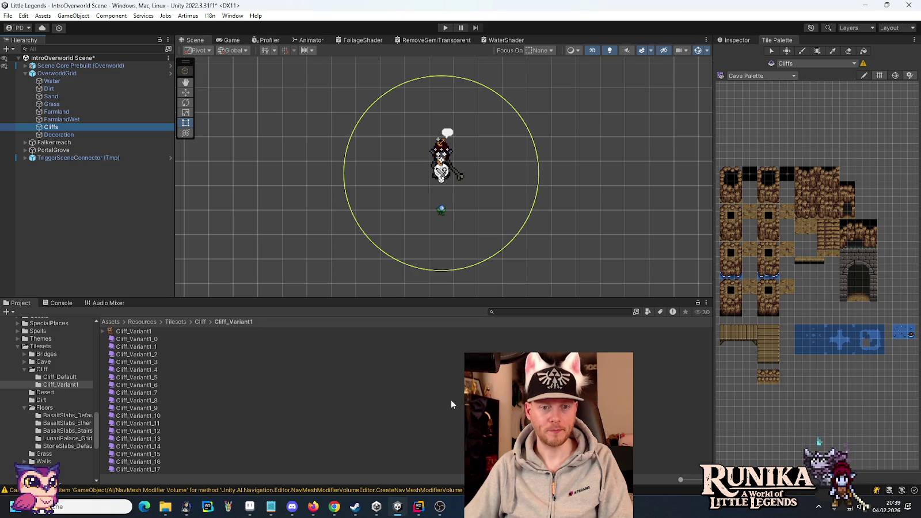
{"action": "left_click", "coordinate": [249, 507]}
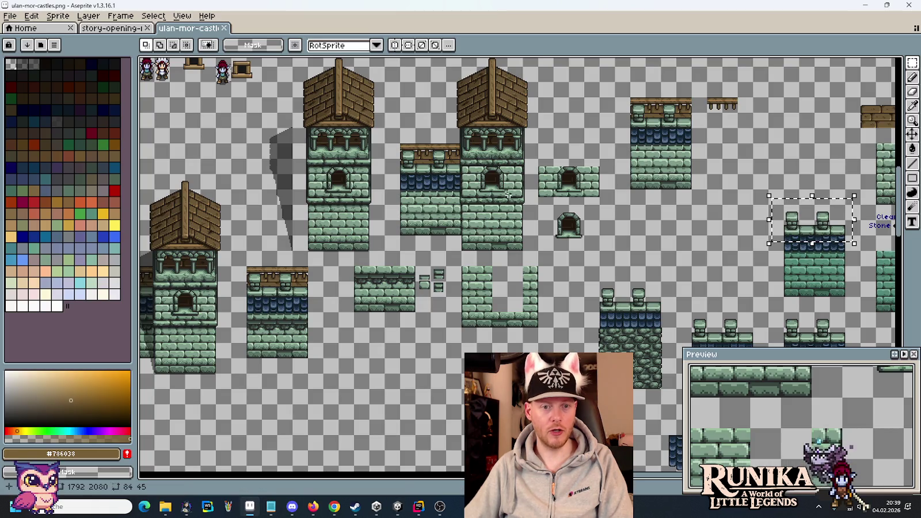
{"action": "left_click", "coordinate": [133, 29]}
{"action": "left_click_drag", "start_coordinate": [547, 339], "coordinate": [603, 256]}
{"action": "scroll", "coordinate": [603, 256], "scroll_direction": "up", "scroll_amount": 2}
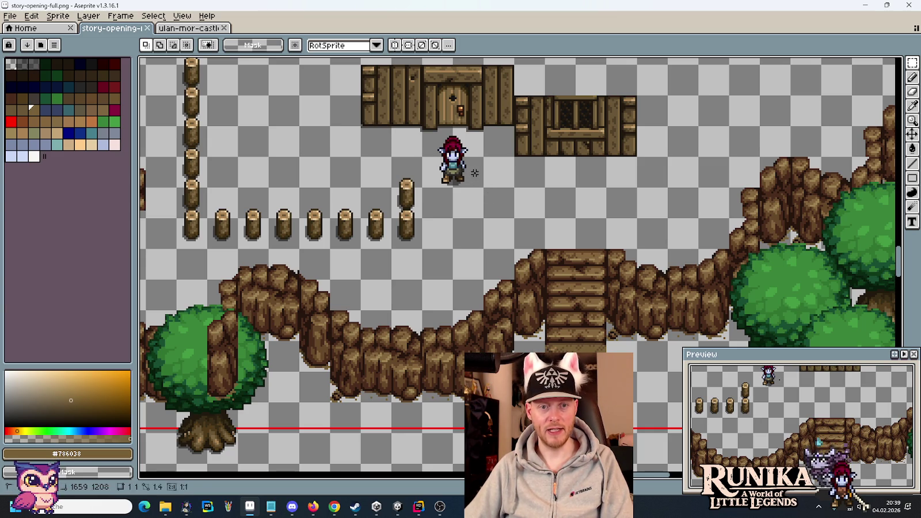
{"action": "left_click_drag", "start_coordinate": [452, 157], "coordinate": [480, 178]}
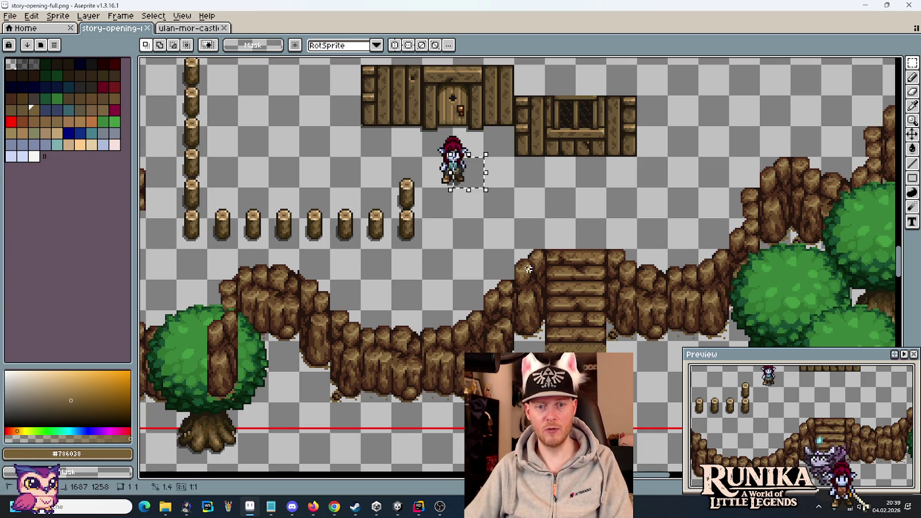
{"action": "left_click_drag", "start_coordinate": [514, 248], "coordinate": [545, 281]}
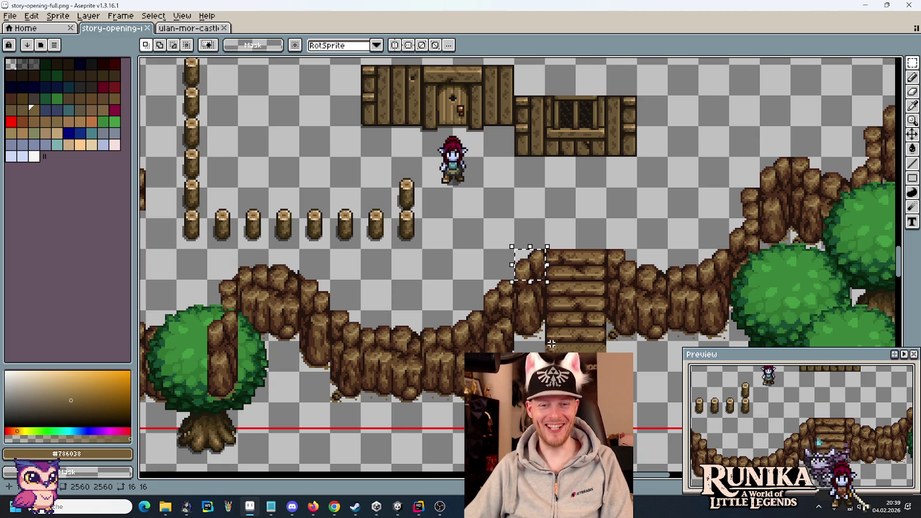
Step: Switch to the Cliff Palette and paint a three-tile cliff column into the scene
{"action": "key", "text": "alt+Tab"}
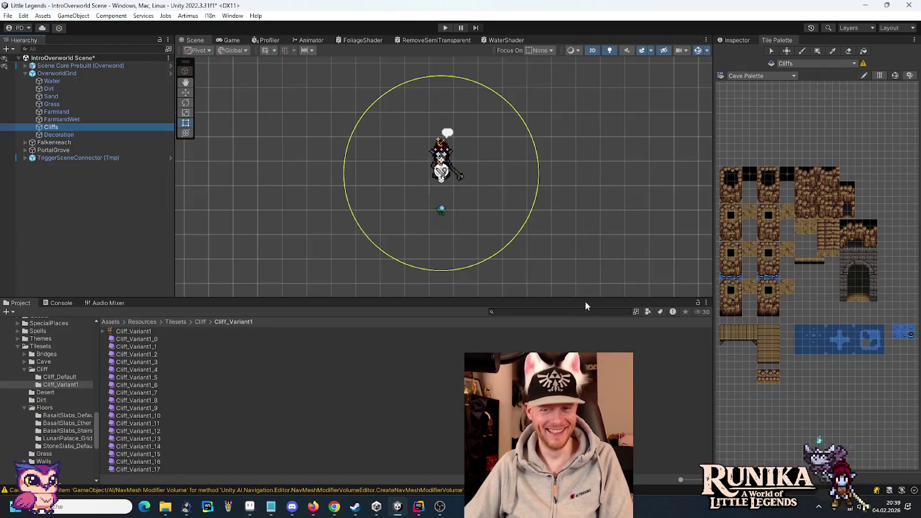
{"action": "scroll", "coordinate": [566, 248], "scroll_direction": "up", "scroll_amount": 1}
{"action": "left_click", "coordinate": [779, 73]}
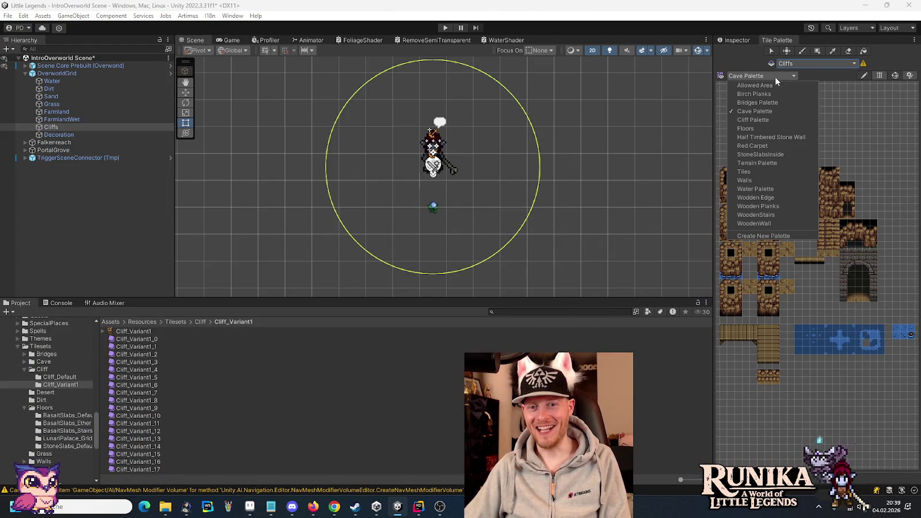
{"action": "left_click", "coordinate": [762, 119]}
{"action": "scroll", "coordinate": [501, 218], "scroll_direction": "up", "scroll_amount": 1}
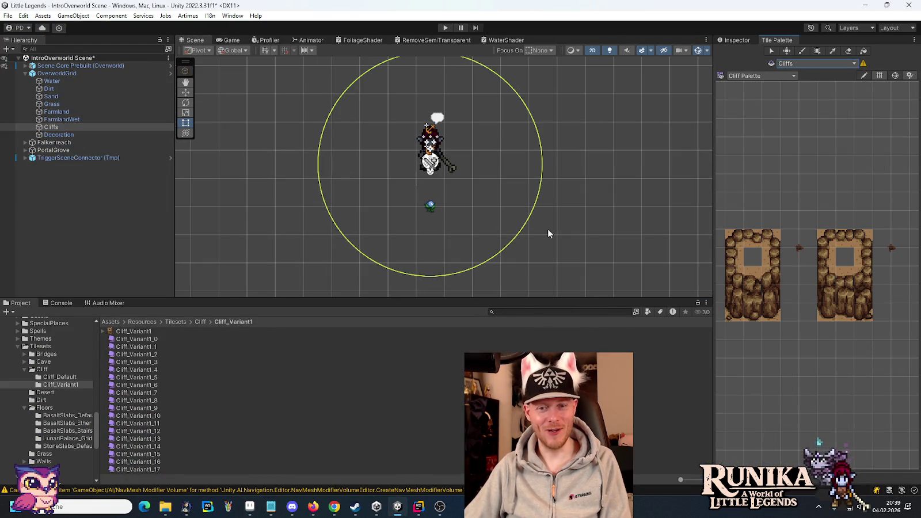
{"action": "left_click_drag", "start_coordinate": [771, 272], "coordinate": [772, 316]}
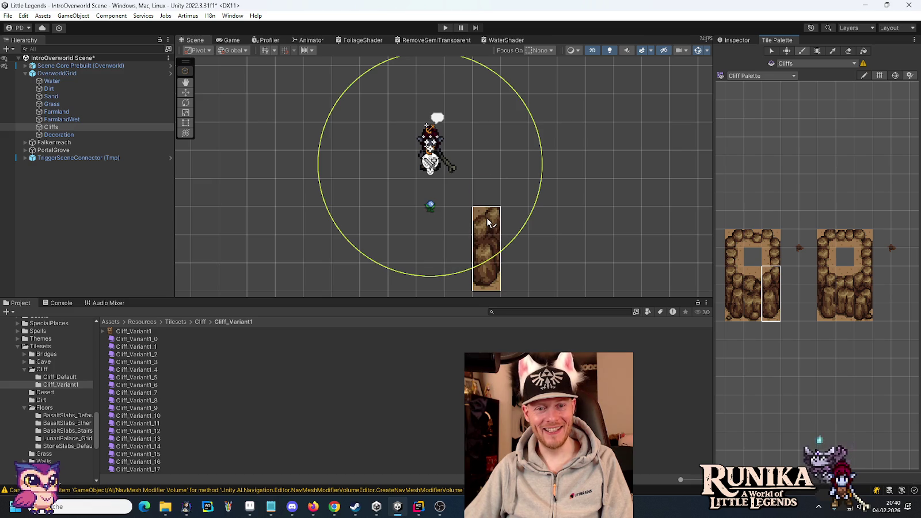
{"action": "left_click", "coordinate": [488, 224]}
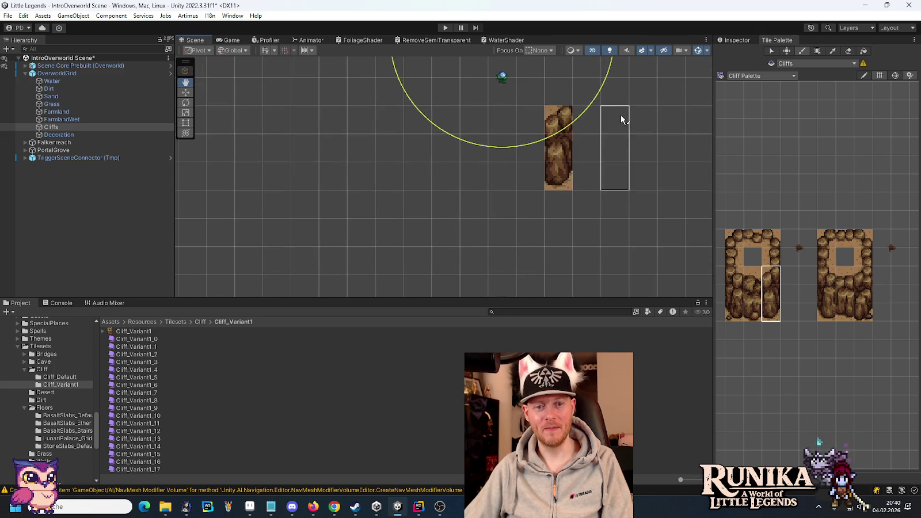
Step: Paint more cliff columns beside and below it to form a stepped ridge, checking the Aseprite reference
{"action": "key", "text": "alt+Tab"}
{"action": "key", "text": "alt+Tab"}
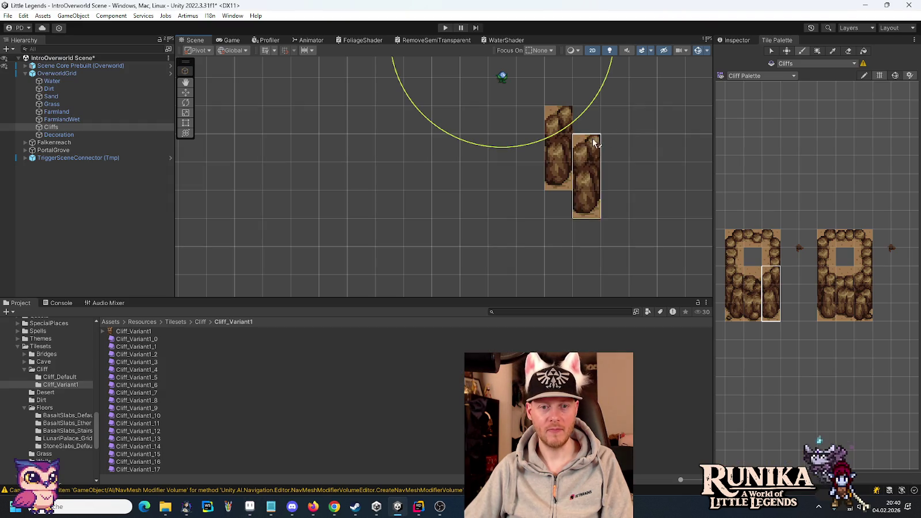
{"action": "left_click_drag", "start_coordinate": [864, 275], "coordinate": [864, 312]}
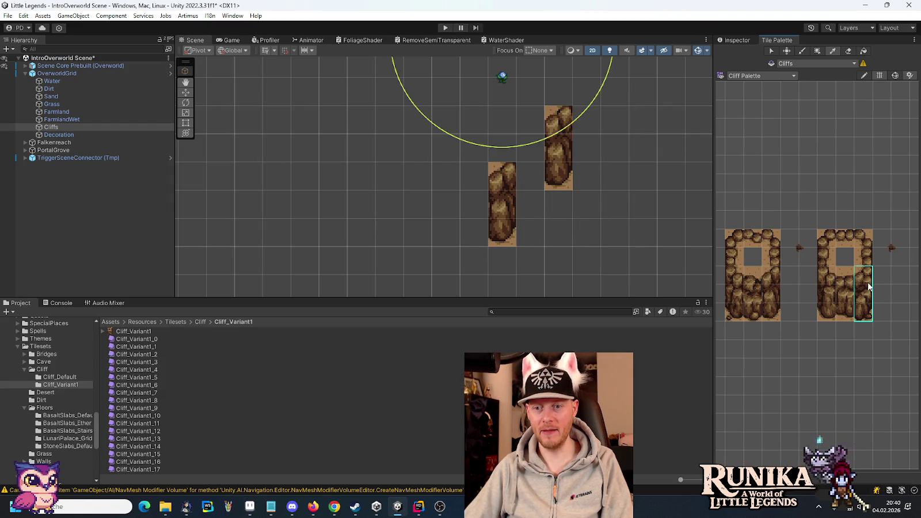
{"action": "left_click", "coordinate": [531, 149]}
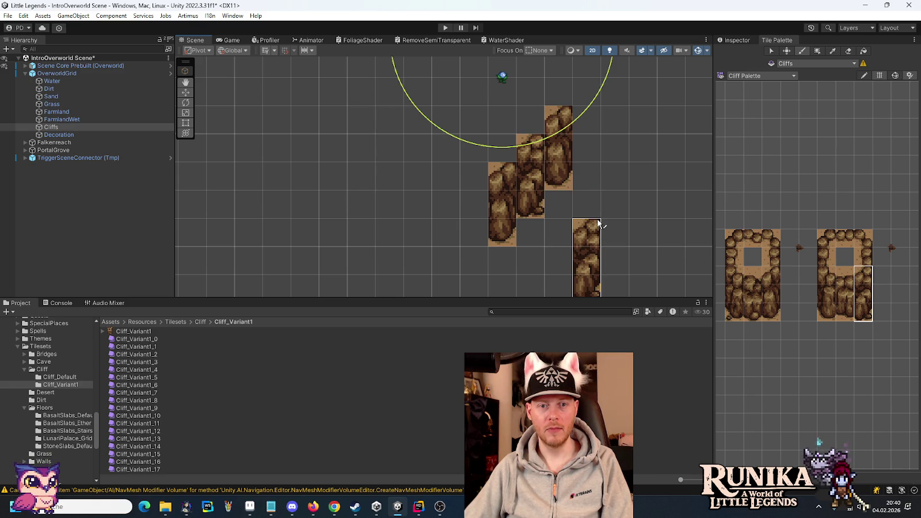
{"action": "key", "text": "alt+Tab"}
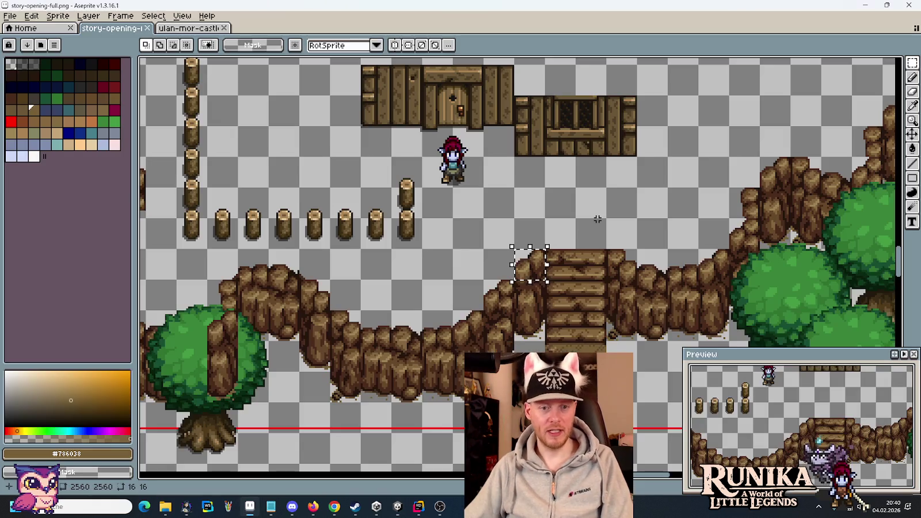
{"action": "key", "text": "ctrl+d"}
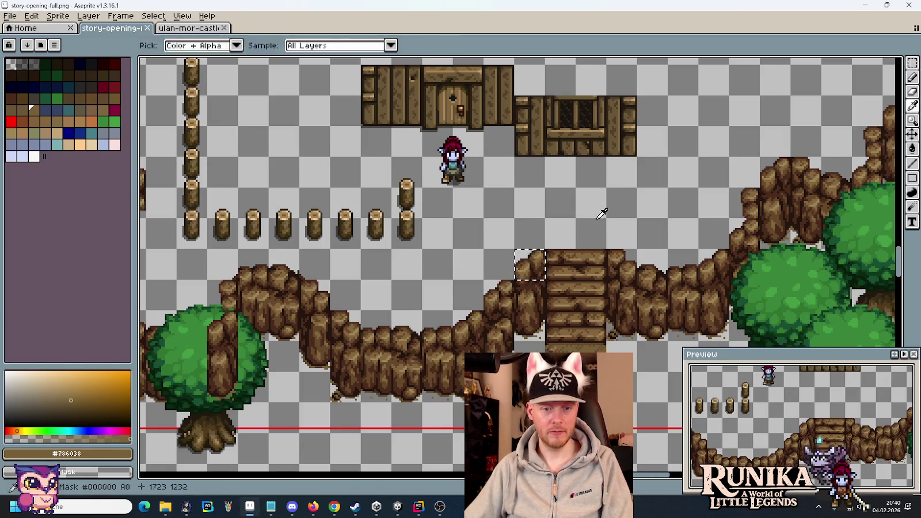
{"action": "key", "text": "alt+Tab"}
{"action": "left_click", "coordinate": [845, 315]}
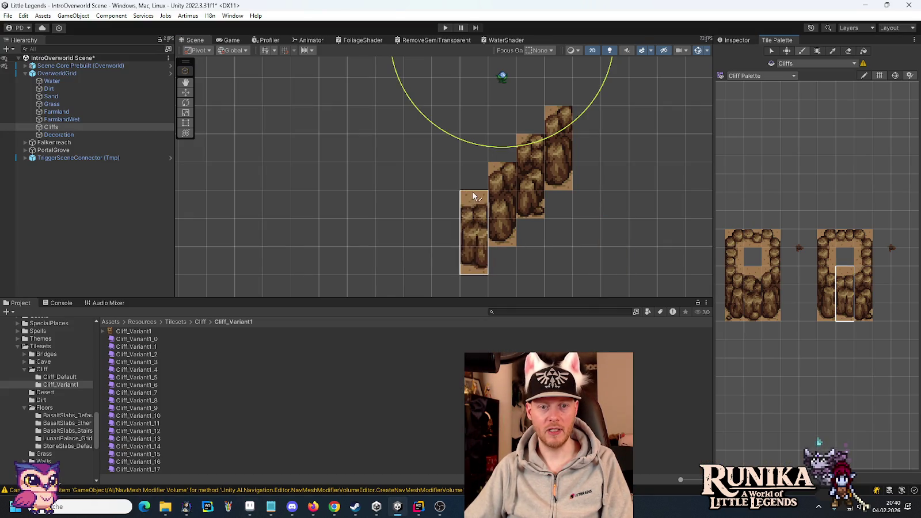
{"action": "left_click", "coordinate": [473, 191]}
{"action": "left_click", "coordinate": [417, 190]}
{"action": "left_click", "coordinate": [753, 315]}
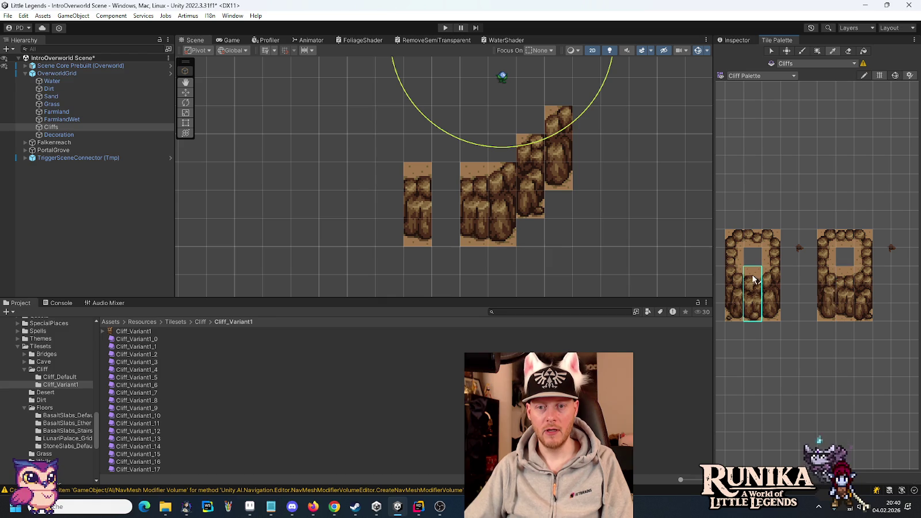
{"action": "left_click", "coordinate": [453, 189]}
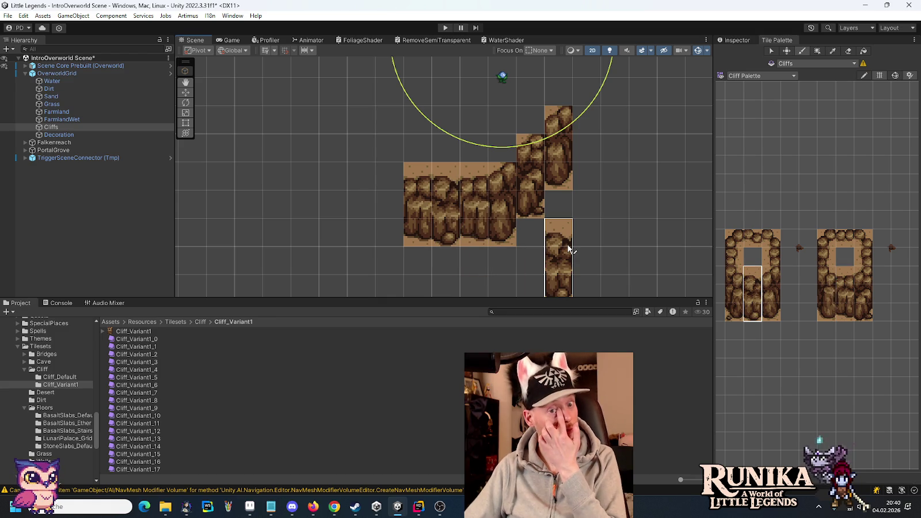
{"action": "key", "text": "alt+Tab"}
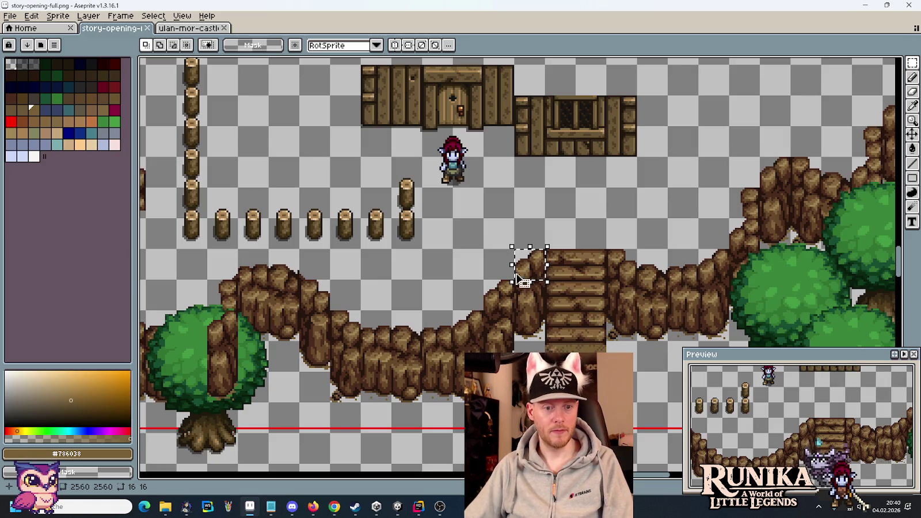
Step: Paint cliff columns to the left of the existing cliffs, then check them against the Aseprite reference
{"action": "key", "text": "alt+Tab"}
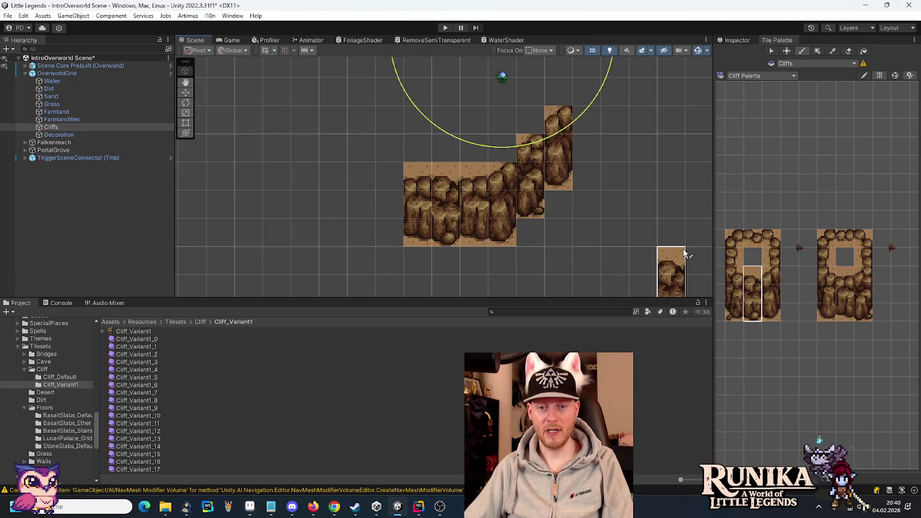
{"action": "left_click_drag", "start_coordinate": [730, 319], "coordinate": [735, 275]}
{"action": "left_click_drag", "start_coordinate": [406, 182], "coordinate": [377, 182]}
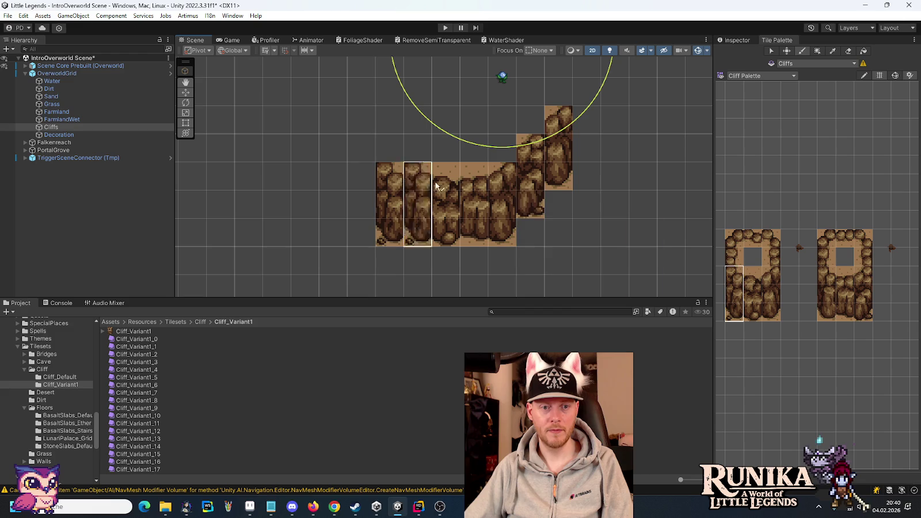
{"action": "left_click_drag", "start_coordinate": [826, 316], "coordinate": [826, 275]}
{"action": "left_click", "coordinate": [362, 167]}
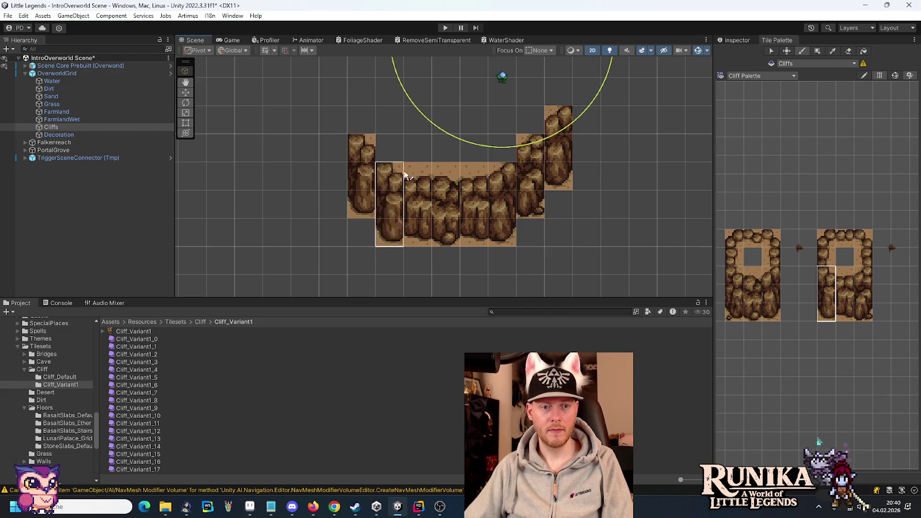
{"action": "mouse_move", "coordinate": [425, 169]}
{"action": "left_mouse_down"}
{"action": "mouse_move", "coordinate": [430, 179]}
{"action": "mouse_move", "coordinate": [639, 242]}
{"action": "mouse_move", "coordinate": [526, 183]}
{"action": "left_mouse_up"}
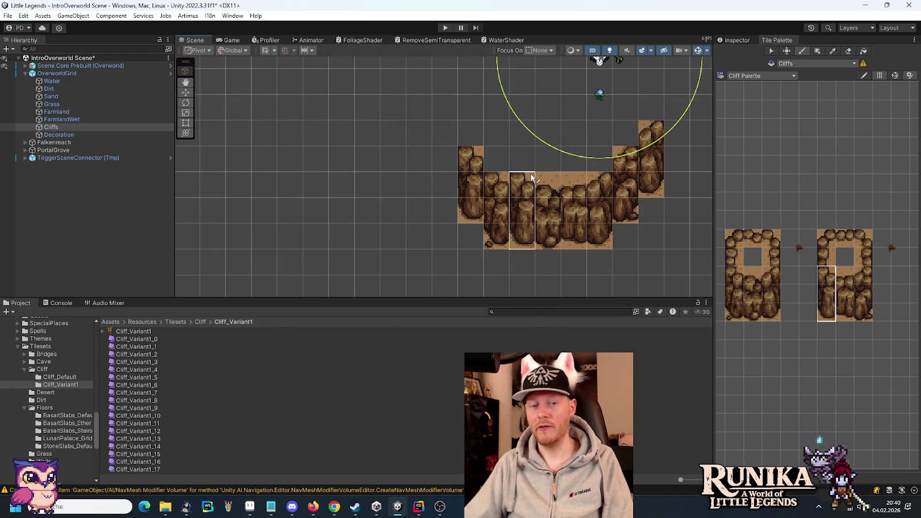
{"action": "key", "text": "alt+Tab"}
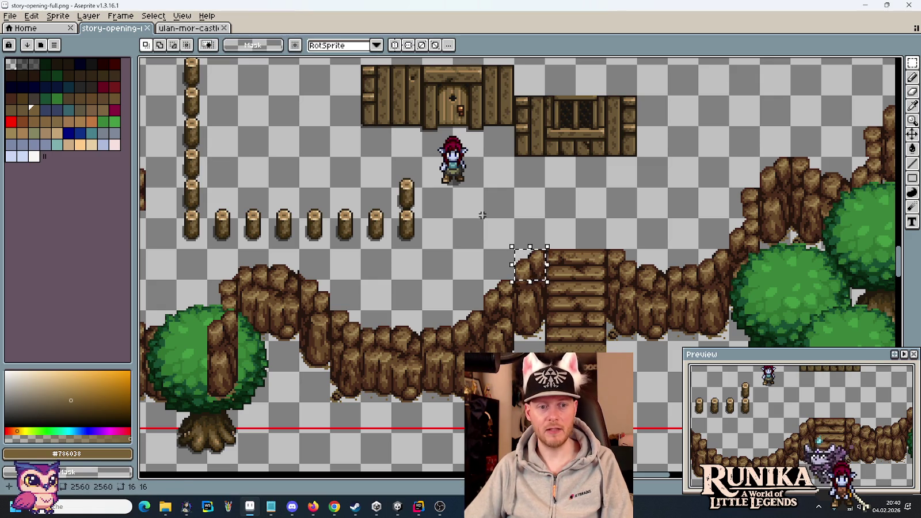
Step: Add a three-tile cliff column at the ridge's left end, checking the reference's left cliffs
{"action": "key", "text": "alt+Tab"}
{"action": "left_click_drag", "start_coordinate": [759, 312], "coordinate": [757, 275]}
{"action": "left_click", "coordinate": [442, 151]}
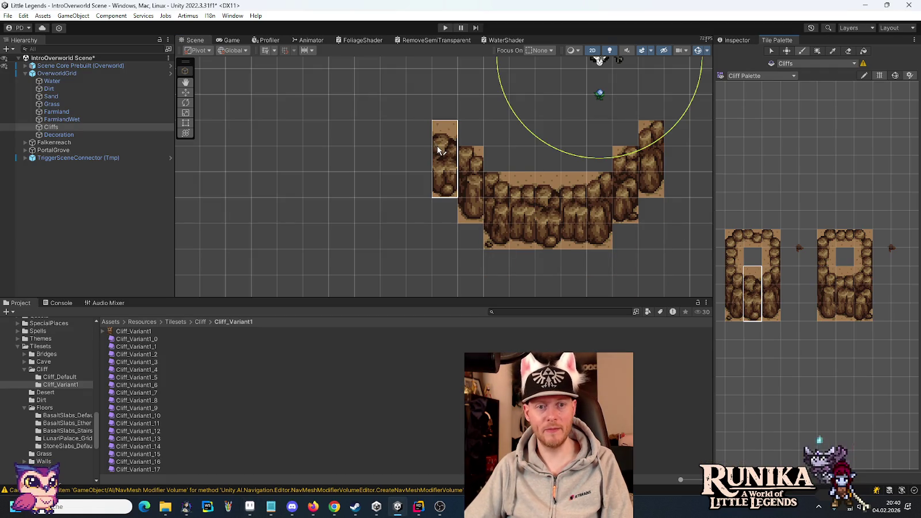
{"action": "left_click_drag", "start_coordinate": [845, 311], "coordinate": [845, 275]}
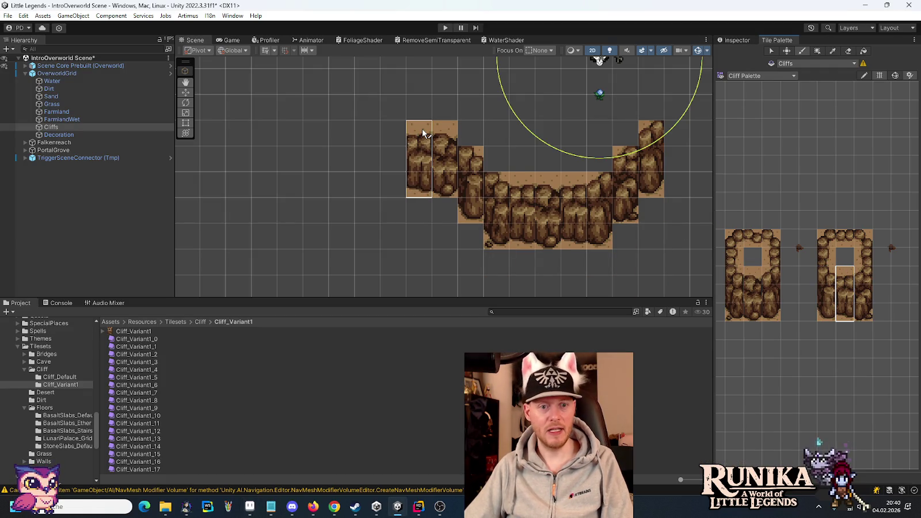
{"action": "key", "text": "alt+Tab"}
{"action": "mouse_move", "coordinate": [327, 288]}
{"action": "left_mouse_down"}
{"action": "mouse_move", "coordinate": [393, 260]}
{"action": "mouse_move", "coordinate": [544, 250]}
{"action": "left_mouse_up"}
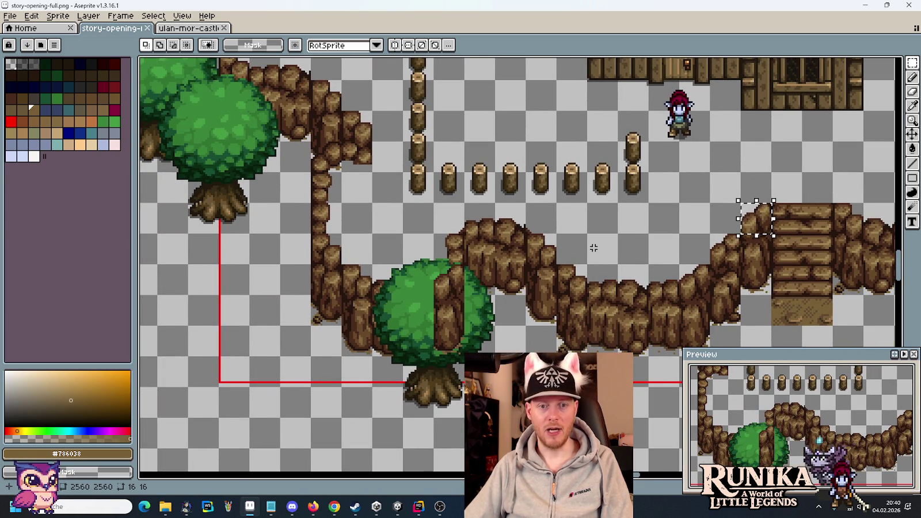
Step: Paint a single cliff tile left of the top cliffs and a three-tile column at the far left
{"action": "key", "text": "alt+Tab"}
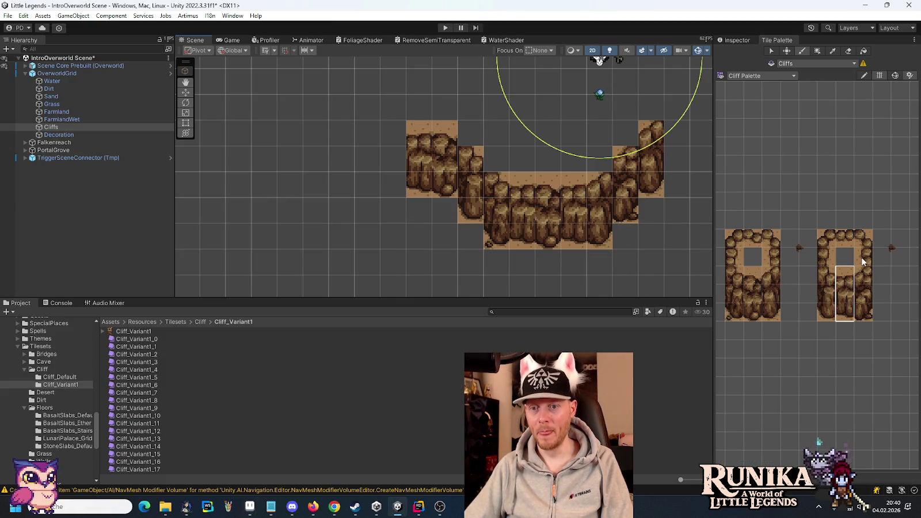
{"action": "left_click", "coordinate": [864, 257]}
{"action": "left_click", "coordinate": [393, 158]}
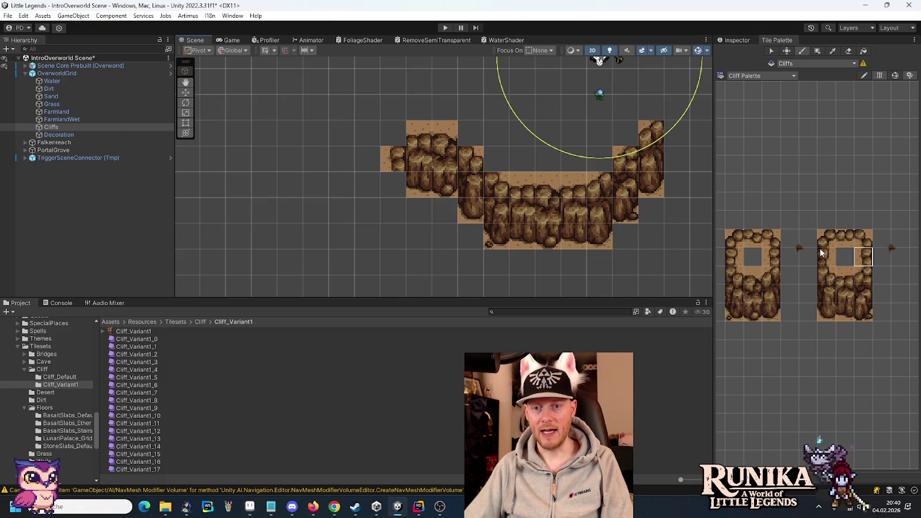
{"action": "left_click", "coordinate": [790, 239]}
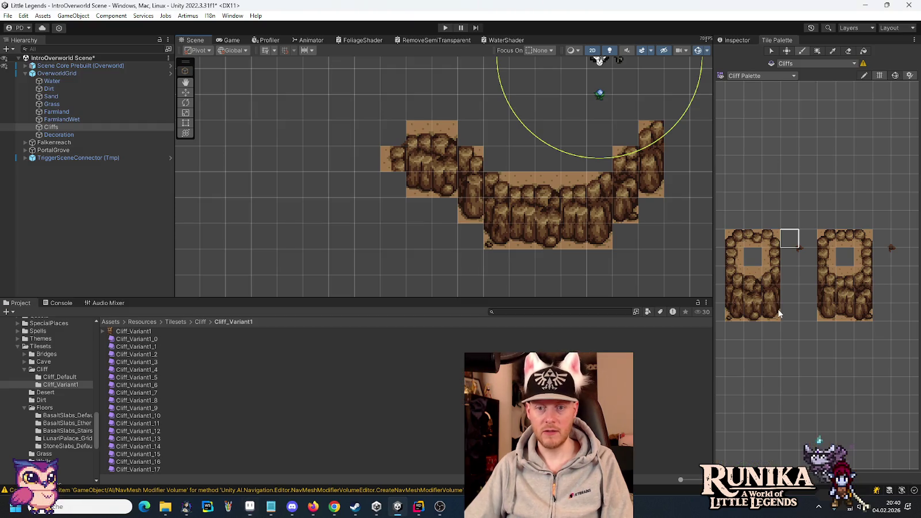
{"action": "left_click_drag", "start_coordinate": [774, 313], "coordinate": [771, 274]}
{"action": "left_click", "coordinate": [397, 181]}
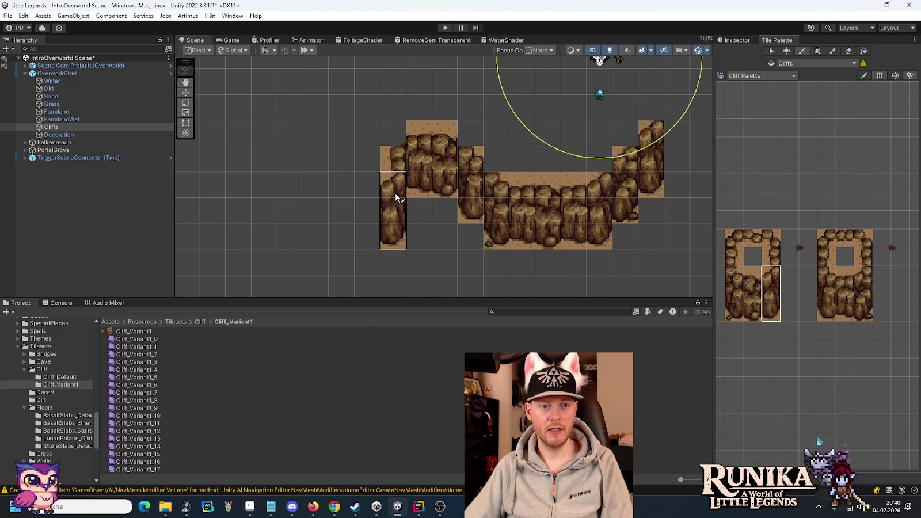
{"action": "key", "text": "alt+Tab"}
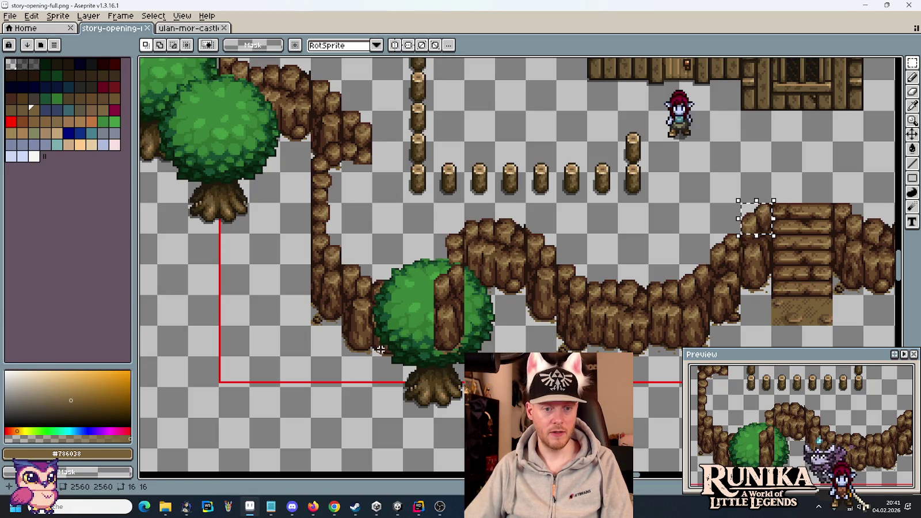
Step: Paint the middle and right-hand palette columns further left along the ridge
{"action": "key", "text": "alt+Tab"}
{"action": "left_click_drag", "start_coordinate": [747, 316], "coordinate": [752, 274]}
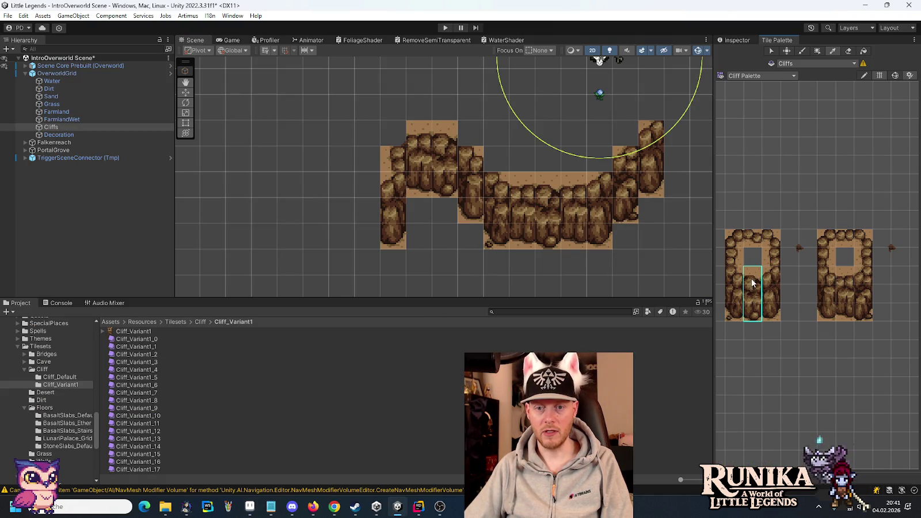
{"action": "left_click", "coordinate": [342, 182]}
{"action": "left_click_drag", "start_coordinate": [844, 314], "coordinate": [843, 273]}
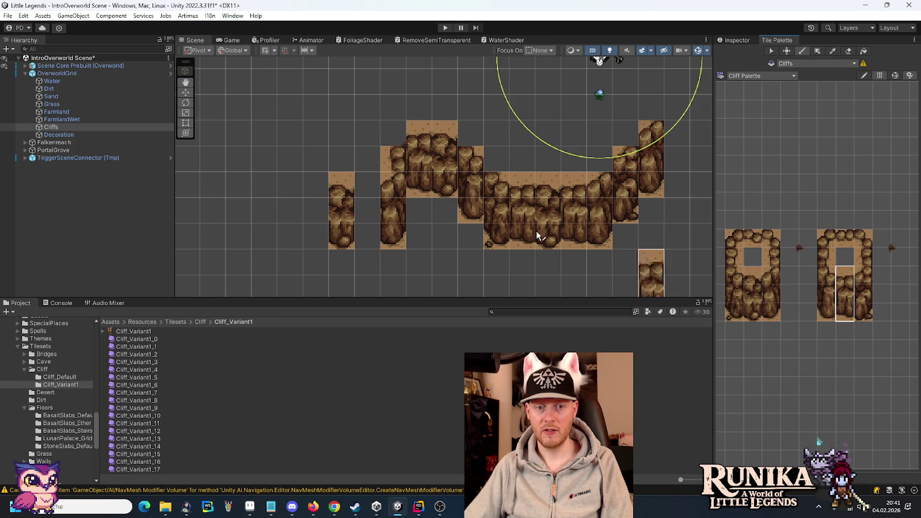
{"action": "left_click", "coordinate": [363, 199]}
{"action": "key", "text": "alt+Tab"}
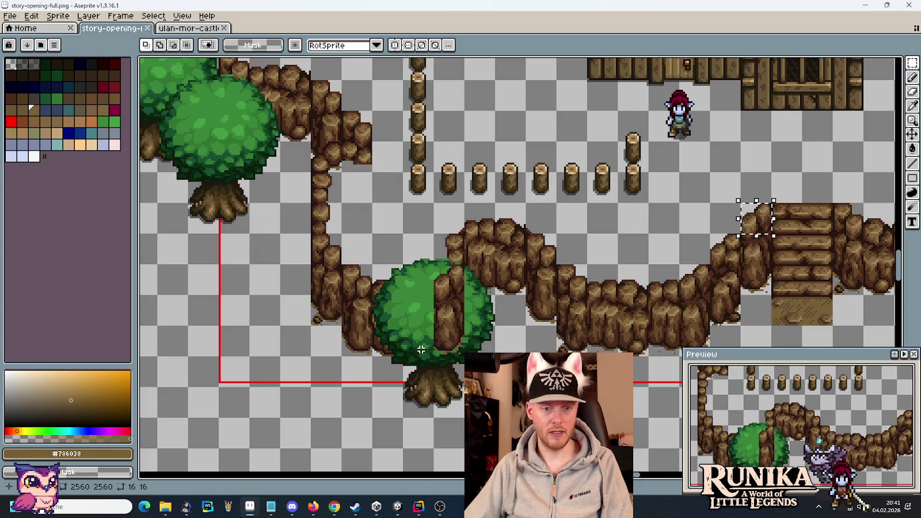
{"action": "key", "text": "i"}
Step: Extend the ridge farther left with two more cliff columns to form the tall left pillar
{"action": "key", "text": "alt+Tab"}
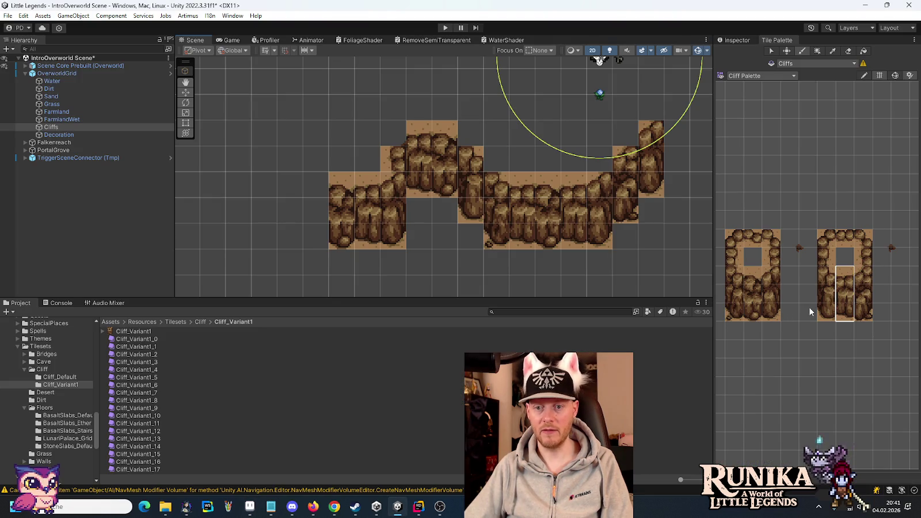
{"action": "left_click_drag", "start_coordinate": [826, 314], "coordinate": [827, 274]}
{"action": "left_click", "coordinate": [316, 182]}
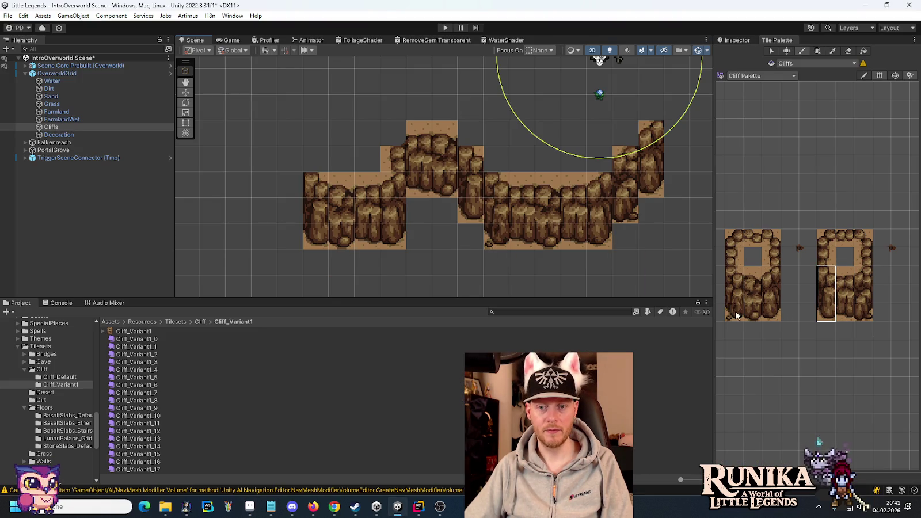
{"action": "left_click_drag", "start_coordinate": [734, 314], "coordinate": [735, 274]}
{"action": "left_click", "coordinate": [285, 171]}
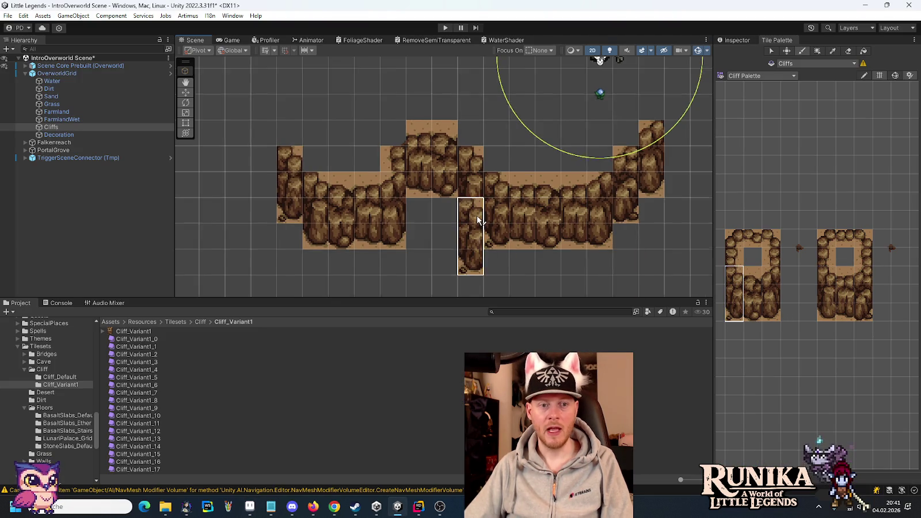
{"action": "scroll", "coordinate": [472, 219], "scroll_direction": "down", "scroll_amount": 2}
{"action": "left_click_drag", "start_coordinate": [280, 127], "coordinate": [394, 177]}
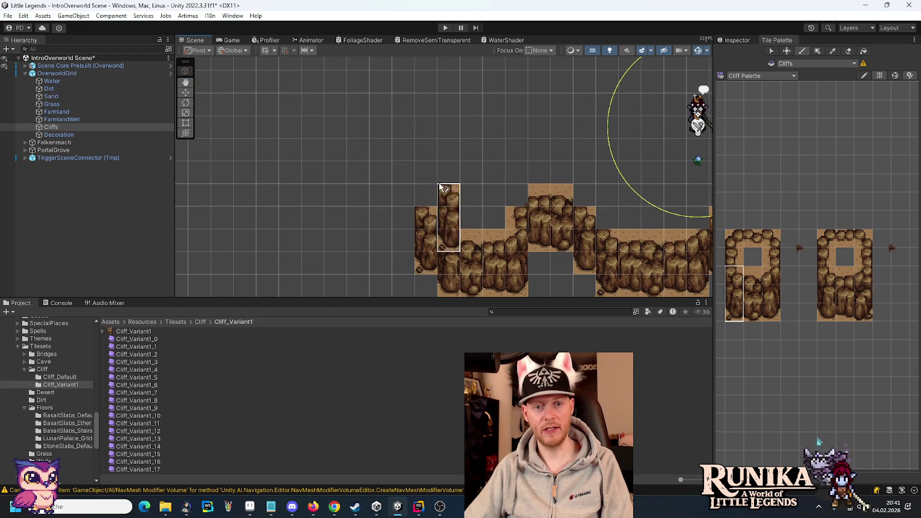
{"action": "key", "text": "alt+Tab"}
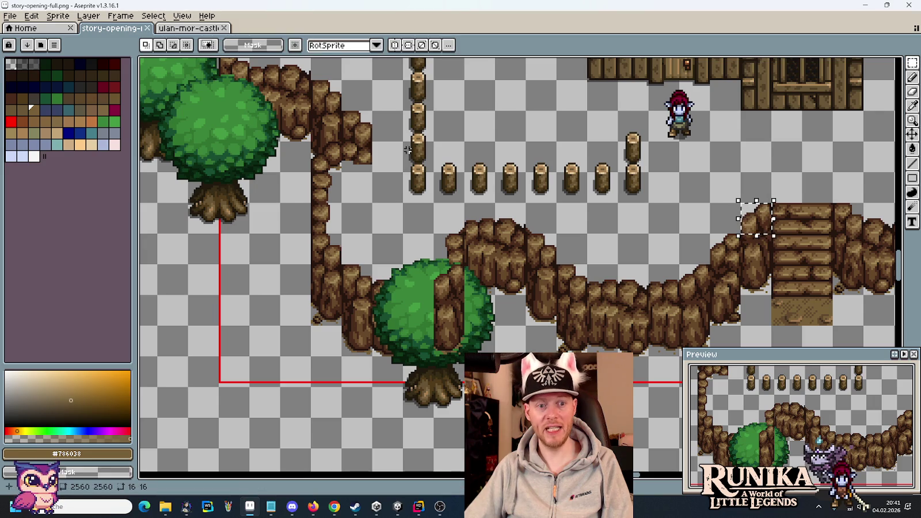
Step: Top the ridge with single cliff tiles and clear stray tiles using an empty tile
{"action": "key", "text": "alt+Tab"}
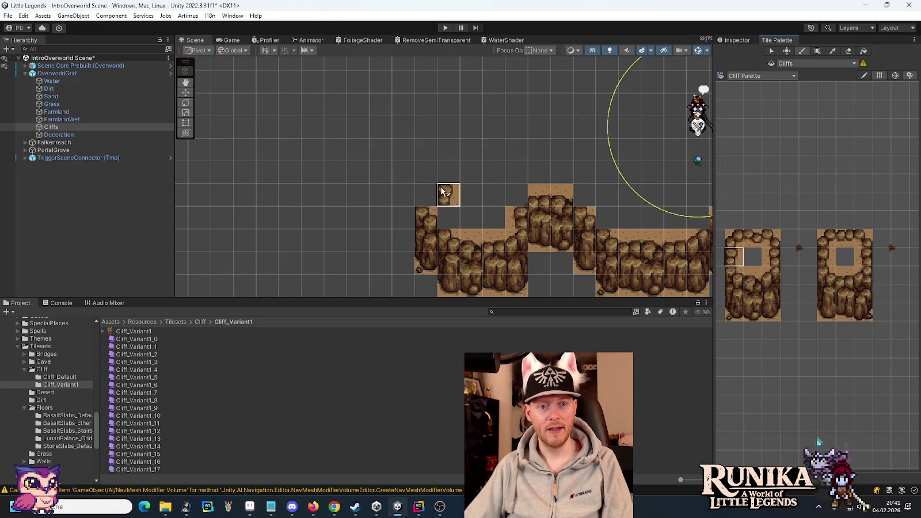
{"action": "left_click", "coordinate": [426, 195]}
{"action": "left_click", "coordinate": [828, 257]}
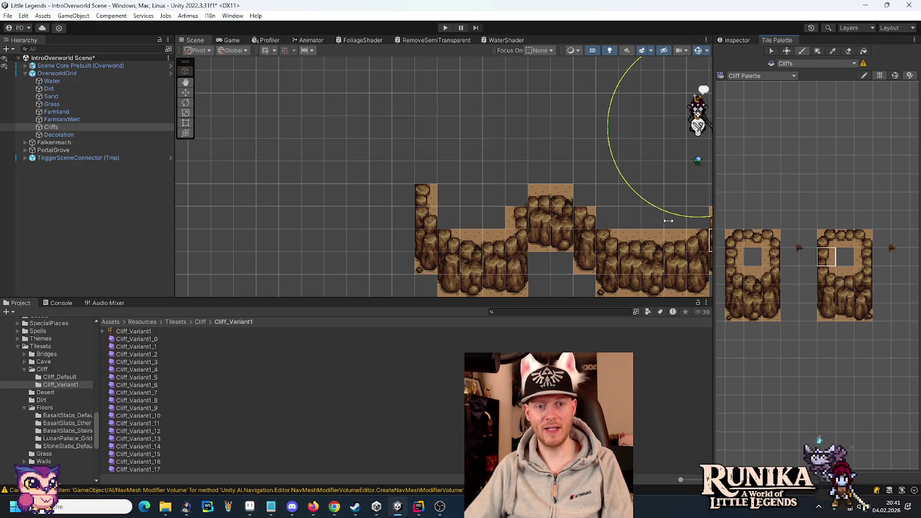
{"action": "left_click", "coordinate": [426, 173]}
{"action": "left_click", "coordinate": [807, 245]}
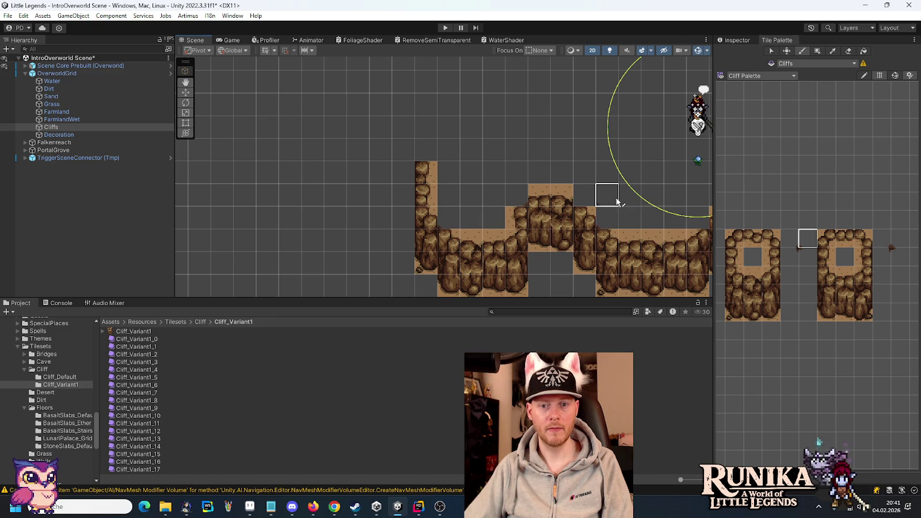
{"action": "left_click", "coordinate": [795, 240]}
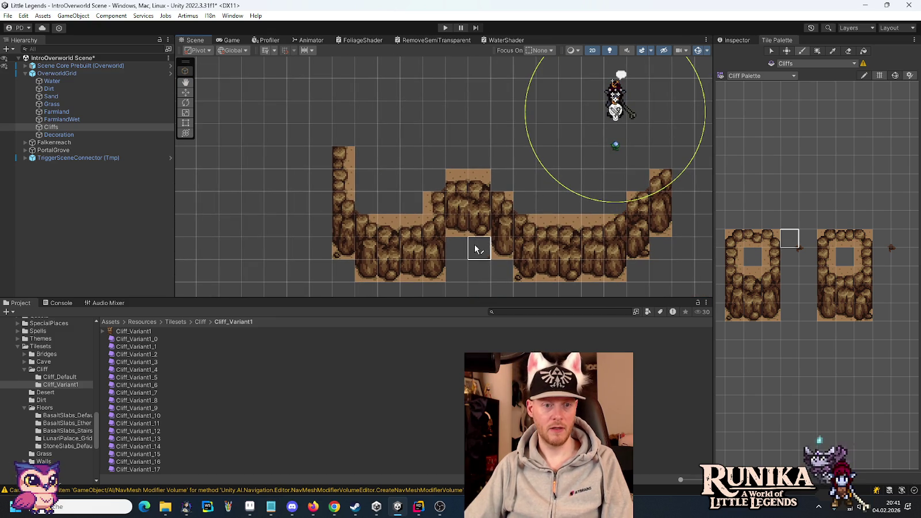
{"action": "key", "text": "alt+Tab"}
{"action": "scroll", "coordinate": [436, 267], "scroll_direction": "up", "scroll_amount": 1}
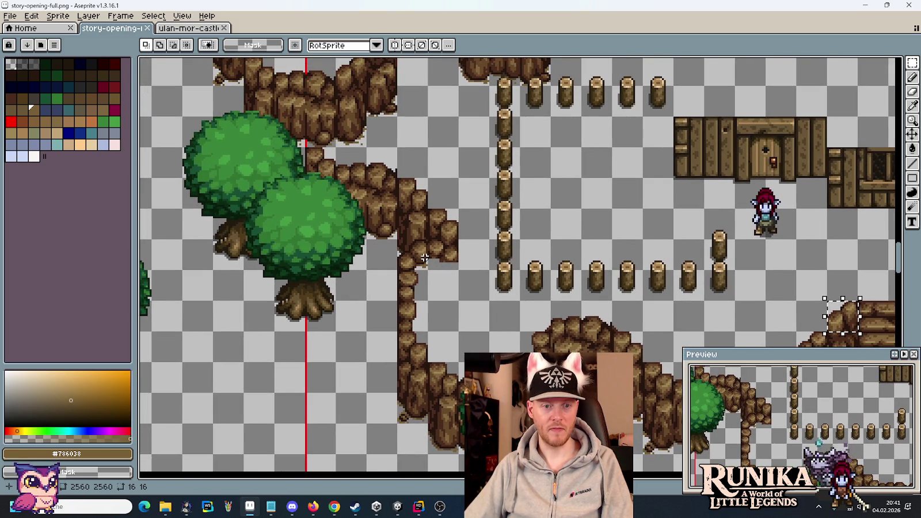
{"action": "key", "text": "alt+Tab"}
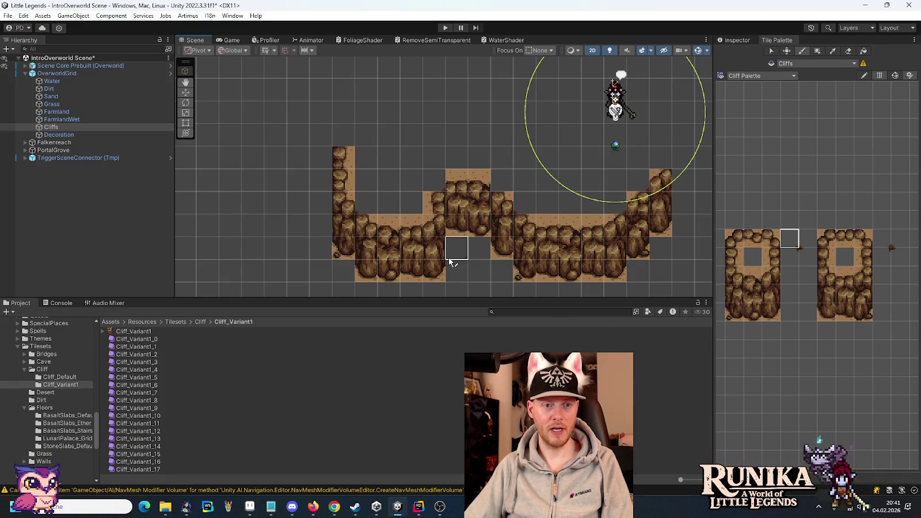
{"action": "key", "text": "alt+Tab"}
{"action": "key", "text": "alt+Tab"}
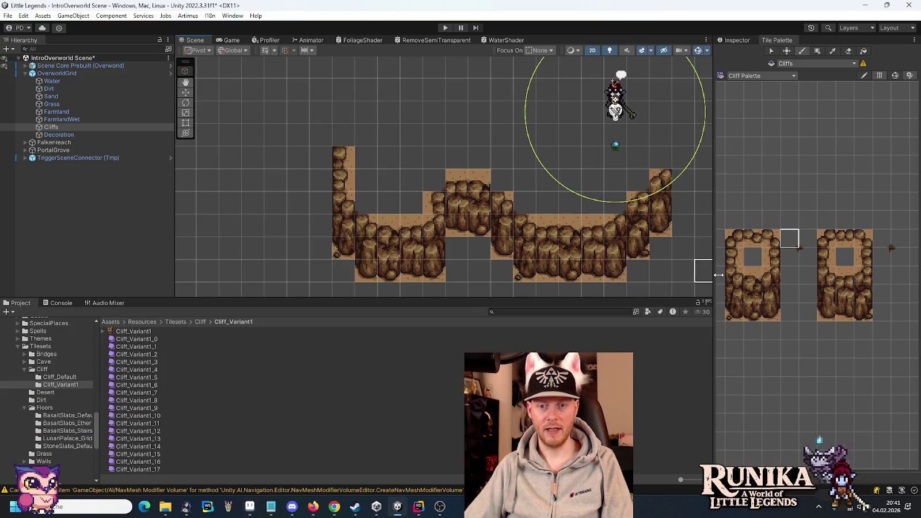
{"action": "left_click", "coordinate": [736, 239]}
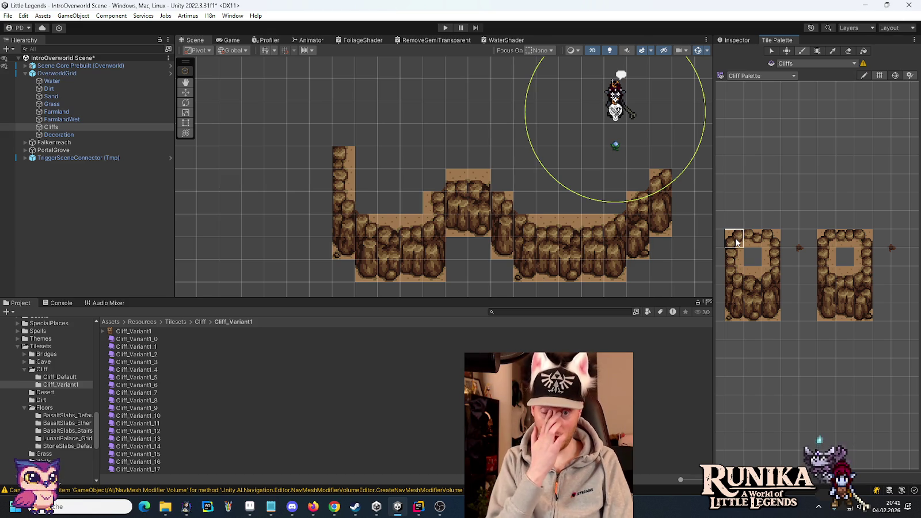
Step: Compare the painted cliffs with the story-opening-full.png map, ending with Aseprite in front
{"action": "key", "text": "alt+Tab"}
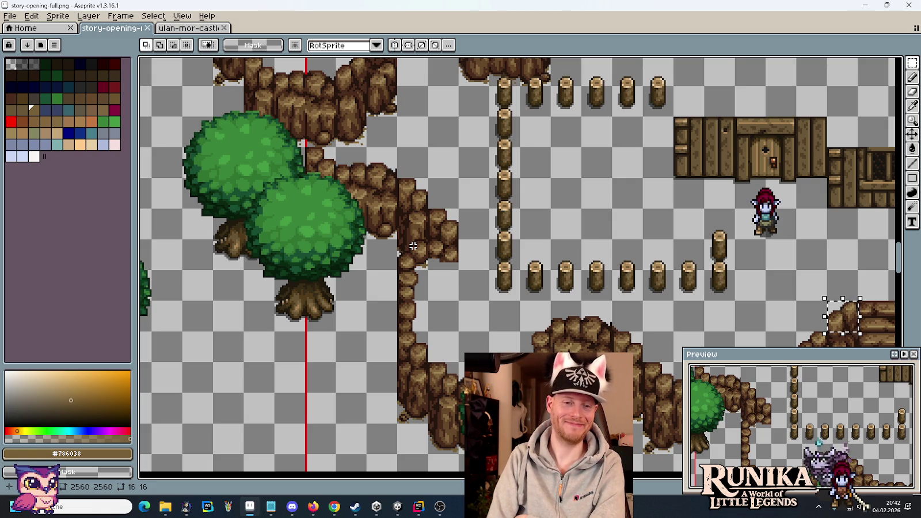
{"action": "key", "text": "alt+Tab"}
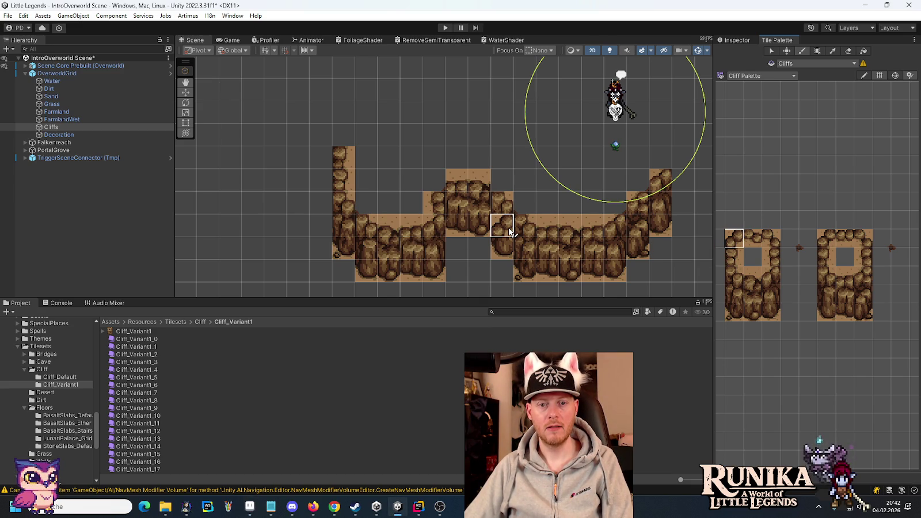
{"action": "key", "text": "alt+Tab"}
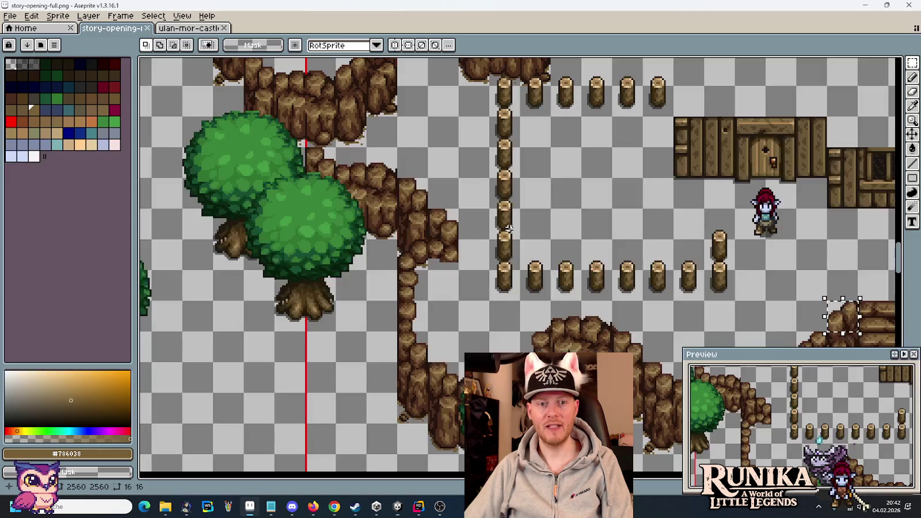
Step: Open Tiles-Dirt.png from Aseprite's recent files
{"action": "left_click", "coordinate": [10, 16]}
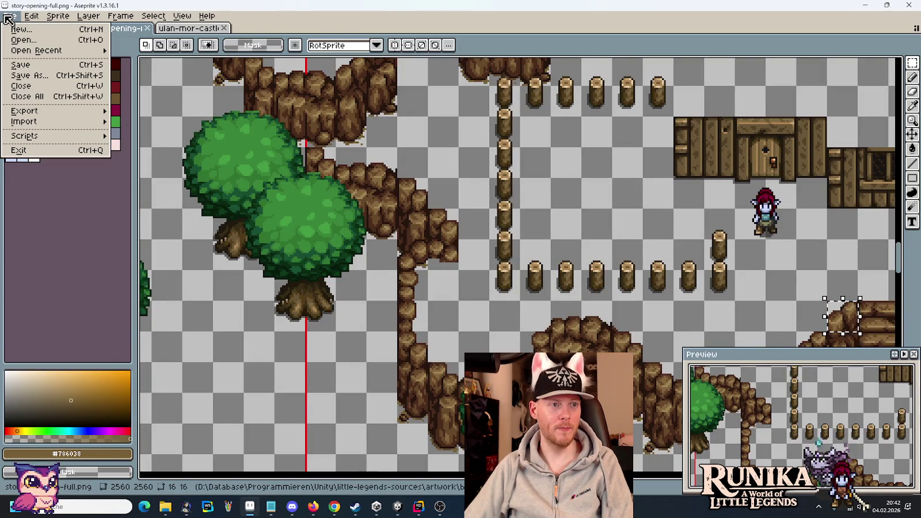
{"action": "left_click", "coordinate": [32, 40]}
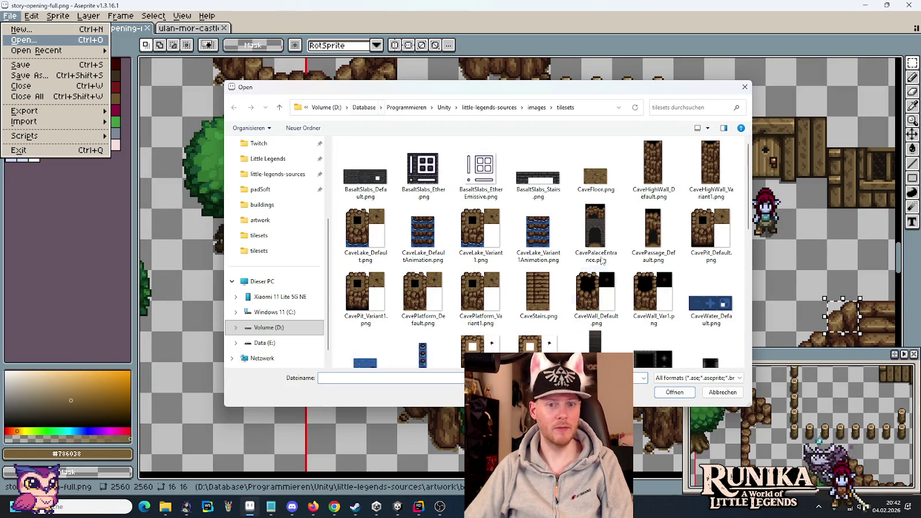
{"action": "left_click", "coordinate": [730, 397]}
{"action": "left_click", "coordinate": [9, 15]}
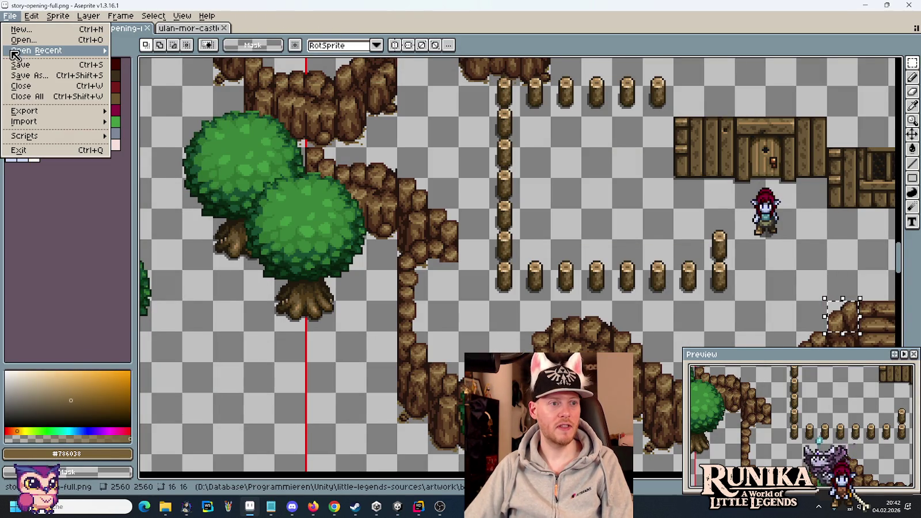
{"action": "mouse_move", "coordinate": [108, 54]}
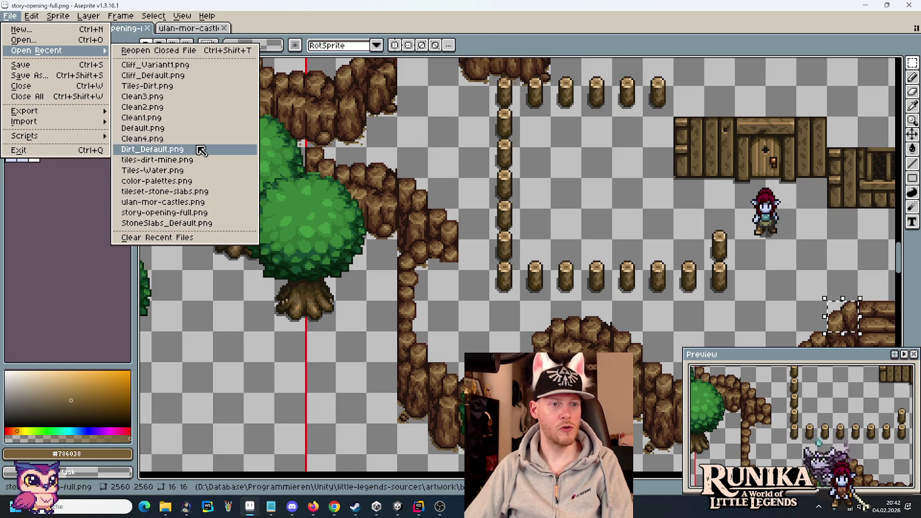
{"action": "left_click", "coordinate": [196, 86]}
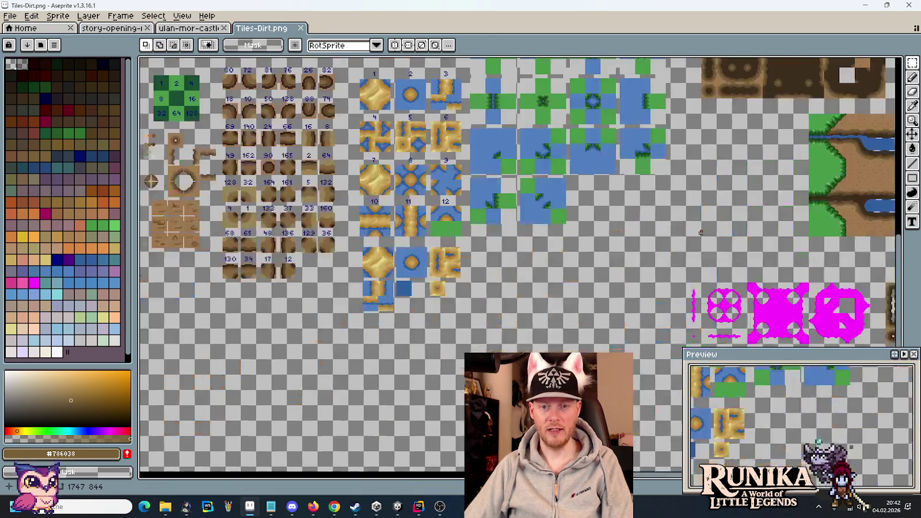
{"action": "scroll", "coordinate": [701, 233], "scroll_direction": "up", "scroll_amount": 5}
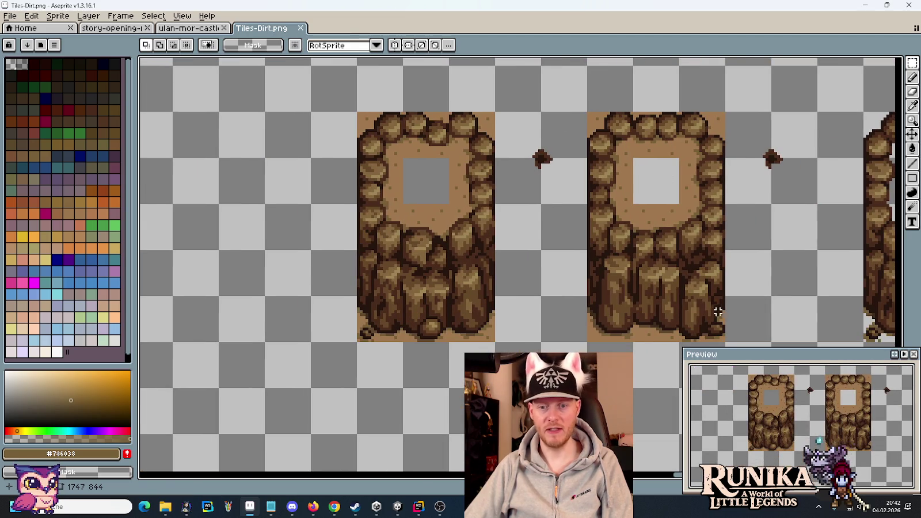
Step: Stamp a copy of both dirt cliff tiles to the left of the originals
{"action": "mouse_move", "coordinate": [712, 327]}
{"action": "left_mouse_down"}
{"action": "mouse_move", "coordinate": [406, 118]}
{"action": "mouse_move", "coordinate": [391, 140]}
{"action": "left_mouse_up"}
{"action": "mouse_move", "coordinate": [458, 182]}
{"action": "left_mouse_down"}
{"action": "mouse_move", "coordinate": [739, 194]}
{"action": "mouse_move", "coordinate": [452, 195]}
{"action": "mouse_move", "coordinate": [366, 209]}
{"action": "left_mouse_up"}
{"action": "key", "text": "ctrl+d"}
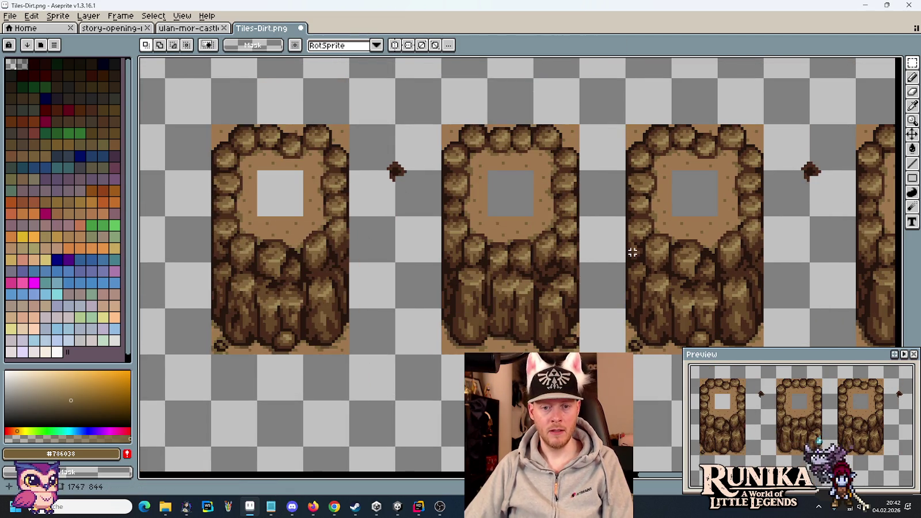
{"action": "scroll", "coordinate": [605, 231], "scroll_direction": "down", "scroll_amount": 1}
{"action": "left_click_drag", "start_coordinate": [605, 231], "coordinate": [520, 178]}
Step: Delete the bottom strips of the copied tiles to shorten their bases
{"action": "left_click_drag", "start_coordinate": [497, 225], "coordinate": [252, 258]}
{"action": "key", "text": "Delete"}
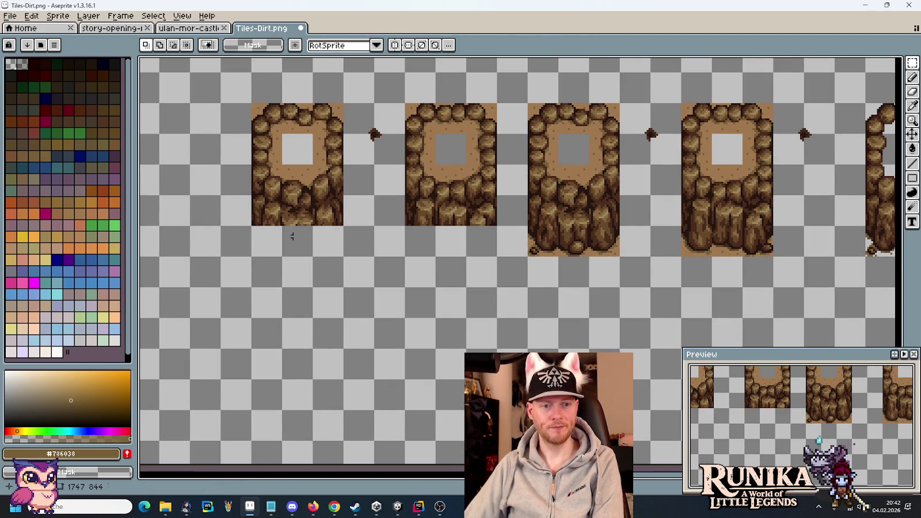
{"action": "left_click_drag", "start_coordinate": [584, 230], "coordinate": [329, 217]}
{"action": "mouse_move", "coordinate": [852, 239]}
{"action": "left_mouse_down"}
{"action": "mouse_move", "coordinate": [838, 228]}
{"action": "mouse_move", "coordinate": [628, 229]}
{"action": "mouse_move", "coordinate": [709, 240]}
{"action": "mouse_move", "coordinate": [144, 185]}
{"action": "mouse_move", "coordinate": [386, 237]}
{"action": "mouse_move", "coordinate": [416, 232]}
{"action": "left_mouse_up"}
{"action": "scroll", "coordinate": [530, 143], "scroll_direction": "up", "scroll_amount": 3}
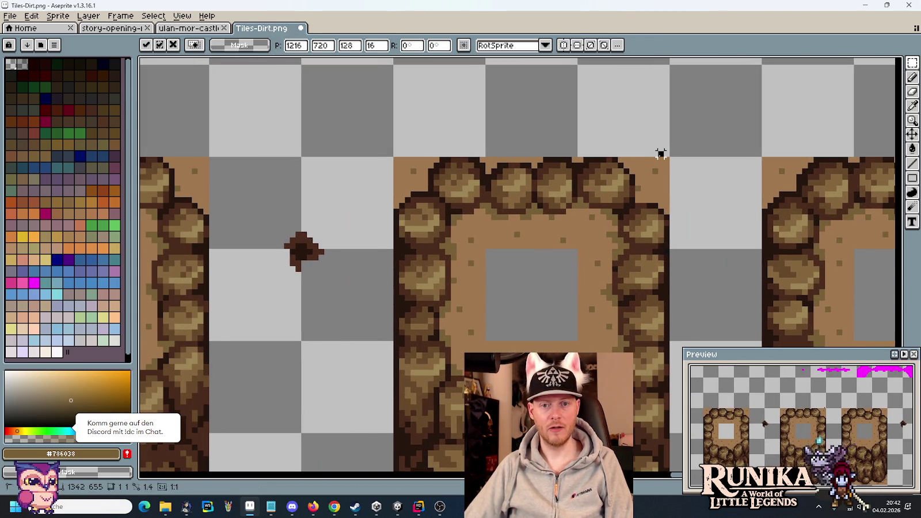
Step: Commit the transform and clear the left tile's dirt fill with the Paint Bucket
{"action": "key", "text": "Return"}
{"action": "key", "text": "g"}
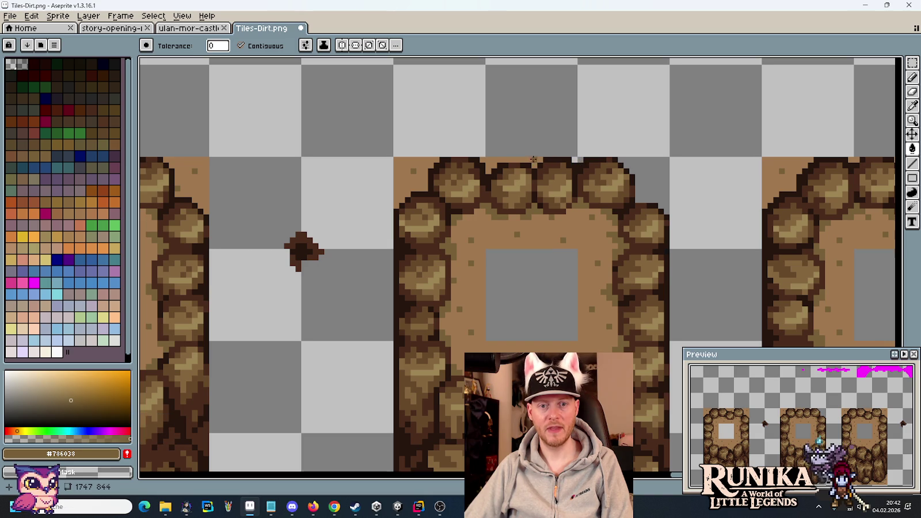
{"action": "scroll", "coordinate": [411, 144], "scroll_direction": "right", "scroll_amount": 5}
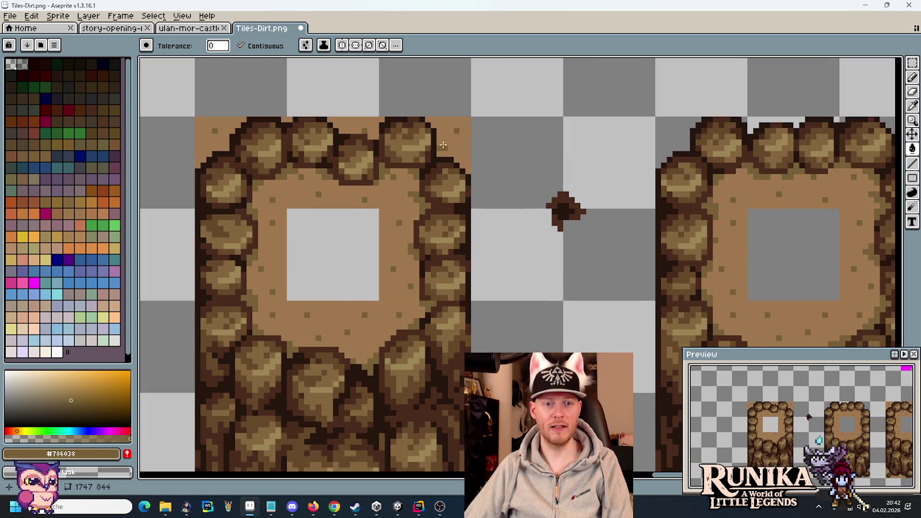
{"action": "right_click", "coordinate": [443, 145]}
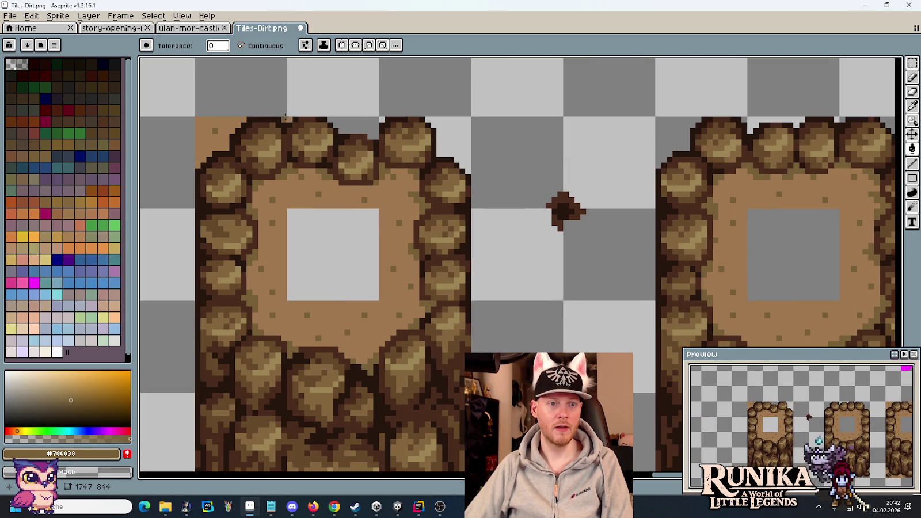
{"action": "right_click", "coordinate": [211, 123]}
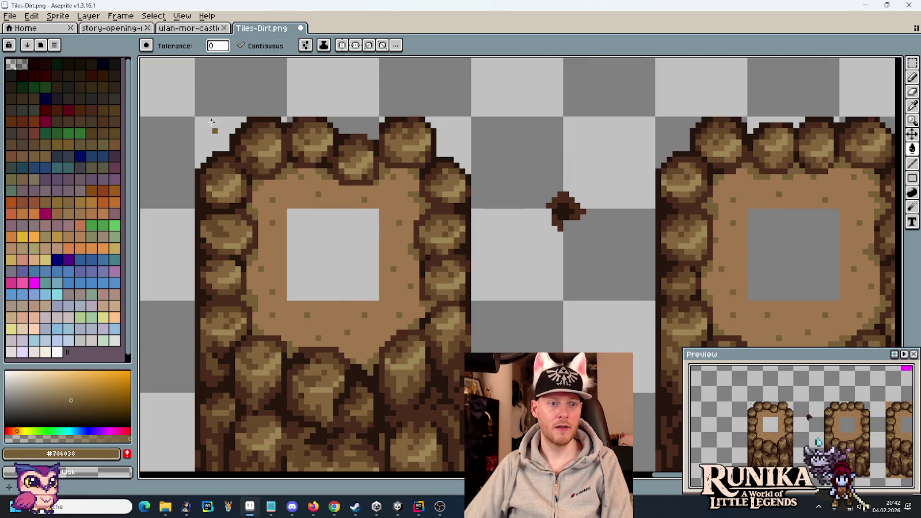
{"action": "right_click", "coordinate": [297, 201]}
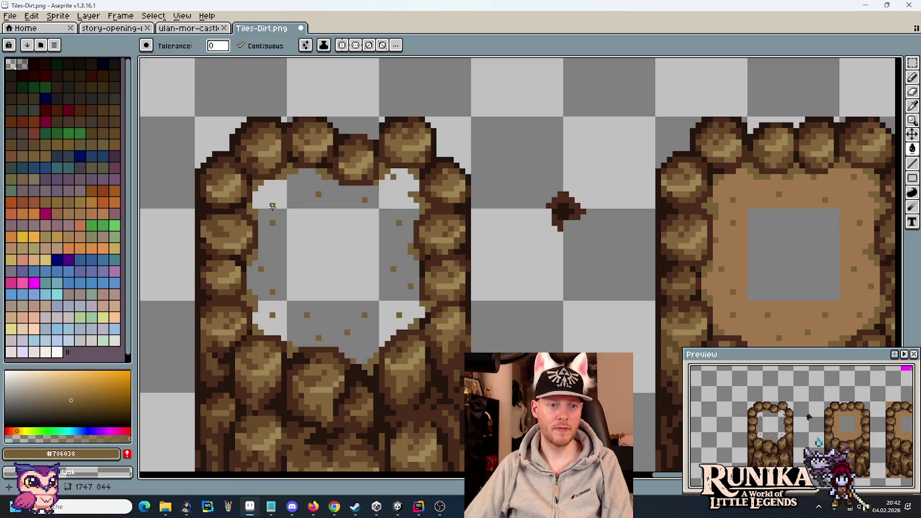
Step: Erase the leftover dirt dots inside the left tile's hole with the Pencil
{"action": "key", "text": "b"}
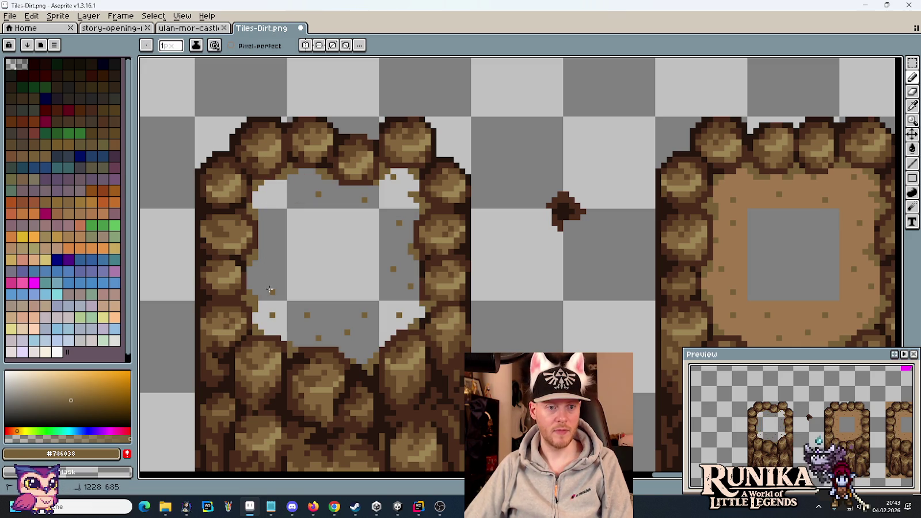
{"action": "right_click", "coordinate": [319, 338]}
{"action": "right_click", "coordinate": [347, 332]}
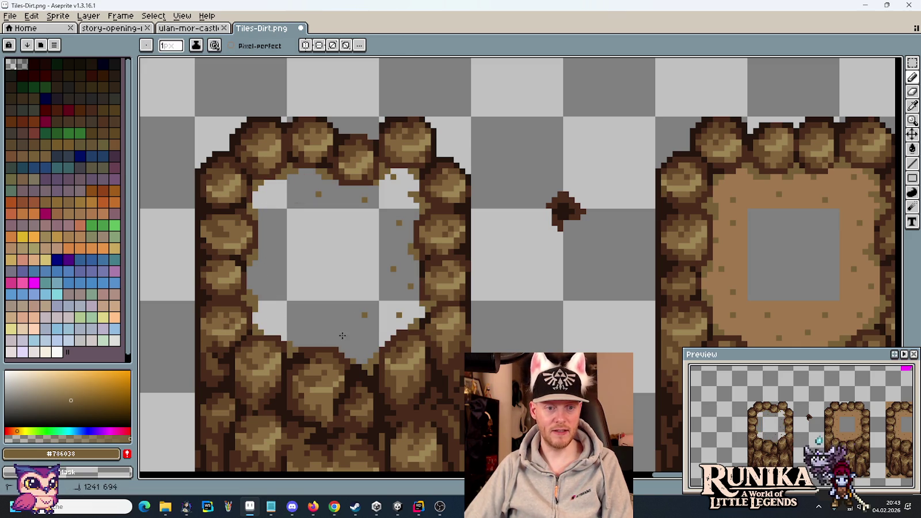
{"action": "right_click", "coordinate": [364, 315]}
{"action": "right_click", "coordinate": [407, 288]}
{"action": "right_click", "coordinate": [394, 270]}
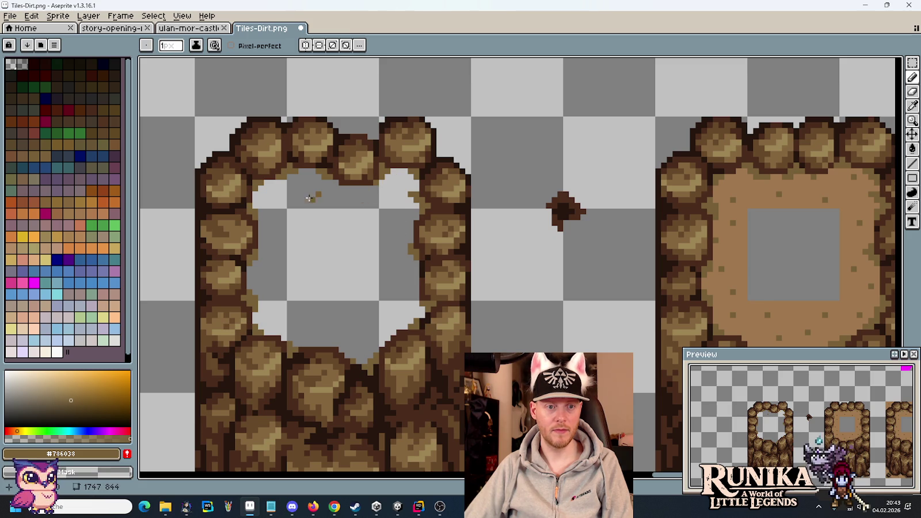
{"action": "scroll", "coordinate": [314, 212], "scroll_direction": "down", "scroll_amount": 5}
{"action": "scroll", "coordinate": [359, 222], "scroll_direction": "up", "scroll_amount": 3}
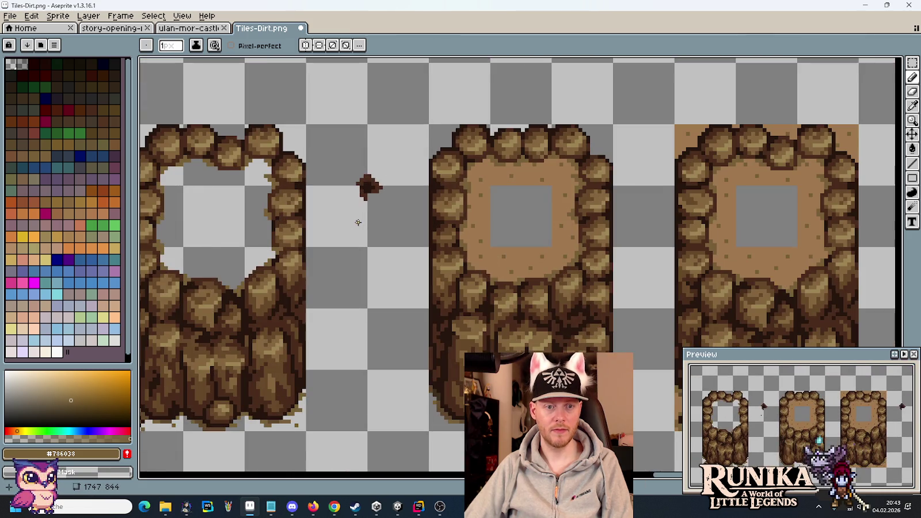
{"action": "scroll", "coordinate": [366, 222], "scroll_direction": "down", "scroll_amount": 2}
{"action": "scroll", "coordinate": [397, 211], "scroll_direction": "right", "scroll_amount": 1}
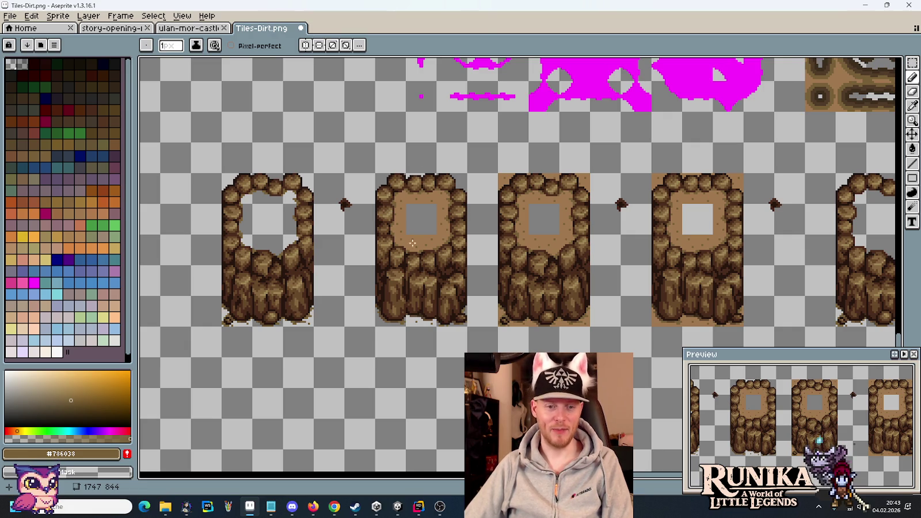
{"action": "scroll", "coordinate": [413, 246], "scroll_direction": "up", "scroll_amount": 2}
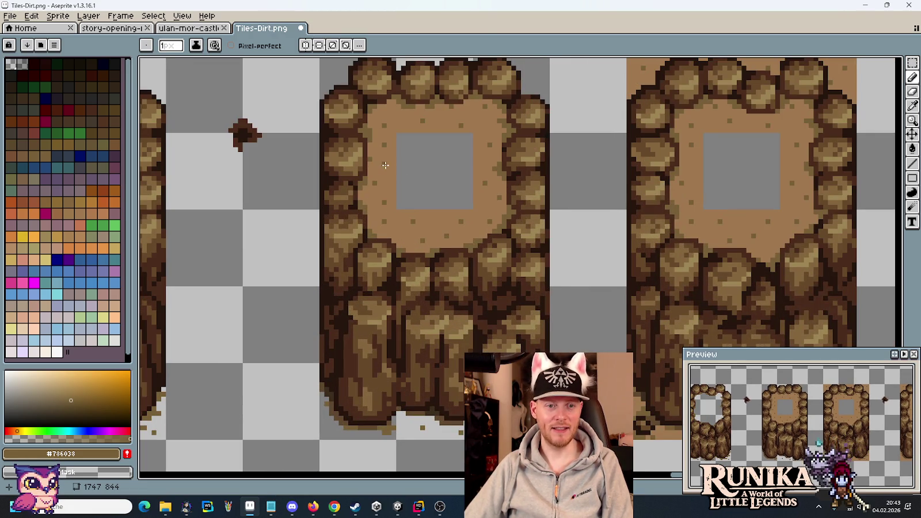
Step: Clear the second tile's dirt fill and erase the dots around its hole
{"action": "key", "text": "g"}
{"action": "right_click", "coordinate": [389, 184]}
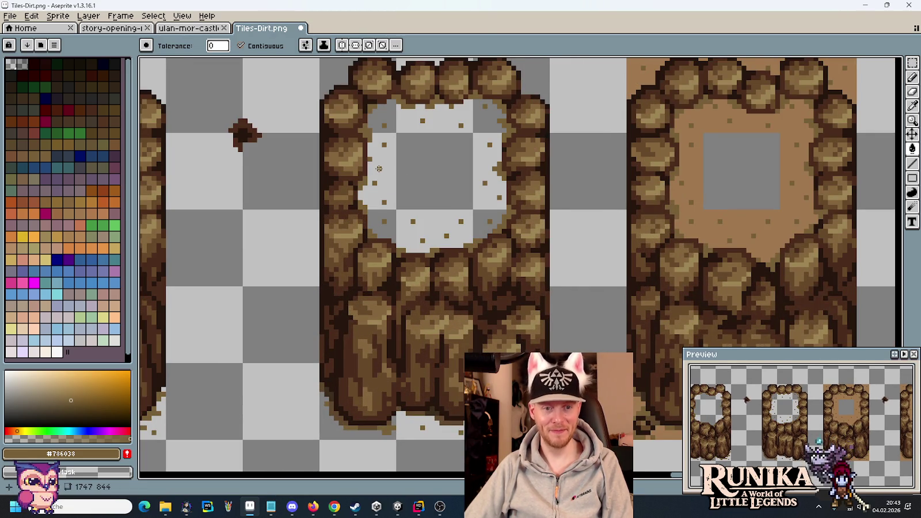
{"action": "key", "text": "b"}
{"action": "scroll", "coordinate": [380, 176], "scroll_direction": "up", "scroll_amount": 1}
{"action": "right_click", "coordinate": [373, 163]}
{"action": "right_click", "coordinate": [373, 185]}
{"action": "right_click", "coordinate": [385, 209]}
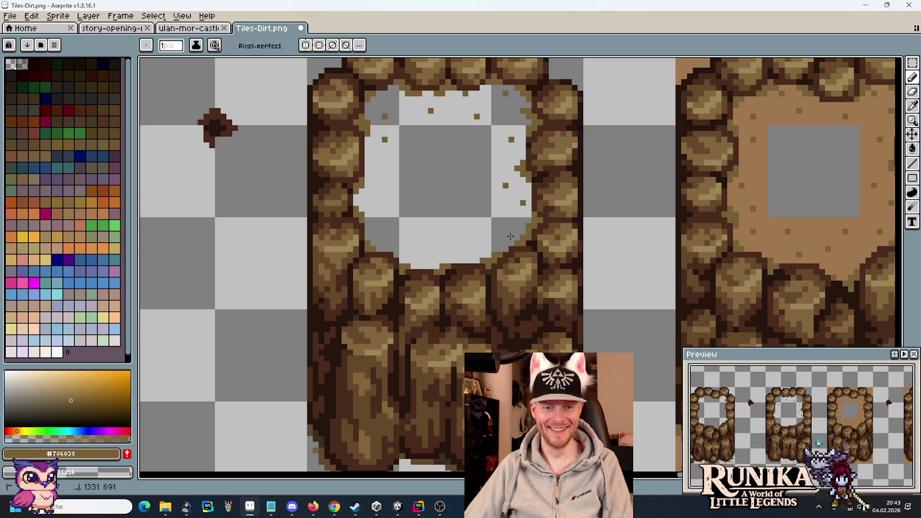
{"action": "right_click", "coordinate": [506, 185]}
{"action": "right_click", "coordinate": [512, 139]}
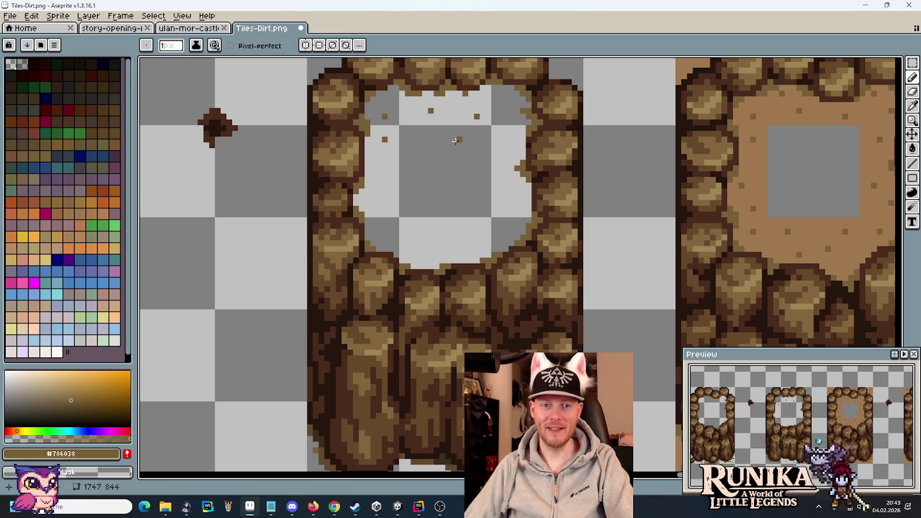
{"action": "right_click", "coordinate": [458, 140]}
{"action": "right_click", "coordinate": [477, 116]}
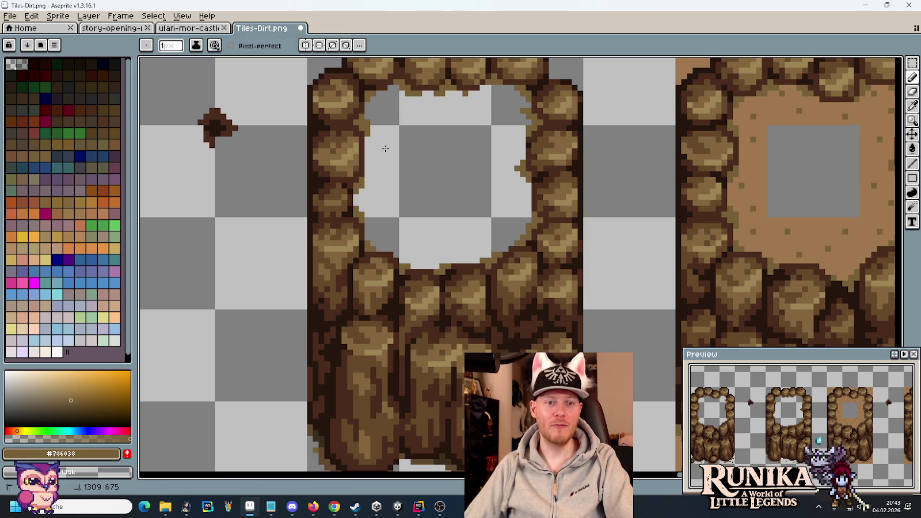
Step: Review the edited tiles and save Tiles-Dirt.png
{"action": "scroll", "coordinate": [466, 162], "scroll_direction": "down", "scroll_amount": 4}
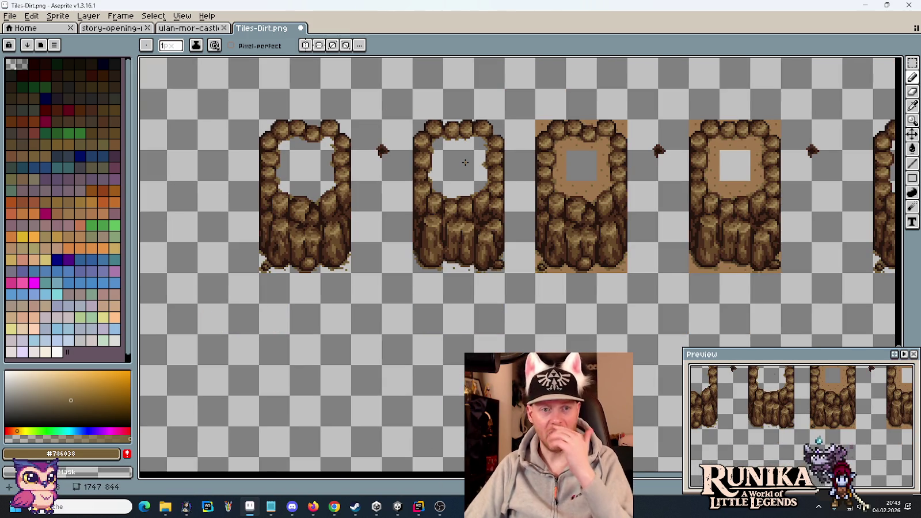
{"action": "scroll", "coordinate": [464, 158], "scroll_direction": "up", "scroll_amount": 3}
{"action": "left_click_drag", "start_coordinate": [459, 152], "coordinate": [514, 214]}
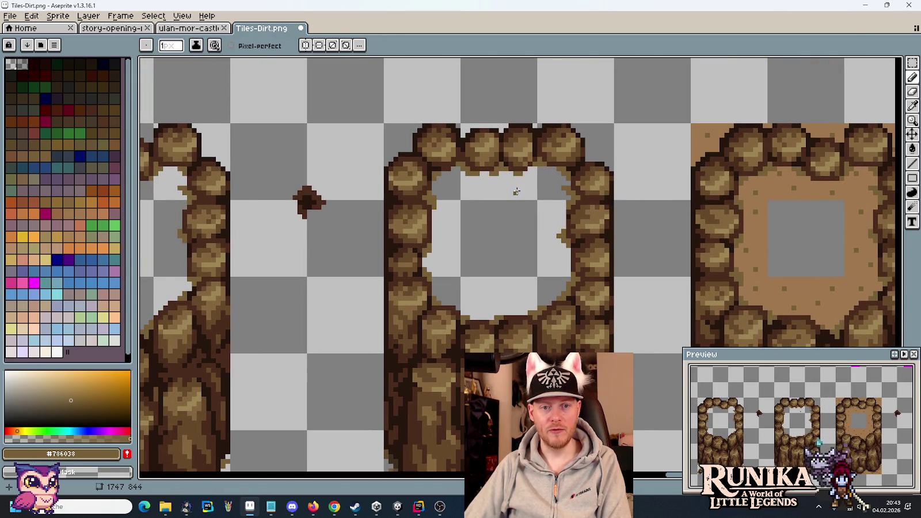
{"action": "scroll", "coordinate": [508, 210], "scroll_direction": "down", "scroll_amount": 2}
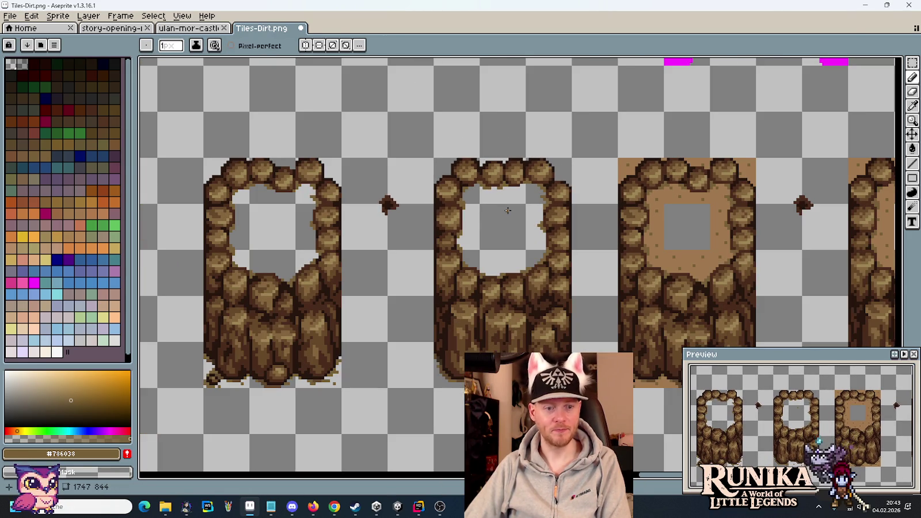
{"action": "key", "text": "m"}
{"action": "key", "text": "ctrl+s"}
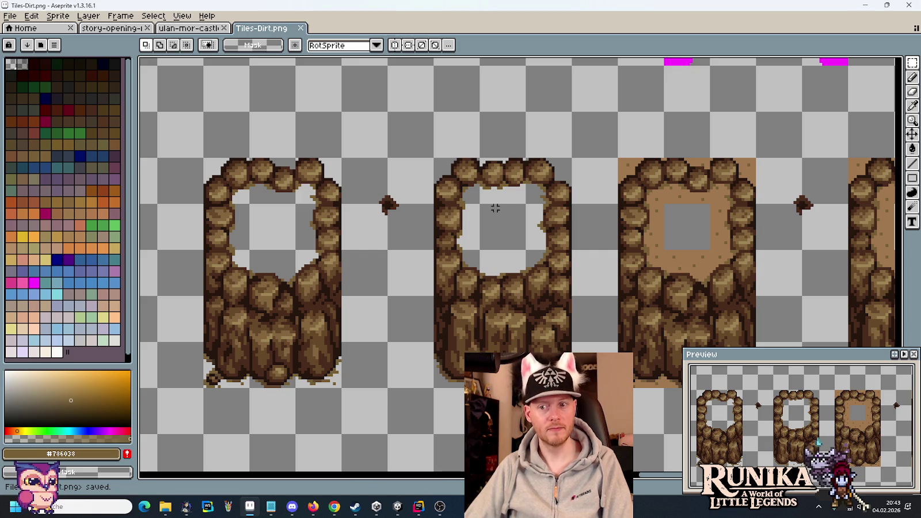
Step: Replace Cliff_Default.png's art with the first dirt-free tile pasted at the left edge
{"action": "left_click", "coordinate": [9, 18]}
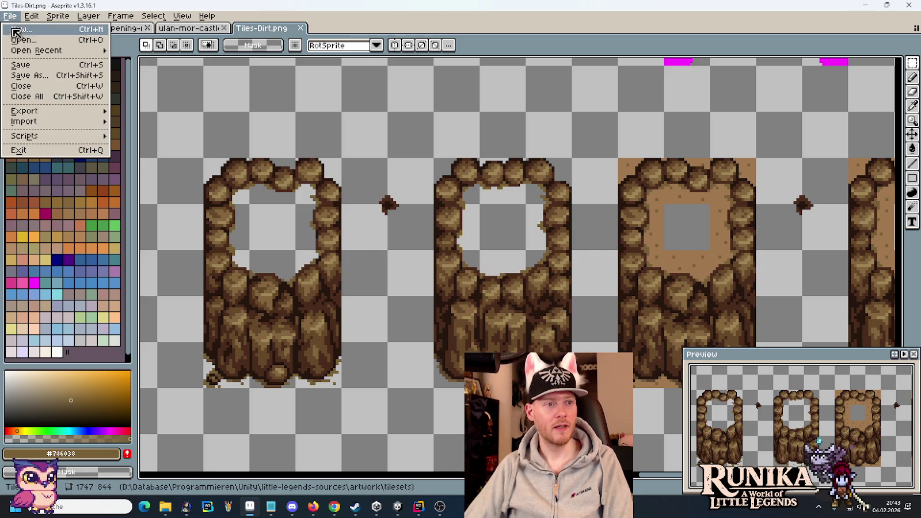
{"action": "mouse_move", "coordinate": [18, 53]}
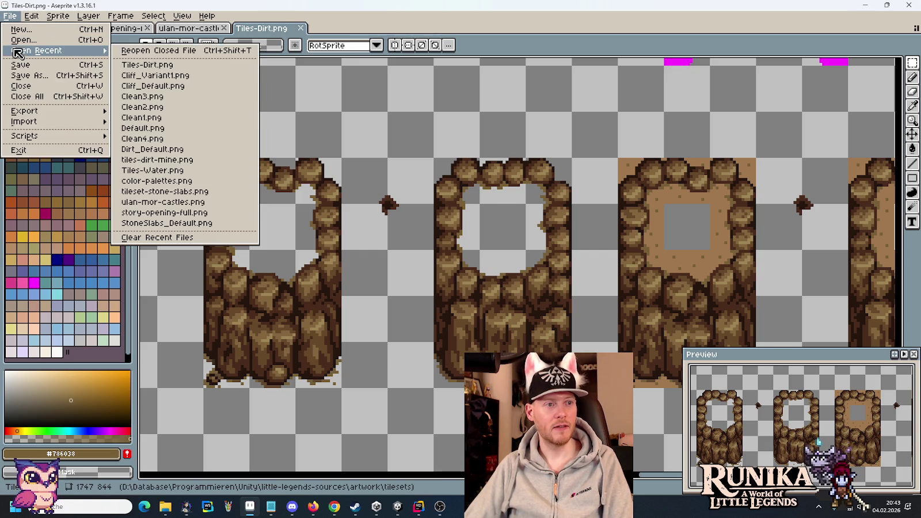
{"action": "left_click", "coordinate": [185, 88]}
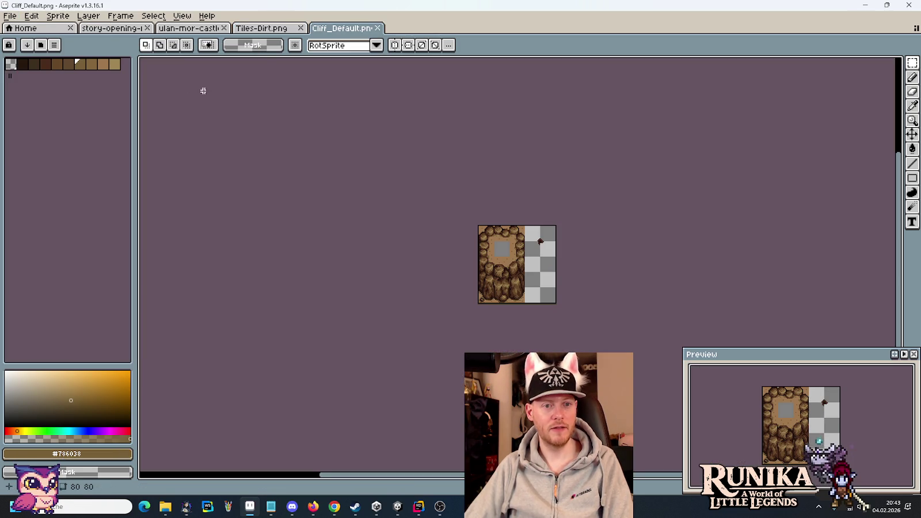
{"action": "left_click", "coordinate": [258, 29]}
{"action": "left_click_drag", "start_coordinate": [328, 374], "coordinate": [252, 177]}
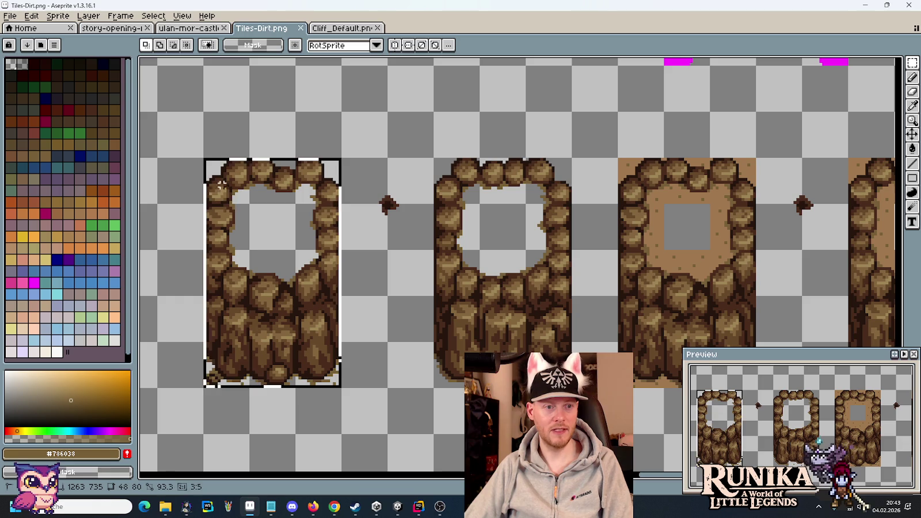
{"action": "key", "text": "ctrl+Tab"}
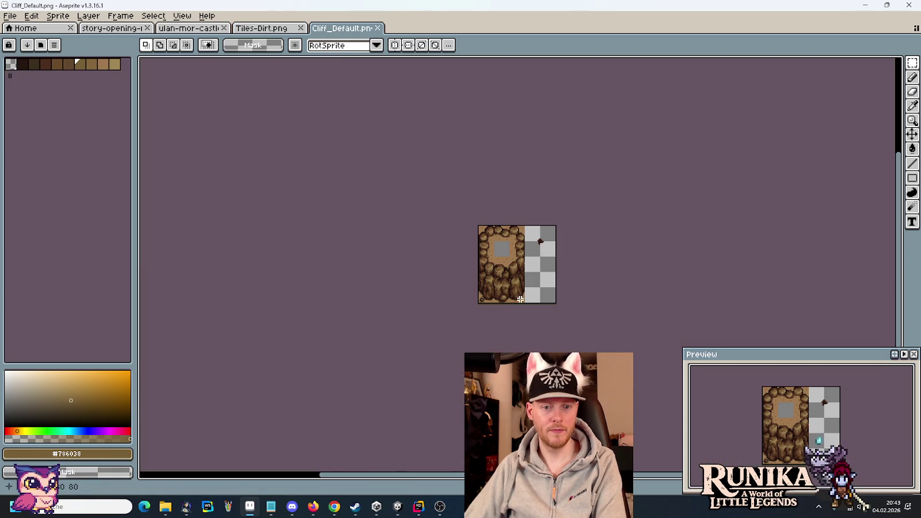
{"action": "key", "text": "ctrl+a"}
{"action": "key", "text": "Delete"}
{"action": "key", "text": "ctrl+v"}
{"action": "left_click_drag", "start_coordinate": [489, 231], "coordinate": [474, 231]}
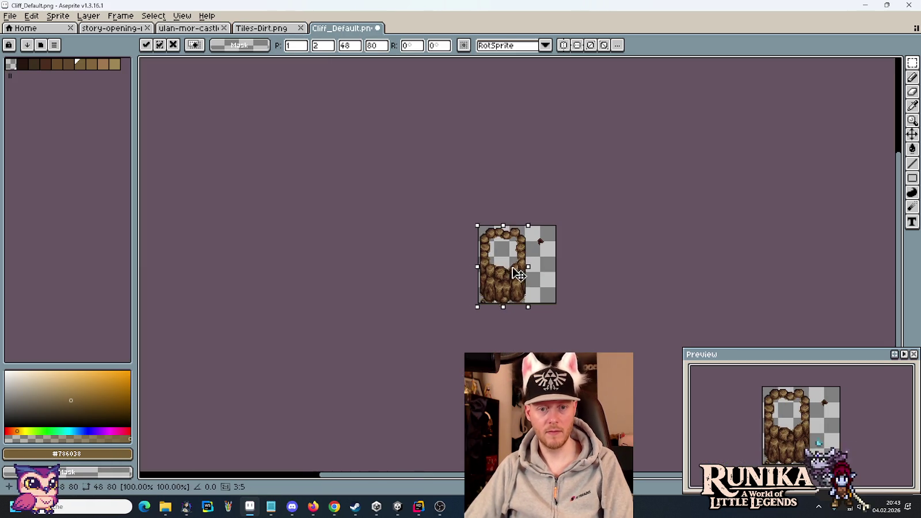
{"action": "key", "text": "Return"}
Step: Replace Cliff_Variant1.png's old cliff art with the middle dirt-free tile and save it
{"action": "left_click", "coordinate": [262, 28]}
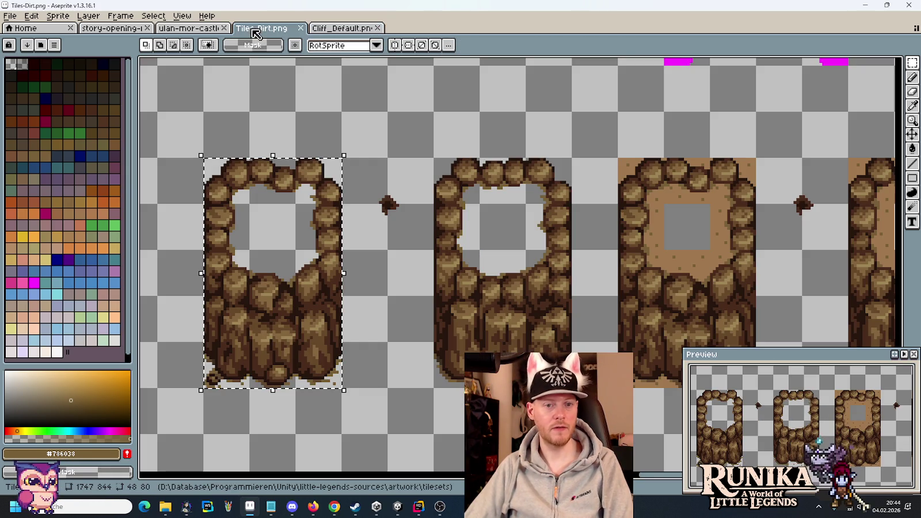
{"action": "left_click_drag", "start_coordinate": [567, 383], "coordinate": [463, 190]}
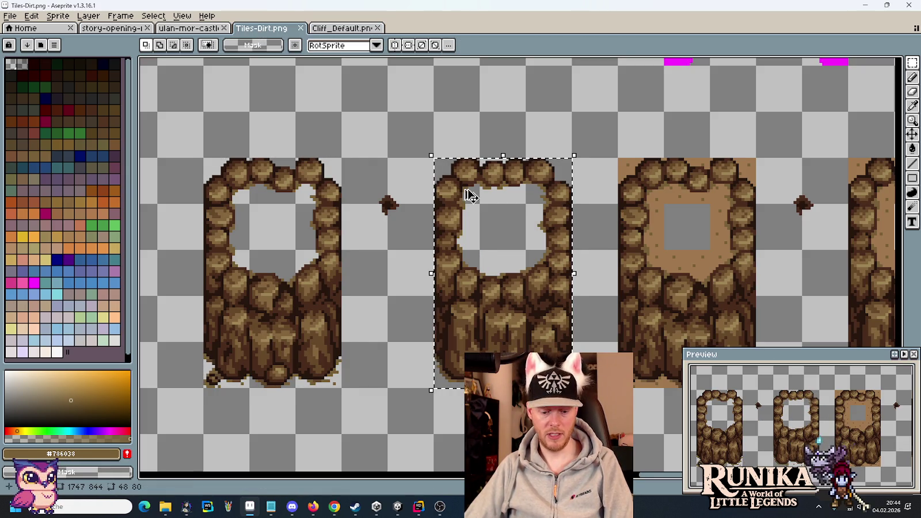
{"action": "left_click", "coordinate": [9, 15]}
{"action": "mouse_move", "coordinate": [21, 50]}
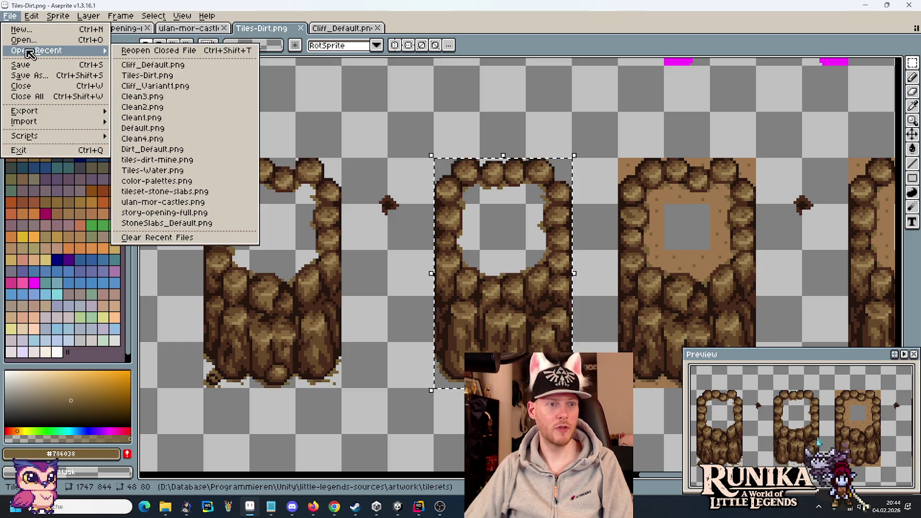
{"action": "left_click", "coordinate": [199, 86]}
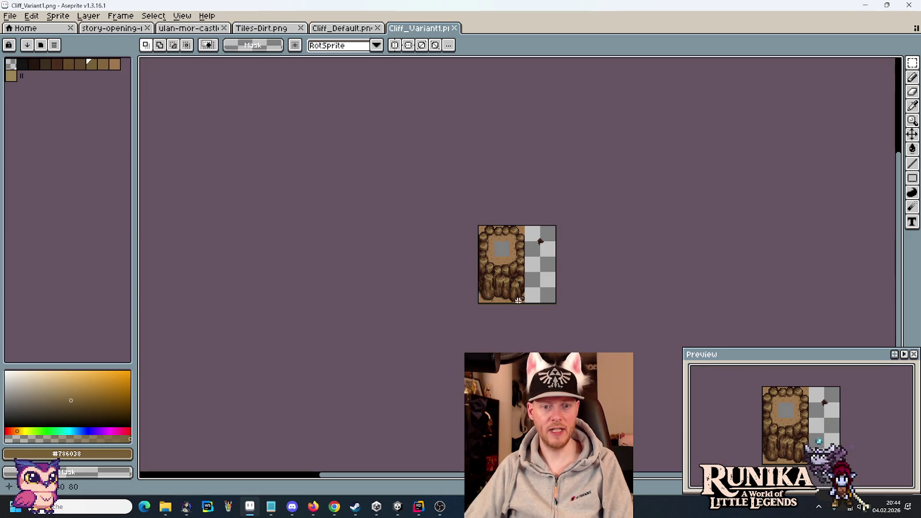
{"action": "left_click_drag", "start_coordinate": [524, 304], "coordinate": [479, 227]}
{"action": "key", "text": "Delete"}
{"action": "key", "text": "ctrl+v"}
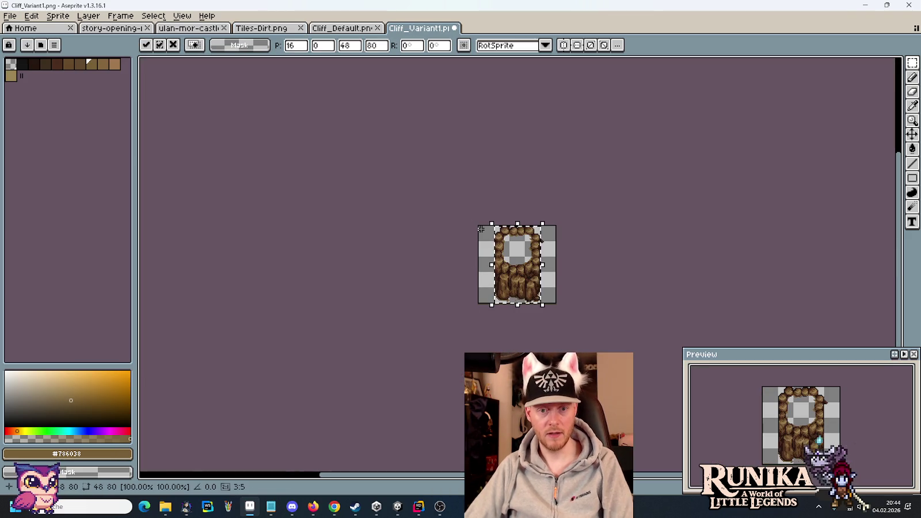
{"action": "key", "text": "ctrl+s"}
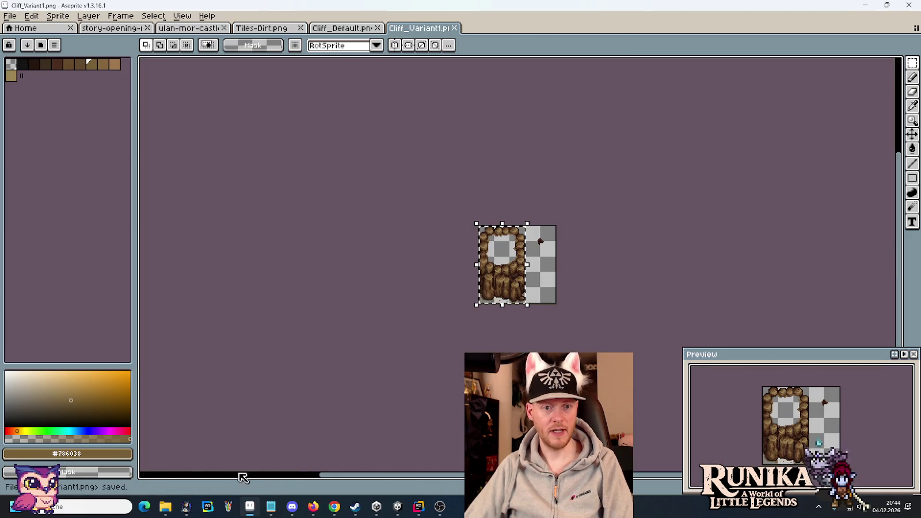
{"action": "mouse_move", "coordinate": [165, 507]}
{"action": "left_click", "coordinate": [120, 454]}
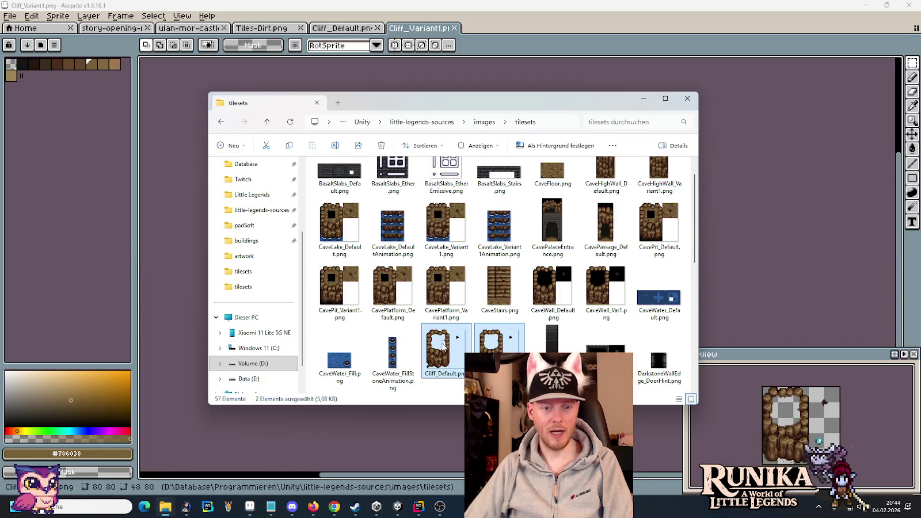
Step: Paste Cliff_Default.png and Cliff_Variant1.png into the Unity project's Cliff folder
{"action": "left_click", "coordinate": [439, 348]}
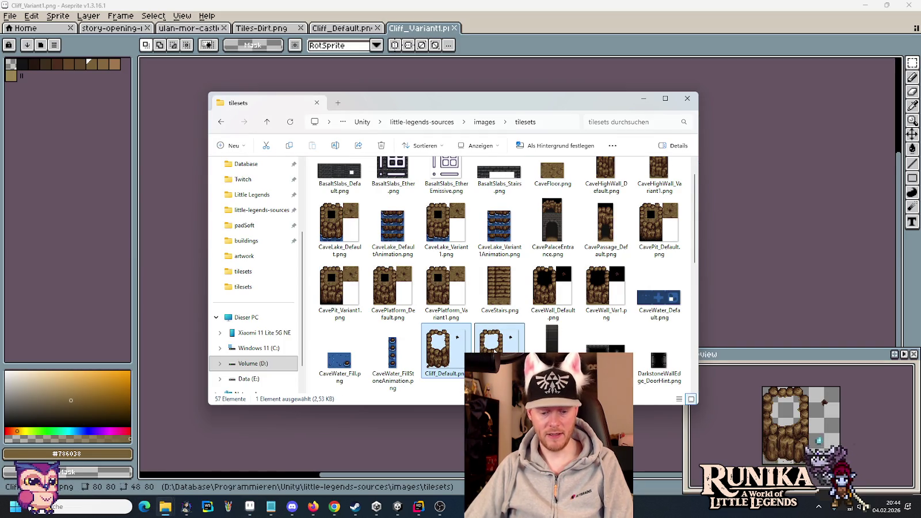
{"action": "mouse_move", "coordinate": [166, 506]}
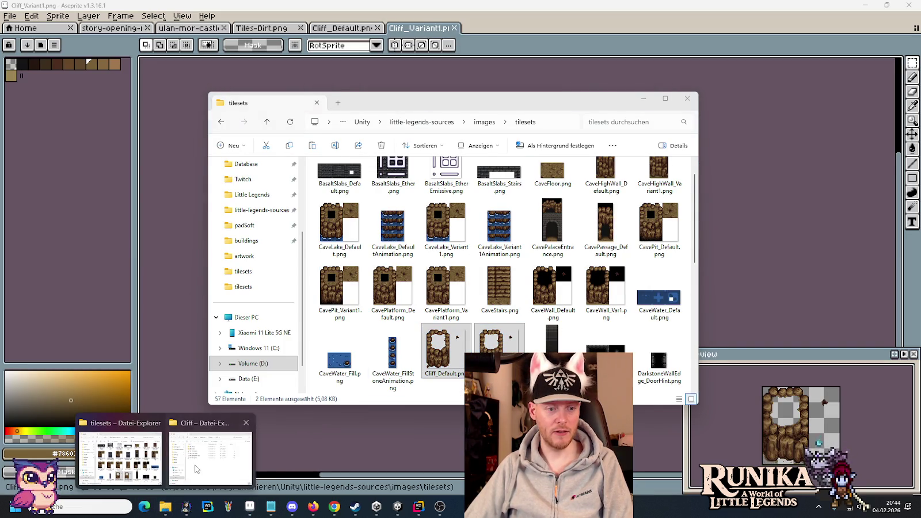
{"action": "left_click", "coordinate": [231, 454]}
{"action": "key", "text": "ctrl+v"}
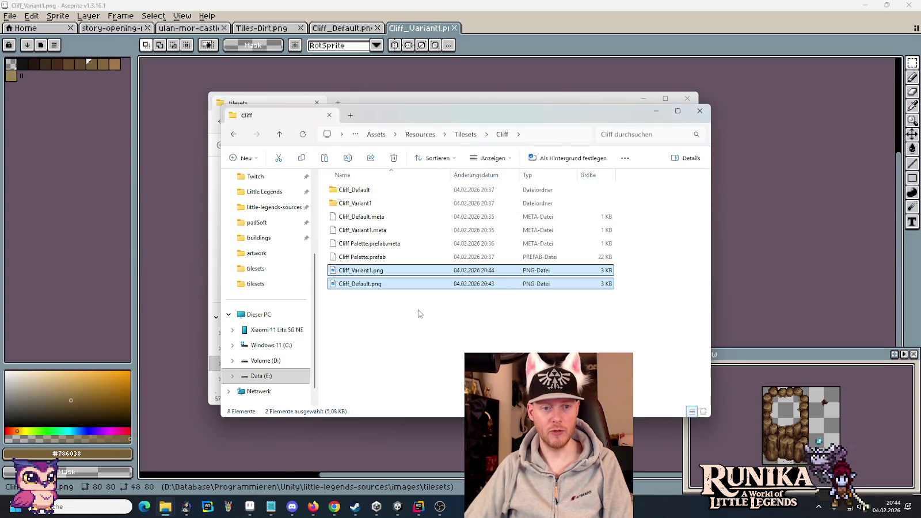
Step: Move each sheet into its matching subfolder, replacing the old Cliff_Default.png and Cliff_Variant1.png
{"action": "left_click", "coordinate": [357, 284]}
{"action": "left_click_drag", "start_coordinate": [357, 284], "coordinate": [349, 190]}
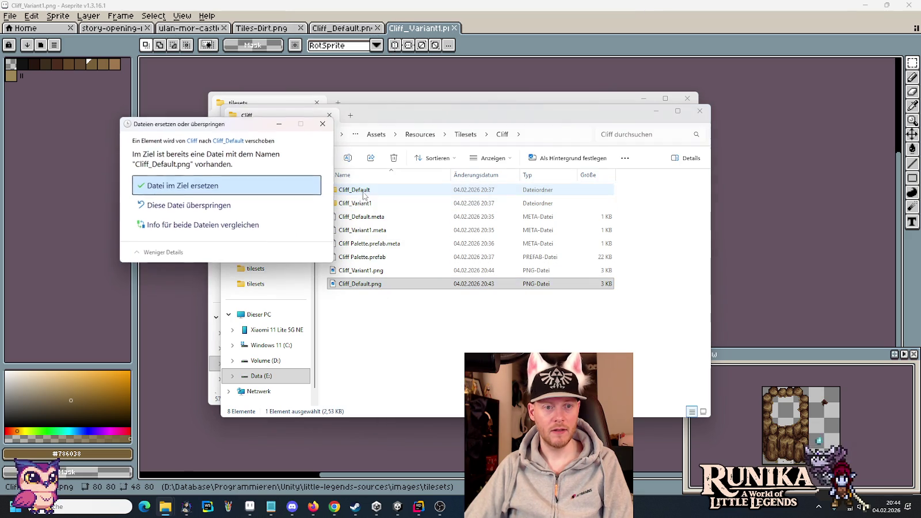
{"action": "left_click", "coordinate": [246, 186]}
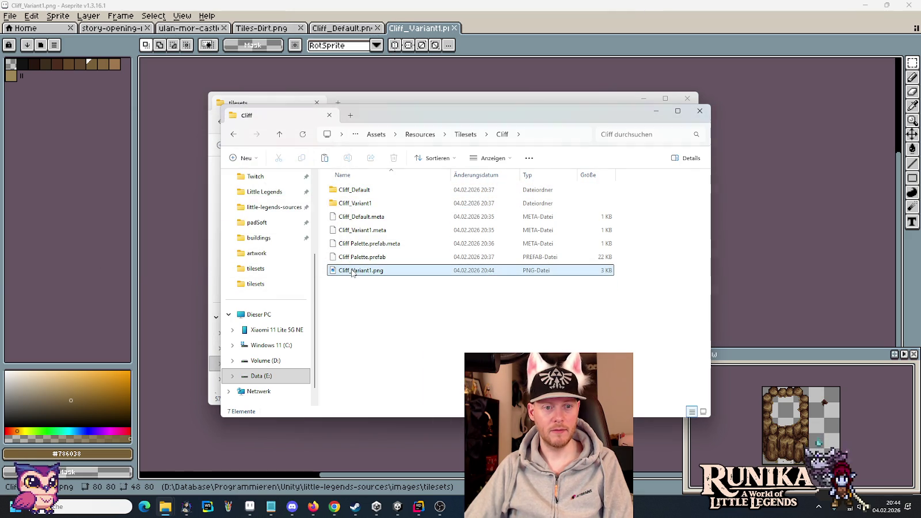
{"action": "mouse_move", "coordinate": [357, 270]}
{"action": "left_mouse_down"}
{"action": "mouse_move", "coordinate": [360, 212]}
{"action": "mouse_move", "coordinate": [346, 203]}
{"action": "left_mouse_up"}
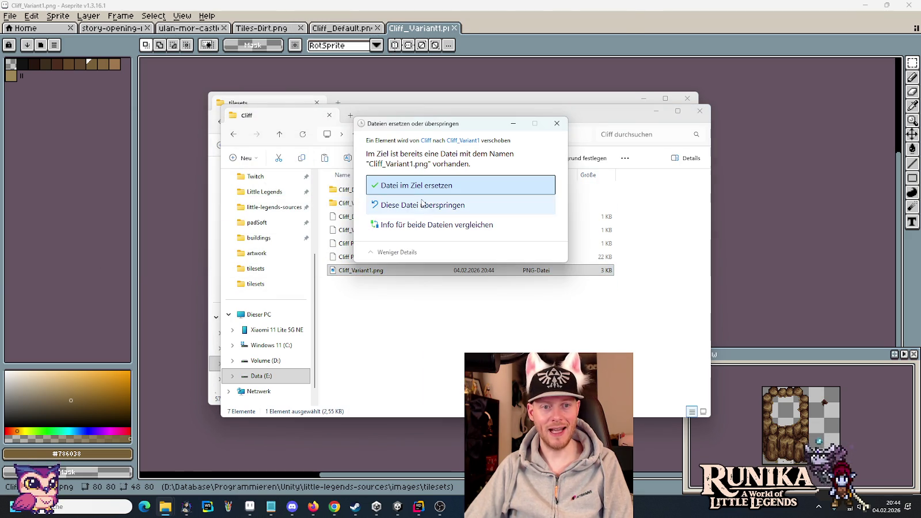
{"action": "left_click", "coordinate": [416, 187]}
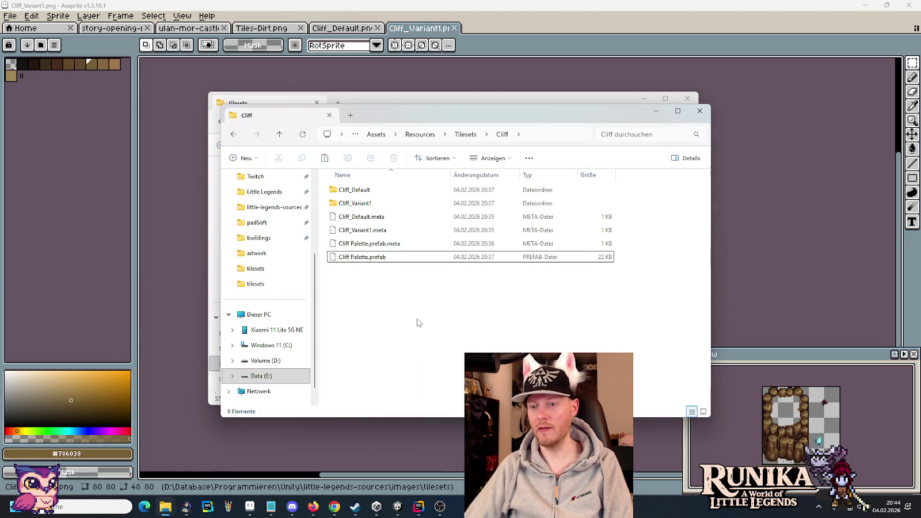
{"action": "left_click", "coordinate": [397, 507]}
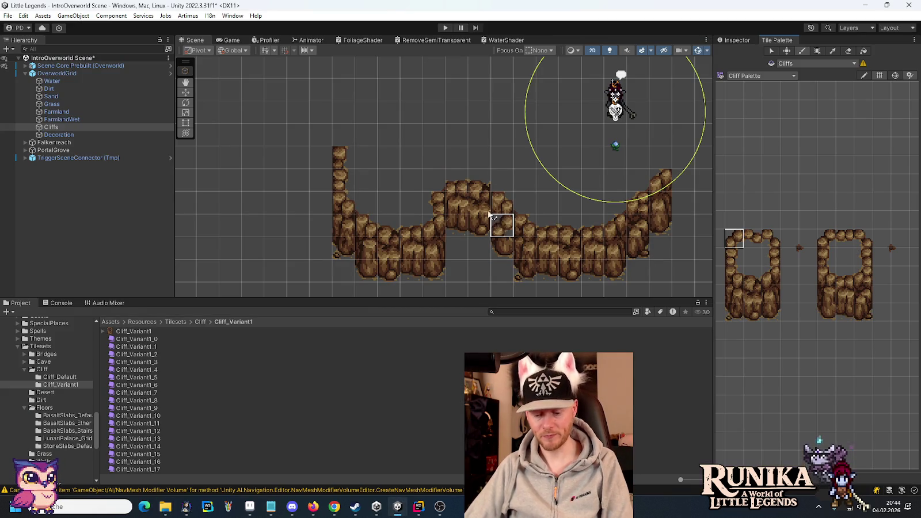
Step: Paint a dirt-free cliff tile above the left cliff column, panning and zooming toward it
{"action": "left_click", "coordinate": [349, 137]}
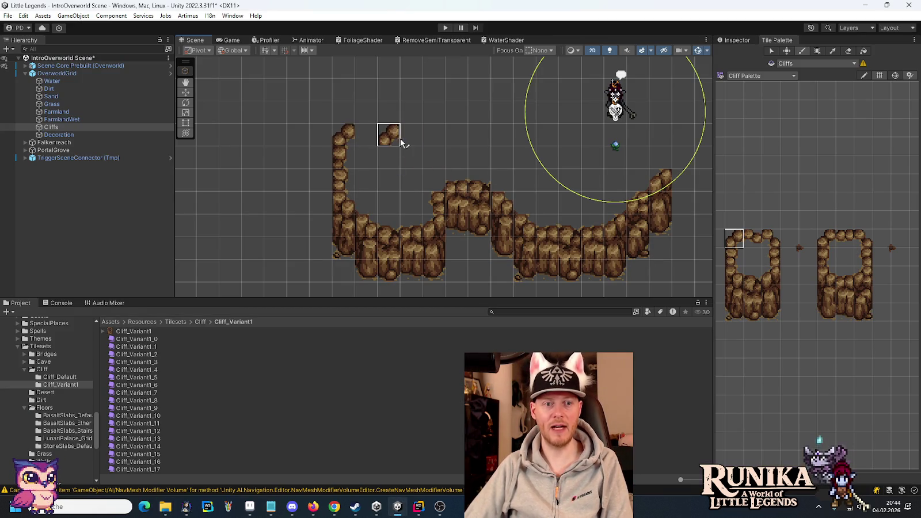
{"action": "left_click_drag", "start_coordinate": [402, 143], "coordinate": [484, 245]}
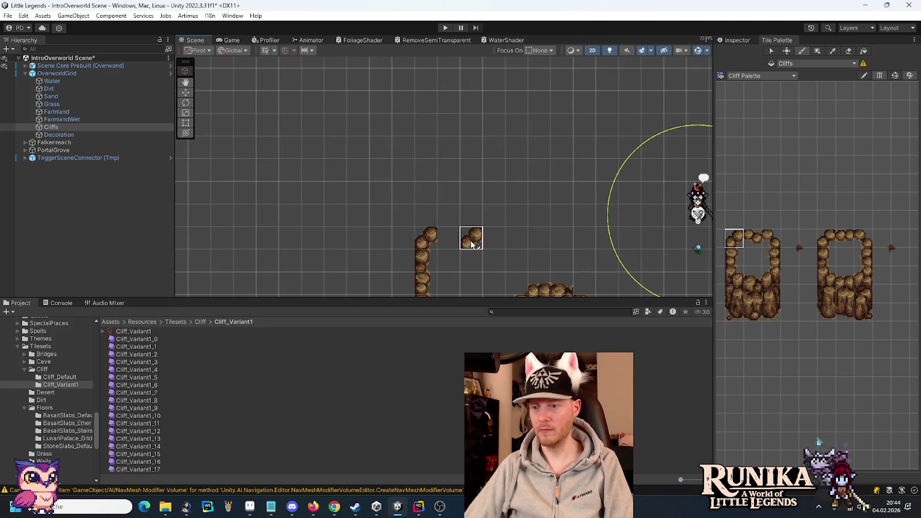
{"action": "scroll", "coordinate": [443, 242], "scroll_direction": "up", "scroll_amount": 5}
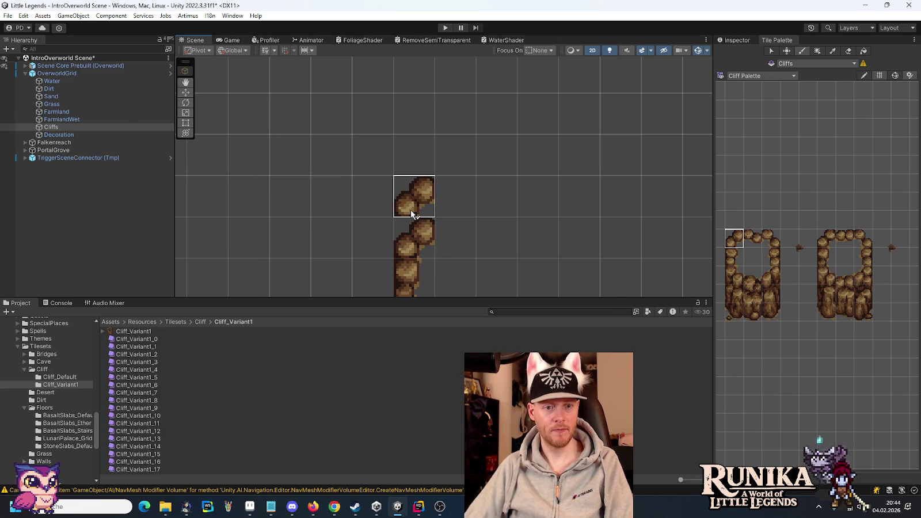
Step: Check the story-opening-full reference artwork and pick the neighbouring cliff edge tile
{"action": "key", "text": "alt+Tab"}
{"action": "key", "text": "alt+Tab"}
{"action": "key", "text": "alt+Tab"}
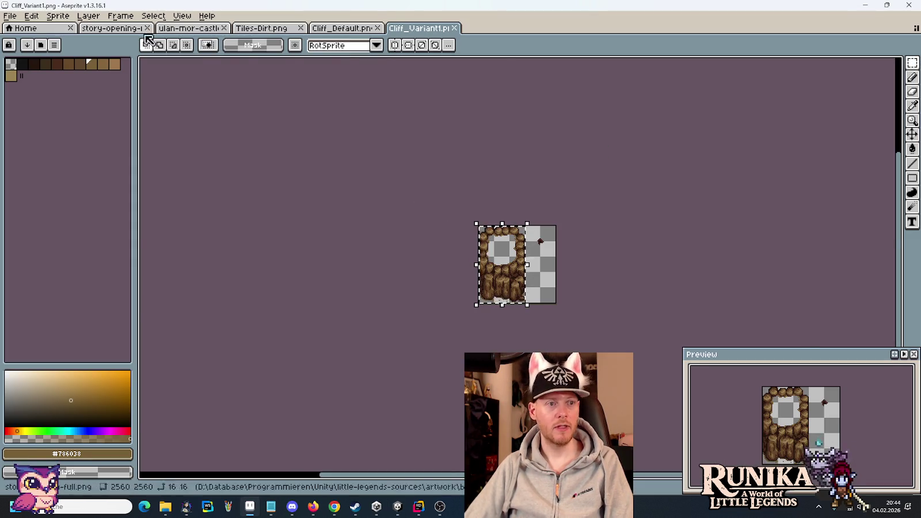
{"action": "left_click", "coordinate": [117, 30]}
{"action": "key", "text": "alt+Tab"}
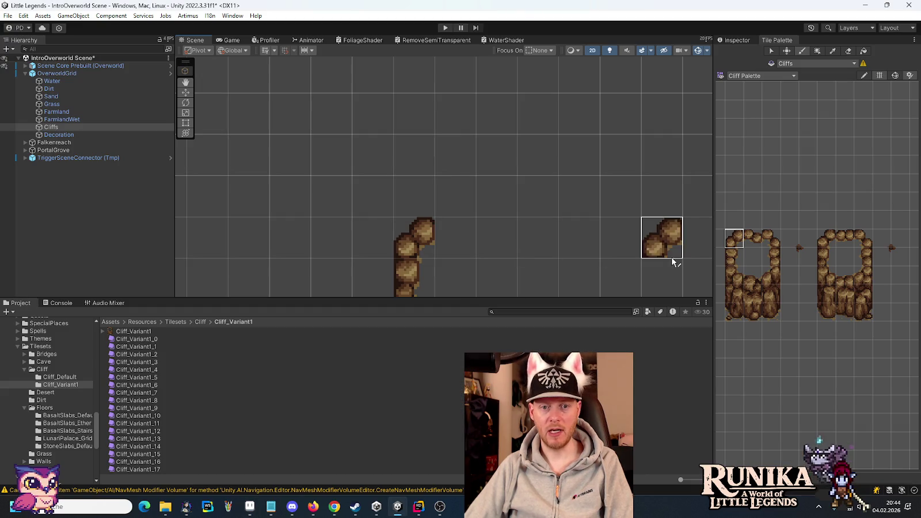
{"action": "left_click", "coordinate": [756, 240]}
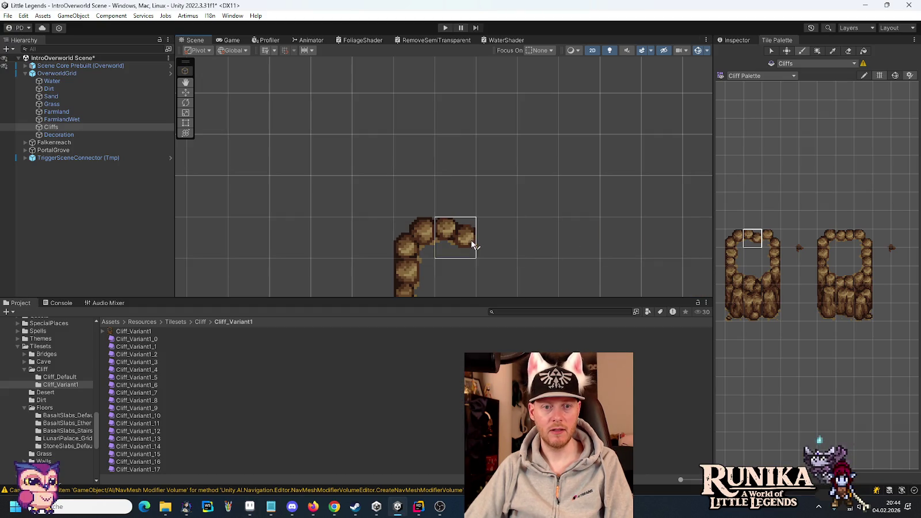
{"action": "key", "text": "alt+Tab"}
{"action": "key", "text": "alt+Tab"}
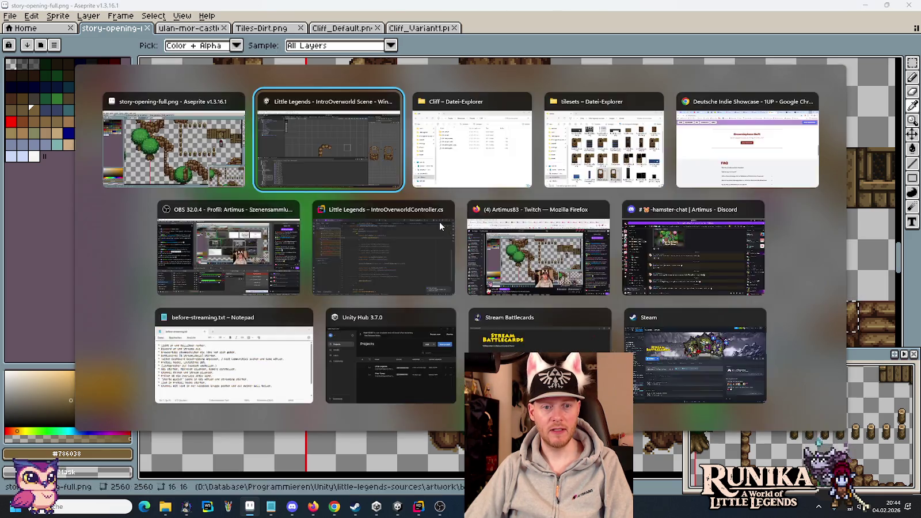
{"action": "left_click", "coordinate": [440, 226]}
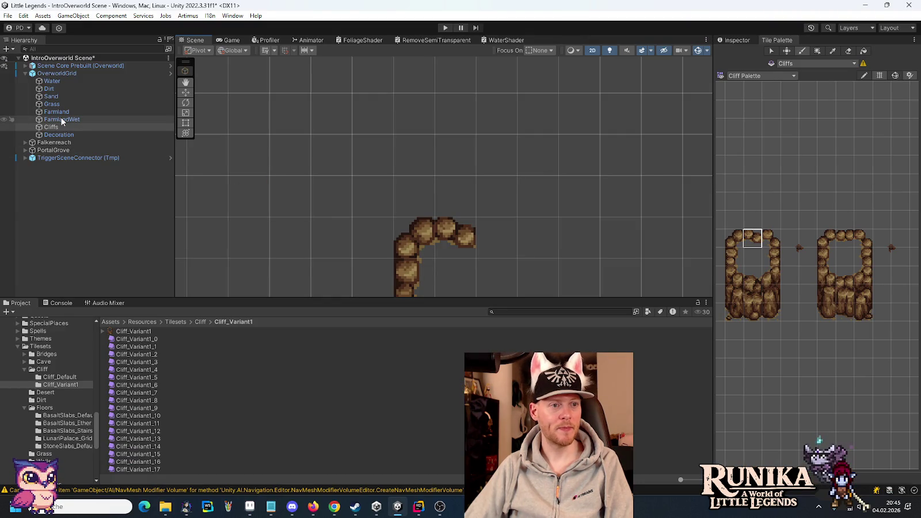
Step: Make FarmlandWet the active tilemap, recheck the reference, and pick a lower cliff tile
{"action": "left_click", "coordinate": [61, 120]}
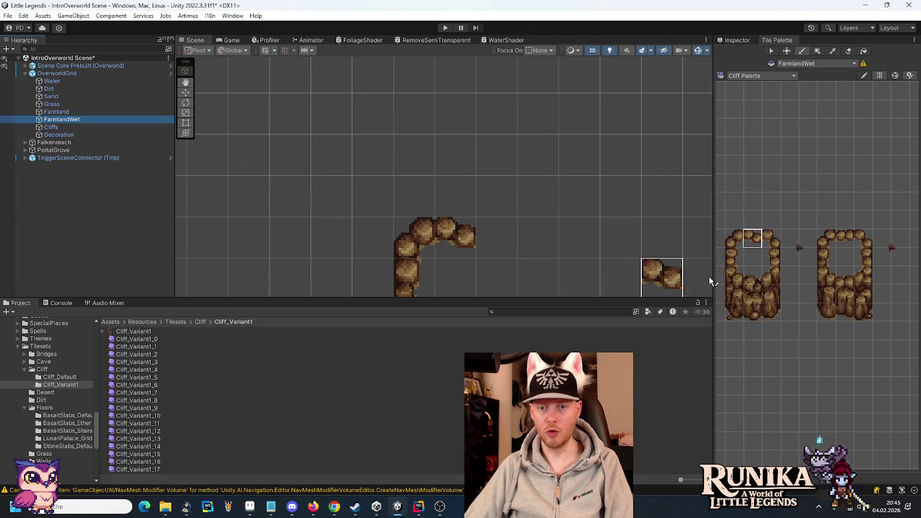
{"action": "key", "text": "alt+Tab"}
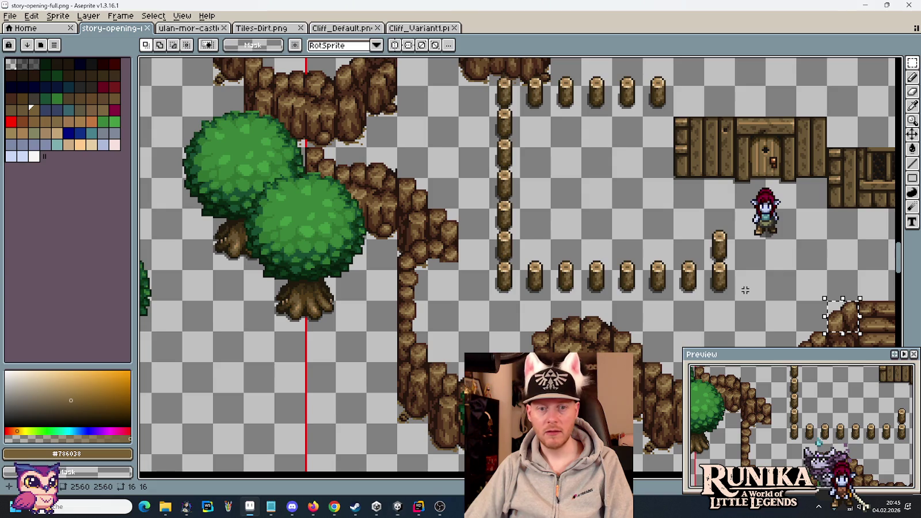
{"action": "key", "text": "alt+Tab"}
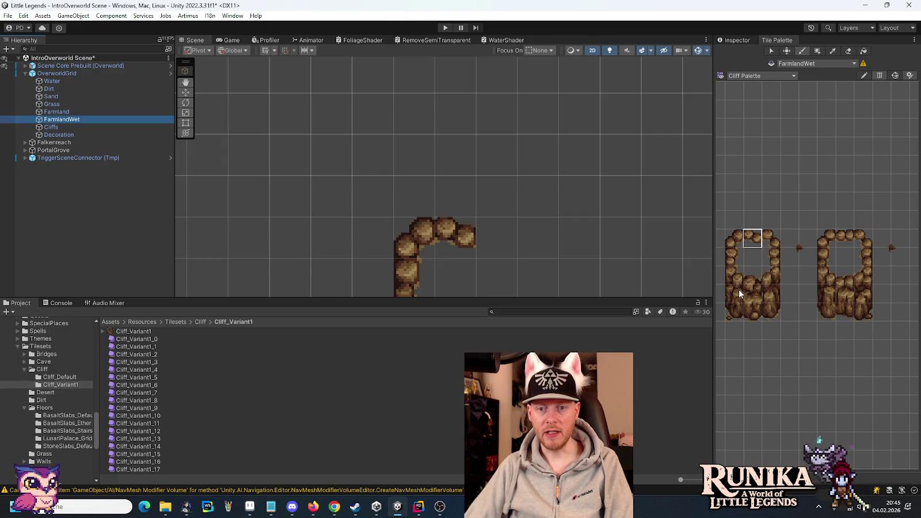
{"action": "left_click", "coordinate": [735, 293]}
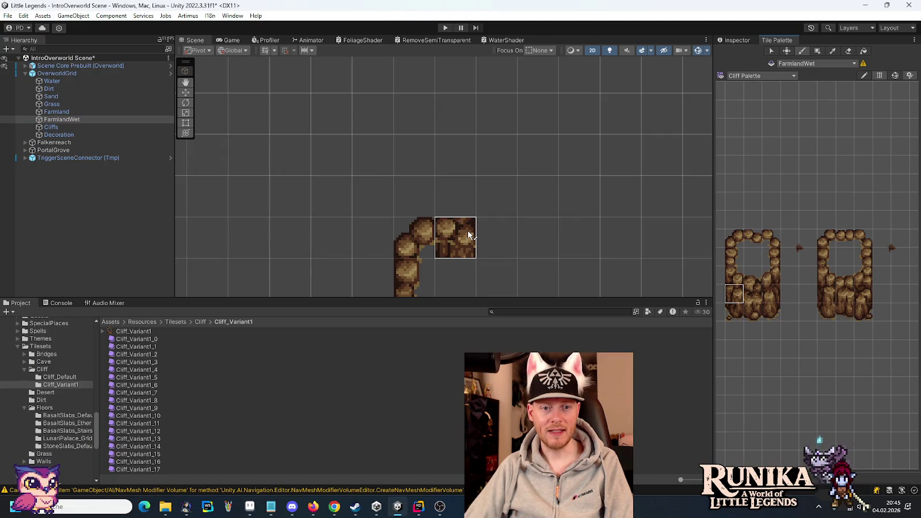
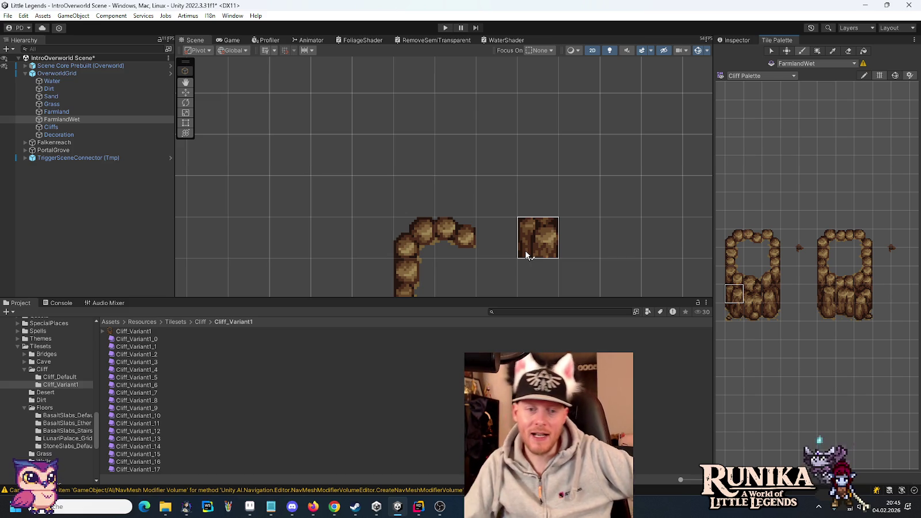
Step: Pan and zoom the Scene view to inspect the painted upper cliffs on the overworld tilemap
{"action": "scroll", "coordinate": [527, 255], "scroll_direction": "down", "scroll_amount": 2}
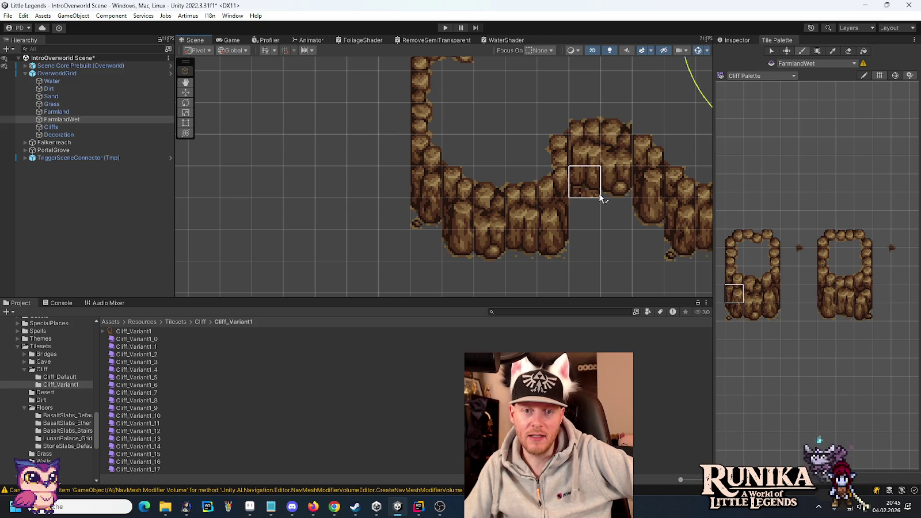
{"action": "left_click_drag", "start_coordinate": [490, 120], "coordinate": [493, 244]}
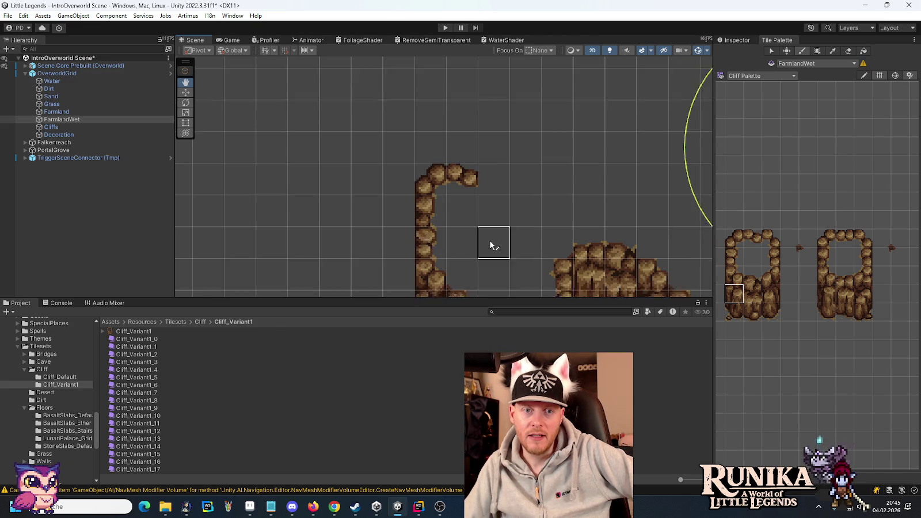
Step: In Tiles-Dirt.png, bucket-fill the cliff tile's rock gaps with dirt and clear the next tile's top corners
{"action": "key", "text": "alt+Tab"}
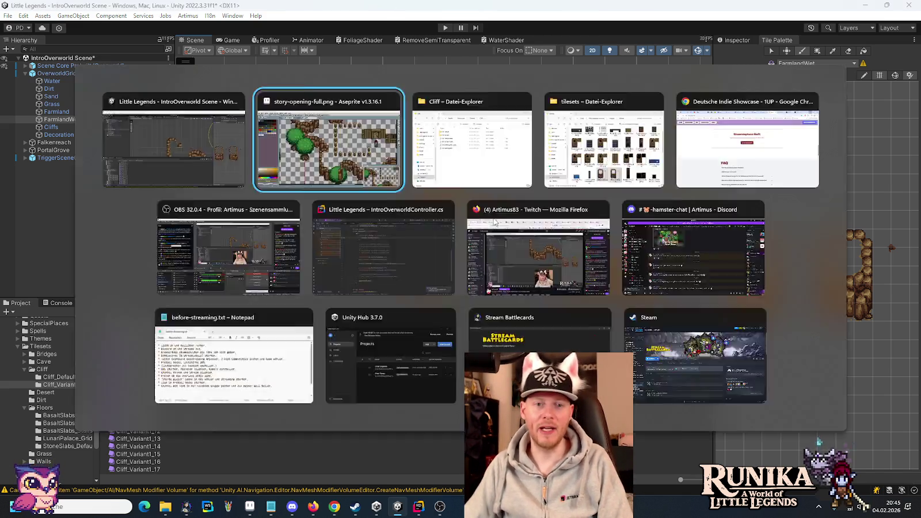
{"action": "left_click", "coordinate": [222, 32]}
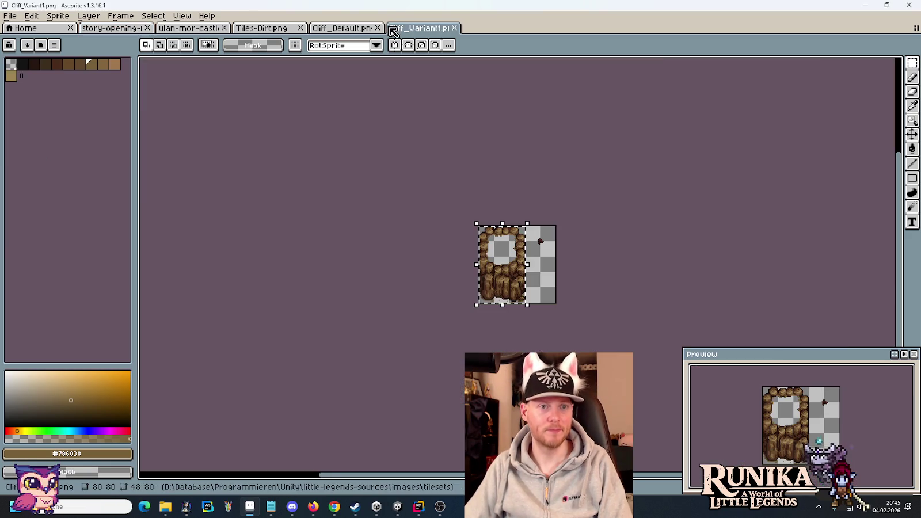
{"action": "left_click", "coordinate": [272, 28]}
{"action": "left_click_drag", "start_coordinate": [657, 183], "coordinate": [446, 184]}
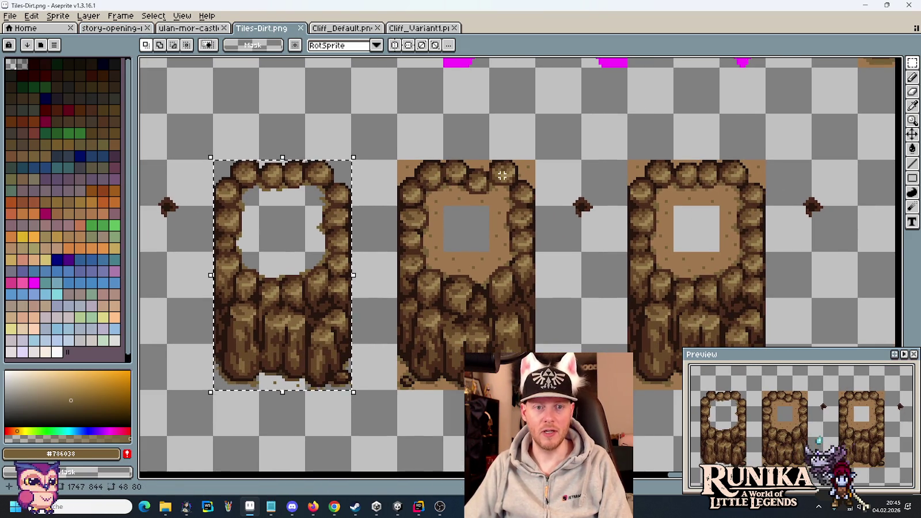
{"action": "scroll", "coordinate": [439, 157], "scroll_direction": "up", "scroll_amount": 2}
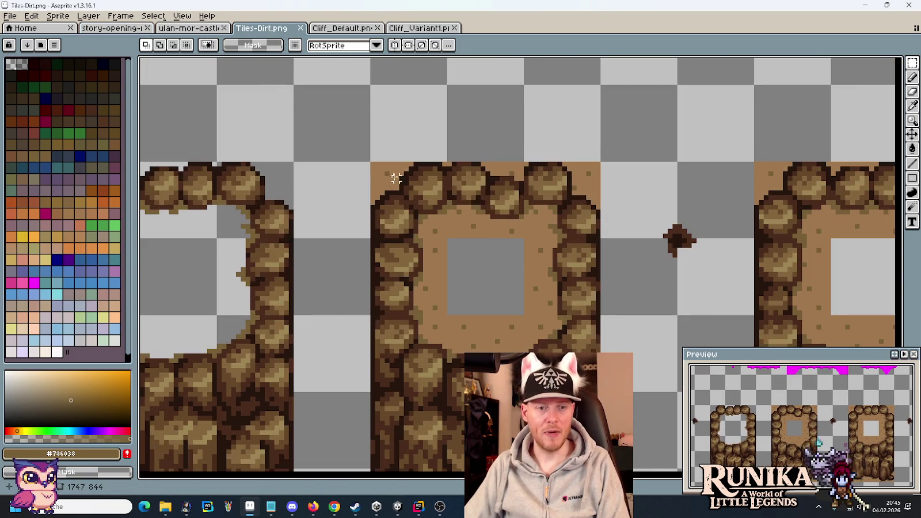
{"action": "key", "text": "g"}
{"action": "left_click", "coordinate": [502, 170]}
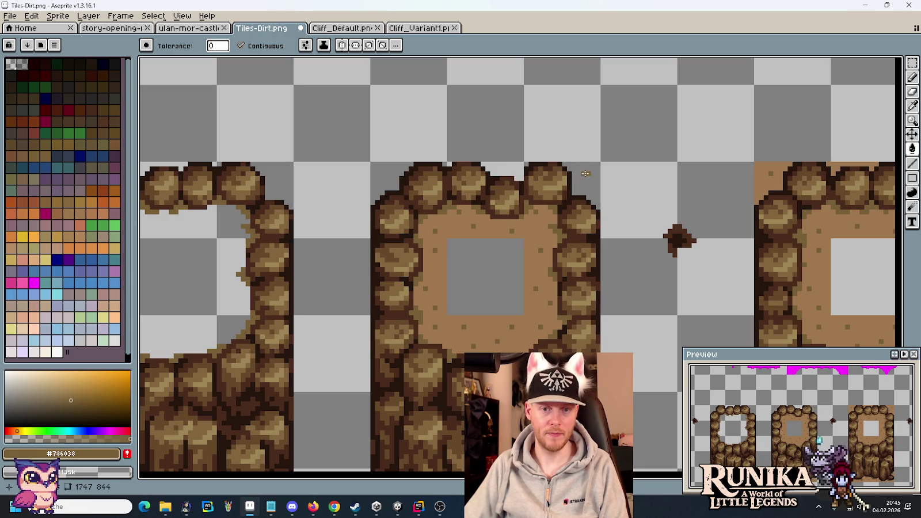
{"action": "left_click_drag", "start_coordinate": [627, 189], "coordinate": [480, 170]}
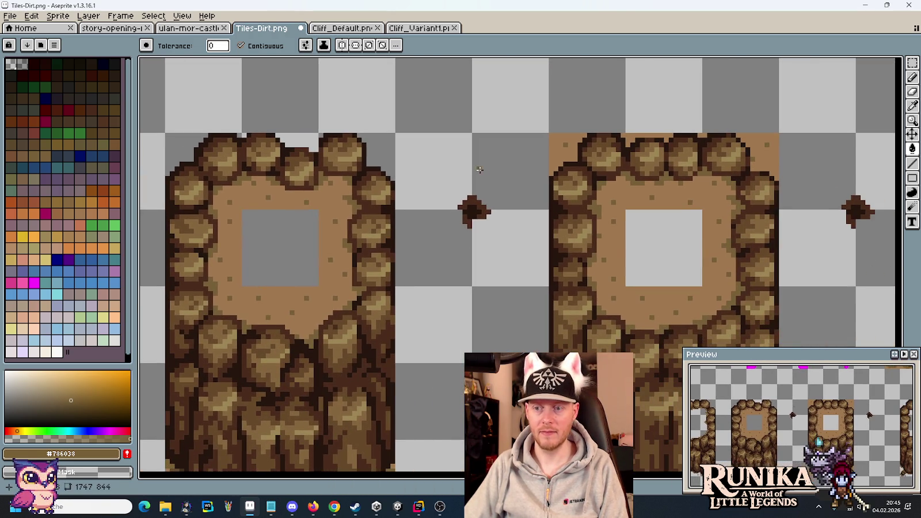
{"action": "right_click", "coordinate": [563, 152]}
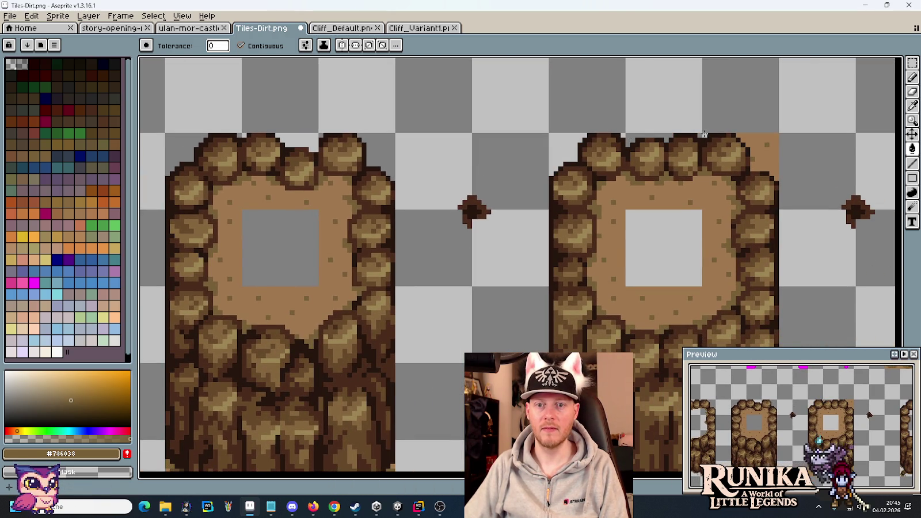
{"action": "right_click", "coordinate": [763, 146]}
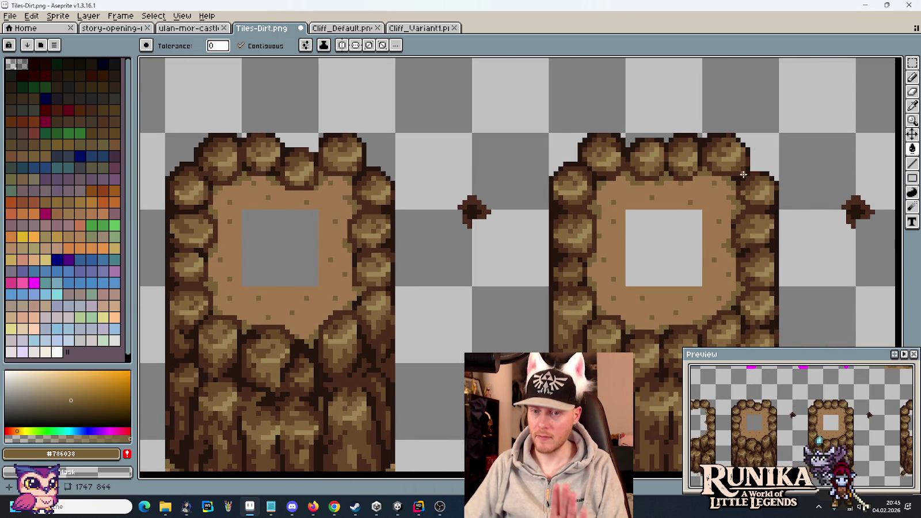
{"action": "scroll", "coordinate": [744, 174], "scroll_direction": "down", "scroll_amount": 3}
Step: Replace Cliff_Default's art with the middle dirt-filled cliff tile from Tiles-Dirt.png
{"action": "key", "text": "m"}
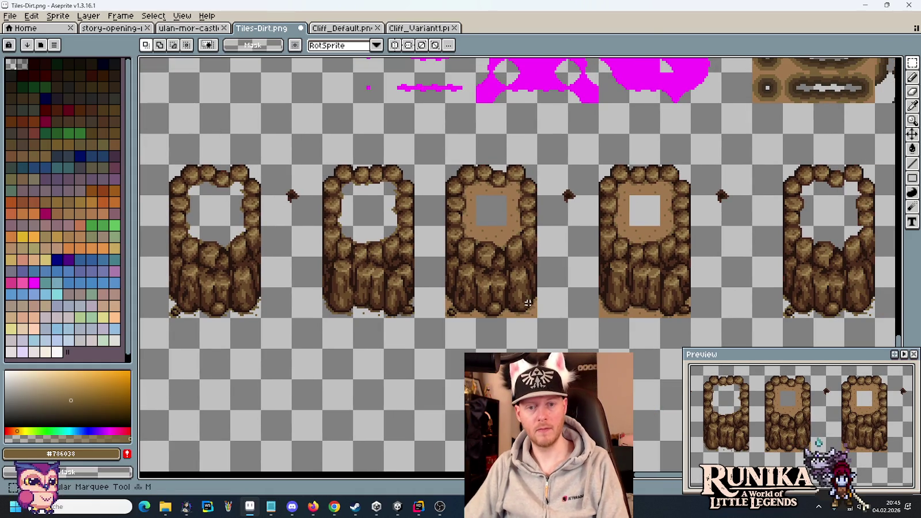
{"action": "left_click_drag", "start_coordinate": [538, 318], "coordinate": [445, 165]}
{"action": "left_click", "coordinate": [331, 28]}
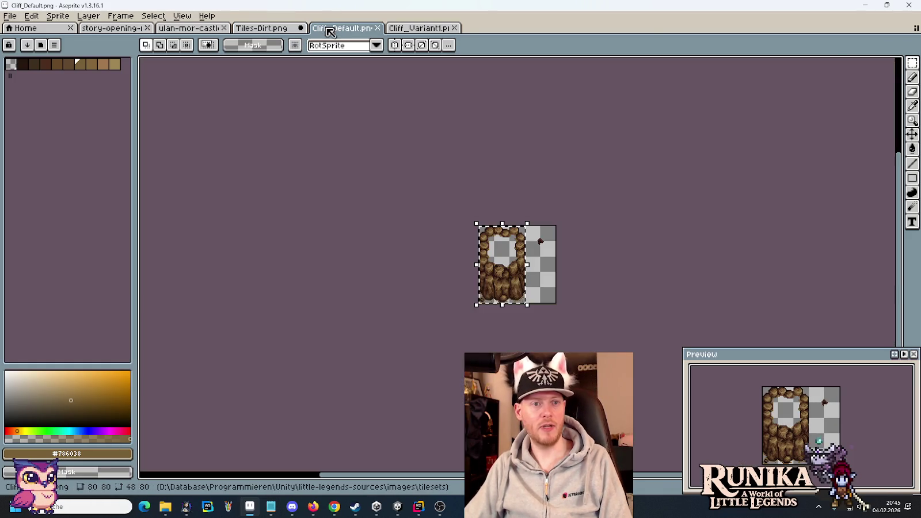
{"action": "key", "text": "ctrl+x"}
{"action": "key", "text": "ctrl+v"}
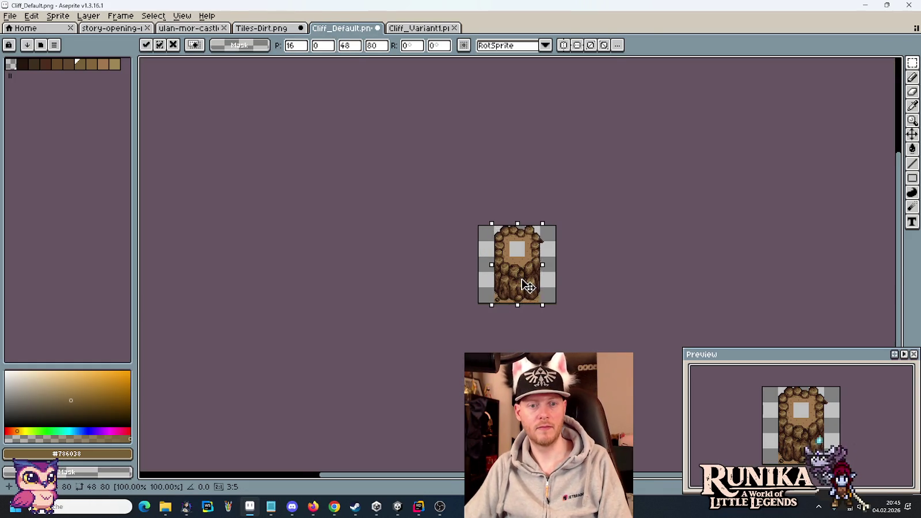
{"action": "left_click_drag", "start_coordinate": [528, 287], "coordinate": [513, 287]}
{"action": "key", "text": "Return"}
Step: Cut the fourth cliff tile from the sheet and paste it over Cliff_Variant1's old tile
{"action": "left_click", "coordinate": [276, 27]}
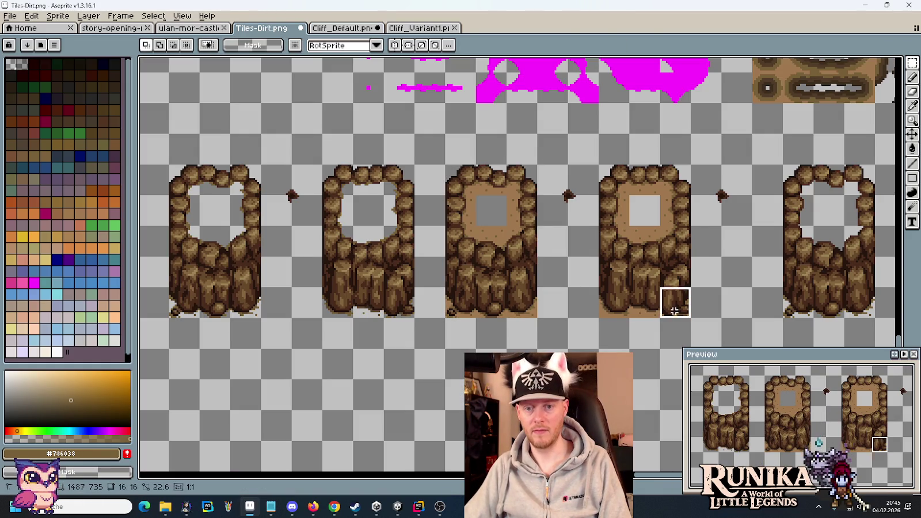
{"action": "left_click_drag", "start_coordinate": [674, 311], "coordinate": [617, 190]}
{"action": "key", "text": "ctrl+x"}
{"action": "left_click", "coordinate": [419, 28]}
{"action": "key", "text": "ctrl+v"}
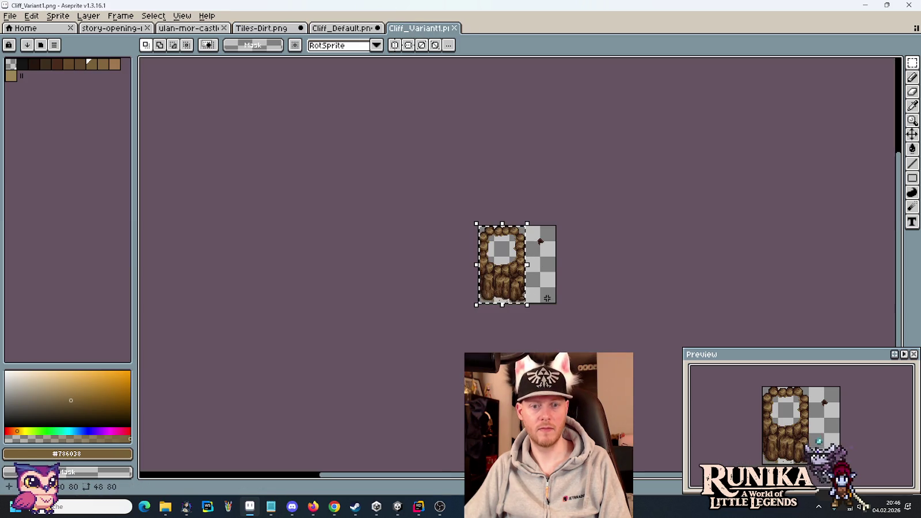
{"action": "key", "text": "Delete"}
{"action": "key", "text": "ctrl+v"}
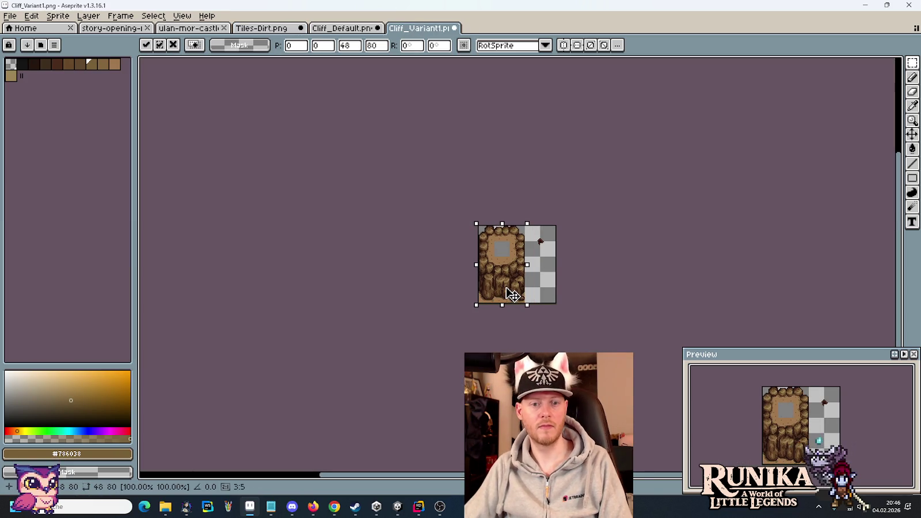
{"action": "key", "text": "Return"}
{"action": "left_click", "coordinate": [341, 29]}
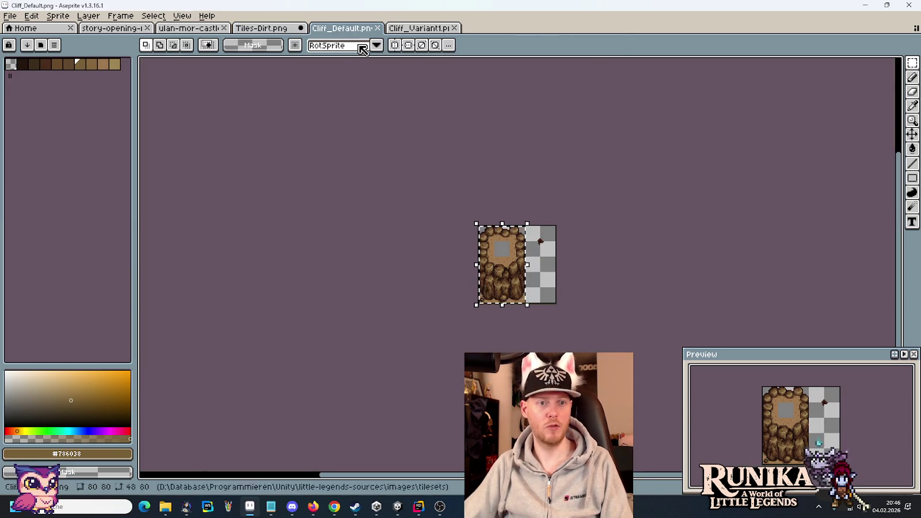
Step: Drop Cliff_Default.png and Cliff_Variant1.png onto their Cliff folders, replacing the old files
{"action": "mouse_move", "coordinate": [165, 506]}
{"action": "left_click", "coordinate": [118, 455]}
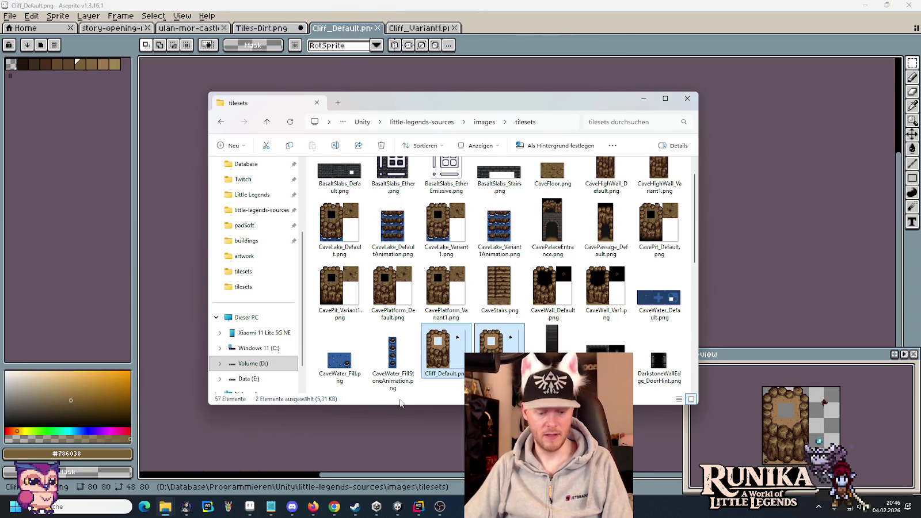
{"action": "left_click", "coordinate": [251, 461]}
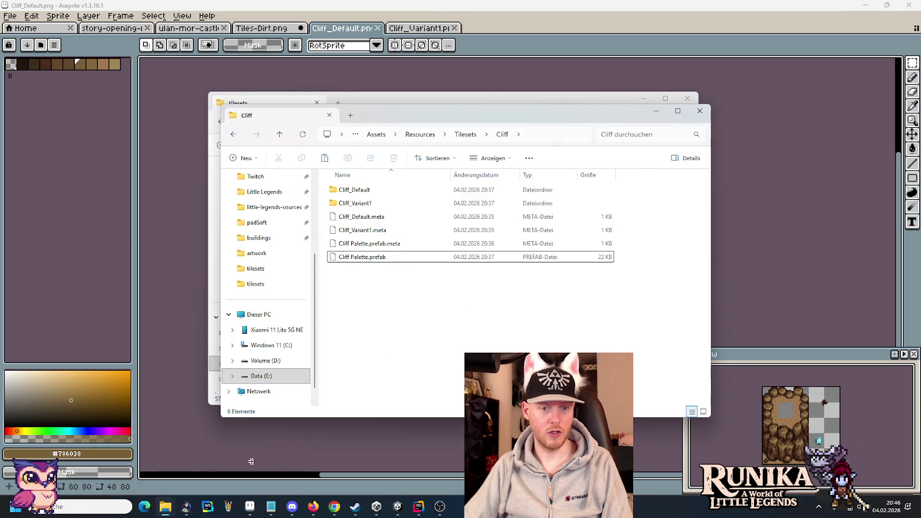
{"action": "left_click_drag", "start_coordinate": [372, 284], "coordinate": [357, 189]}
{"action": "left_click", "coordinate": [439, 186]}
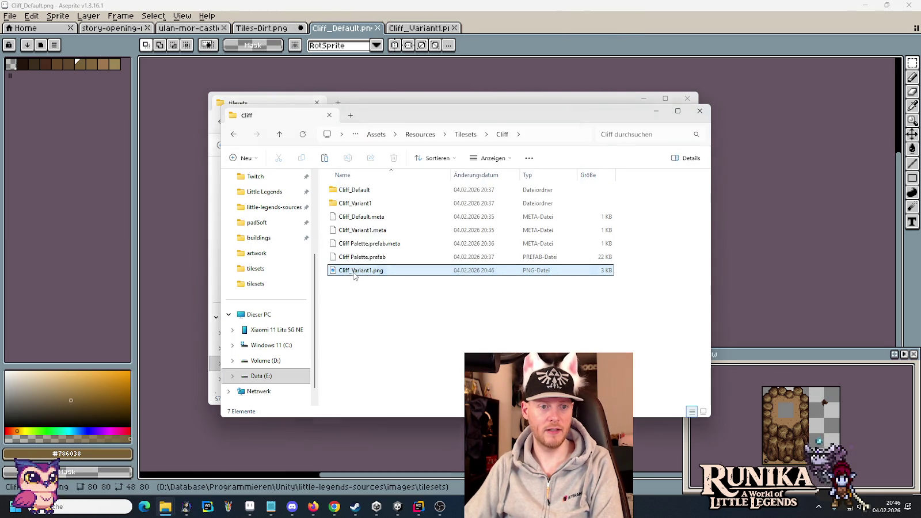
{"action": "left_click_drag", "start_coordinate": [353, 276], "coordinate": [355, 203]}
{"action": "left_click", "coordinate": [439, 184]}
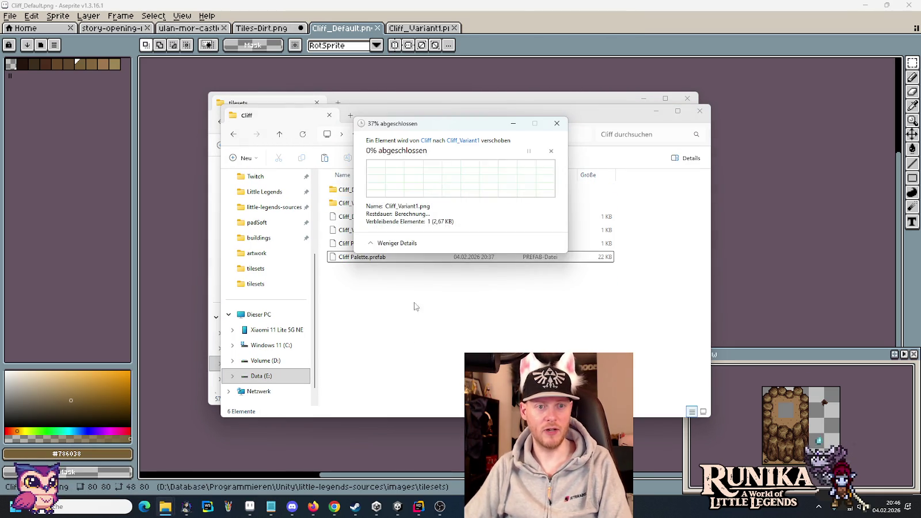
{"action": "left_click", "coordinate": [397, 507]}
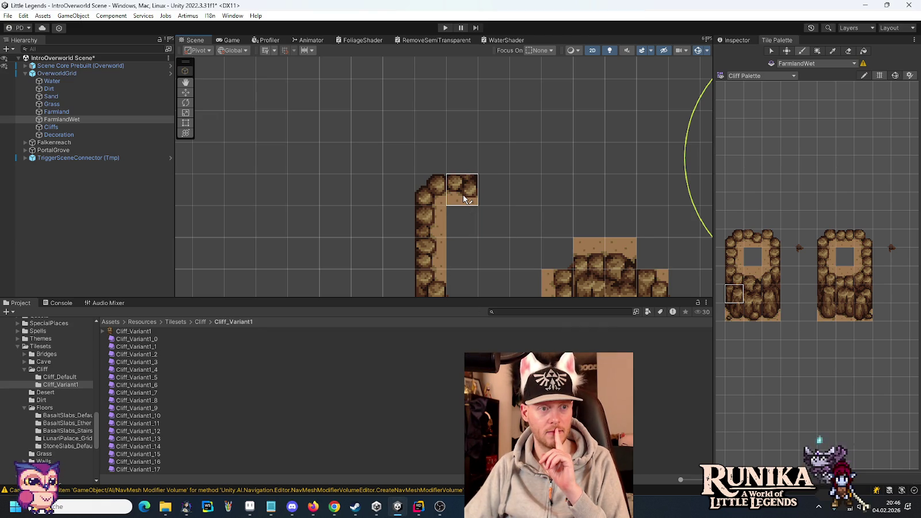
Step: Paint cliff-top tiles at the cliff corner, switching between the Dirt and Cliffs tilemaps
{"action": "left_click", "coordinate": [464, 198]}
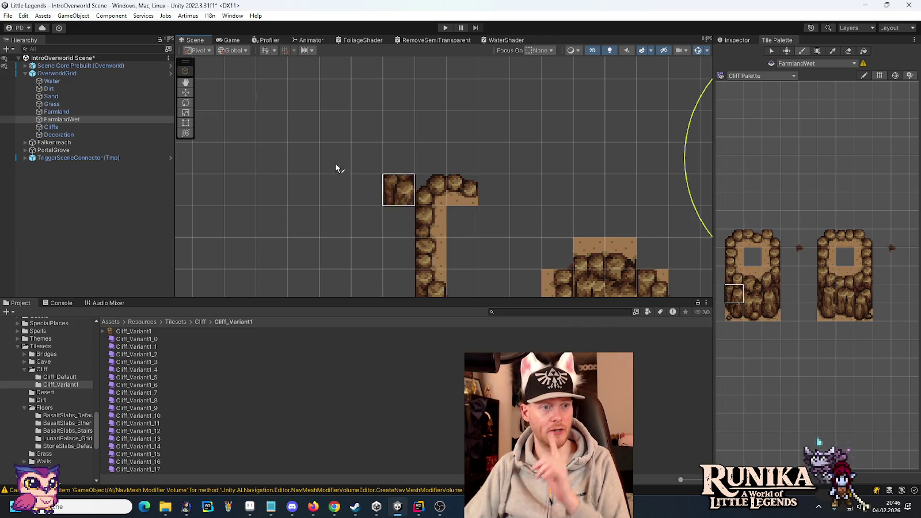
{"action": "left_click", "coordinate": [74, 90]}
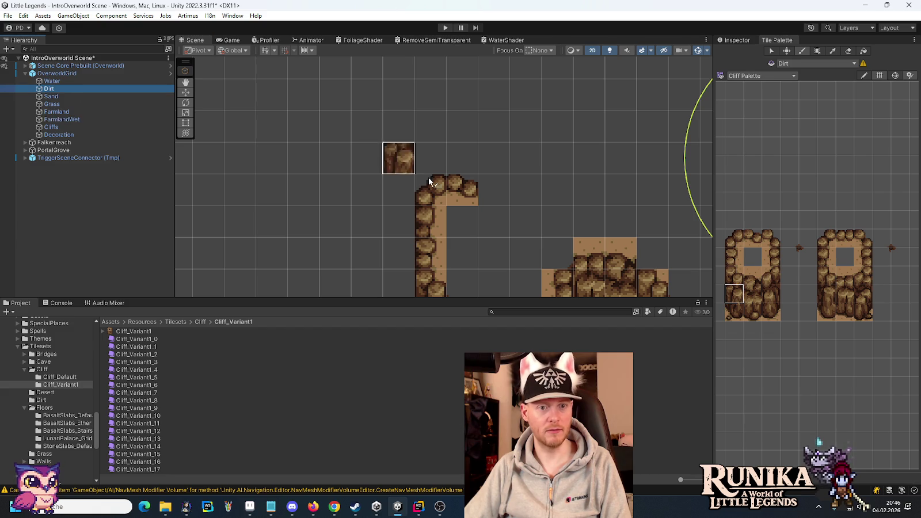
{"action": "left_click", "coordinate": [461, 193]}
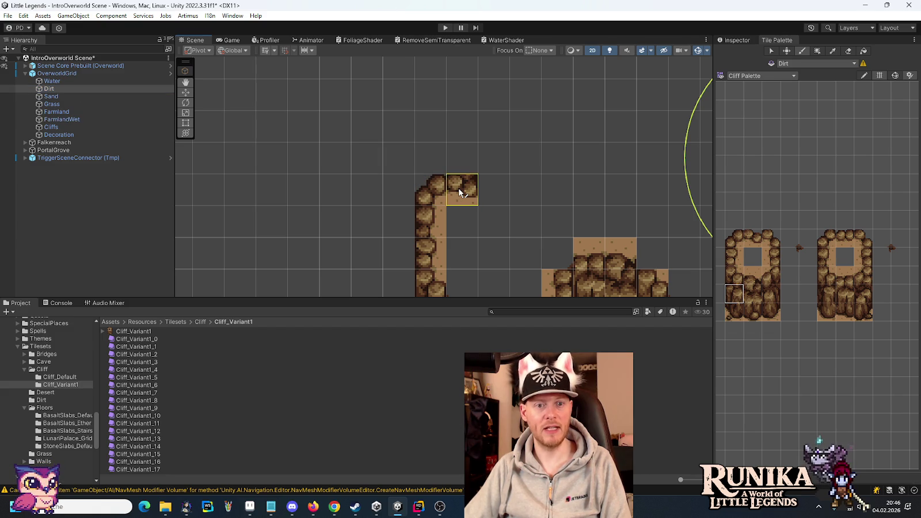
{"action": "left_click", "coordinate": [78, 127]}
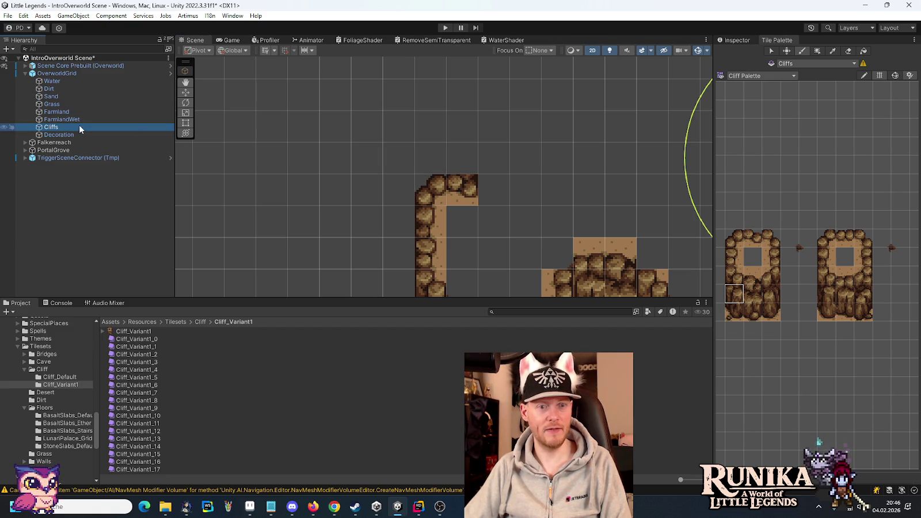
{"action": "left_click", "coordinate": [737, 276]}
{"action": "left_click", "coordinate": [462, 159]}
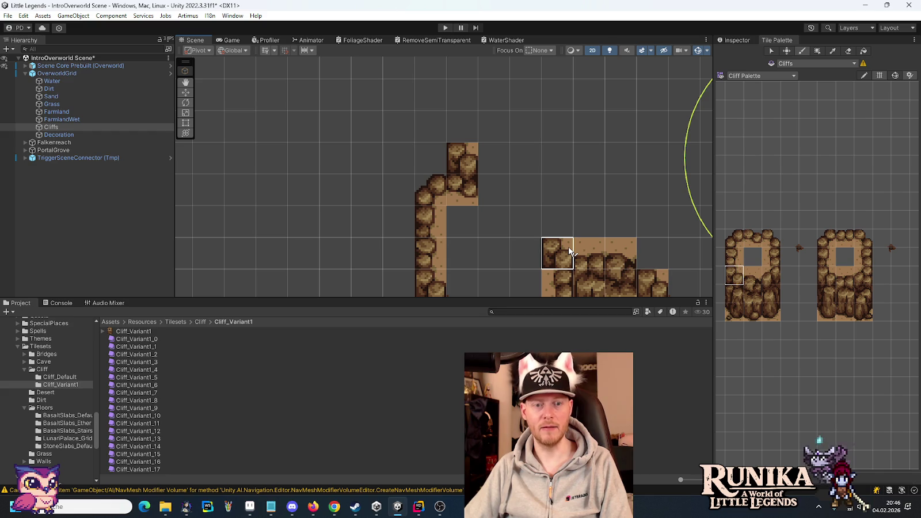
{"action": "scroll", "coordinate": [486, 193], "scroll_direction": "up", "scroll_amount": 3}
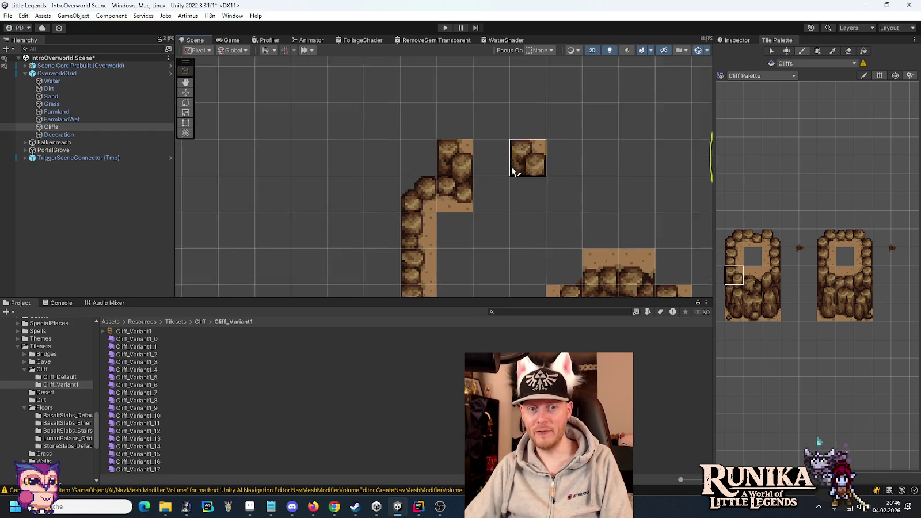
{"action": "scroll", "coordinate": [480, 200], "scroll_direction": "up", "scroll_amount": 1}
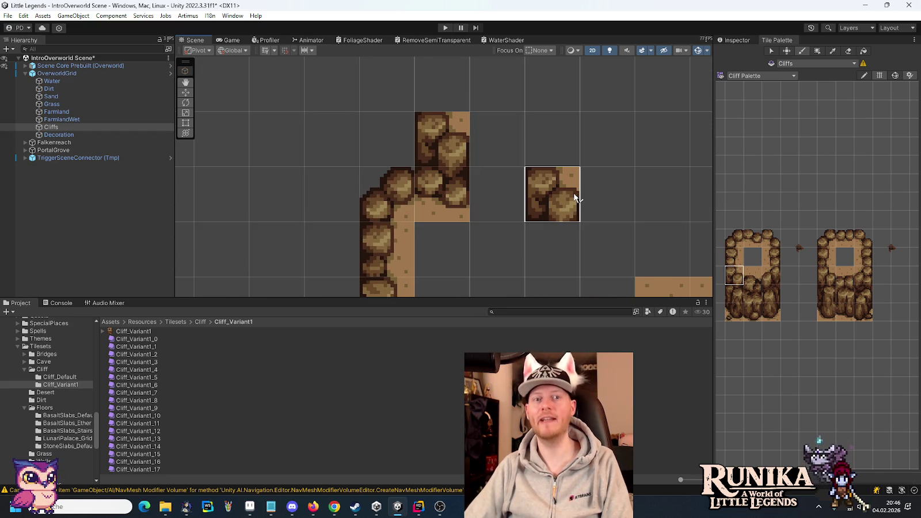
Step: Bring up the story-opening-full.png mockup in Aseprite for reference
{"action": "key", "text": "alt+Tab"}
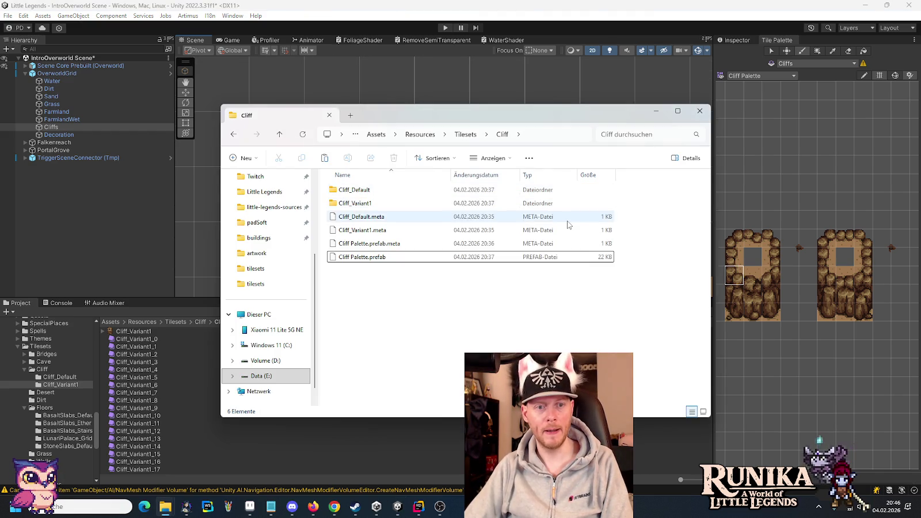
{"action": "key", "text": "alt+Tab"}
{"action": "key", "text": "alt+Tab"}
{"action": "key", "text": "alt+Tab"}
{"action": "key", "text": "alt+Tab"}
{"action": "key", "text": "alt+Tab"}
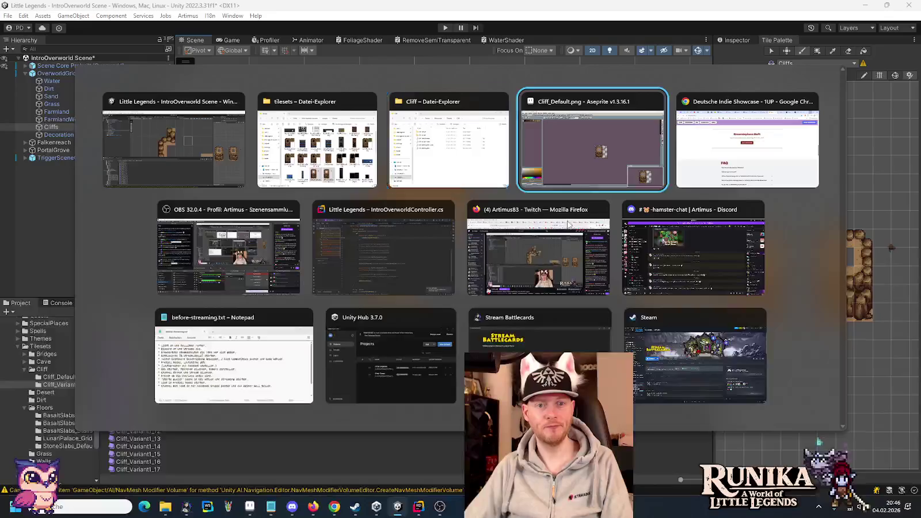
{"action": "left_click", "coordinate": [115, 27]}
{"action": "scroll", "coordinate": [456, 202], "scroll_direction": "up", "scroll_amount": 3}
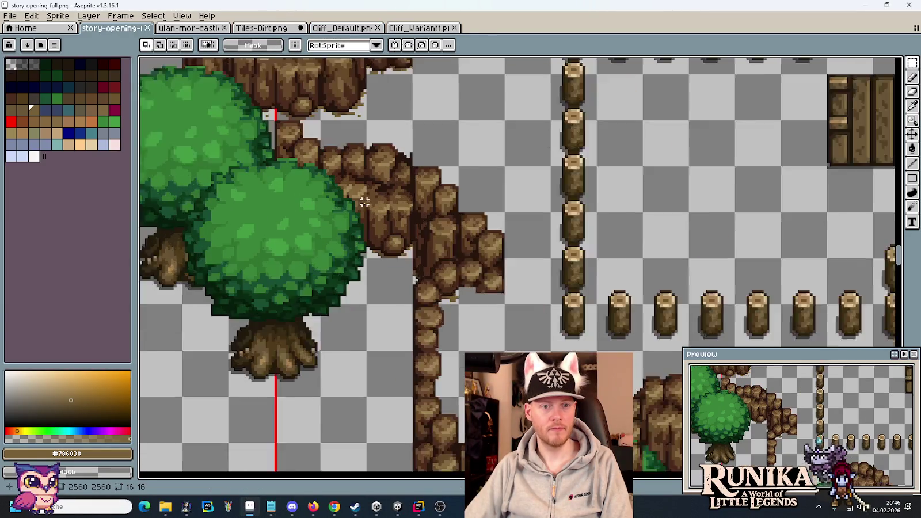
Step: Paint a two-tile tall cliff piece and a bottom cliff tile on the Cliffs tilemap
{"action": "key", "text": "alt+Tab"}
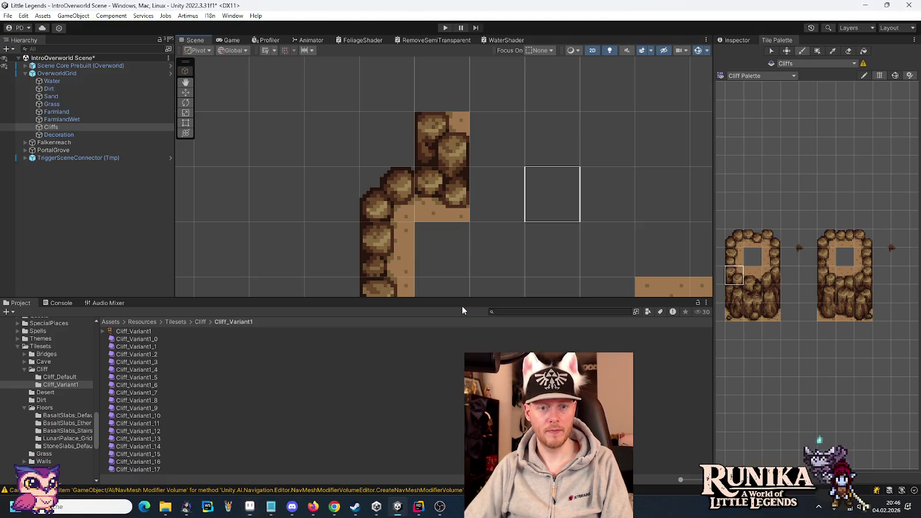
{"action": "left_click_drag", "start_coordinate": [823, 276], "coordinate": [824, 295]}
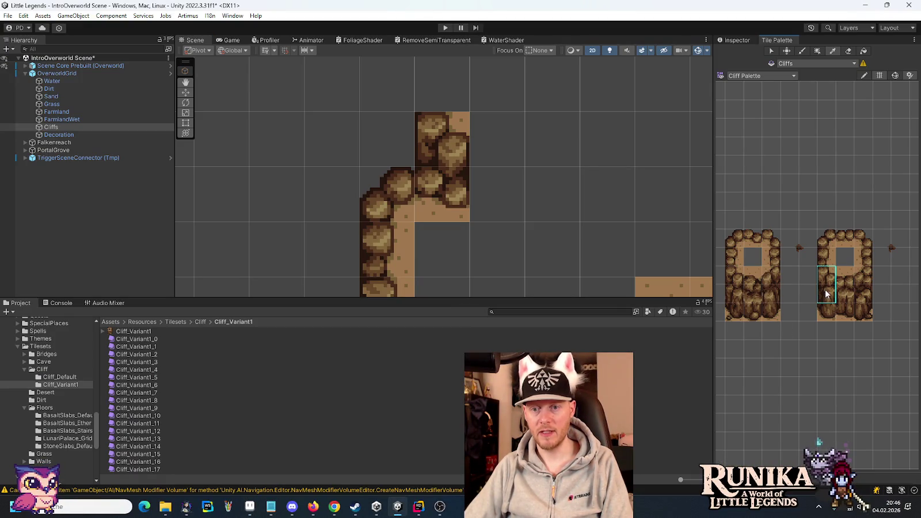
{"action": "left_click", "coordinate": [395, 154]}
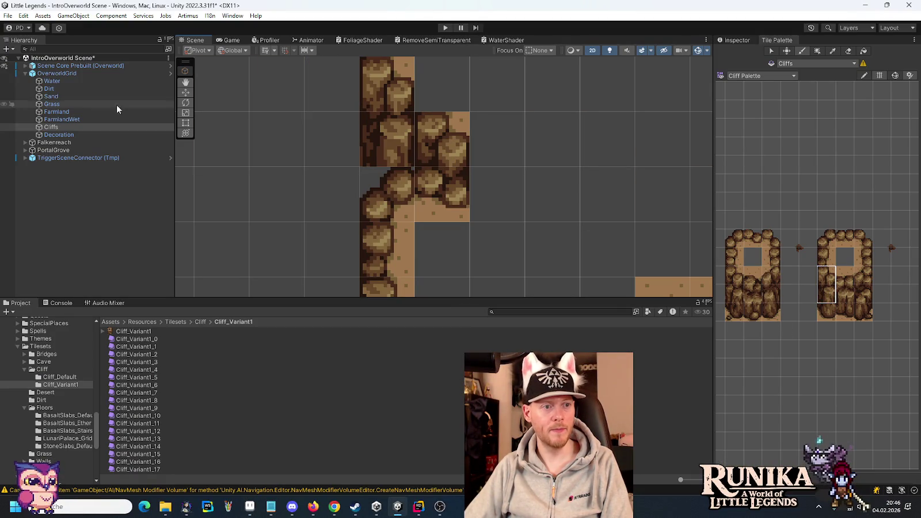
{"action": "left_click", "coordinate": [85, 88]}
{"action": "left_click", "coordinate": [827, 312]}
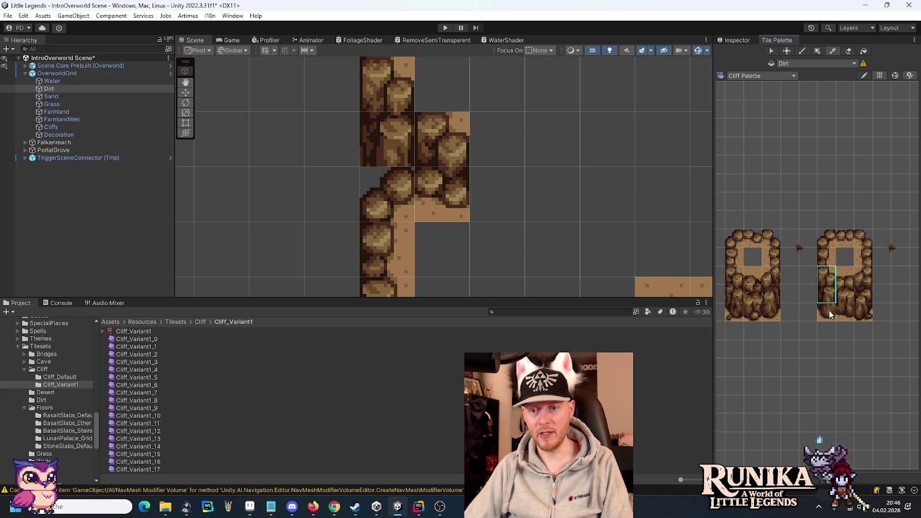
{"action": "scroll", "coordinate": [548, 233], "scroll_direction": "down", "scroll_amount": 5}
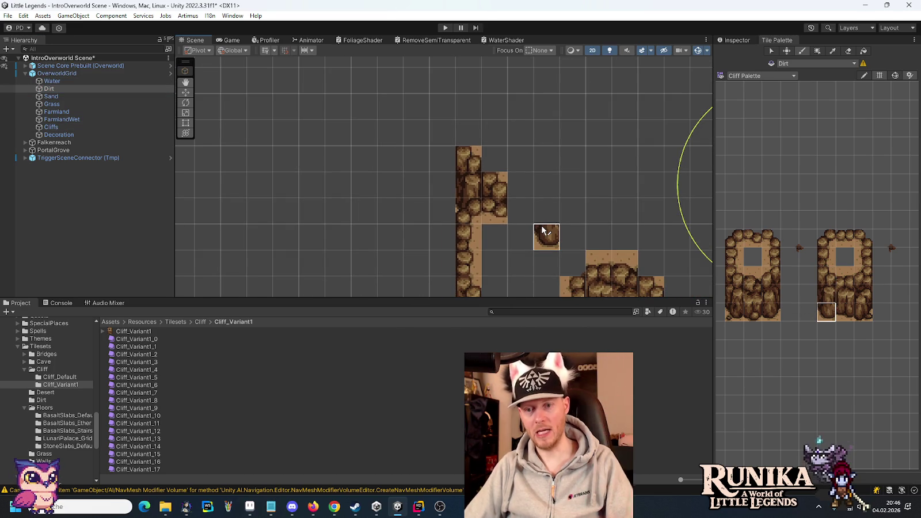
{"action": "left_click", "coordinate": [92, 127]}
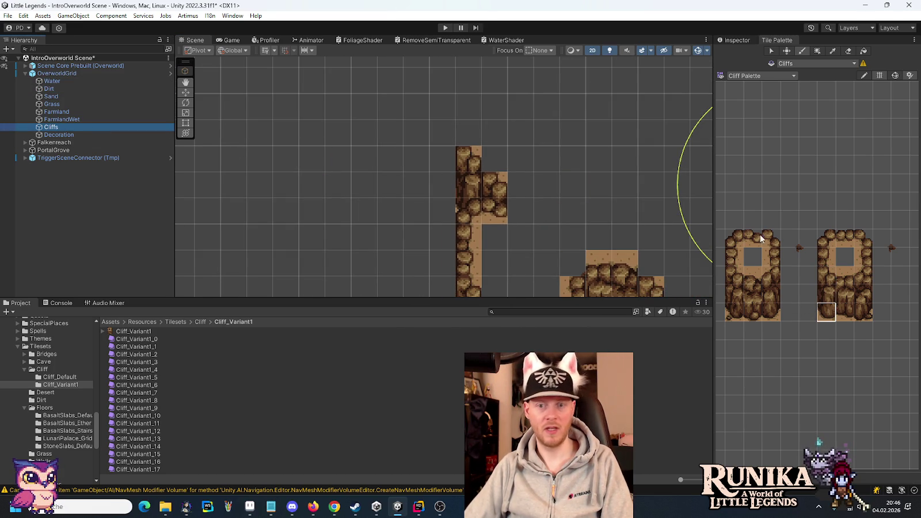
{"action": "left_click", "coordinate": [812, 243]}
{"action": "scroll", "coordinate": [581, 216], "scroll_direction": "down", "scroll_amount": 1}
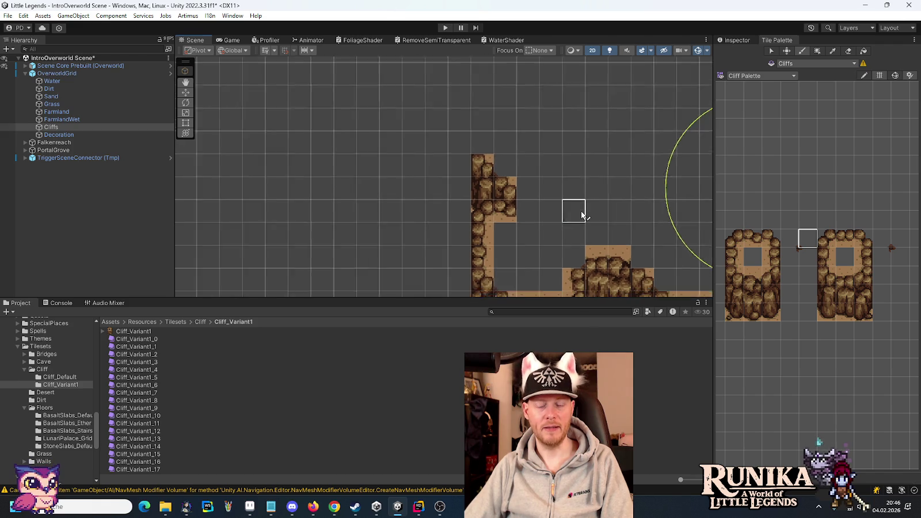
{"action": "scroll", "coordinate": [575, 207], "scroll_direction": "down", "scroll_amount": 1}
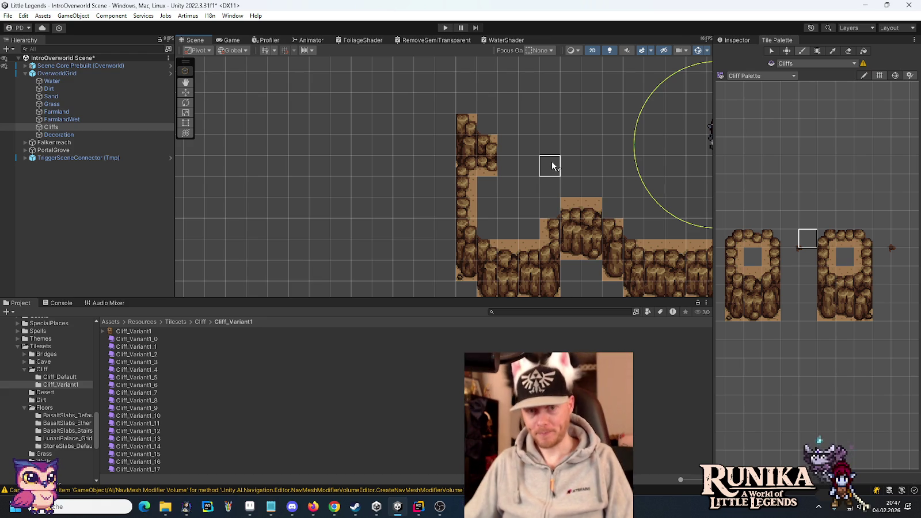
Step: Check the fence area of the mockup, then collapse the OverworldGrid hierarchy
{"action": "key", "text": "alt+Tab"}
{"action": "scroll", "coordinate": [557, 164], "scroll_direction": "down", "scroll_amount": 5}
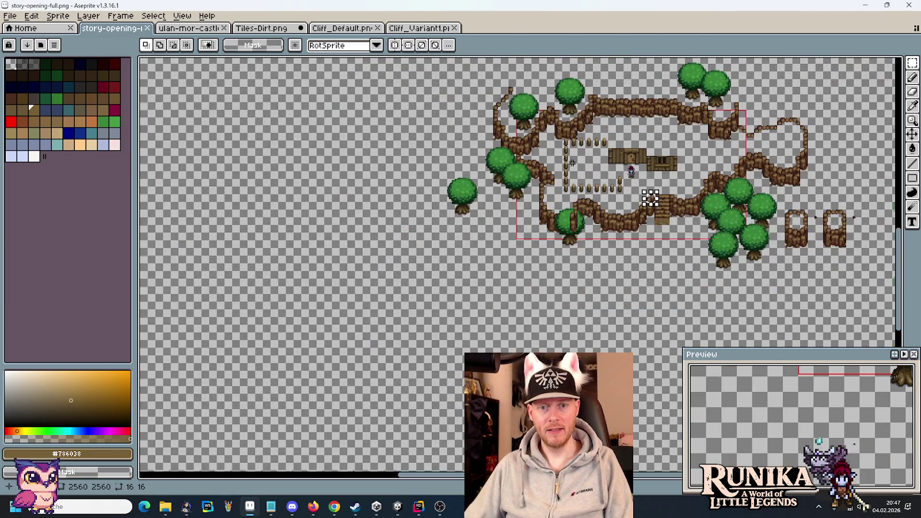
{"action": "scroll", "coordinate": [651, 199], "scroll_direction": "up", "scroll_amount": 4}
{"action": "left_click_drag", "start_coordinate": [580, 165], "coordinate": [437, 211]}
{"action": "key", "text": "alt+Tab"}
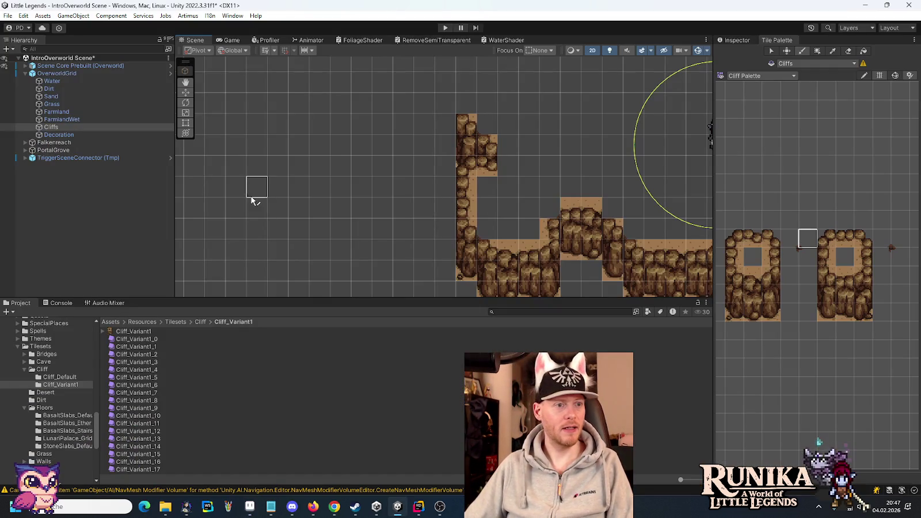
{"action": "left_click", "coordinate": [25, 74]}
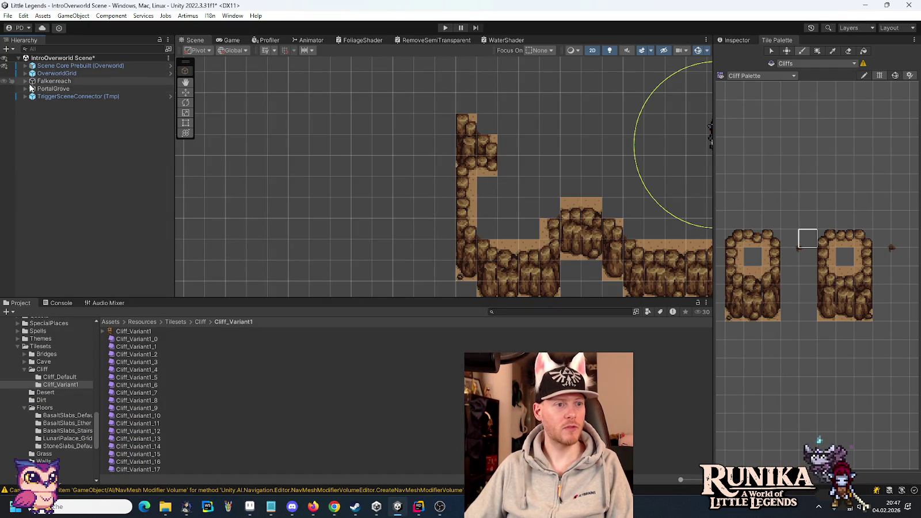
Step: Create an empty GameObject named 'Player House'
{"action": "right_click", "coordinate": [35, 58]}
{"action": "mouse_move", "coordinate": [69, 194]}
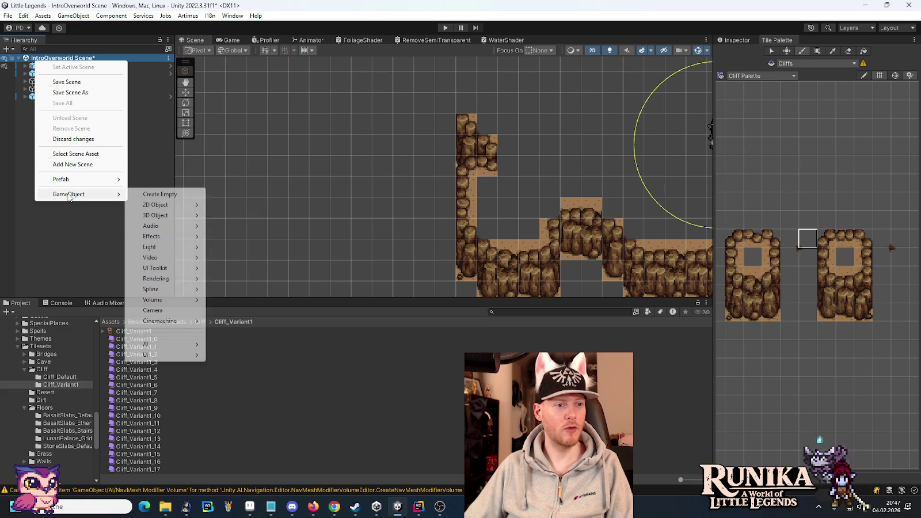
{"action": "left_click", "coordinate": [159, 197]}
{"action": "type", "text": "Play"}
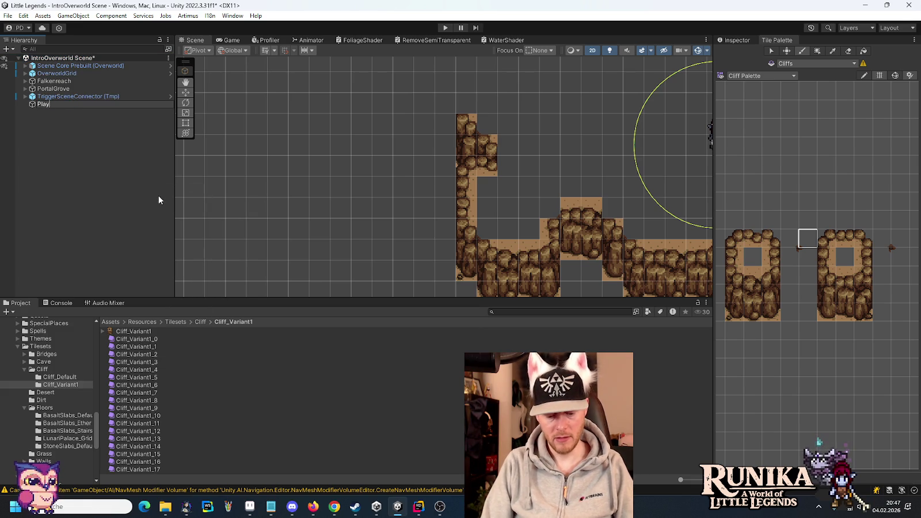
{"action": "type", "text": "er House"}
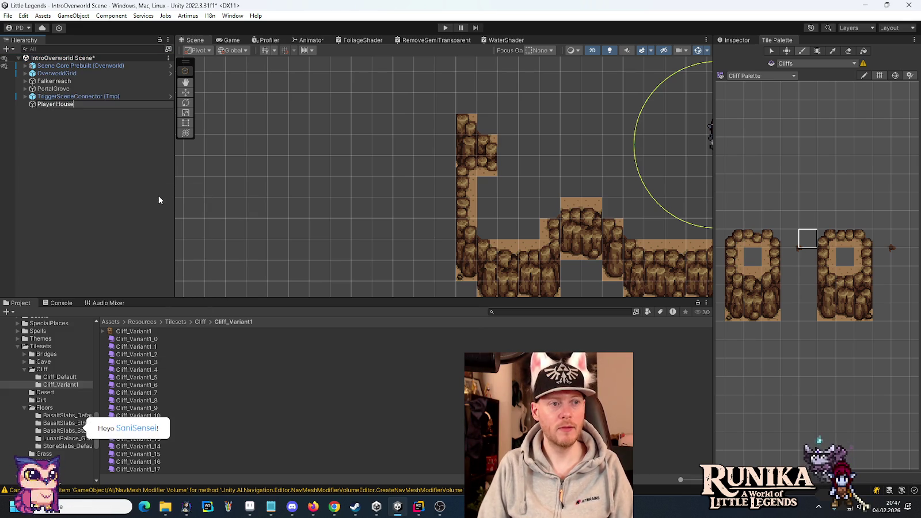
{"action": "key", "text": "Return"}
Step: Rename PortalGrove to 'Portal Grove' and place Player House just below it
{"action": "left_click", "coordinate": [54, 88]}
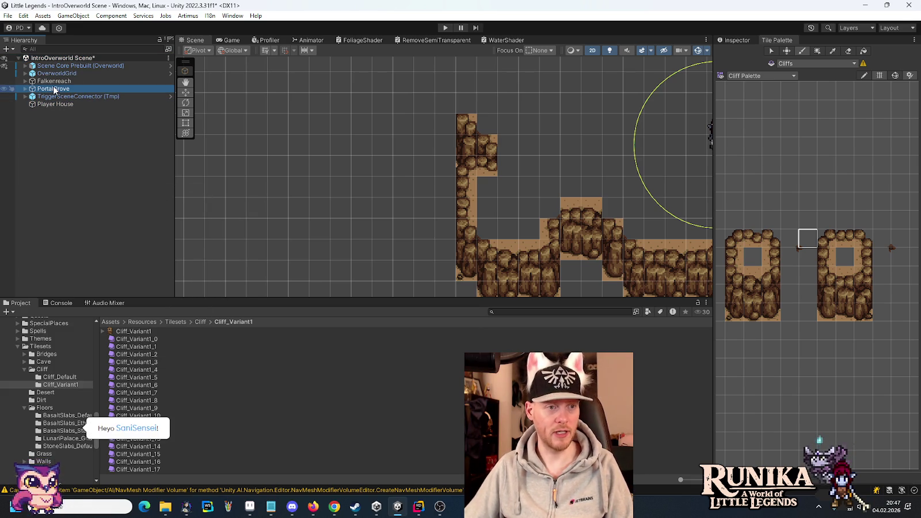
{"action": "left_click", "coordinate": [54, 89]}
{"action": "left_click", "coordinate": [53, 89]}
{"action": "left_click", "coordinate": [55, 104]}
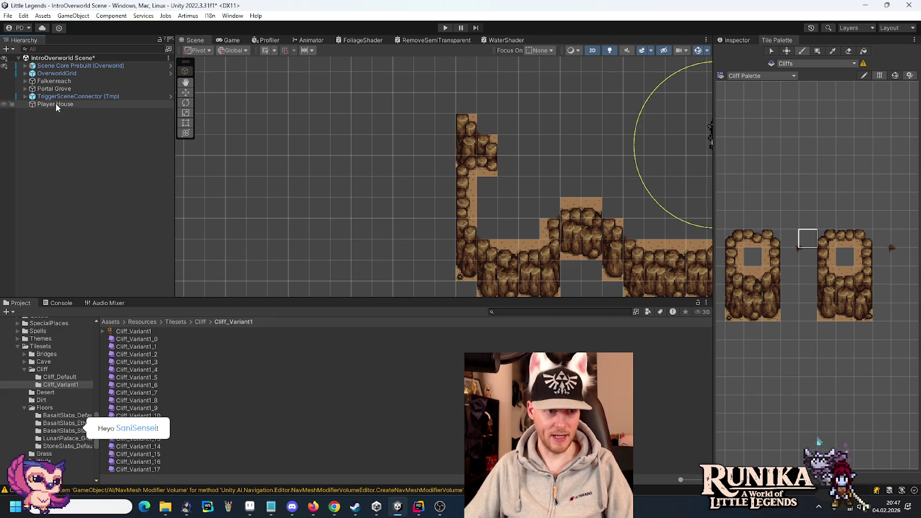
{"action": "left_click_drag", "start_coordinate": [58, 88], "coordinate": [56, 95]}
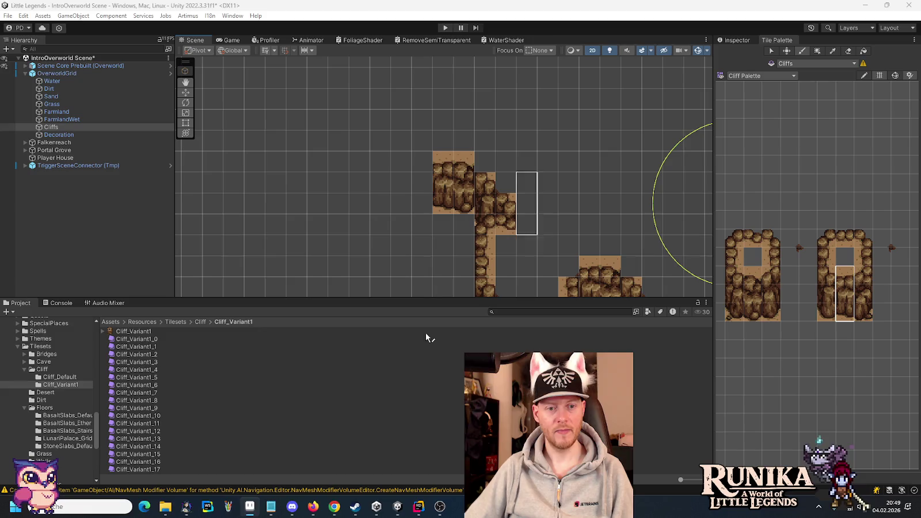
Step: Paint three-tile cliff columns at the cliff top and a column below the left cliff block
{"action": "left_click_drag", "start_coordinate": [827, 274], "coordinate": [826, 314]}
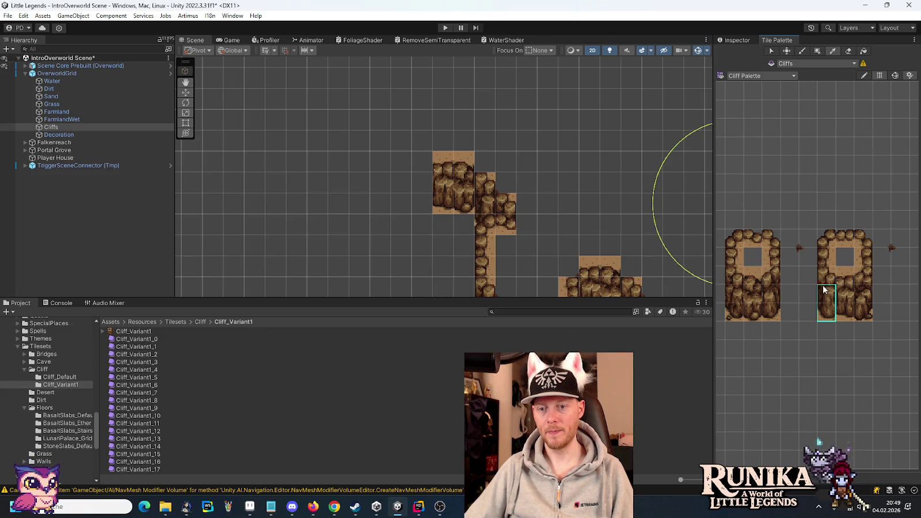
{"action": "left_click", "coordinate": [423, 155]}
{"action": "left_click", "coordinate": [429, 170]}
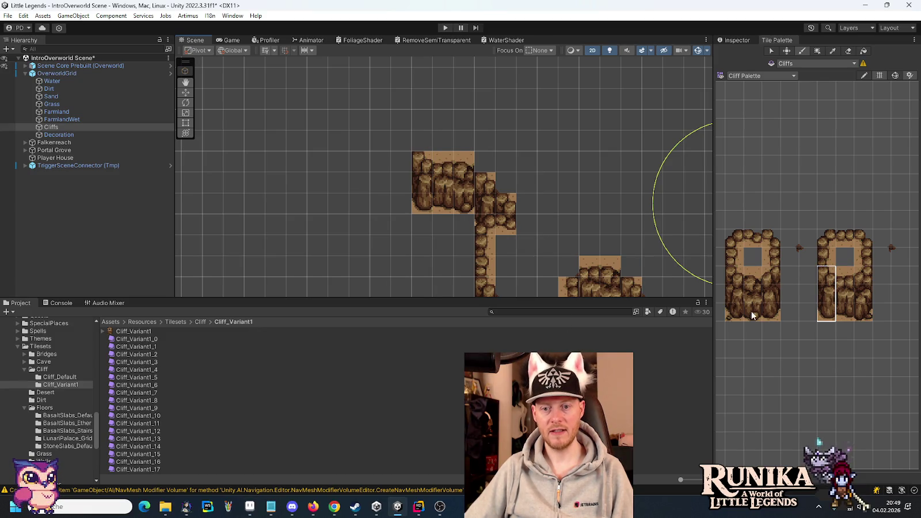
{"action": "left_click_drag", "start_coordinate": [752, 314], "coordinate": [753, 278]}
{"action": "key", "text": "alt+Tab"}
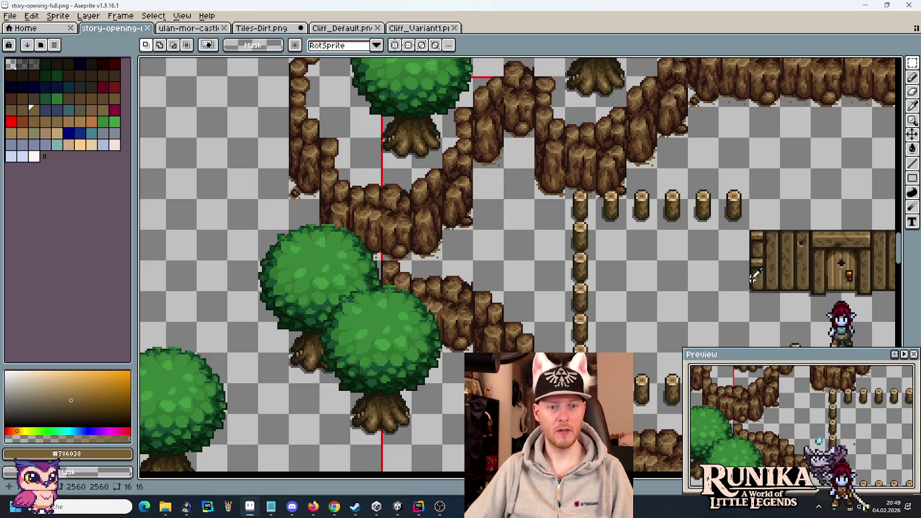
{"action": "key", "text": "alt+Tab"}
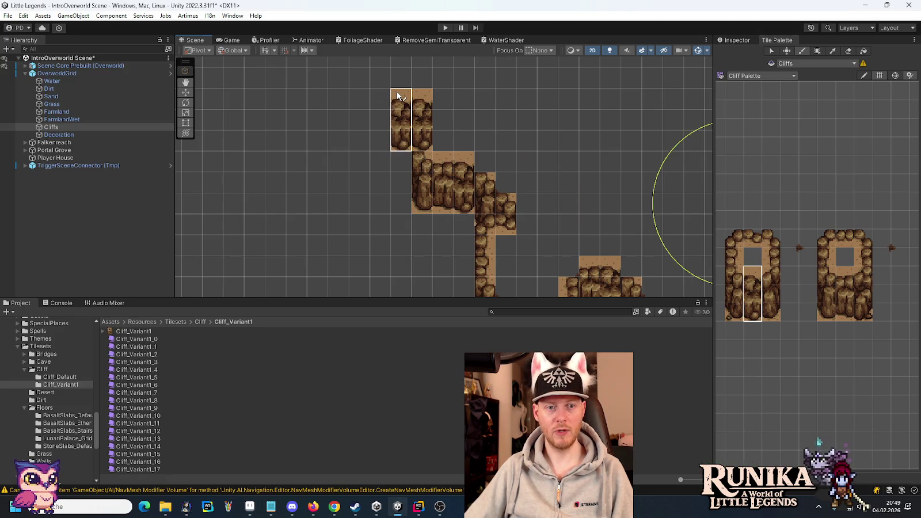
{"action": "left_click", "coordinate": [482, 246]}
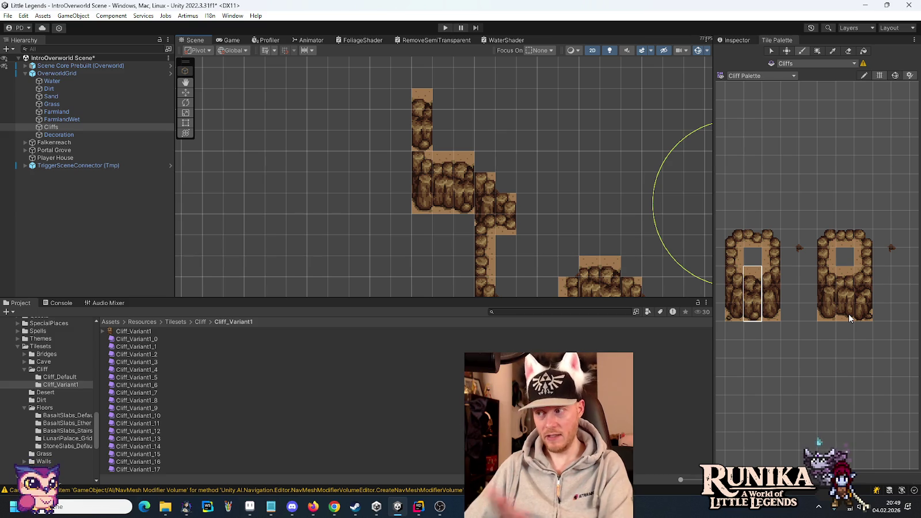
Step: Paint the left and right cliffs' right-hand three-tile columns beside the cliff top
{"action": "left_click_drag", "start_coordinate": [847, 314], "coordinate": [847, 292]}
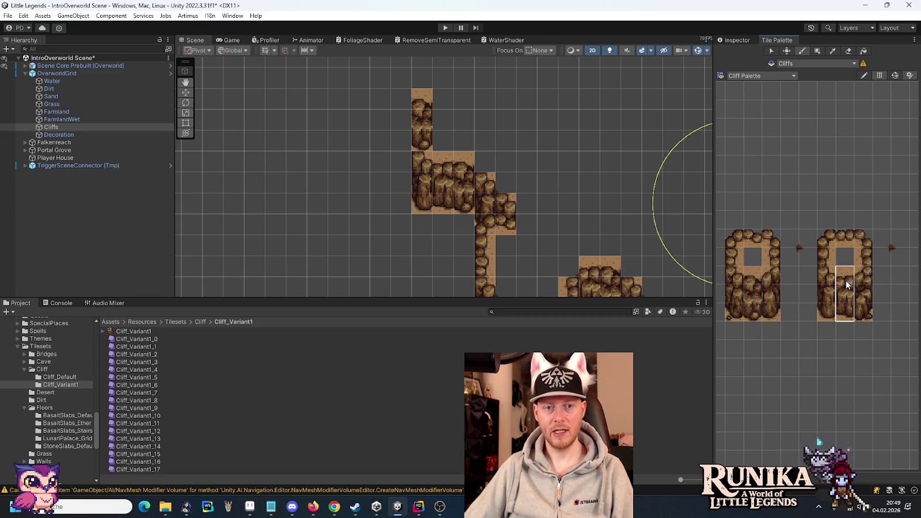
{"action": "key", "text": "alt+Tab"}
{"action": "key", "text": "alt+Tab"}
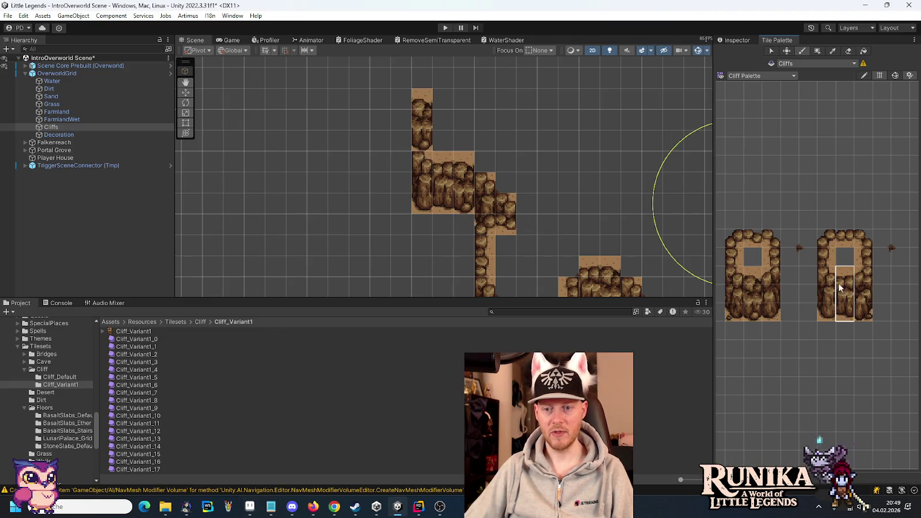
{"action": "left_click_drag", "start_coordinate": [774, 317], "coordinate": [772, 274]}
{"action": "left_click", "coordinate": [443, 141]}
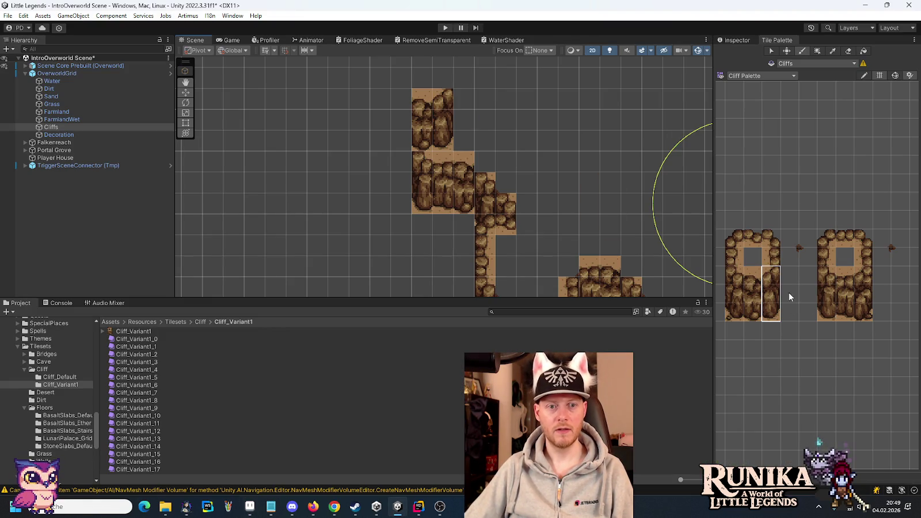
{"action": "left_click_drag", "start_coordinate": [859, 316], "coordinate": [863, 274]}
{"action": "left_click", "coordinate": [464, 97]}
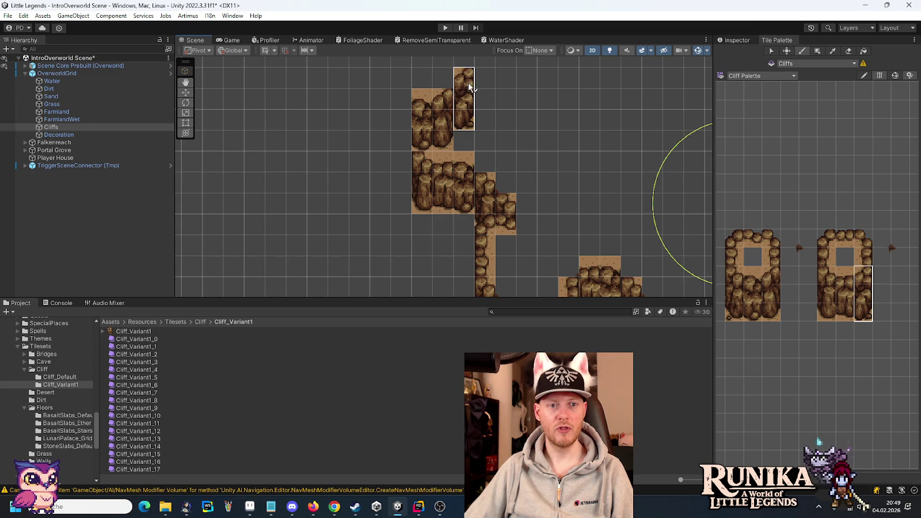
{"action": "left_click_drag", "start_coordinate": [508, 109], "coordinate": [429, 206]}
{"action": "scroll", "coordinate": [499, 192], "scroll_direction": "down", "scroll_amount": 1}
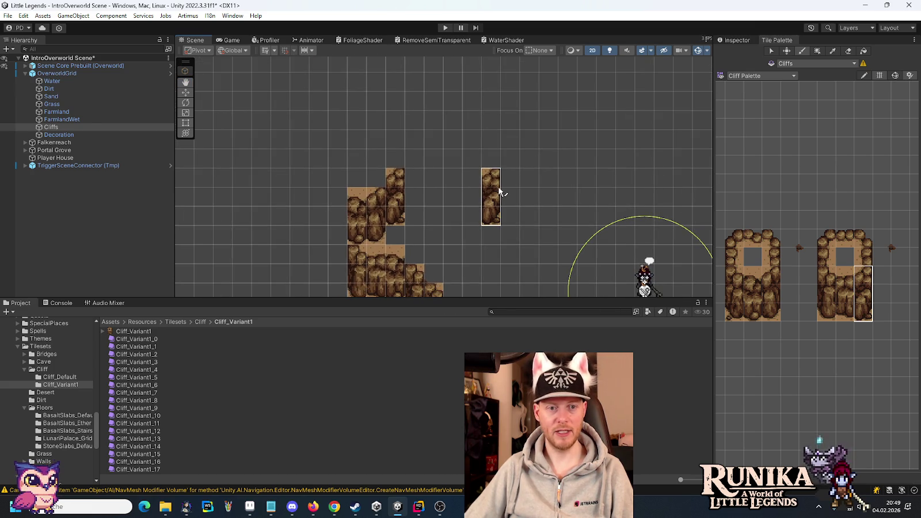
Step: Compare the reference mockup and pick single and three-tile cliff pieces in the Tile Palette
{"action": "key", "text": "alt+Tab"}
{"action": "left_click_drag", "start_coordinate": [499, 177], "coordinate": [448, 237]}
{"action": "key", "text": "alt+Tab"}
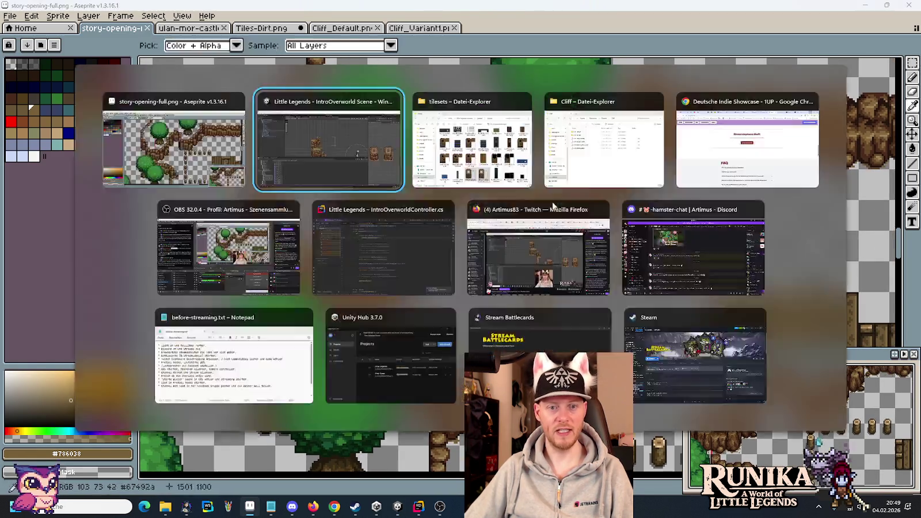
{"action": "key", "text": "alt+Tab"}
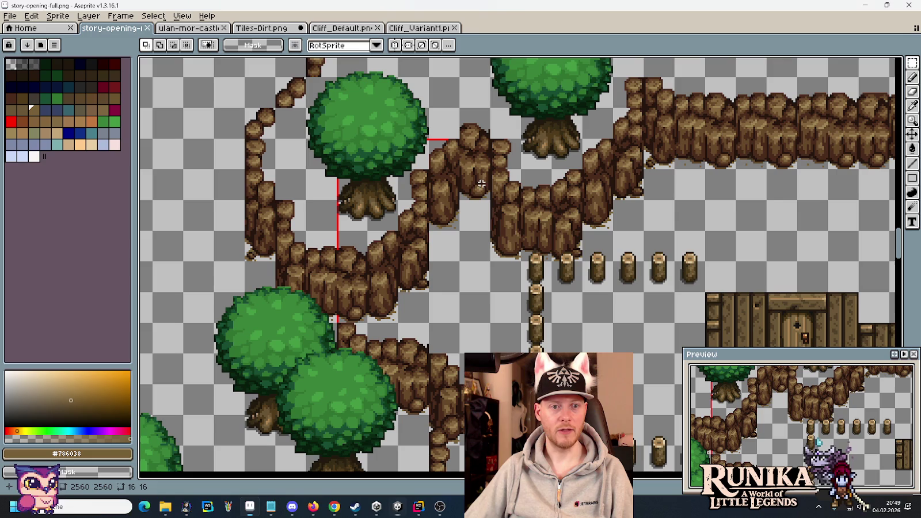
{"action": "key", "text": "alt+Tab"}
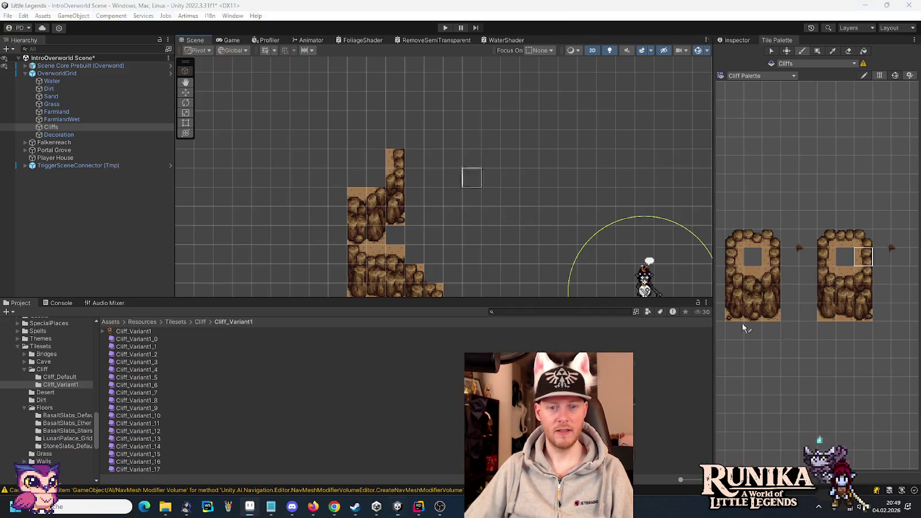
{"action": "left_click", "coordinate": [768, 313]}
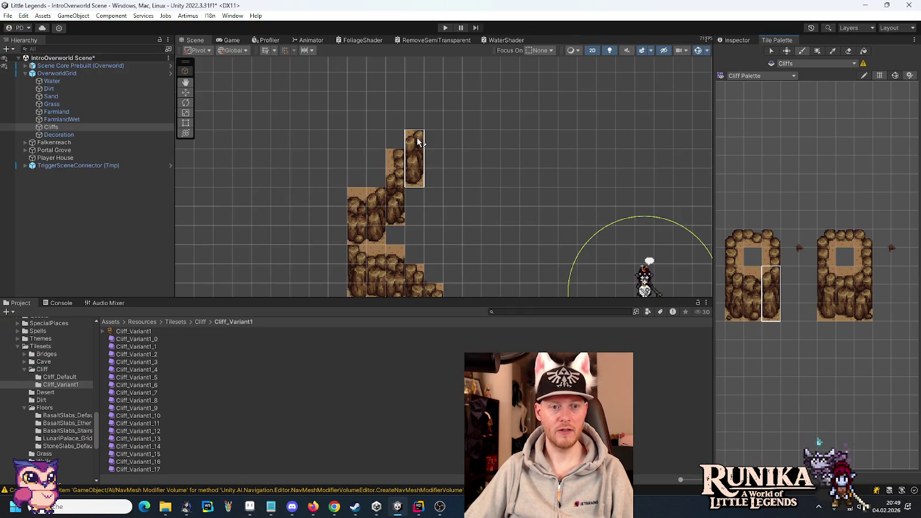
{"action": "key", "text": "alt+Tab"}
{"action": "key", "text": "alt+Tab"}
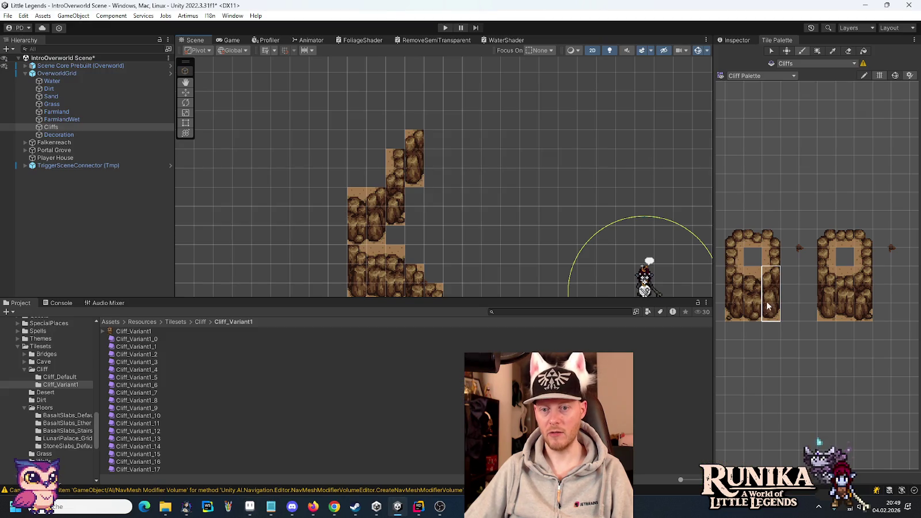
{"action": "left_click_drag", "start_coordinate": [752, 314], "coordinate": [755, 283]}
{"action": "key", "text": "alt+Tab"}
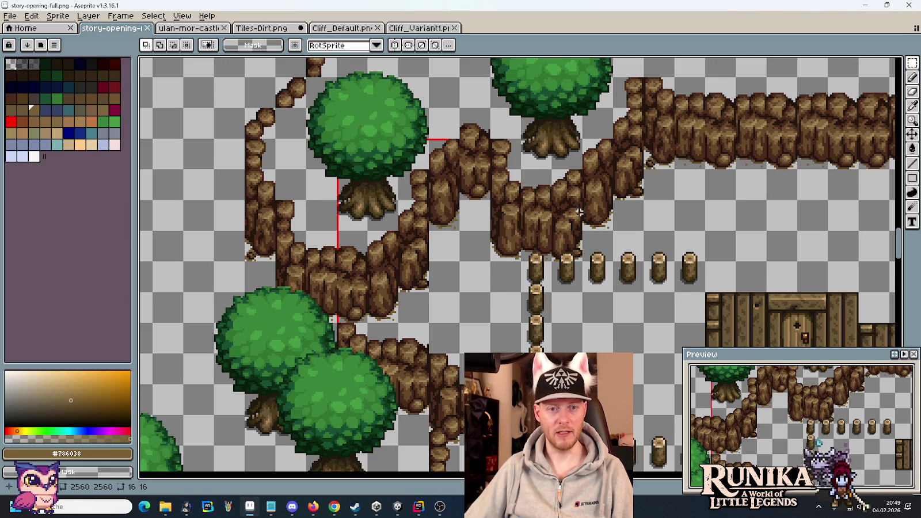
Step: Paint a 2x3 cliff block to the right of the arch, matching the reference map
{"action": "key", "text": "alt+Tab"}
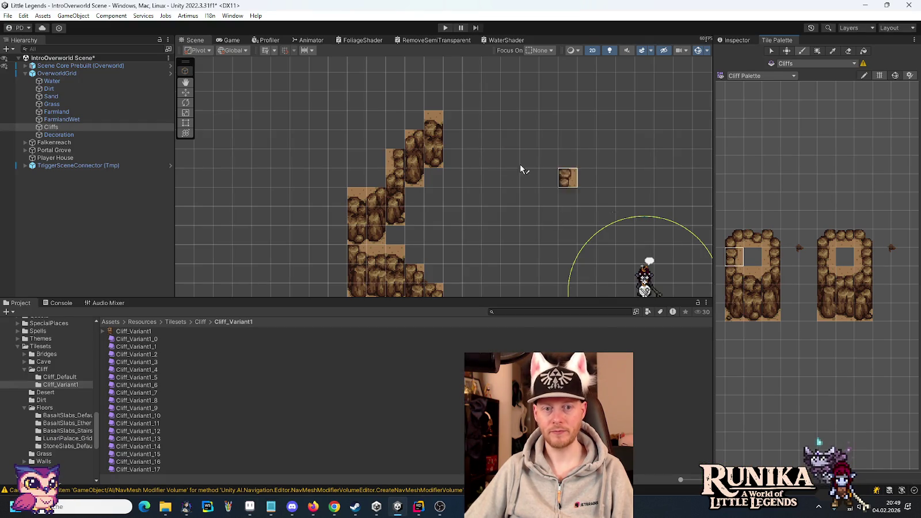
{"action": "key", "text": "alt+Tab"}
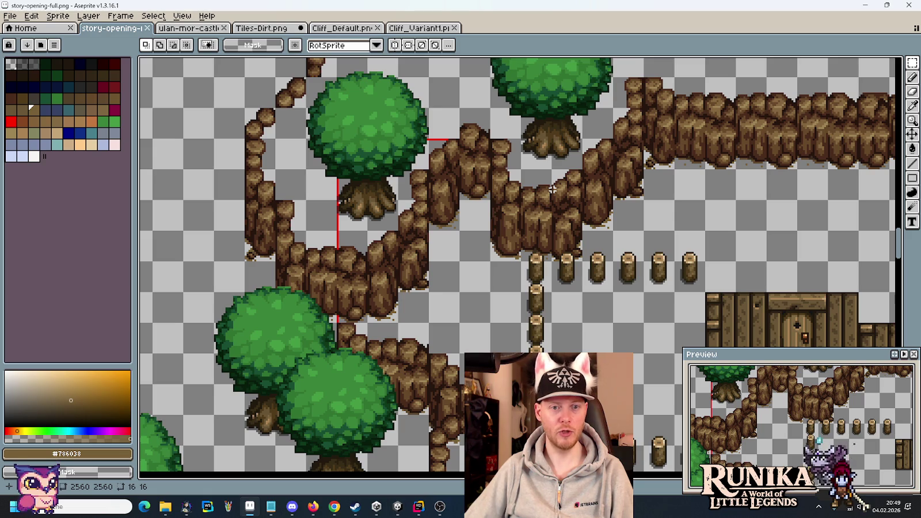
{"action": "key", "text": "alt+Tab"}
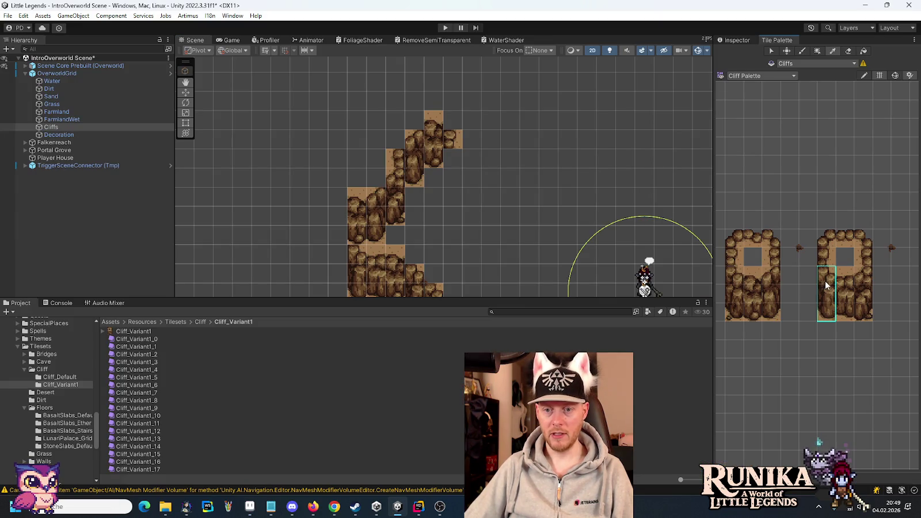
{"action": "key", "text": "alt+Tab"}
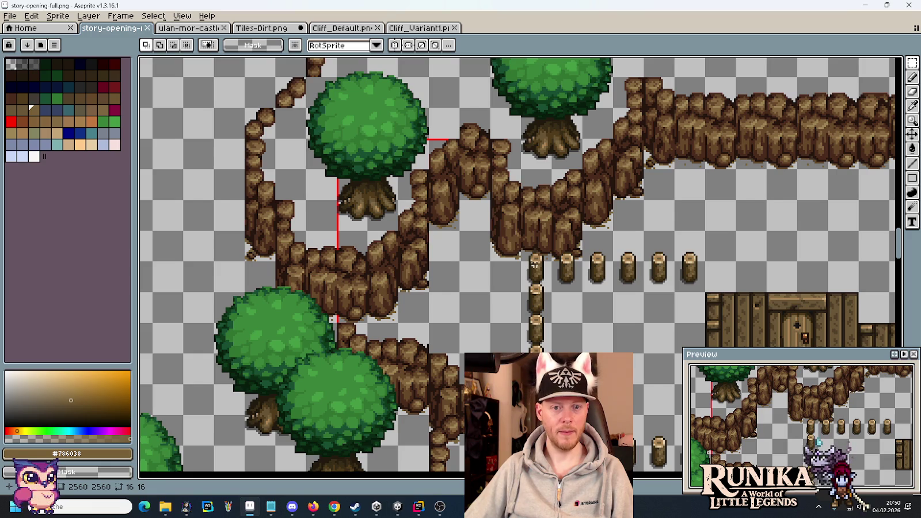
{"action": "key", "text": "alt+Tab"}
{"action": "left_click_drag", "start_coordinate": [857, 316], "coordinate": [841, 271]}
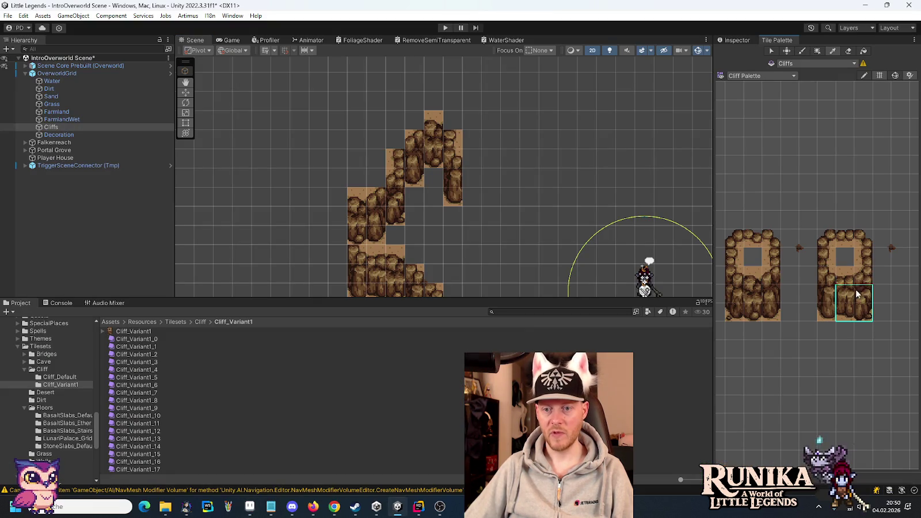
{"action": "left_click", "coordinate": [485, 165]}
{"action": "left_click_drag", "start_coordinate": [601, 163], "coordinate": [461, 190]}
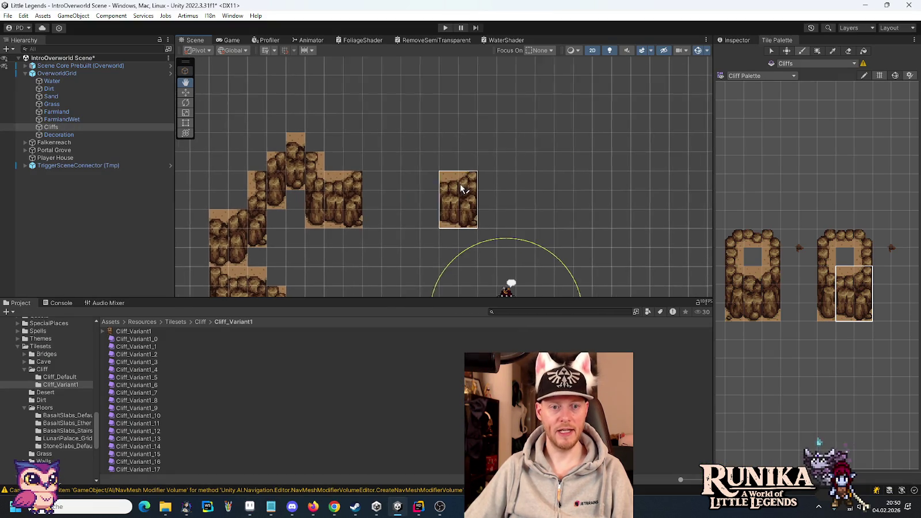
Step: Paint cliff columns to the right and above-right of the cliff block
{"action": "key", "text": "alt+Tab"}
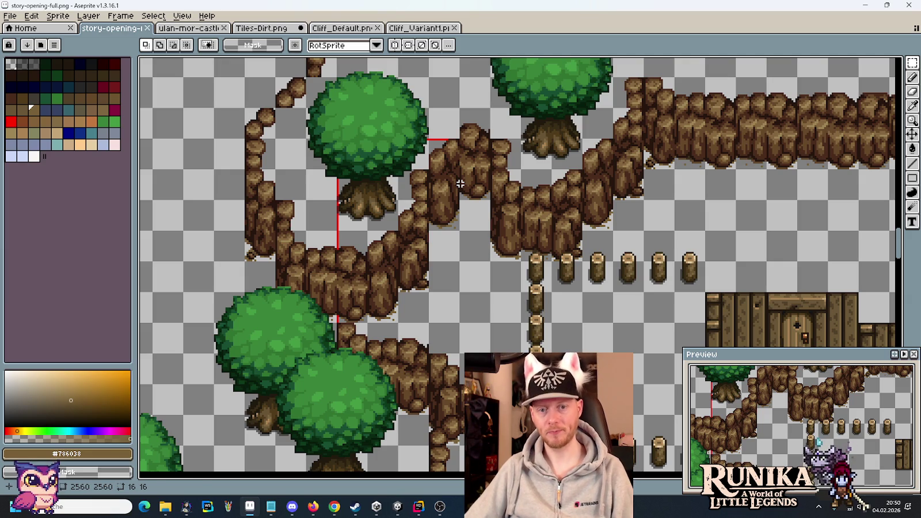
{"action": "key", "text": "alt+Tab"}
{"action": "left_click_drag", "start_coordinate": [771, 275], "coordinate": [772, 314]}
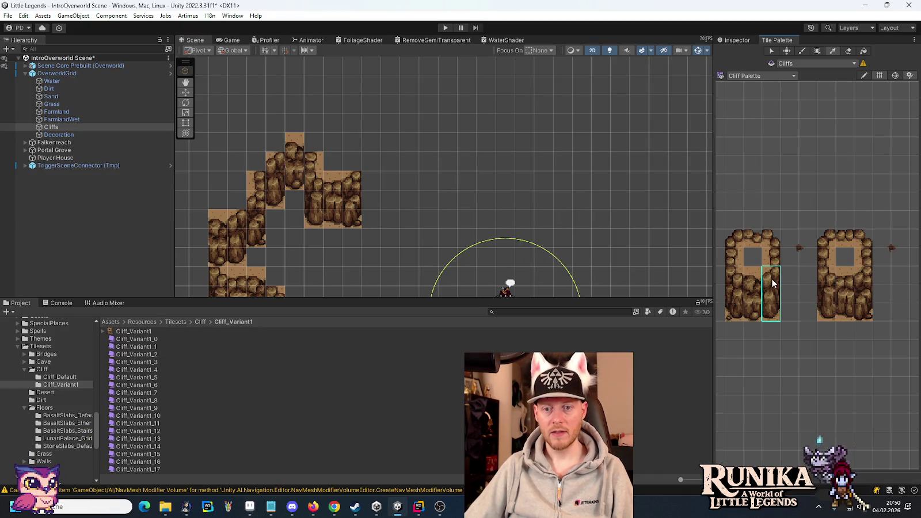
{"action": "left_click", "coordinate": [358, 162]}
{"action": "left_click_drag", "start_coordinate": [864, 314], "coordinate": [864, 275]}
{"action": "left_click", "coordinate": [403, 148]}
{"action": "key", "text": "alt+Tab"}
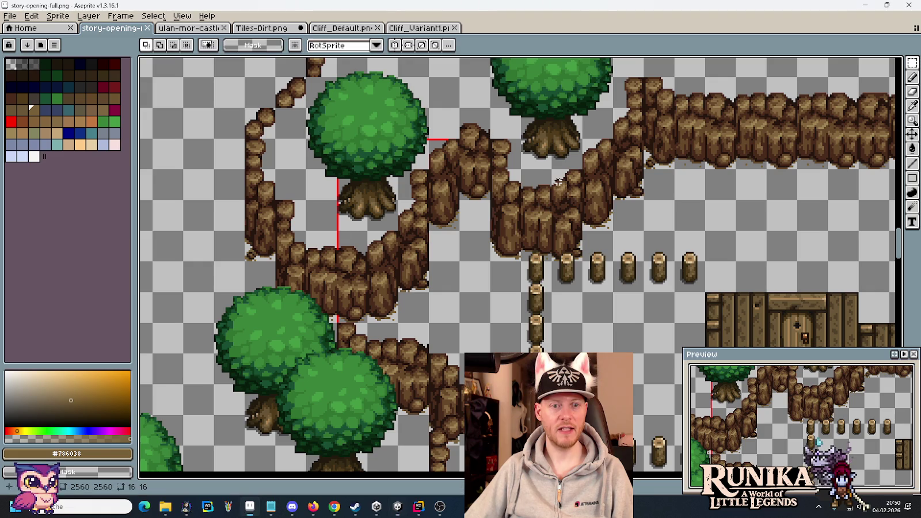
{"action": "left_click_drag", "start_coordinate": [642, 173], "coordinate": [479, 172]}
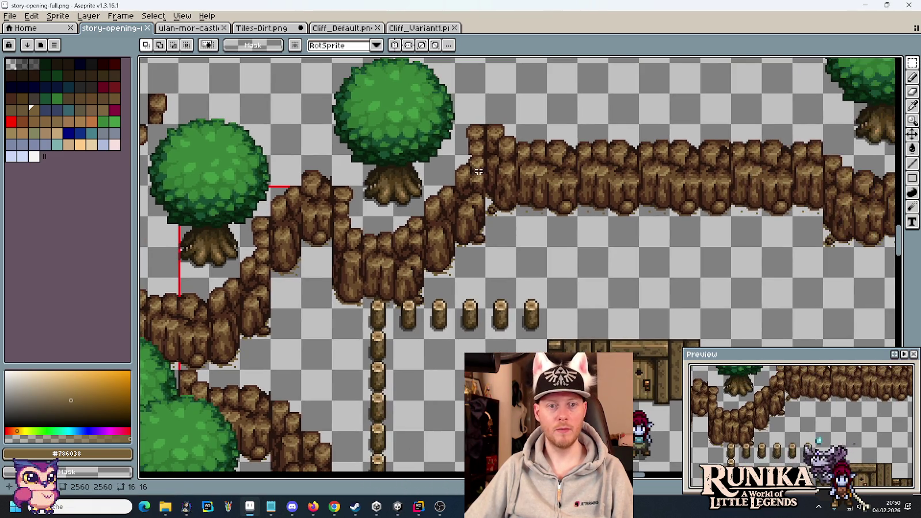
{"action": "key", "text": "alt+Tab"}
Step: Paint the left cliff column into the top row after checking the reference map
{"action": "left_click", "coordinate": [862, 259]}
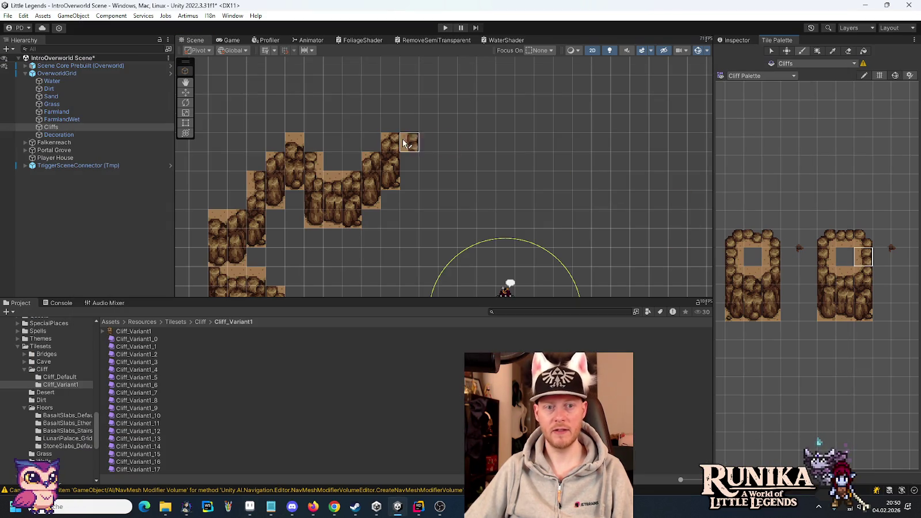
{"action": "mouse_move", "coordinate": [739, 276]}
{"action": "left_mouse_down"}
{"action": "mouse_move", "coordinate": [771, 299]}
{"action": "mouse_move", "coordinate": [765, 312]}
{"action": "left_mouse_up"}
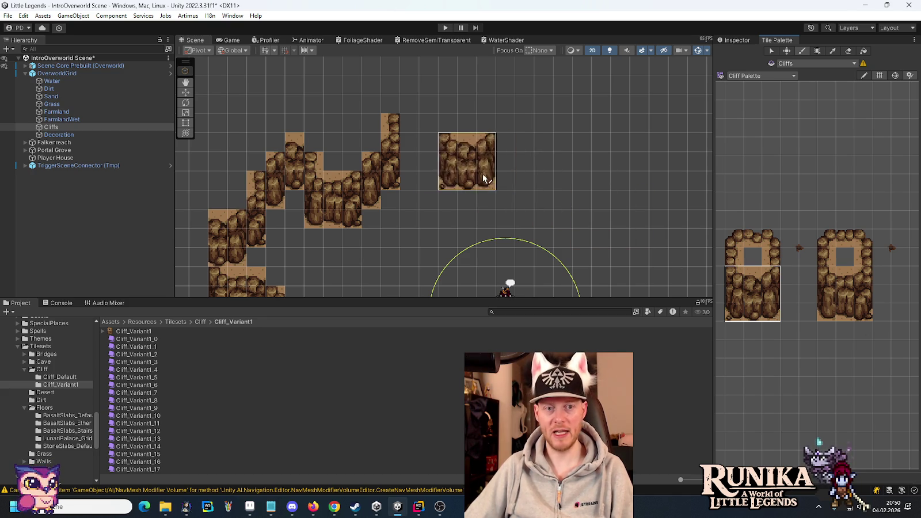
{"action": "key", "text": "alt+Tab"}
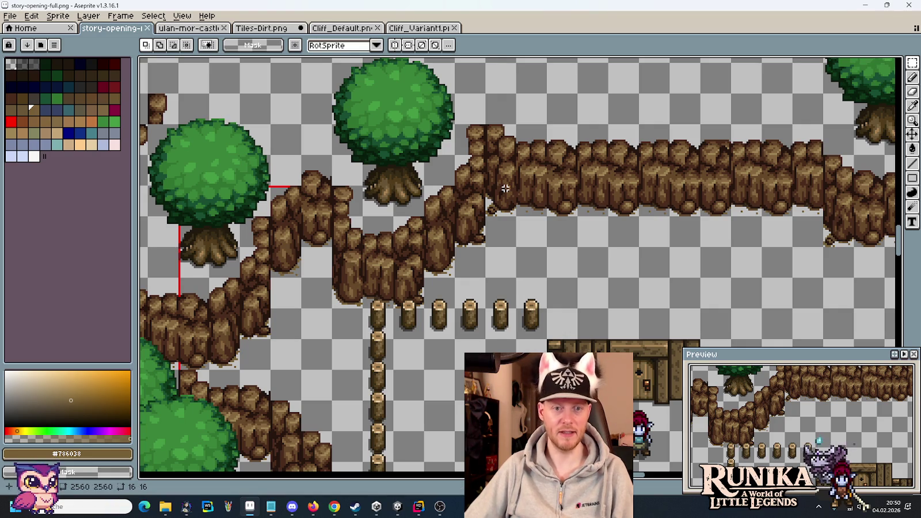
{"action": "key", "text": "alt+Tab"}
{"action": "key", "text": "alt+Tab"}
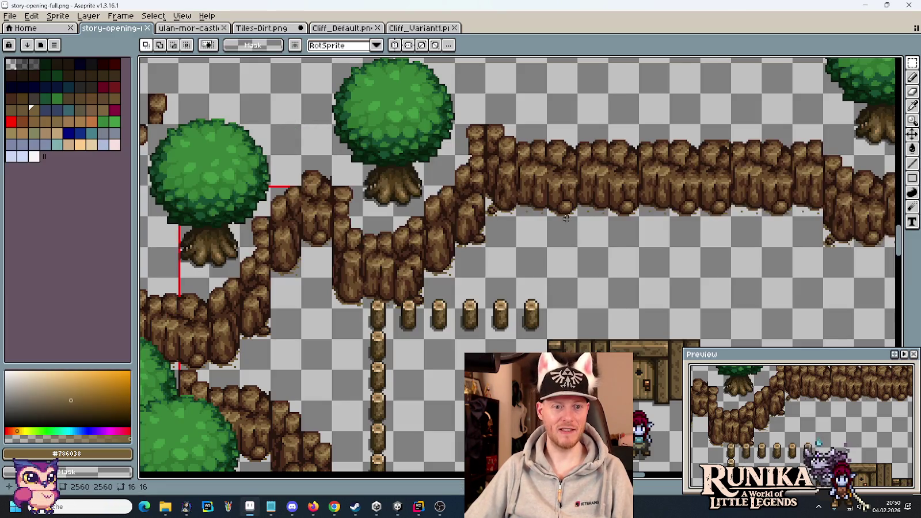
{"action": "key", "text": "alt+Tab"}
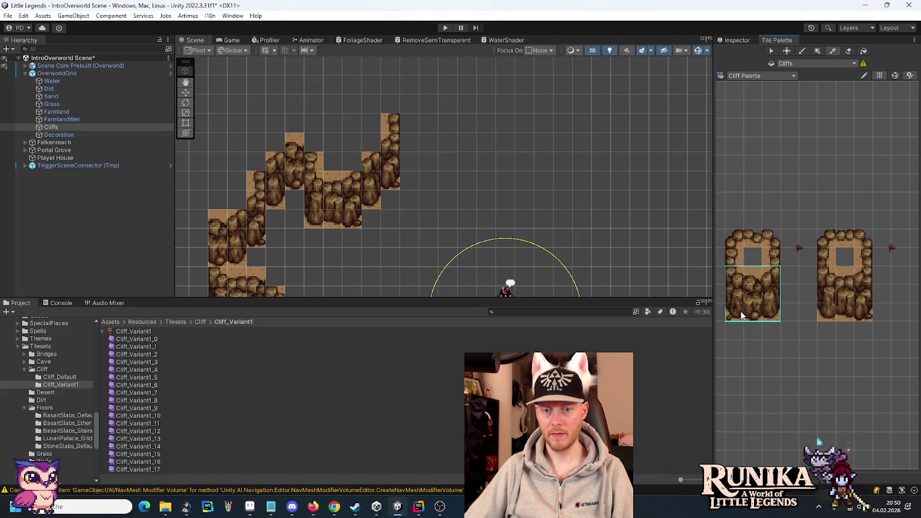
{"action": "left_click_drag", "start_coordinate": [735, 314], "coordinate": [735, 275]}
{"action": "left_click", "coordinate": [425, 141]}
{"action": "key", "text": "alt+Tab"}
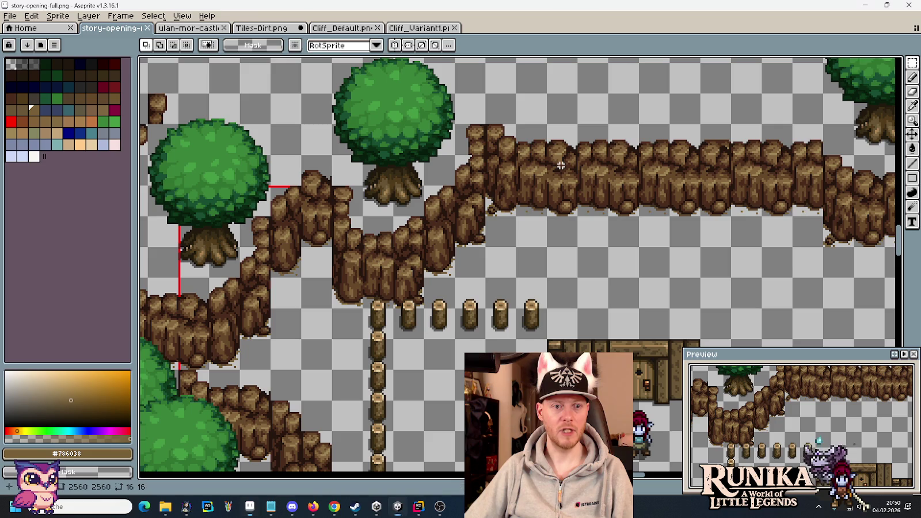
{"action": "key", "text": "alt+Tab"}
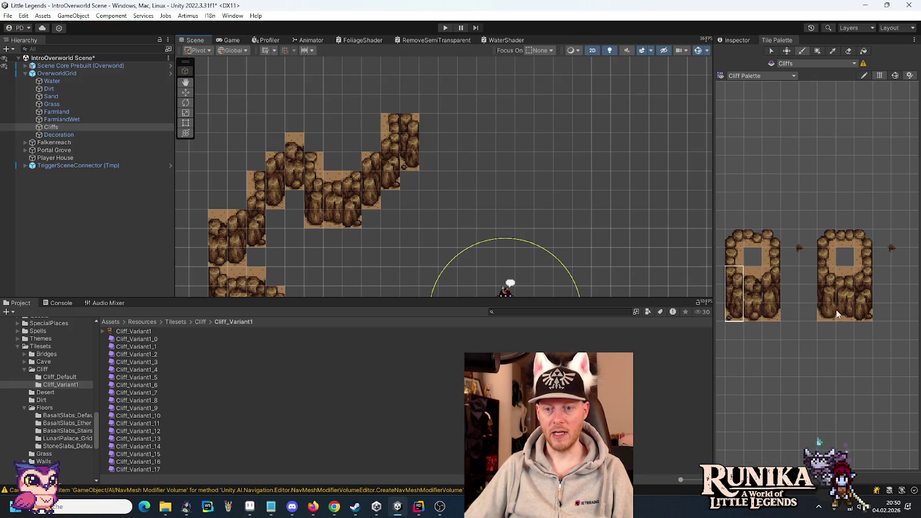
Step: Paint a run of cliff columns along the top row and fill its remaining gaps
{"action": "left_click_drag", "start_coordinate": [840, 314], "coordinate": [844, 275]}
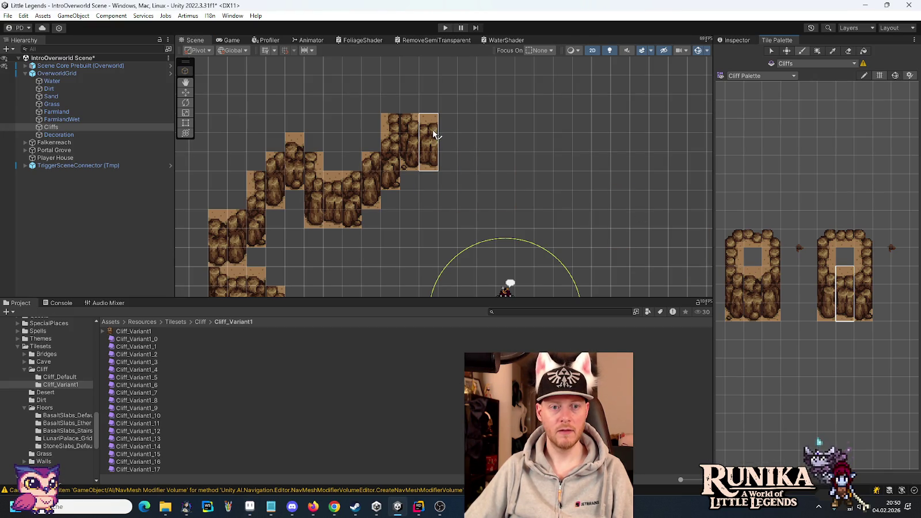
{"action": "left_click", "coordinate": [434, 135]}
{"action": "left_click", "coordinate": [467, 134]}
{"action": "left_click", "coordinate": [505, 134]}
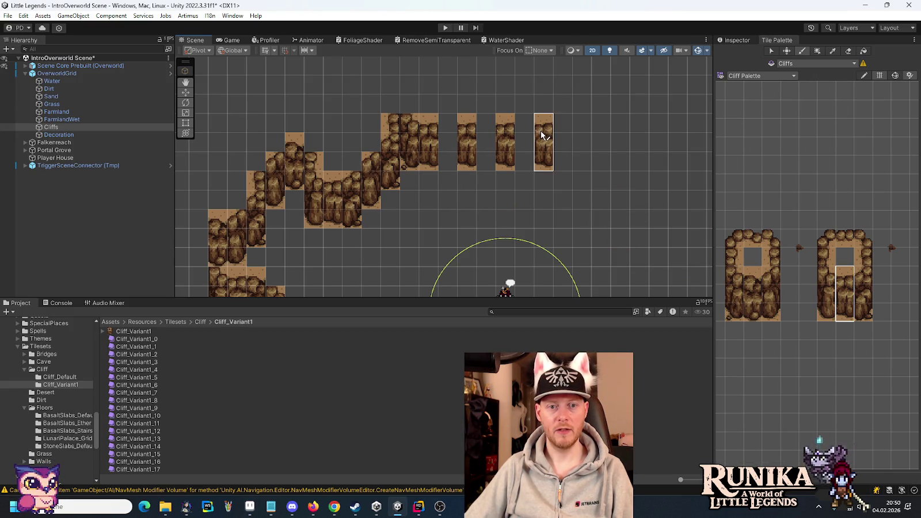
{"action": "left_click", "coordinate": [541, 134]}
{"action": "left_click_drag", "start_coordinate": [751, 276], "coordinate": [751, 311]}
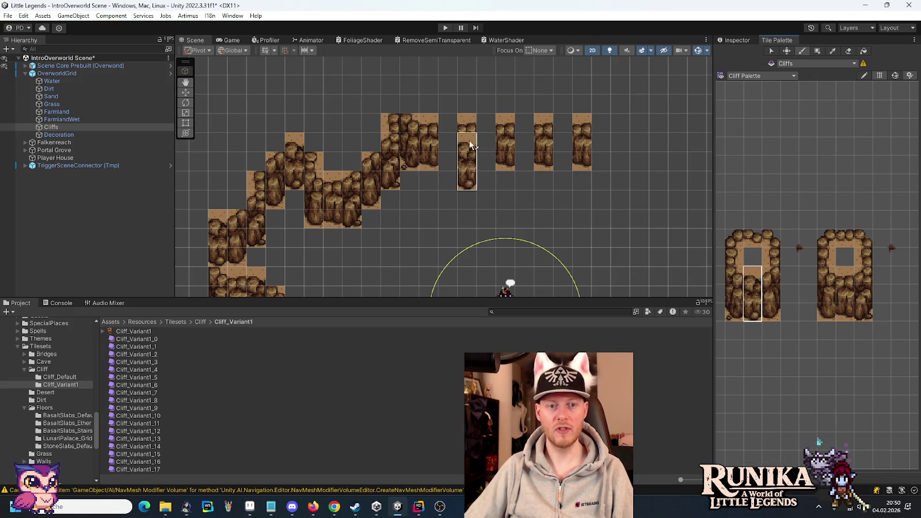
{"action": "left_click", "coordinate": [452, 124]}
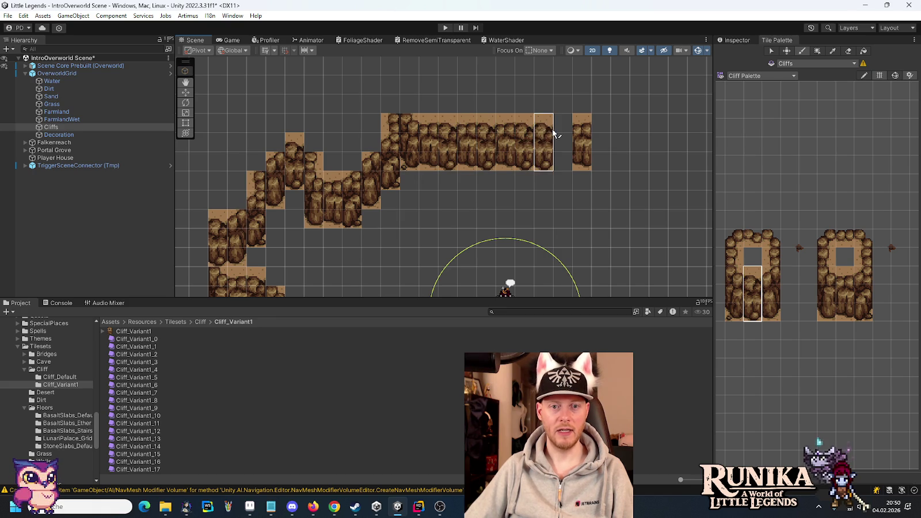
{"action": "left_click", "coordinate": [563, 138]}
{"action": "mouse_move", "coordinate": [559, 224]}
{"action": "left_mouse_down"}
{"action": "mouse_move", "coordinate": [477, 144]}
{"action": "mouse_move", "coordinate": [614, 200]}
{"action": "left_mouse_up"}
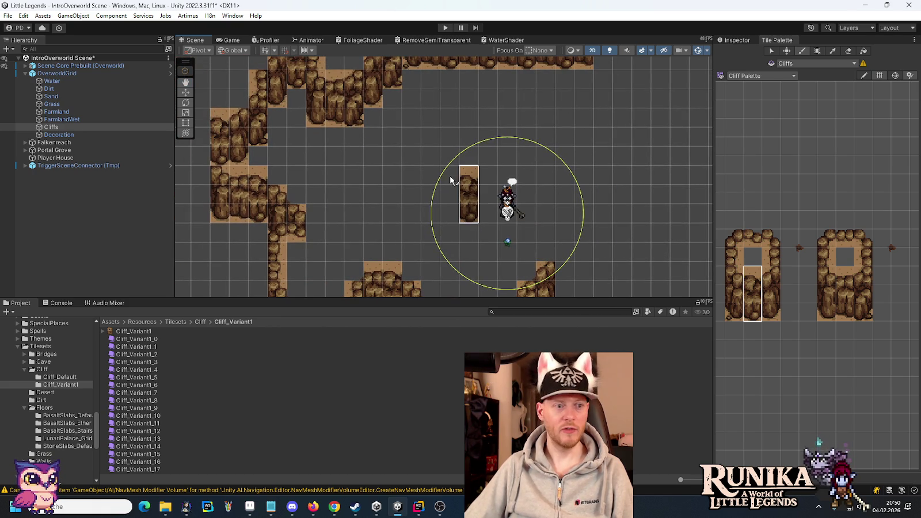
{"action": "left_click", "coordinate": [70, 158]}
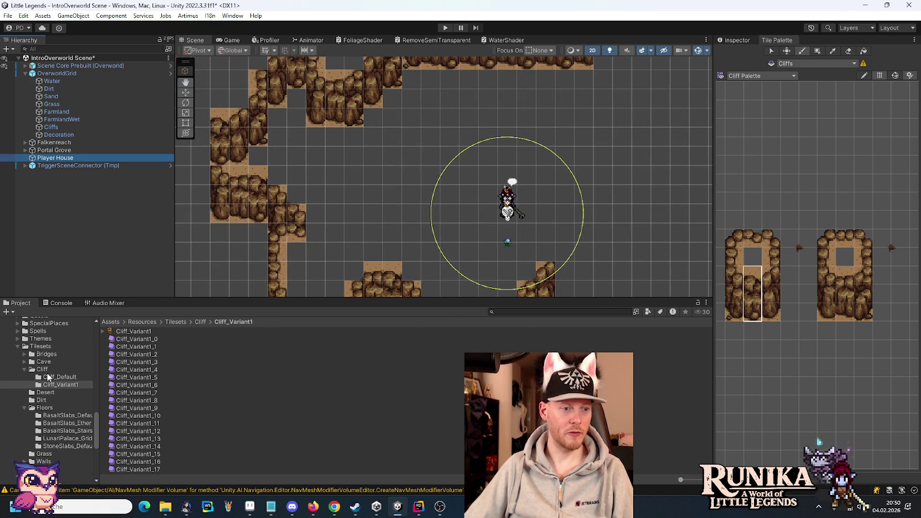
Step: Add the Fence prefab from Entities/Fences under the Player House object
{"action": "scroll", "coordinate": [48, 379], "scroll_direction": "up", "scroll_amount": 10}
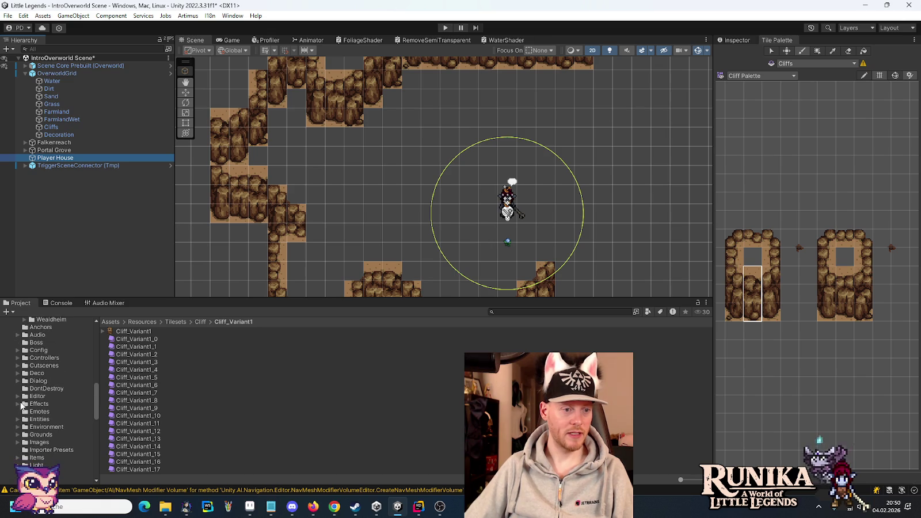
{"action": "left_click", "coordinate": [18, 419]}
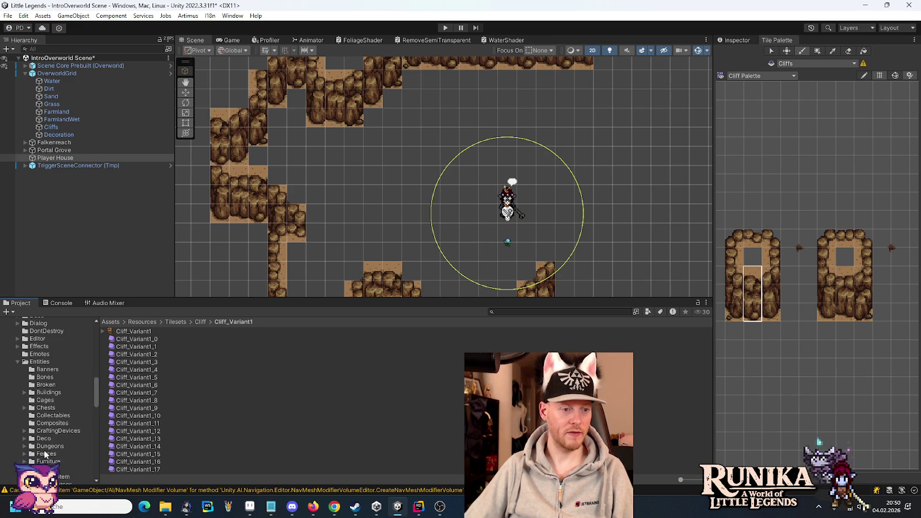
{"action": "scroll", "coordinate": [46, 455], "scroll_direction": "down", "scroll_amount": 2}
{"action": "left_click", "coordinate": [45, 425]}
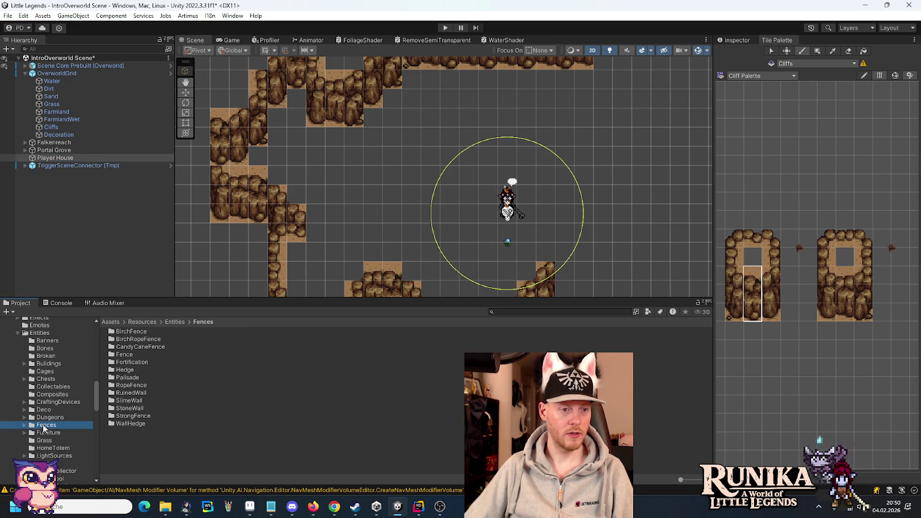
{"action": "double_click", "coordinate": [123, 355]}
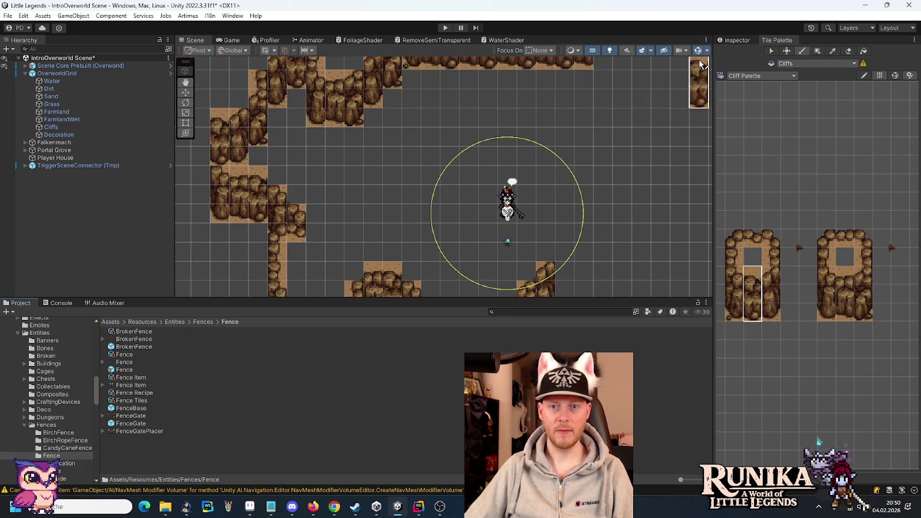
{"action": "left_click", "coordinate": [738, 40]}
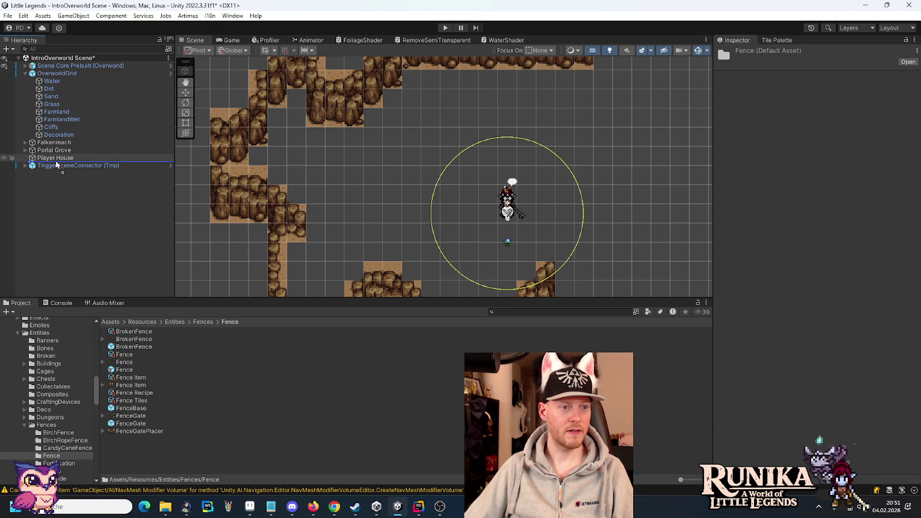
{"action": "left_click_drag", "start_coordinate": [56, 161], "coordinate": [57, 161]}
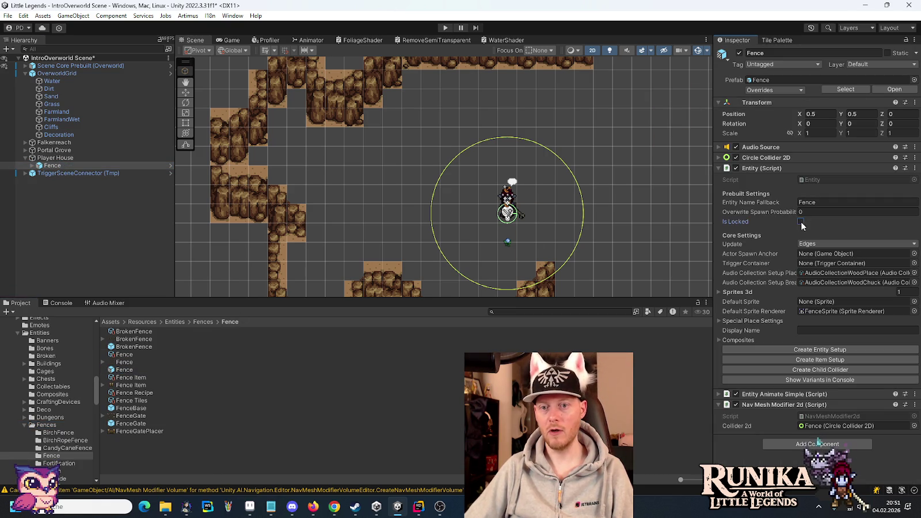
Step: Move the fence left of the player to -7.25, -0.75 and bring up the Aseprite mockup
{"action": "left_click", "coordinate": [185, 93]}
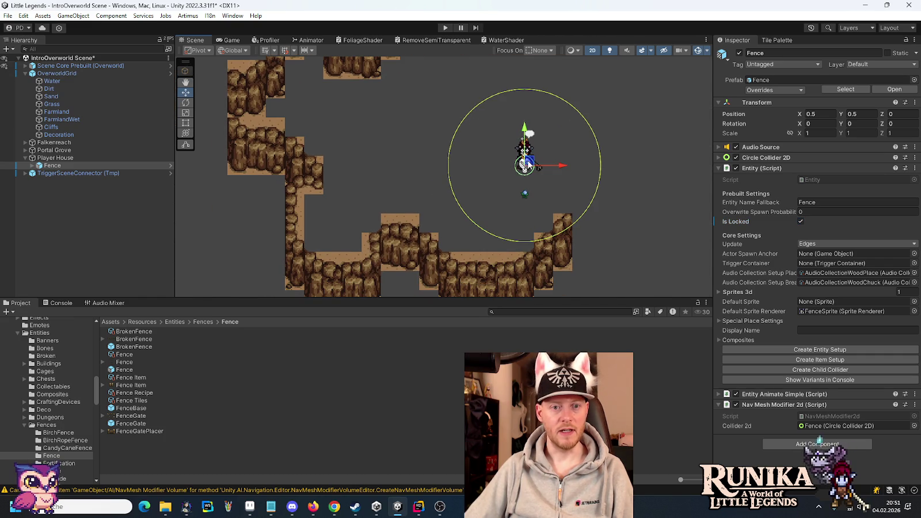
{"action": "mouse_move", "coordinate": [528, 164]}
{"action": "left_mouse_down"}
{"action": "mouse_move", "coordinate": [377, 182]}
{"action": "mouse_move", "coordinate": [378, 190]}
{"action": "left_mouse_up"}
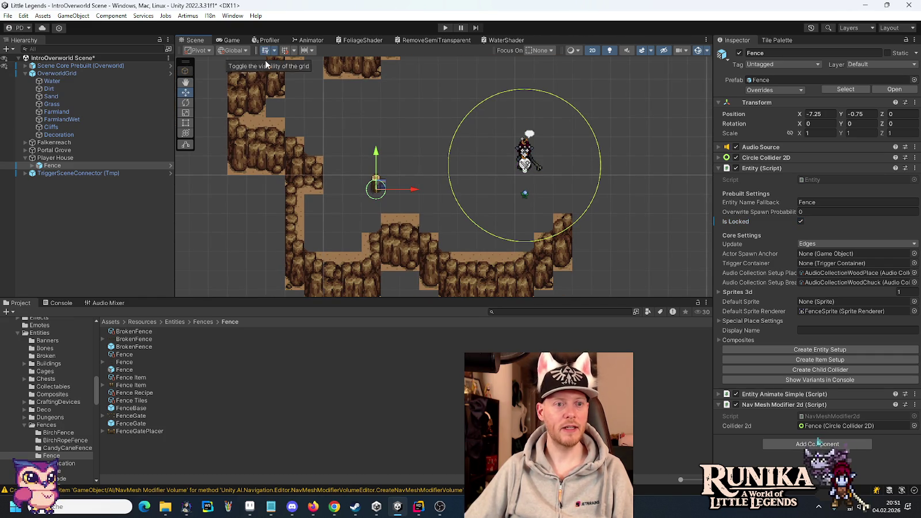
{"action": "key", "text": "alt+Tab"}
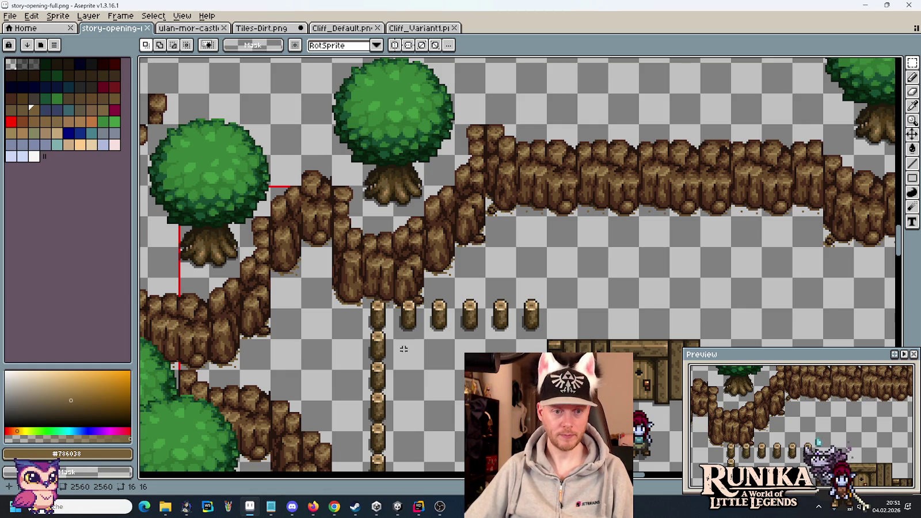
Step: Duplicate the Fence post and place copies up the enclosure's left side
{"action": "scroll", "coordinate": [403, 349], "scroll_direction": "down", "scroll_amount": 6}
{"action": "scroll", "coordinate": [481, 300], "scroll_direction": "down", "scroll_amount": 1}
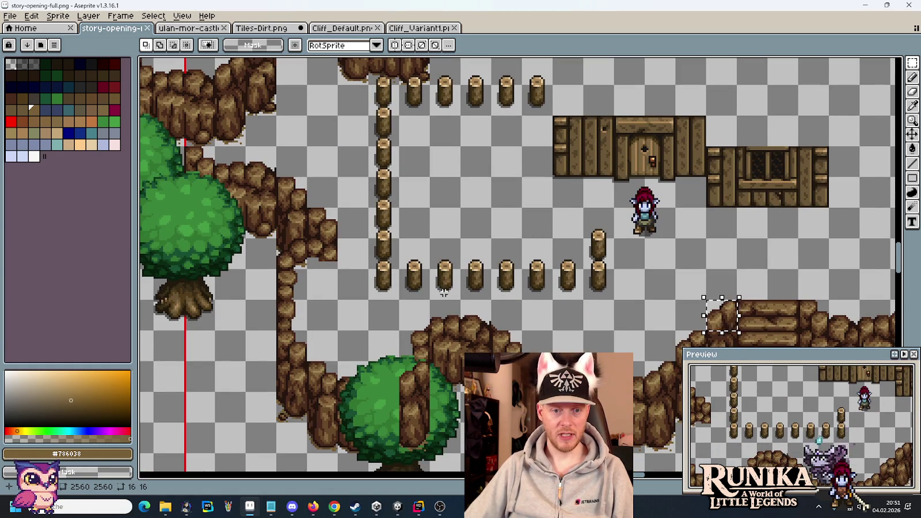
{"action": "key", "text": "alt+Tab"}
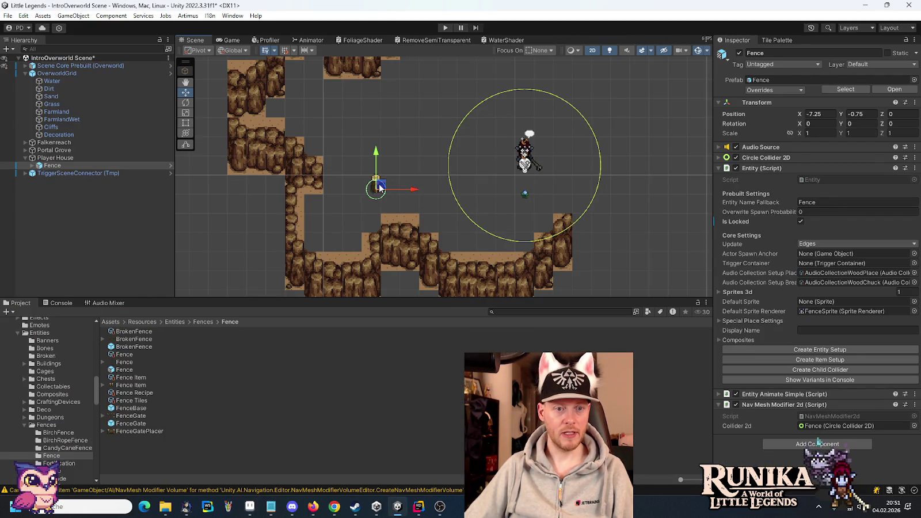
{"action": "mouse_move", "coordinate": [385, 190]}
{"action": "left_mouse_down"}
{"action": "mouse_move", "coordinate": [396, 202]}
{"action": "mouse_move", "coordinate": [464, 205]}
{"action": "mouse_move", "coordinate": [392, 205]}
{"action": "left_mouse_up"}
{"action": "key", "text": "ctrl+d"}
{"action": "key", "text": "ctrl+d"}
{"action": "key", "text": "ctrl+d"}
{"action": "key", "text": "ctrl+d"}
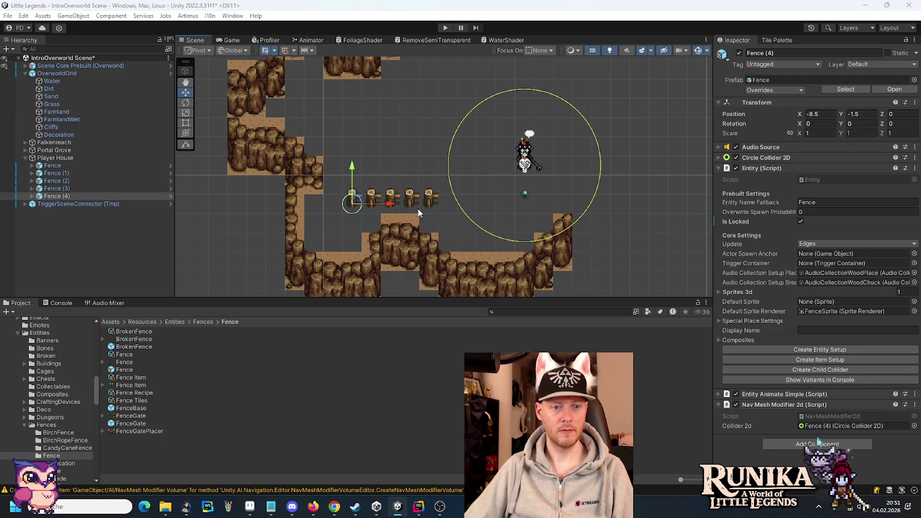
{"action": "key", "text": "alt+Tab"}
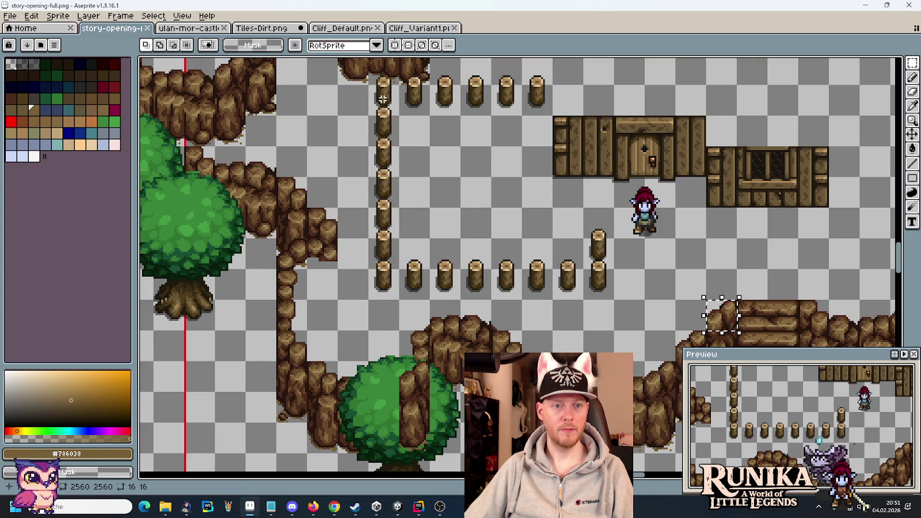
{"action": "key", "text": "alt+Tab"}
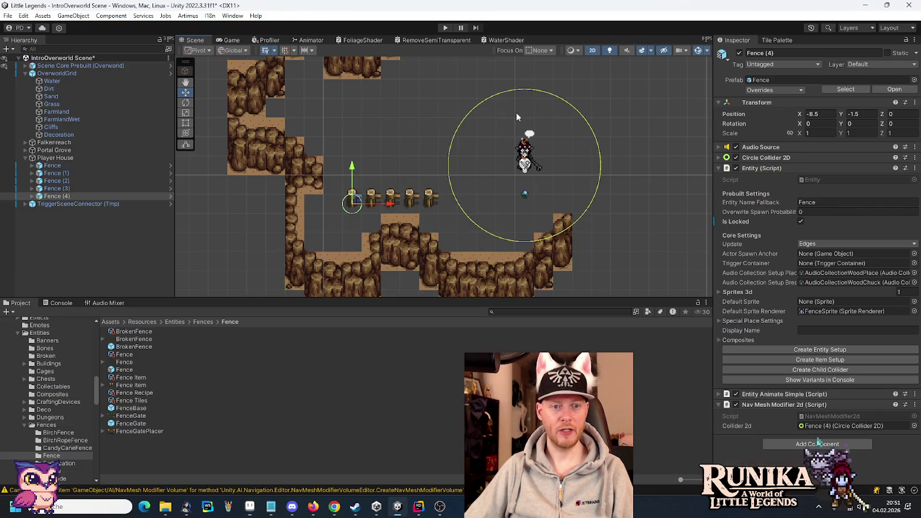
{"action": "key", "text": "ctrl+d"}
{"action": "left_click_drag", "start_coordinate": [352, 168], "coordinate": [354, 59]}
{"action": "key", "text": "ctrl+d"}
{"action": "key", "text": "ctrl+d"}
{"action": "key", "text": "ctrl+d"}
{"action": "key", "text": "ctrl+d"}
{"action": "key", "text": "ctrl+d"}
{"action": "key", "text": "ctrl+d"}
{"action": "left_click_drag", "start_coordinate": [393, 89], "coordinate": [486, 91]}
{"action": "key", "text": "ctrl+d"}
{"action": "key", "text": "ctrl+d"}
{"action": "key", "text": "ctrl+d"}
{"action": "key", "text": "ctrl+d"}
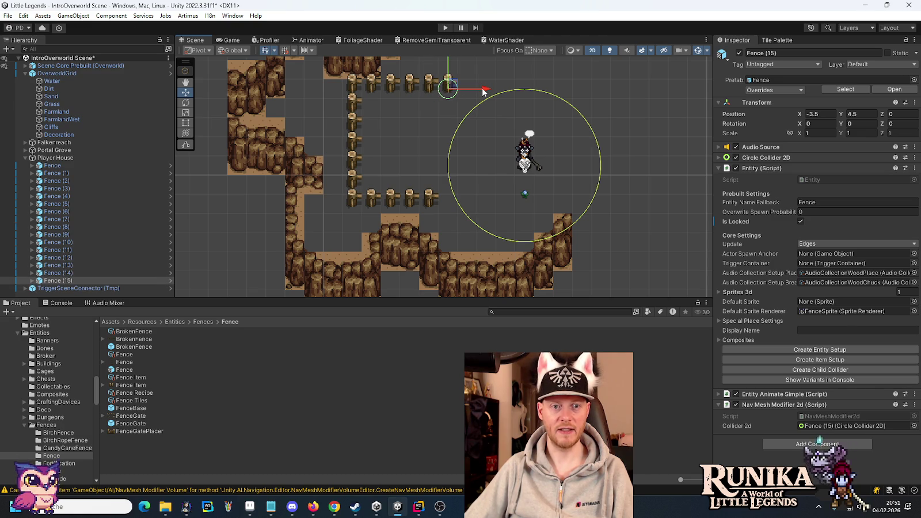
Step: Add Fence copies along the bottom row and raise the last post for the corner
{"action": "key", "text": "alt+Tab"}
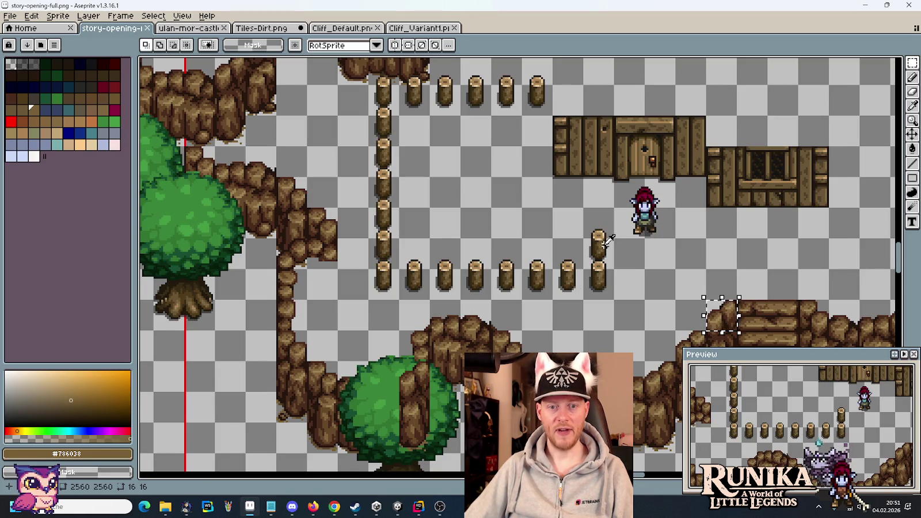
{"action": "key", "text": "alt+Tab"}
{"action": "key", "text": "ctrl+d"}
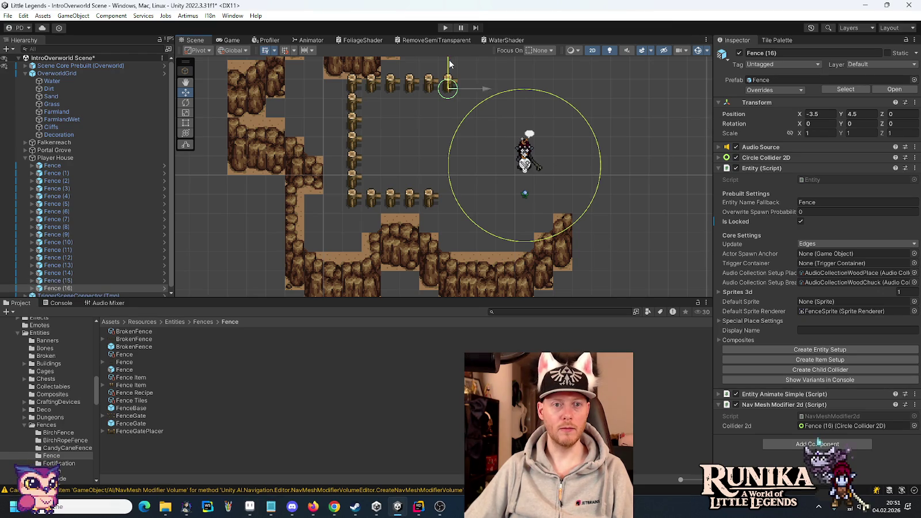
{"action": "left_click_drag", "start_coordinate": [456, 58], "coordinate": [458, 174]}
{"action": "key", "text": "ctrl+d"}
{"action": "left_click_drag", "start_coordinate": [489, 203], "coordinate": [528, 206]}
{"action": "key", "text": "ctrl+d"}
{"action": "key", "text": "ctrl+d"}
{"action": "left_click_drag", "start_coordinate": [493, 171], "coordinate": [486, 147]}
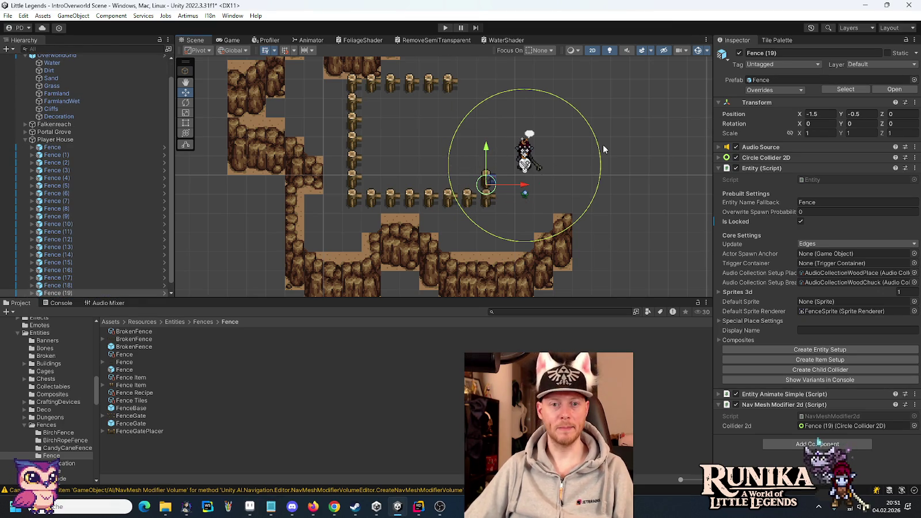
{"action": "left_click_drag", "start_coordinate": [604, 145], "coordinate": [517, 178]}
{"action": "scroll", "coordinate": [513, 200], "scroll_direction": "down", "scroll_amount": 2}
{"action": "key", "text": "alt+Tab"}
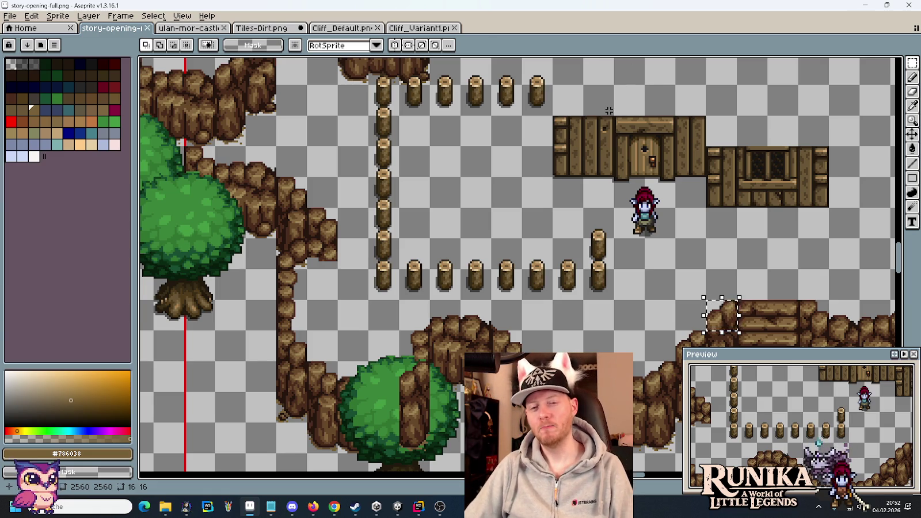
{"action": "left_click_drag", "start_coordinate": [739, 258], "coordinate": [429, 200]}
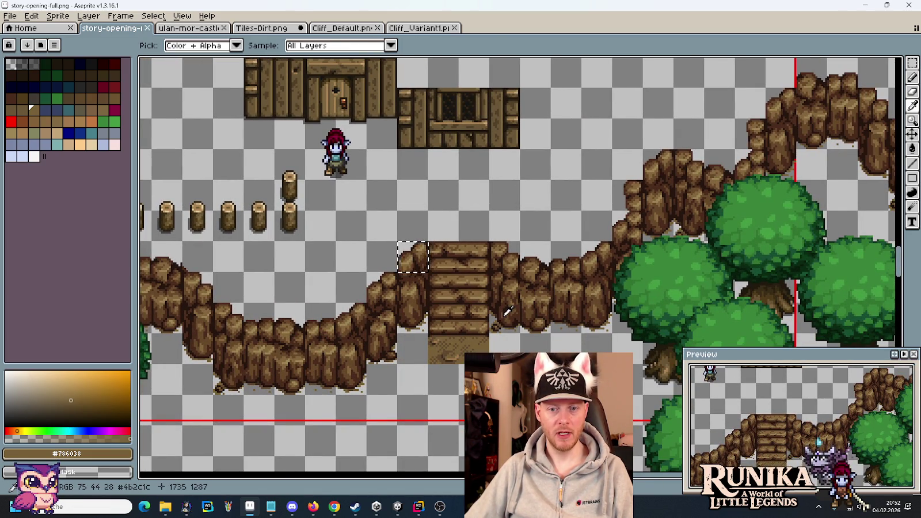
{"action": "key", "text": "alt+Tab"}
{"action": "key", "text": "alt+Tab"}
{"action": "scroll", "coordinate": [504, 316], "scroll_direction": "down", "scroll_amount": 2}
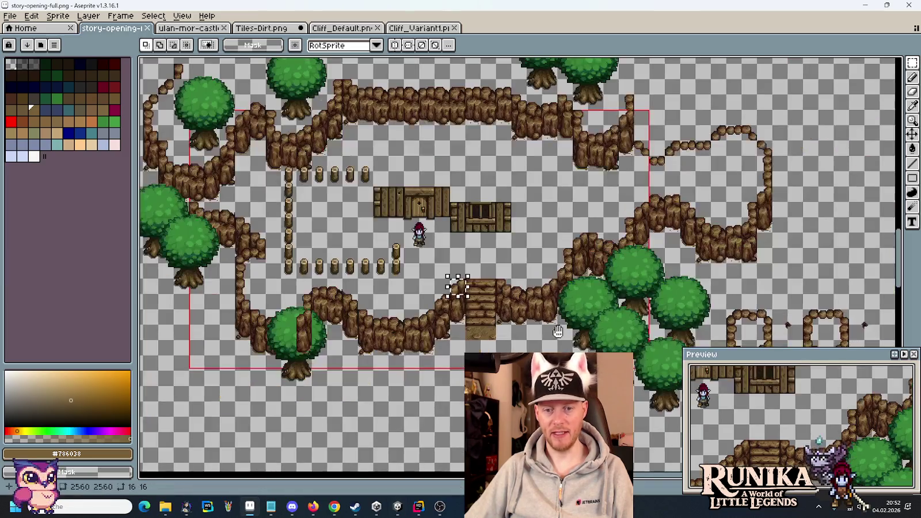
{"action": "scroll", "coordinate": [551, 257], "scroll_direction": "up", "scroll_amount": 1}
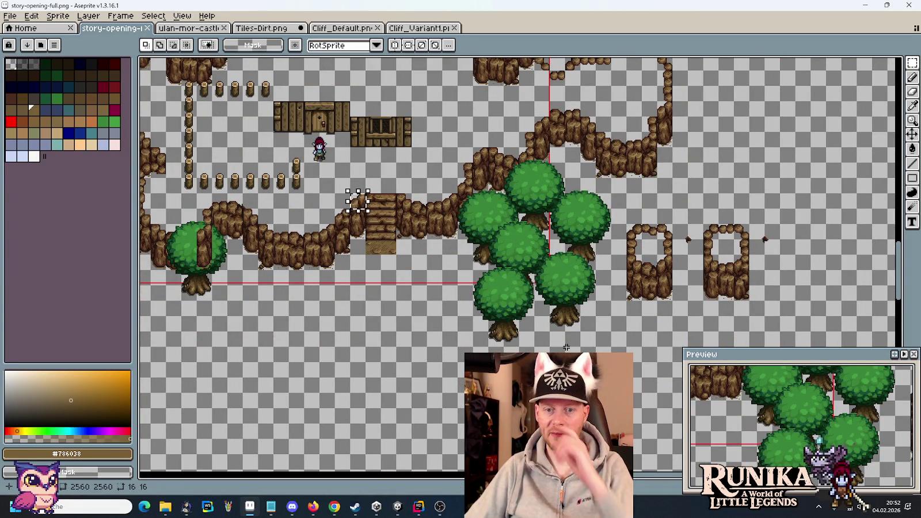
{"action": "scroll", "coordinate": [413, 220], "scroll_direction": "up", "scroll_amount": 2}
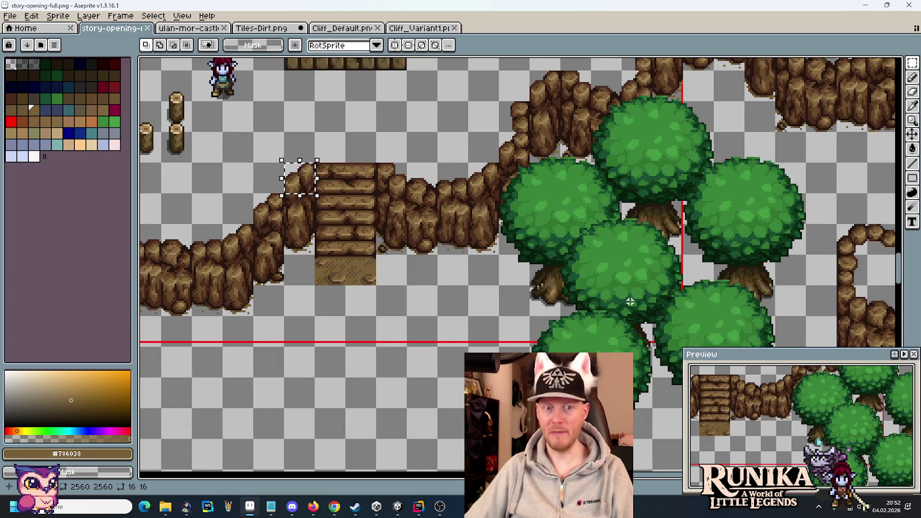
{"action": "key", "text": "alt+Tab"}
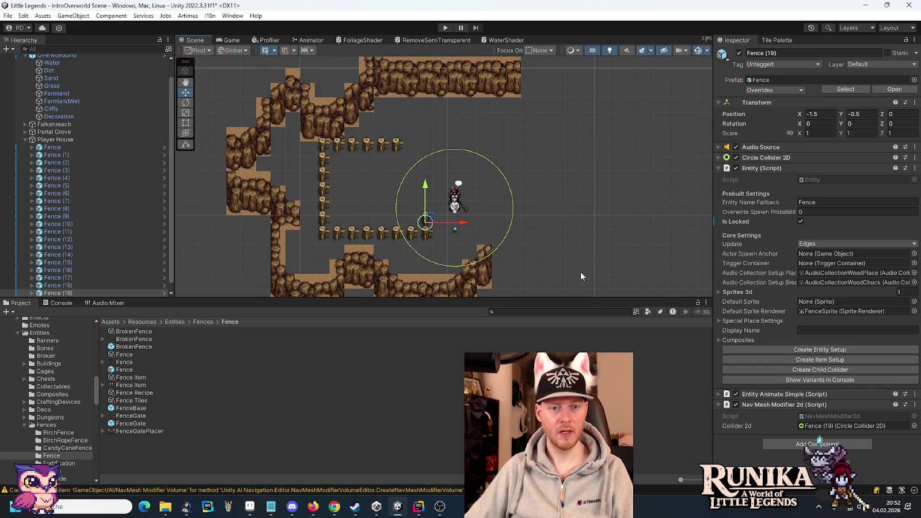
Step: On the Cliffs tilemap, paint cliff columns and a 2x2 block right of the enclosure
{"action": "left_click_drag", "start_coordinate": [561, 266], "coordinate": [535, 228]}
{"action": "left_click", "coordinate": [70, 109]}
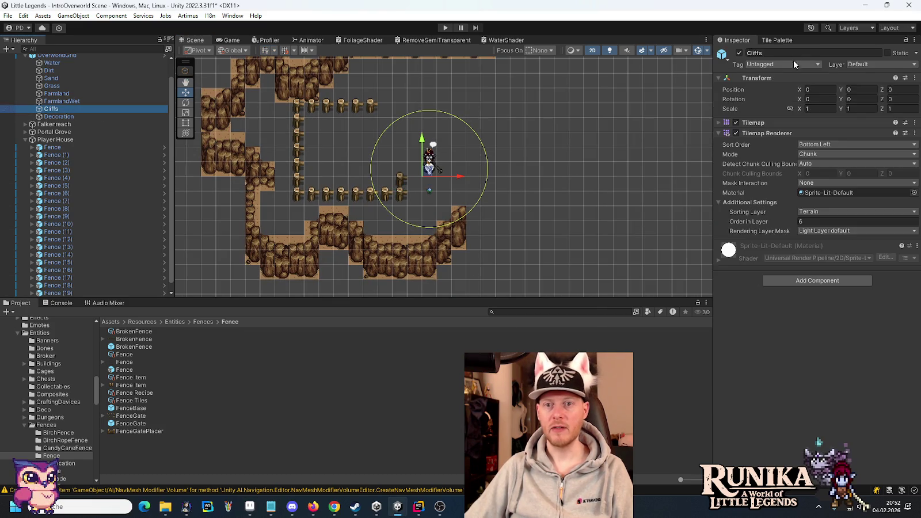
{"action": "left_click", "coordinate": [777, 40]}
{"action": "left_click_drag", "start_coordinate": [733, 305], "coordinate": [735, 274]}
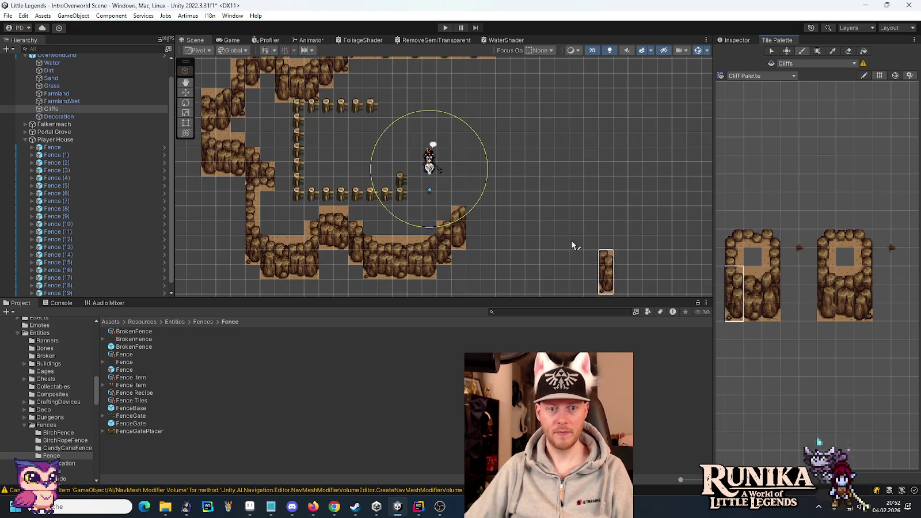
{"action": "left_click", "coordinate": [517, 213]}
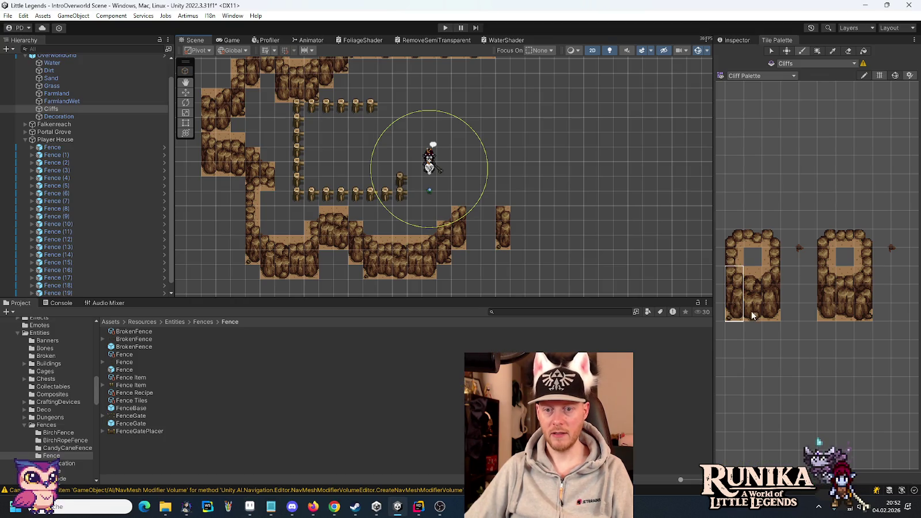
{"action": "left_click_drag", "start_coordinate": [752, 315], "coordinate": [753, 274]}
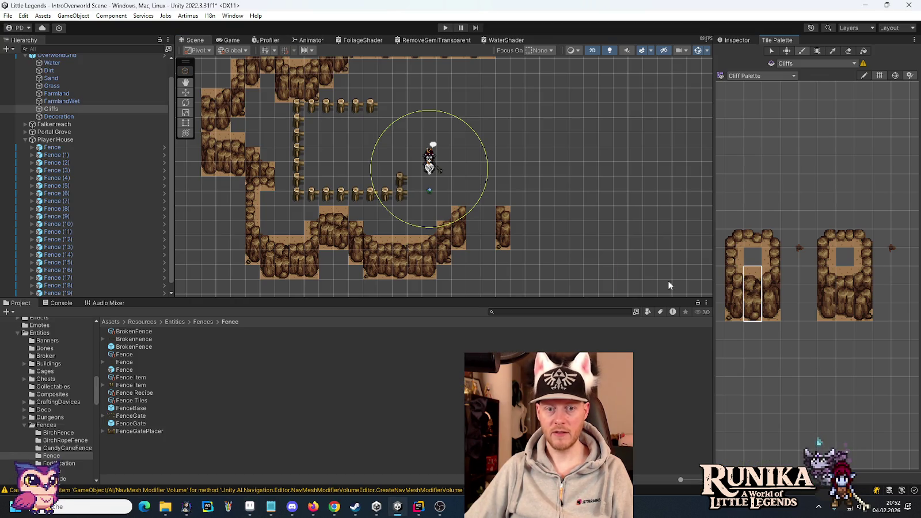
{"action": "left_click", "coordinate": [518, 228]}
{"action": "left_click_drag", "start_coordinate": [852, 310], "coordinate": [860, 290]}
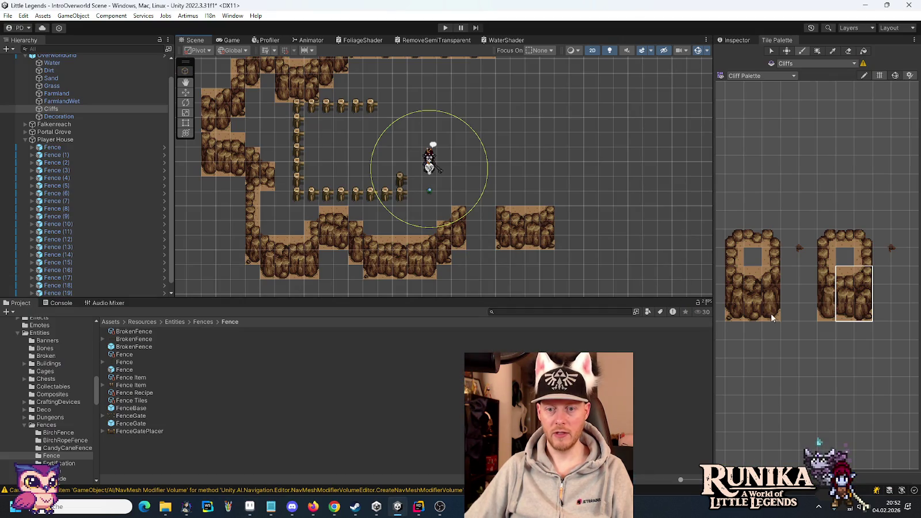
{"action": "left_click_drag", "start_coordinate": [772, 318], "coordinate": [772, 270]}
Step: Paint more full cliff columns to raise the ridge
{"action": "key", "text": "super+Tab"}
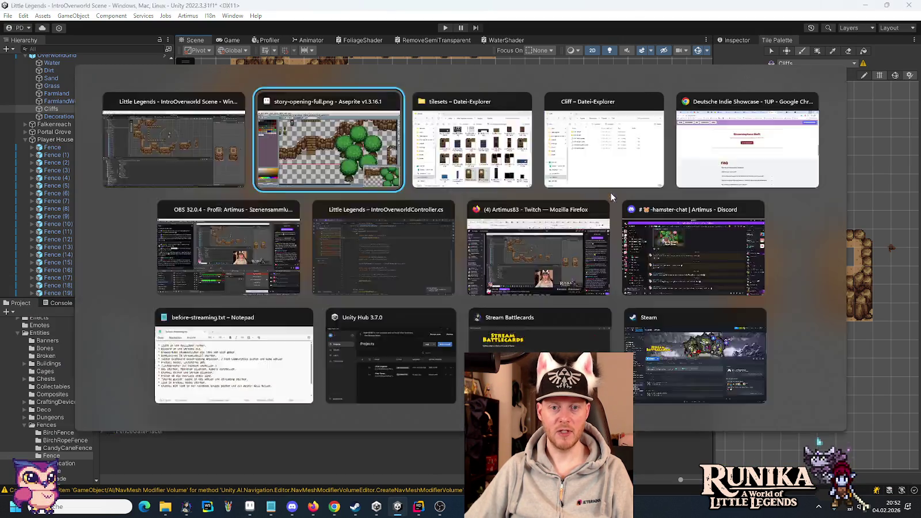
{"action": "left_click", "coordinate": [776, 242]}
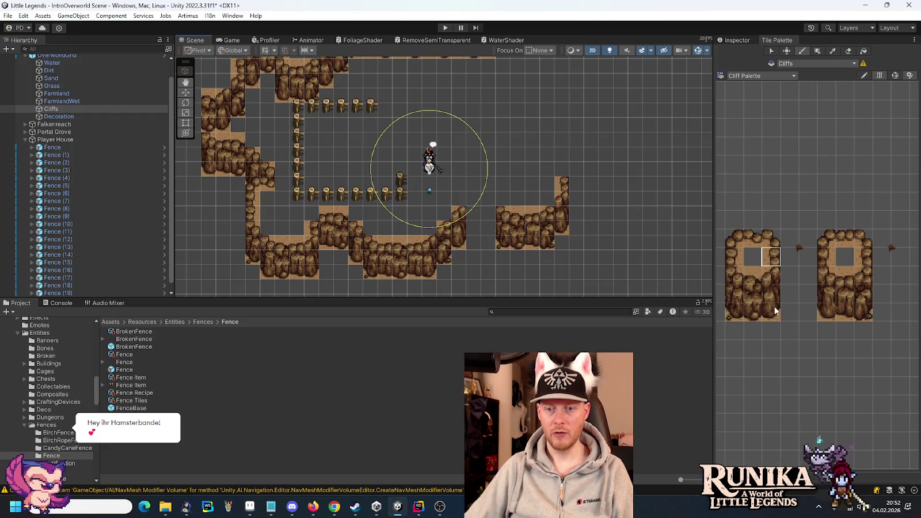
{"action": "left_click_drag", "start_coordinate": [776, 311], "coordinate": [775, 318]}
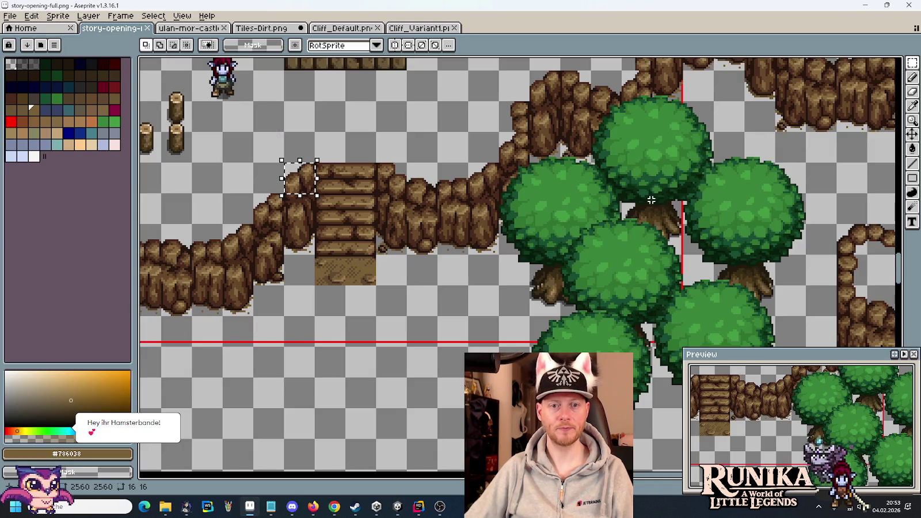
{"action": "scroll", "coordinate": [651, 200], "scroll_direction": "up", "scroll_amount": 3}
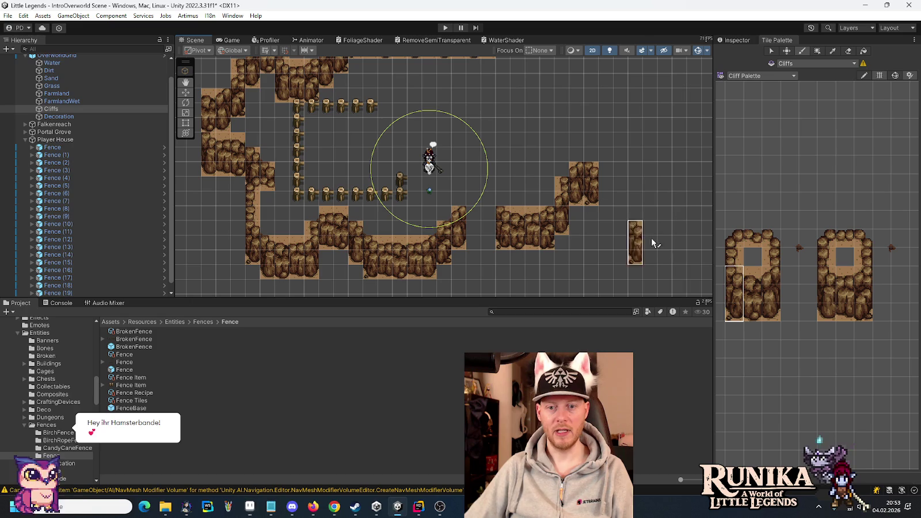
{"action": "left_click_drag", "start_coordinate": [754, 275], "coordinate": [754, 314]}
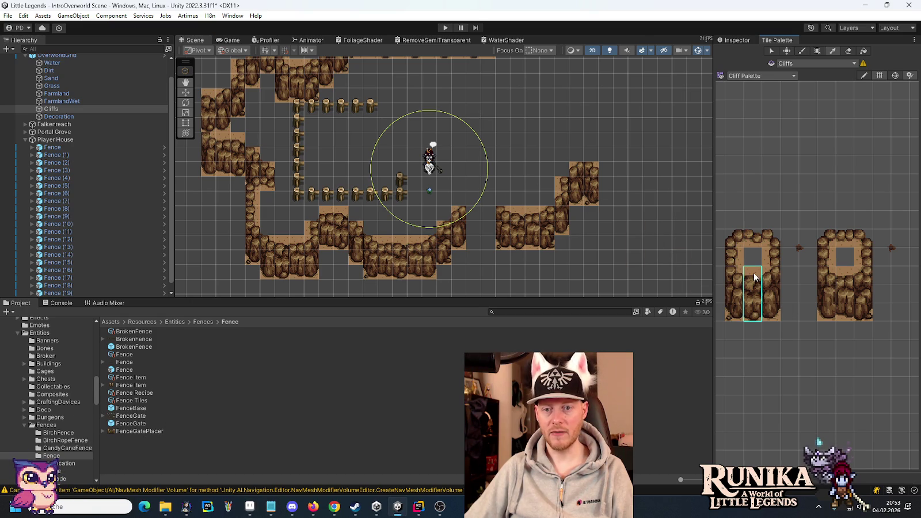
{"action": "left_click_drag", "start_coordinate": [771, 270], "coordinate": [773, 314]}
{"action": "left_click", "coordinate": [621, 170]}
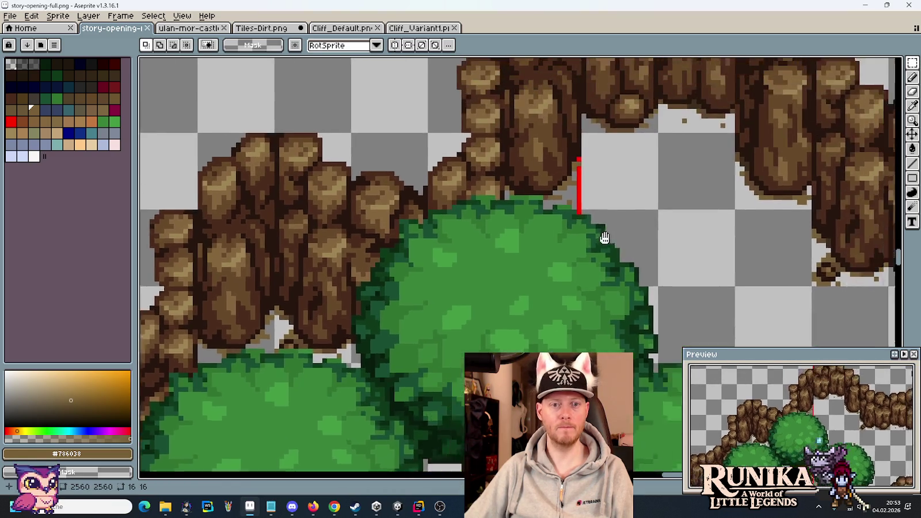
{"action": "scroll", "coordinate": [579, 274], "scroll_direction": "down", "scroll_amount": 4}
{"action": "scroll", "coordinate": [580, 275], "scroll_direction": "up", "scroll_amount": 3}
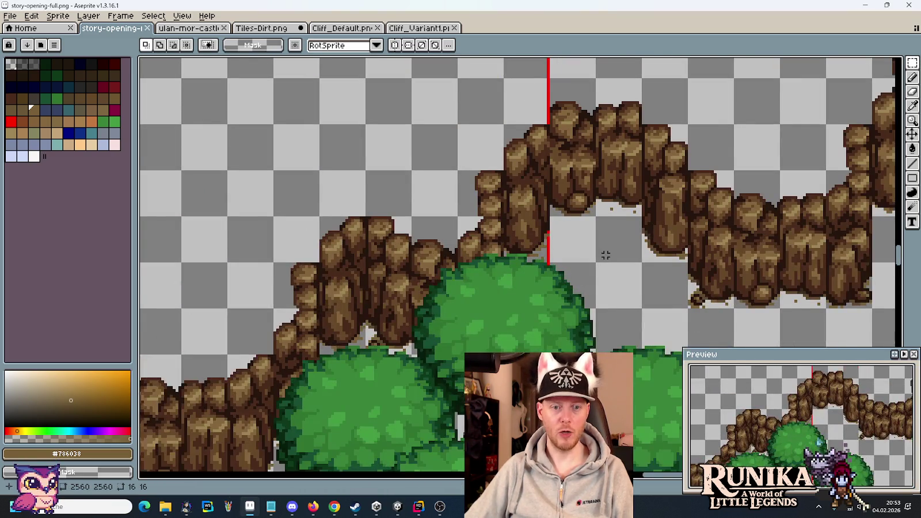
{"action": "left_click_drag", "start_coordinate": [606, 255], "coordinate": [547, 271]}
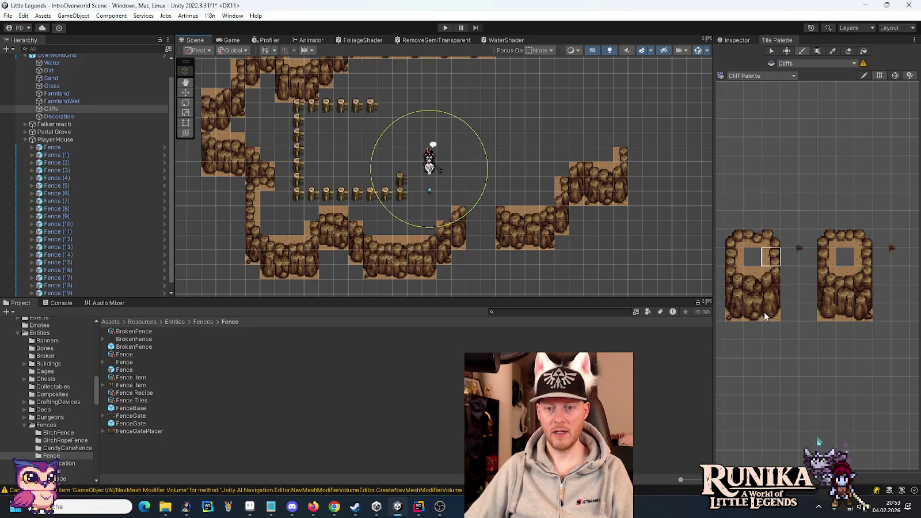
{"action": "left_click_drag", "start_coordinate": [765, 316], "coordinate": [769, 275]}
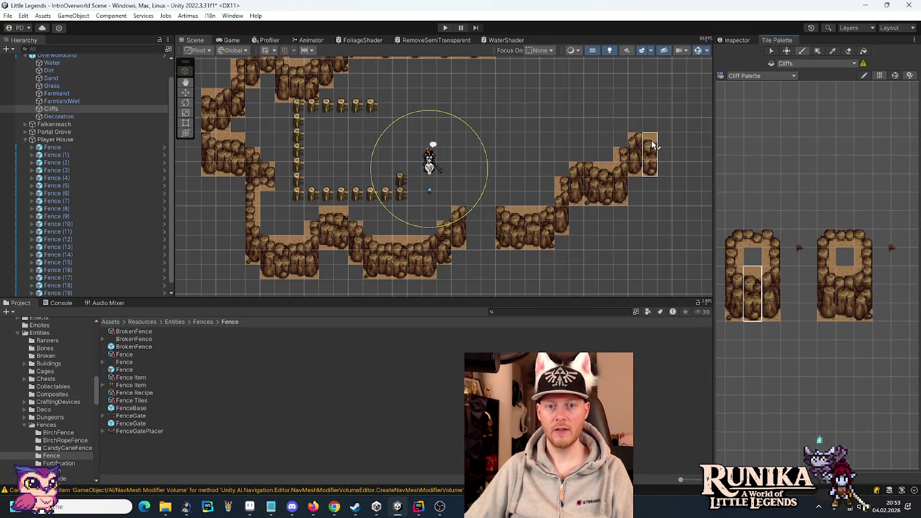
Step: Paint another cliff column further along the ridge, checking the mockup's cliff section
{"action": "left_click_drag", "start_coordinate": [664, 185], "coordinate": [494, 237]}
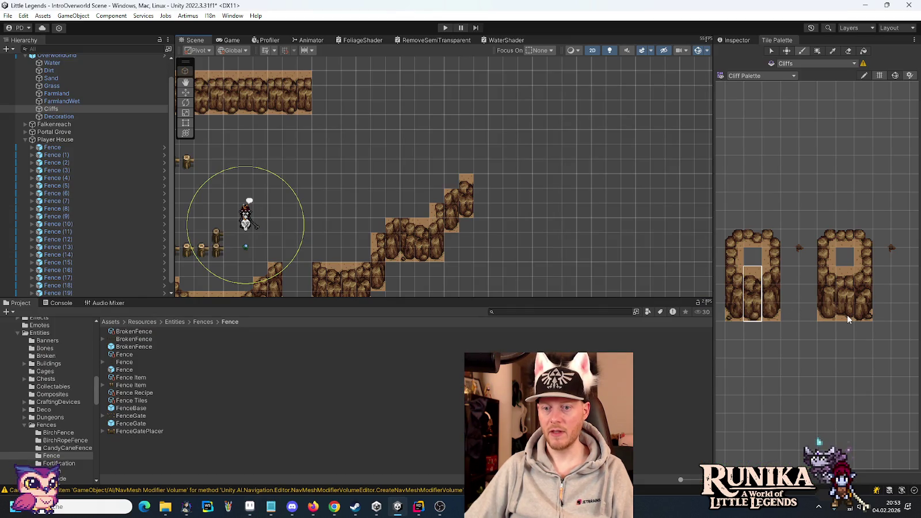
{"action": "left_click_drag", "start_coordinate": [847, 318], "coordinate": [845, 271]}
{"action": "left_click", "coordinate": [480, 196]}
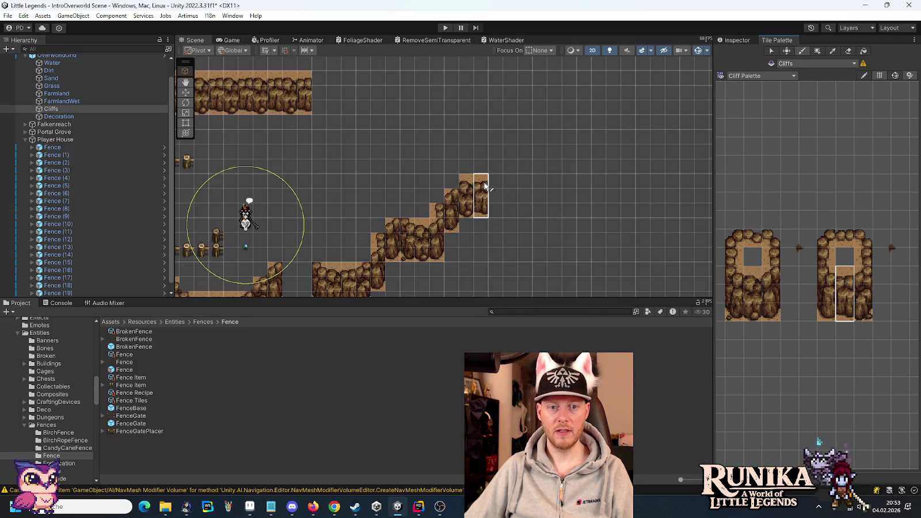
{"action": "left_click", "coordinate": [823, 312]}
{"action": "key", "text": "alt+Tab"}
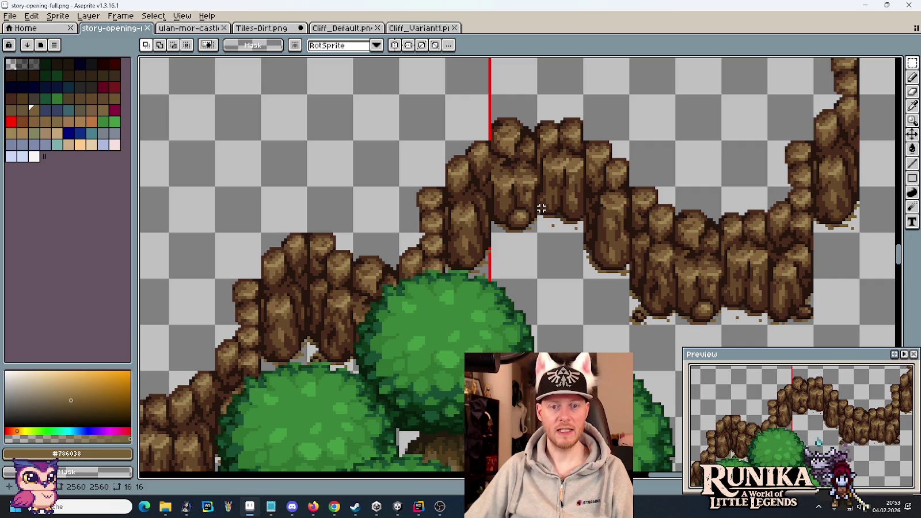
{"action": "left_click_drag", "start_coordinate": [677, 252], "coordinate": [564, 238]}
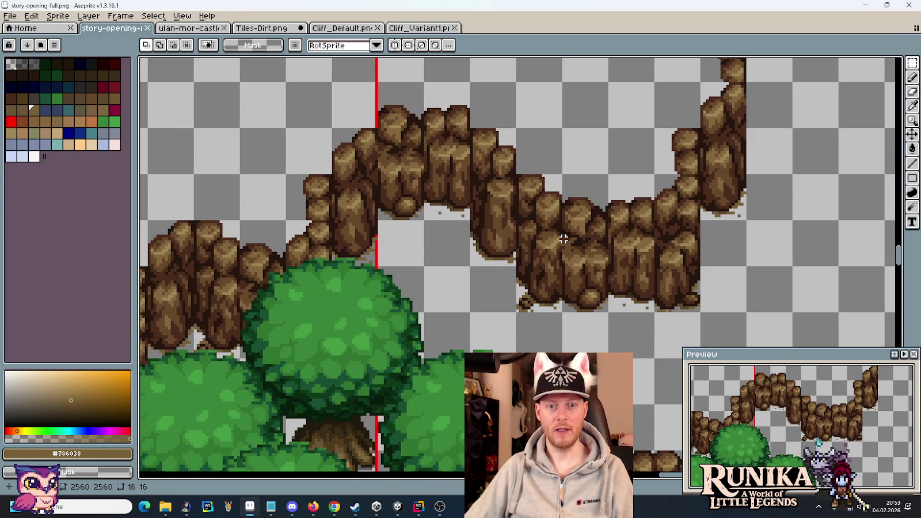
{"action": "key", "text": "alt+Tab"}
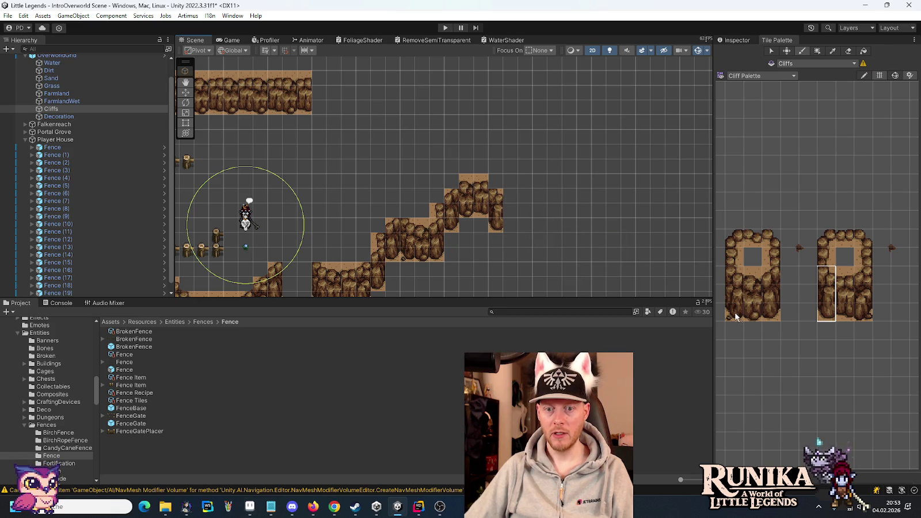
Step: Paint a new cliff column and a right-cliff tile at the cliffs' right end
{"action": "left_click", "coordinate": [737, 316]}
{"action": "key", "text": "alt+Tab"}
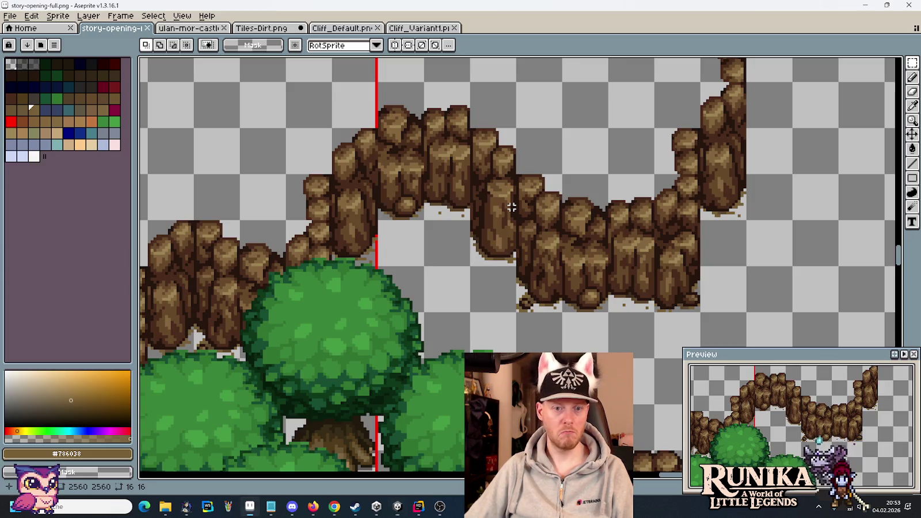
{"action": "key", "text": "alt+Tab"}
{"action": "left_click", "coordinate": [758, 311]}
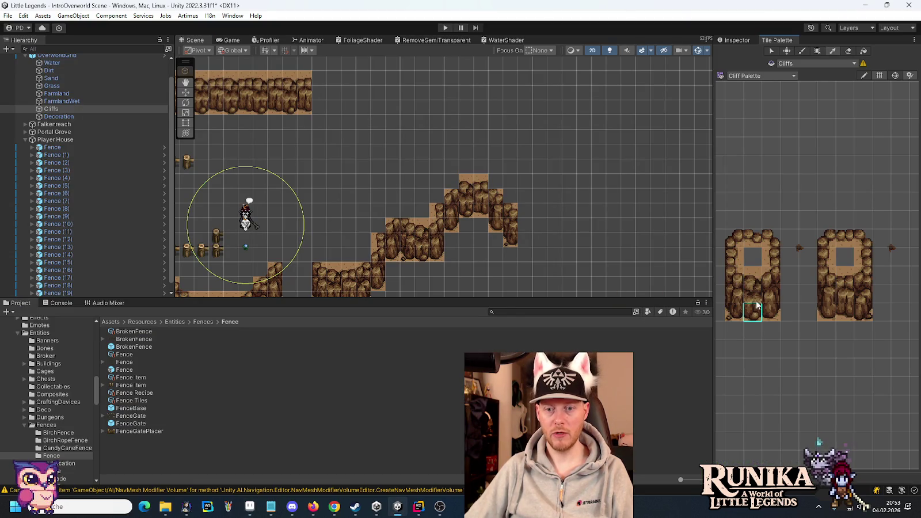
{"action": "left_click", "coordinate": [525, 224]}
{"action": "left_click", "coordinate": [848, 308]}
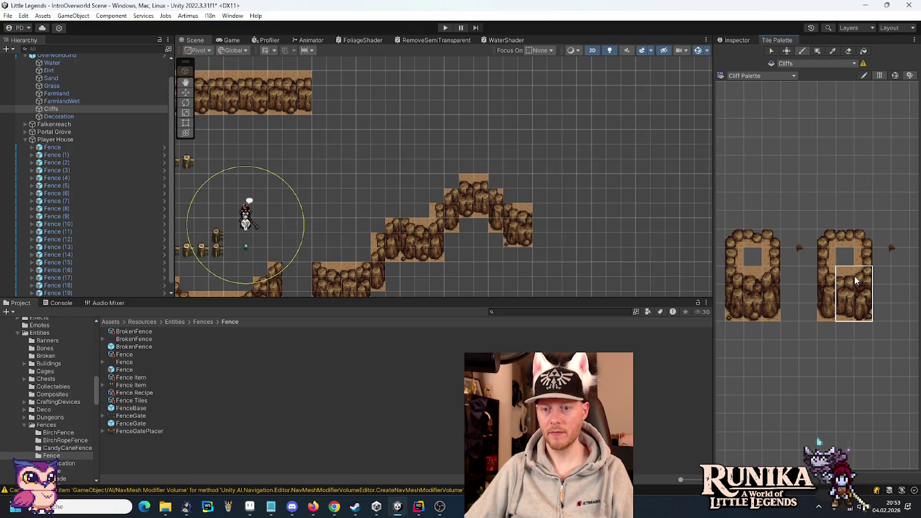
{"action": "left_click", "coordinate": [547, 215]}
Step: Paint the cliff column rising upward from the lower wall's right end
{"action": "key", "text": "alt+Tab"}
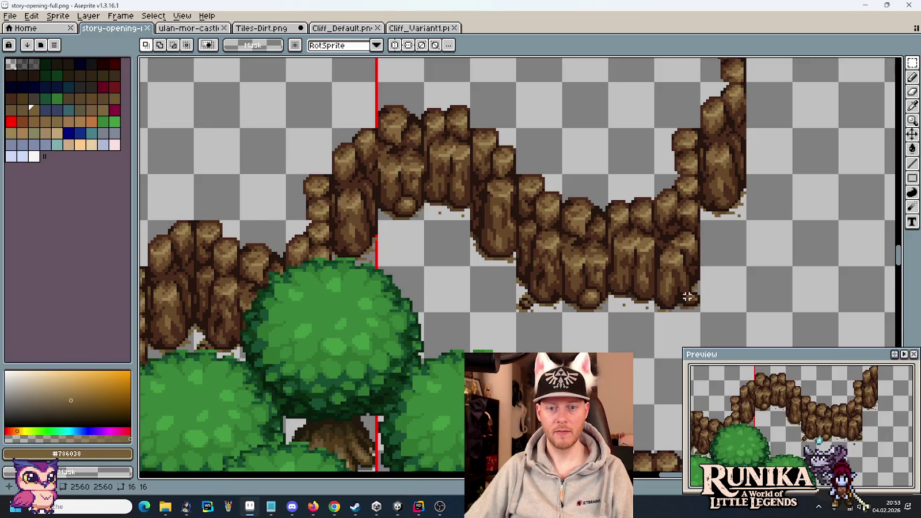
{"action": "scroll", "coordinate": [704, 201], "scroll_direction": "up", "scroll_amount": 2}
{"action": "key", "text": "alt+Tab"}
{"action": "left_click", "coordinate": [864, 258]}
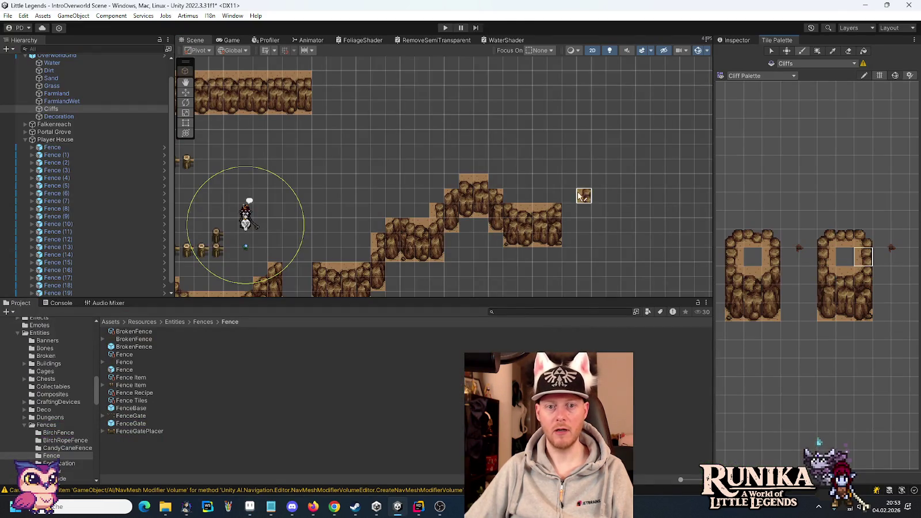
{"action": "key", "text": "alt+Tab"}
{"action": "scroll", "coordinate": [518, 259], "scroll_direction": "up", "scroll_amount": 2}
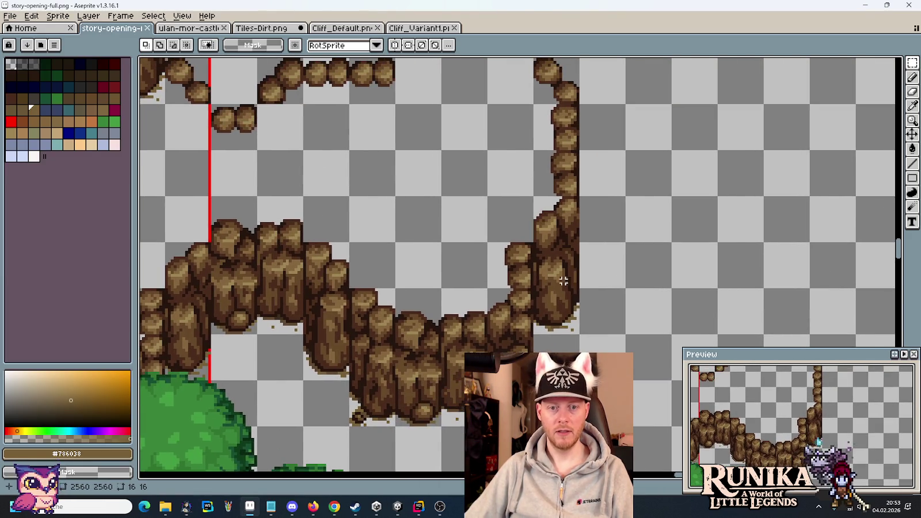
{"action": "key", "text": "alt+Tab"}
{"action": "left_click_drag", "start_coordinate": [775, 314], "coordinate": [770, 277]}
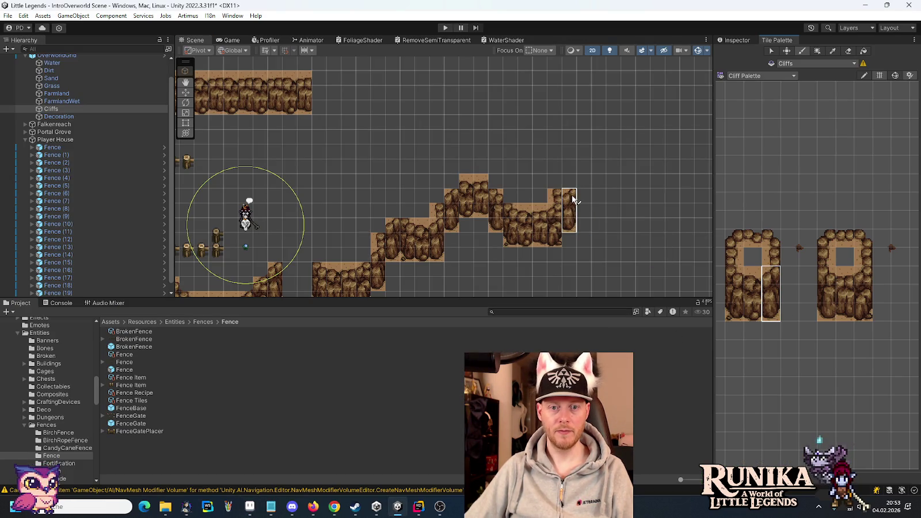
{"action": "left_click", "coordinate": [570, 201]}
Step: Add a cliff tile above the column top, matching the mockup's thin edge
{"action": "key", "text": "alt+Tab"}
{"action": "left_click_drag", "start_coordinate": [559, 139], "coordinate": [552, 209]}
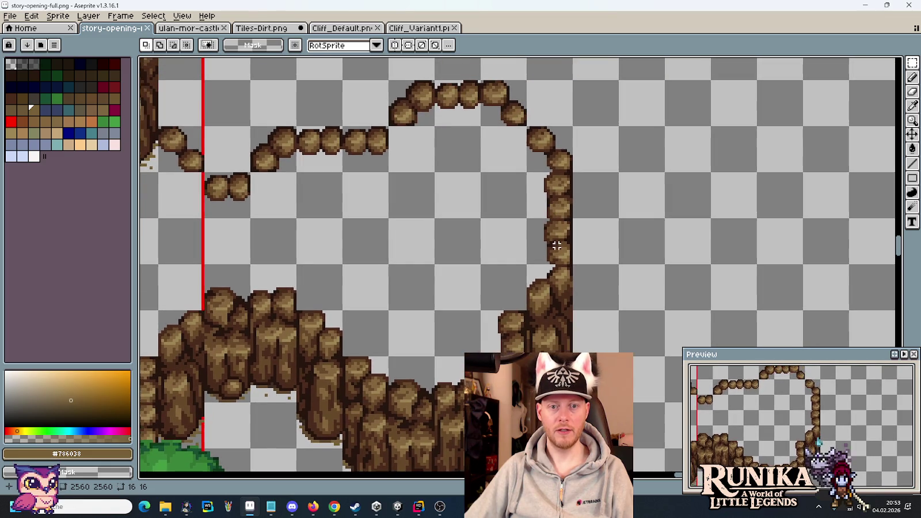
{"action": "key", "text": "alt+Tab"}
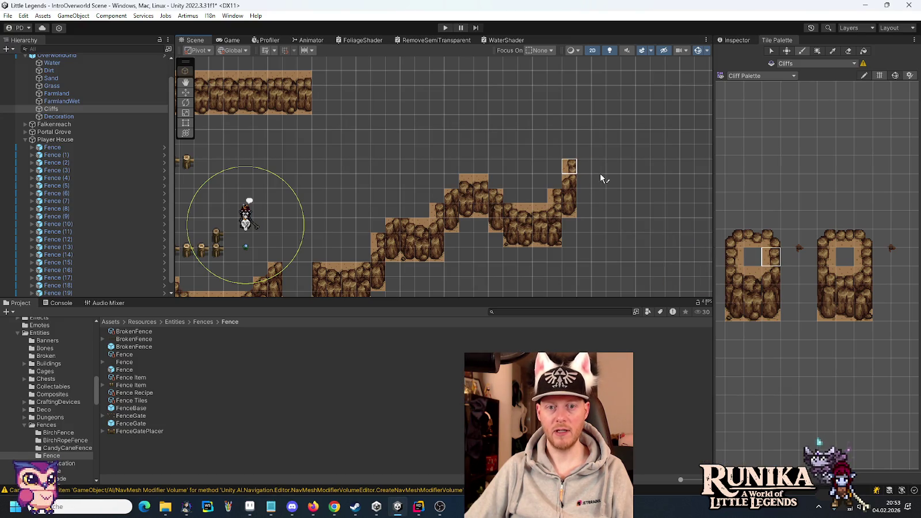
{"action": "left_click", "coordinate": [570, 151]}
{"action": "key", "text": "alt+Tab"}
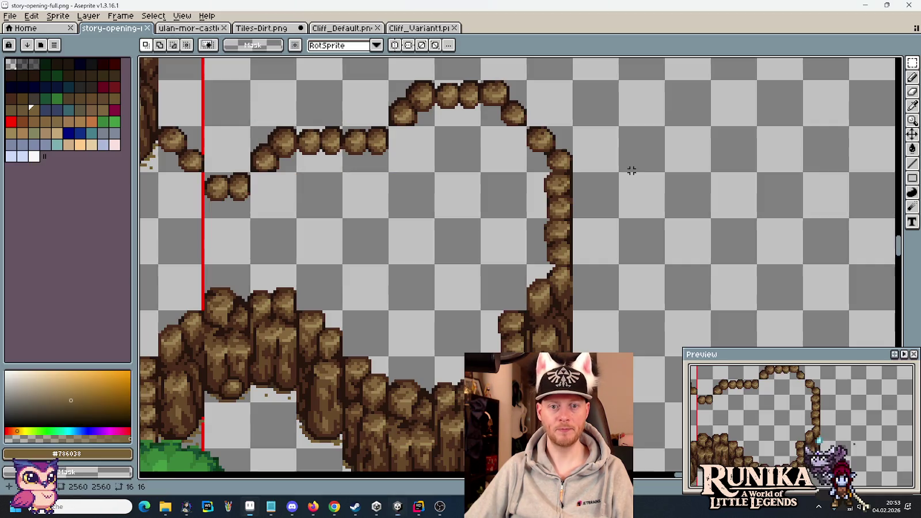
{"action": "key", "text": "alt+Tab"}
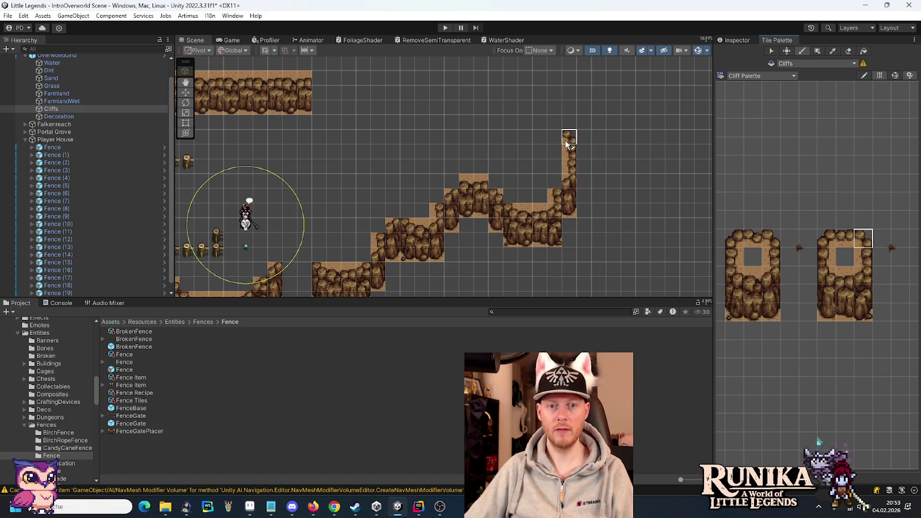
Step: Paint top-edge tiles across the new cliff's top and extend the ledge left
{"action": "left_click", "coordinate": [769, 239]}
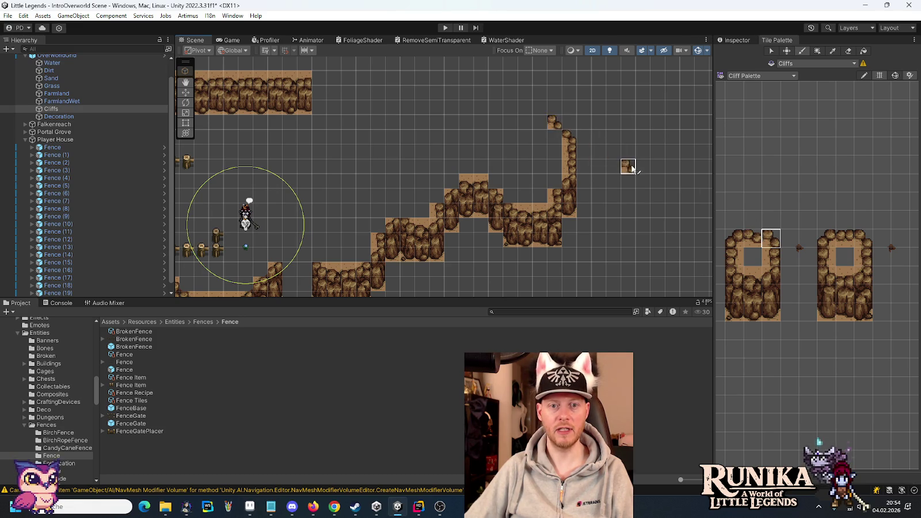
{"action": "key", "text": "alt+Tab"}
{"action": "left_click_drag", "start_coordinate": [491, 109], "coordinate": [502, 117]}
{"action": "key", "text": "alt+Tab"}
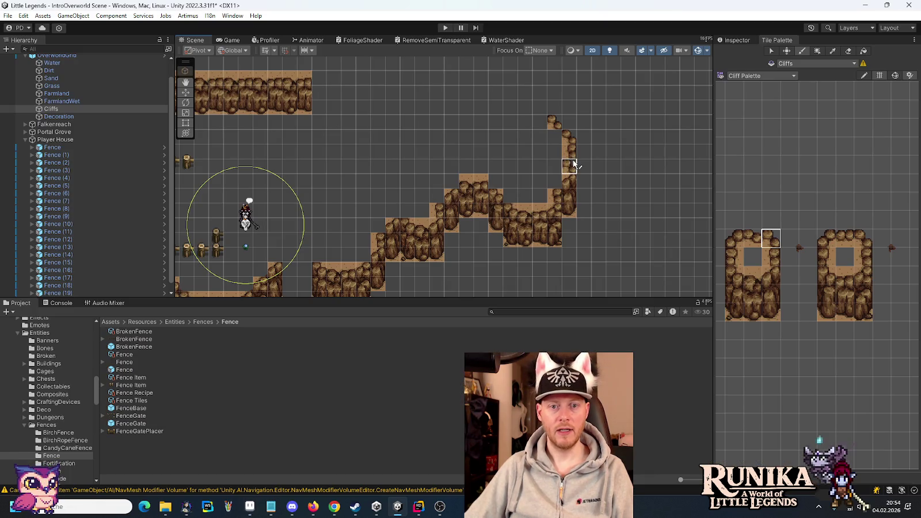
{"action": "left_click", "coordinate": [541, 123]}
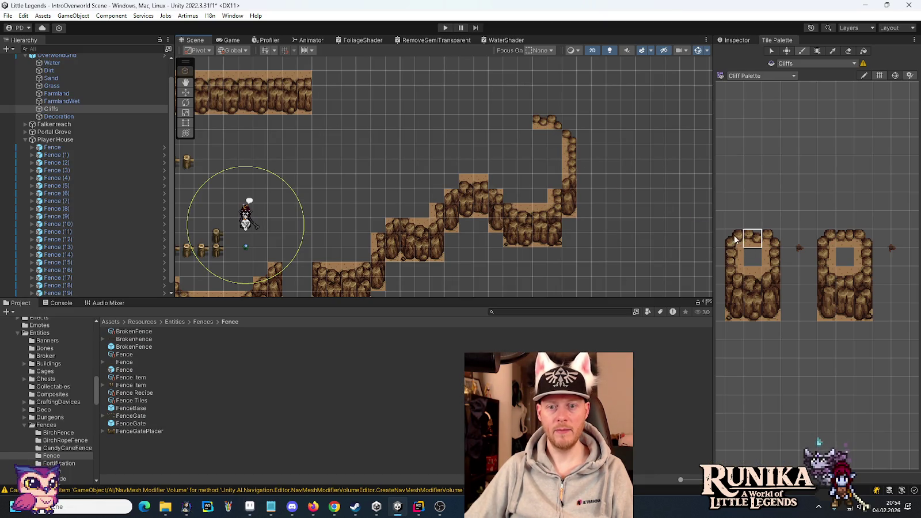
{"action": "key", "text": "alt+Tab"}
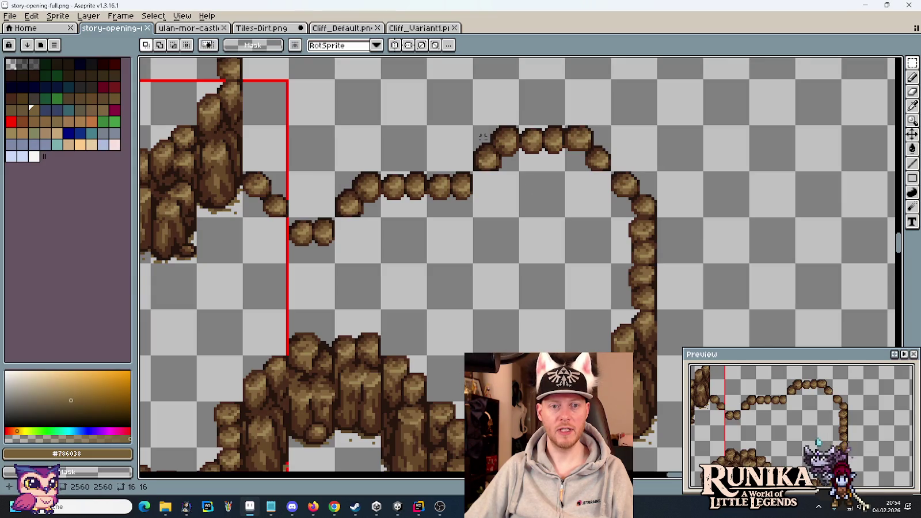
{"action": "key", "text": "alt+Tab"}
{"action": "left_click", "coordinate": [844, 241]}
{"action": "left_click", "coordinate": [510, 136]}
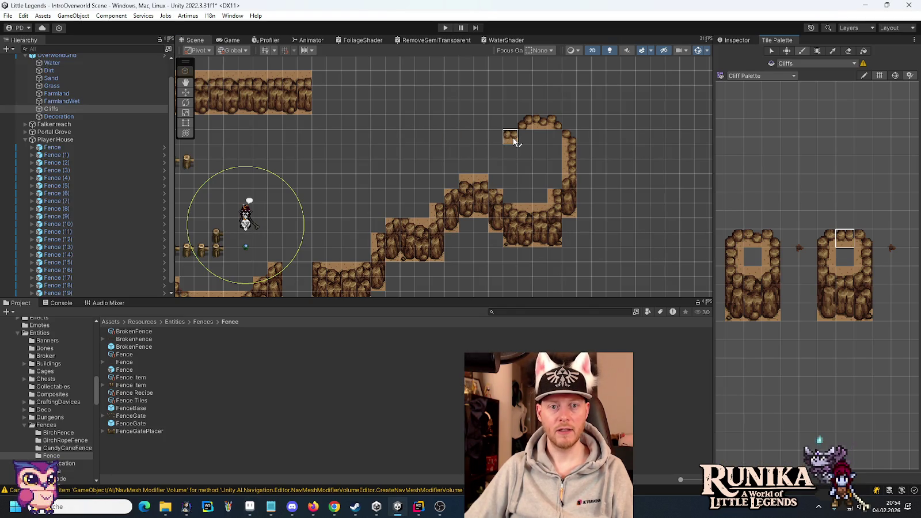
{"action": "key", "text": "alt+Tab"}
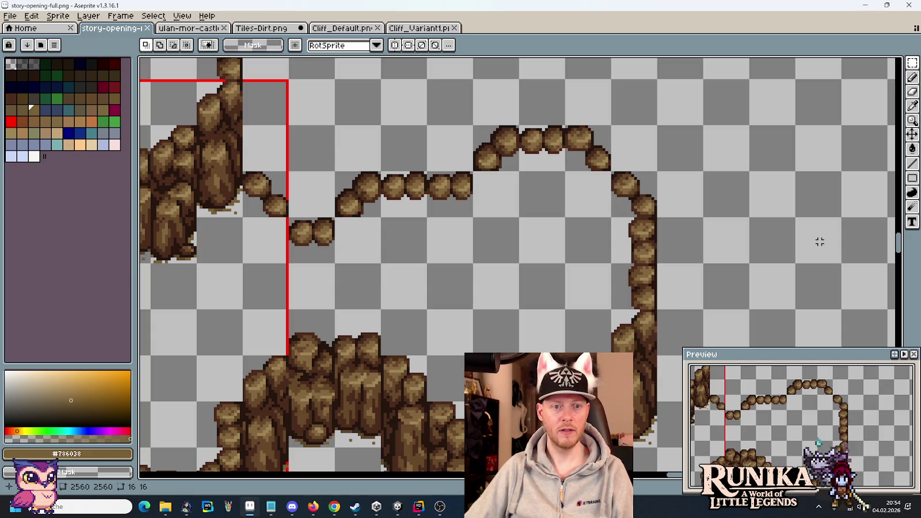
{"action": "key", "text": "alt+Tab"}
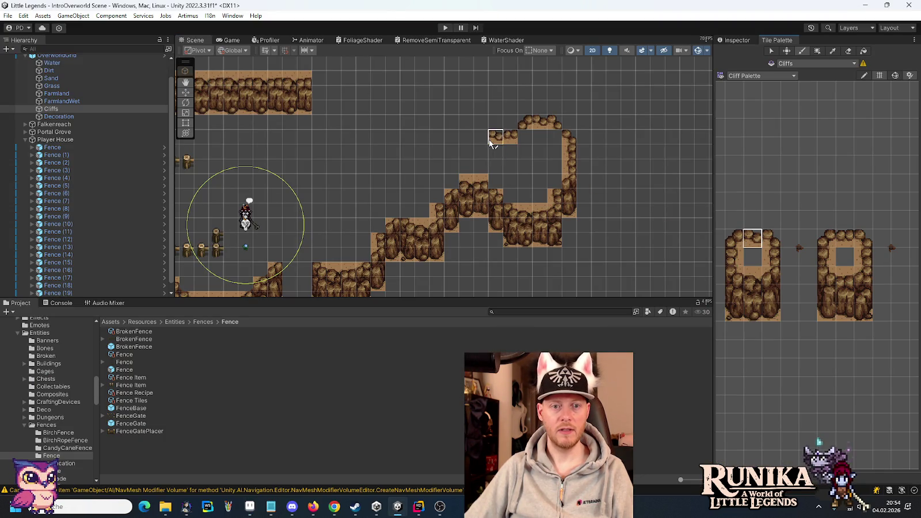
Step: Paint a right-cliff top tile further left along the ledge
{"action": "key", "text": "alt+Tab"}
{"action": "left_click_drag", "start_coordinate": [375, 193], "coordinate": [553, 225]}
{"action": "key", "text": "alt+Tab"}
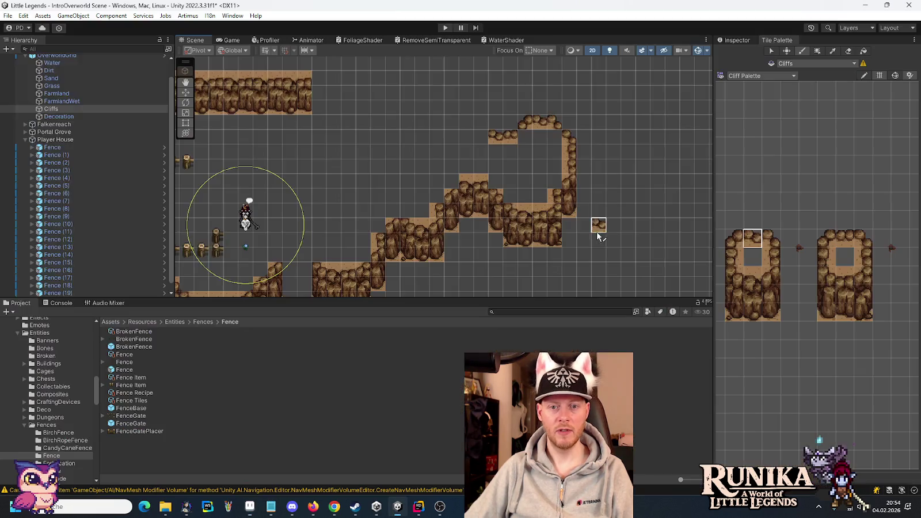
{"action": "key", "text": "alt+Tab"}
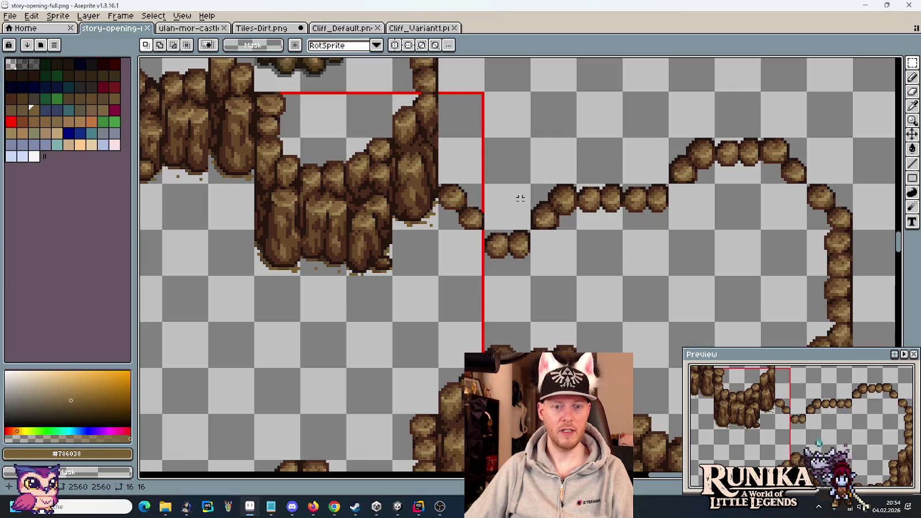
{"action": "key", "text": "alt+Tab"}
{"action": "left_click", "coordinate": [845, 238]}
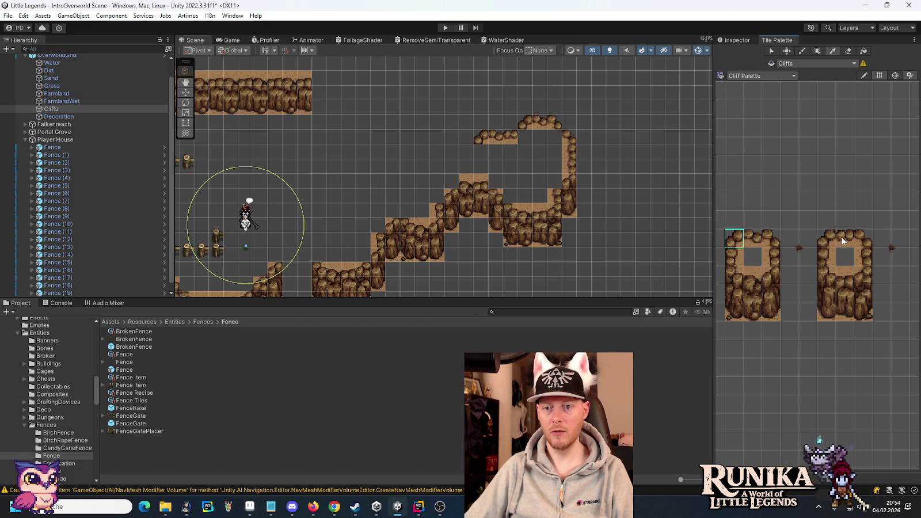
{"action": "left_click", "coordinate": [466, 152]}
Step: Zoom in and paint the adjacent tile to close the short left section
{"action": "scroll", "coordinate": [458, 153], "scroll_direction": "up", "scroll_amount": 3}
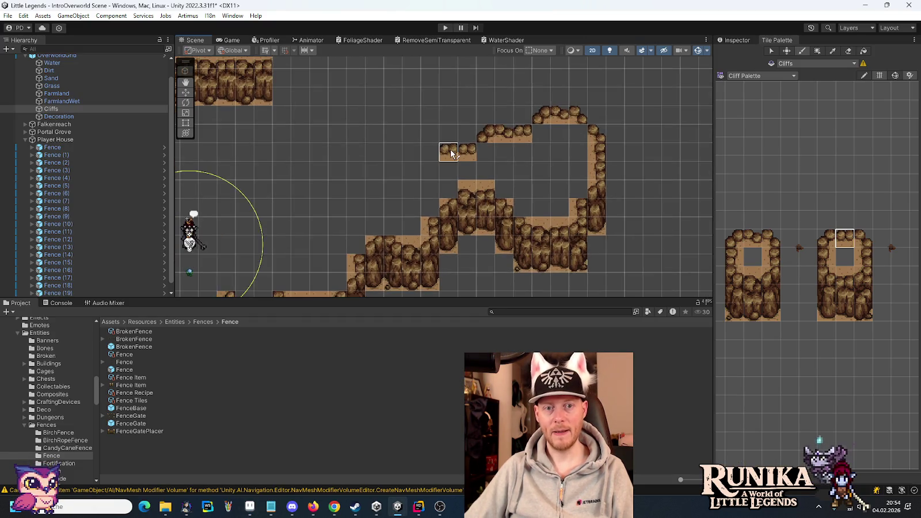
{"action": "scroll", "coordinate": [451, 153], "scroll_direction": "up", "scroll_amount": 2}
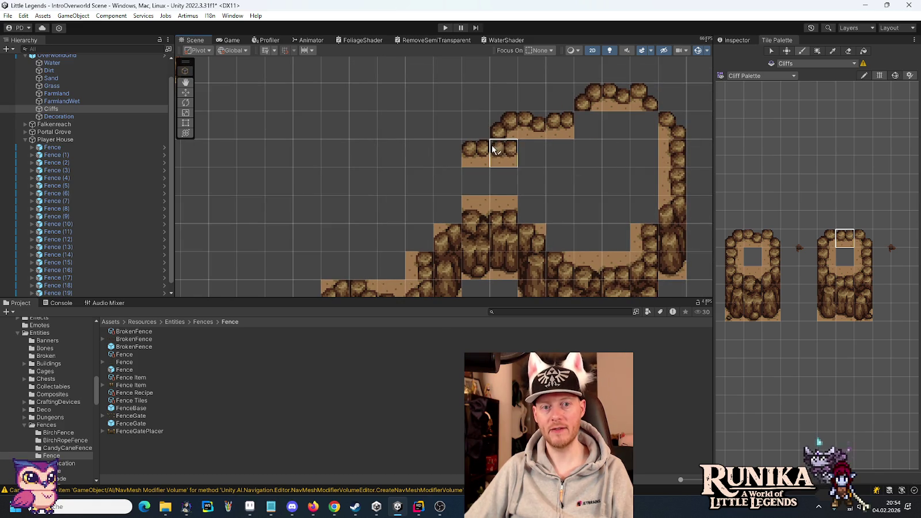
{"action": "left_click", "coordinate": [500, 164]}
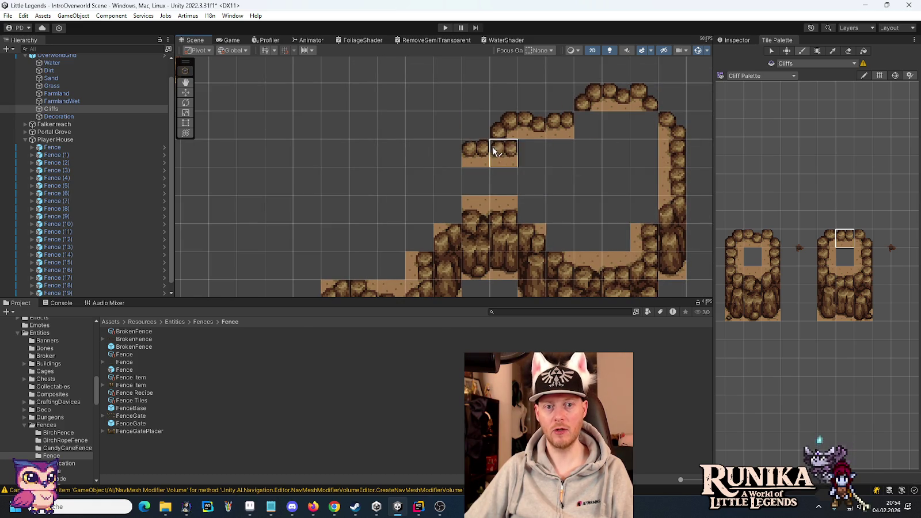
{"action": "key", "text": "alt+Tab"}
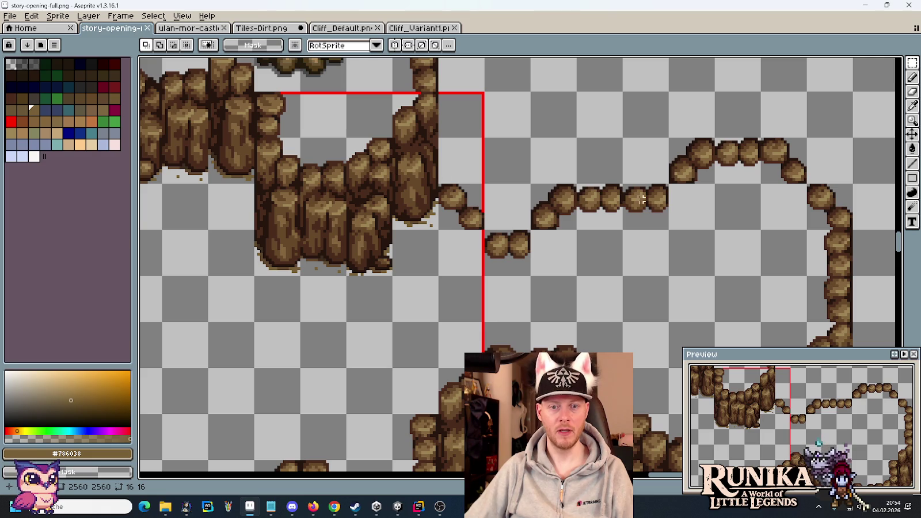
{"action": "key", "text": "alt+Tab"}
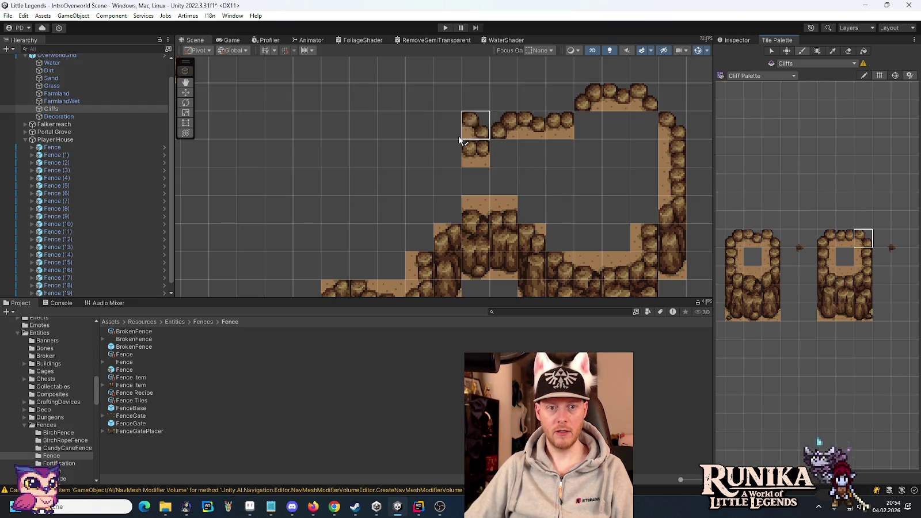
{"action": "key", "text": "alt+Tab"}
{"action": "scroll", "coordinate": [569, 188], "scroll_direction": "down", "scroll_amount": 5}
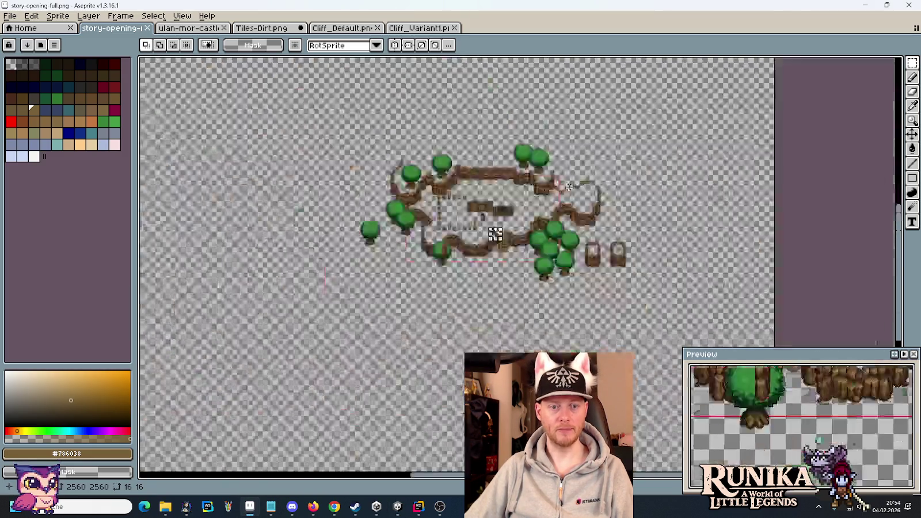
Step: Pan the Aseprite mockup to review the cliff layout near the houses
{"action": "scroll", "coordinate": [611, 222], "scroll_direction": "up", "scroll_amount": 5}
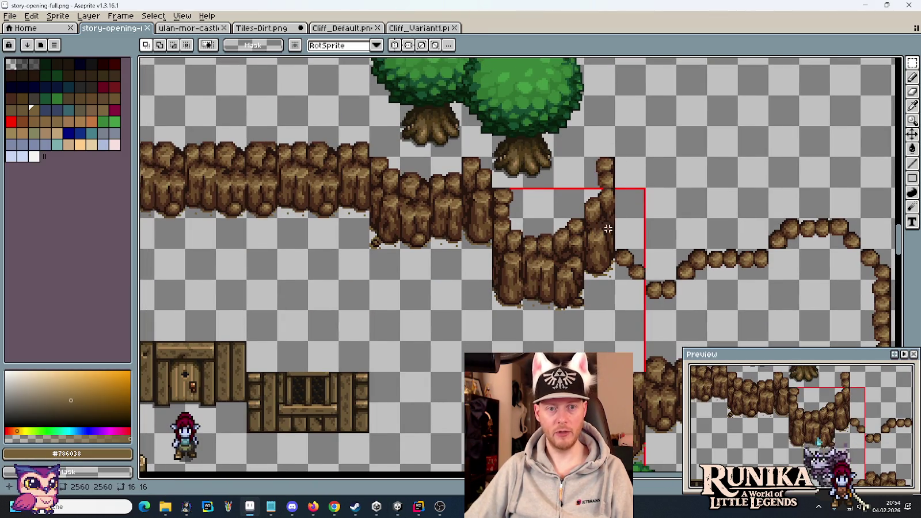
{"action": "left_click_drag", "start_coordinate": [590, 256], "coordinate": [652, 267]}
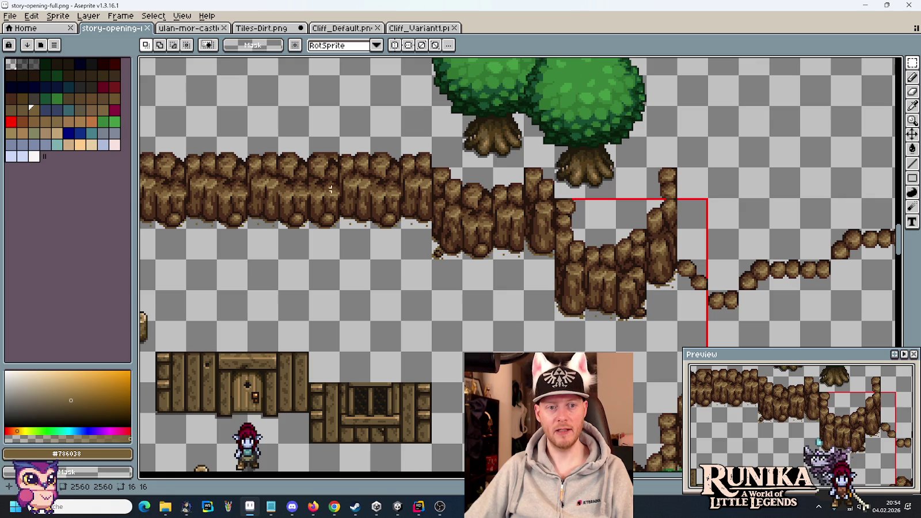
{"action": "left_click_drag", "start_coordinate": [363, 205], "coordinate": [341, 202]}
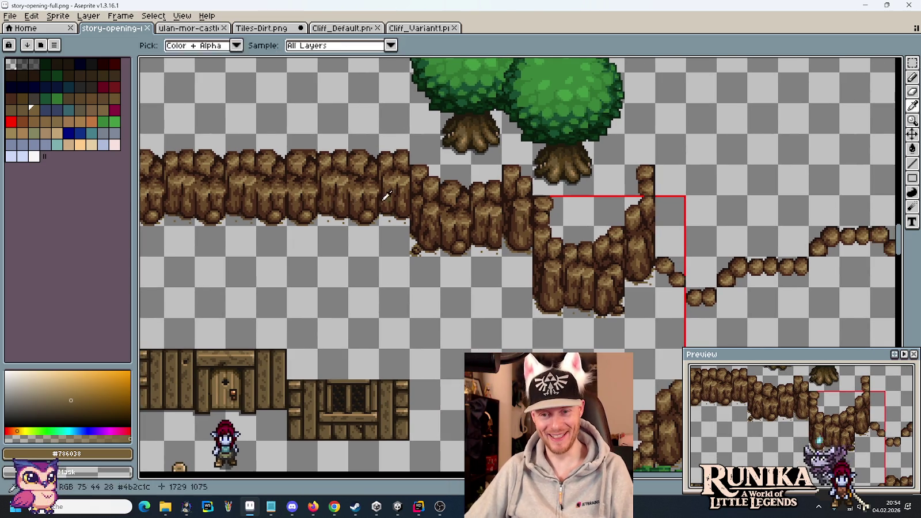
{"action": "key", "text": "alt+Tab"}
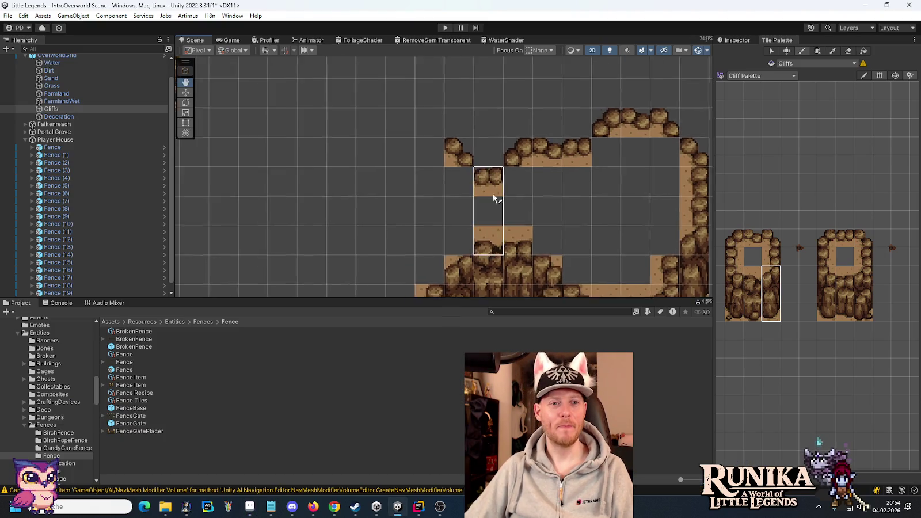
{"action": "key", "text": "alt+Tab"}
{"action": "key", "text": "alt+Tab"}
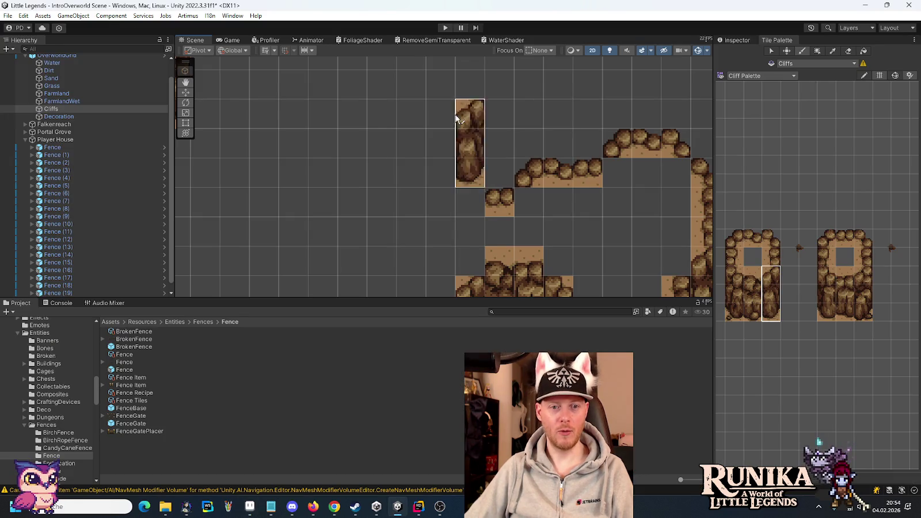
Step: Select a three-tile-tall cliff column in the Cliff Palette for painting
{"action": "key", "text": "alt+Tab"}
{"action": "key", "text": "alt+Tab"}
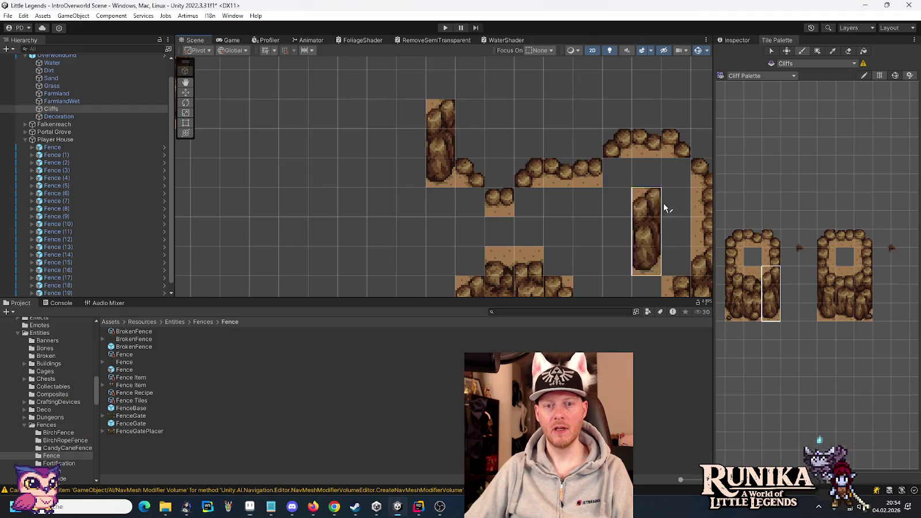
{"action": "left_click", "coordinate": [771, 257]}
{"action": "key", "text": "alt+Tab"}
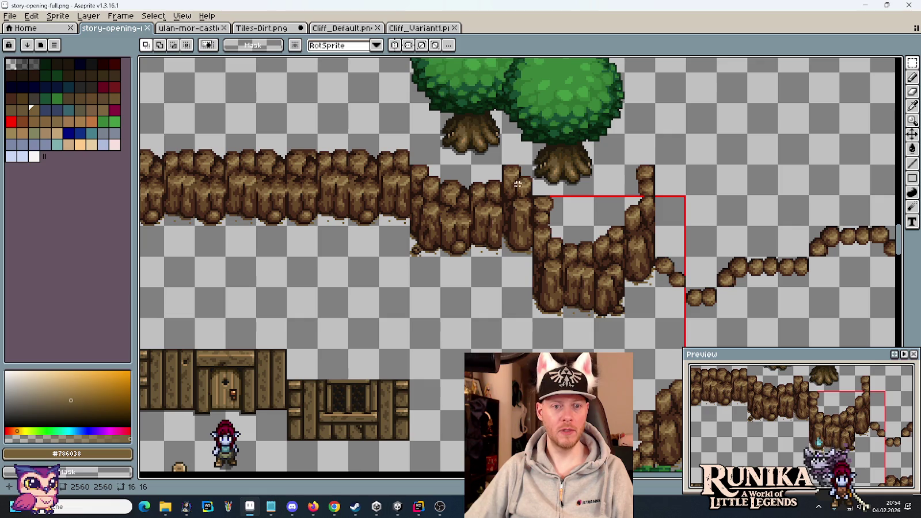
{"action": "key", "text": "alt+Tab"}
{"action": "left_click_drag", "start_coordinate": [863, 314], "coordinate": [862, 276]}
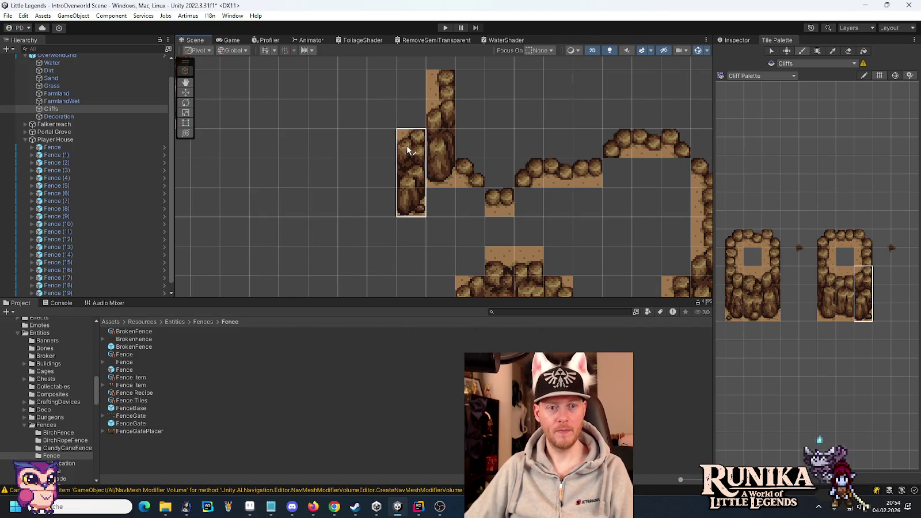
Step: Paint a cliff column left of the tall column and compare the left cliff area with the Aseprite mockup
{"action": "left_click", "coordinate": [410, 151]}
{"action": "scroll", "coordinate": [463, 155], "scroll_direction": "down", "scroll_amount": 2}
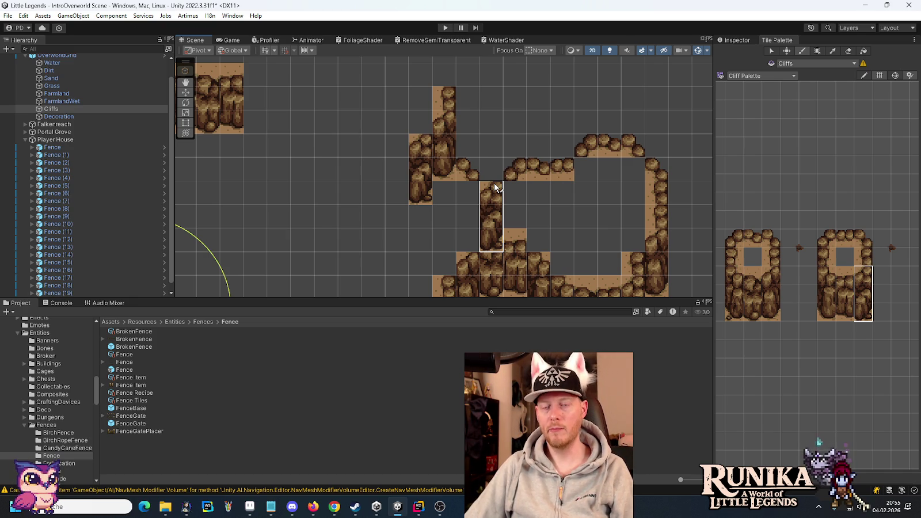
{"action": "scroll", "coordinate": [542, 190], "scroll_direction": "down", "scroll_amount": 1}
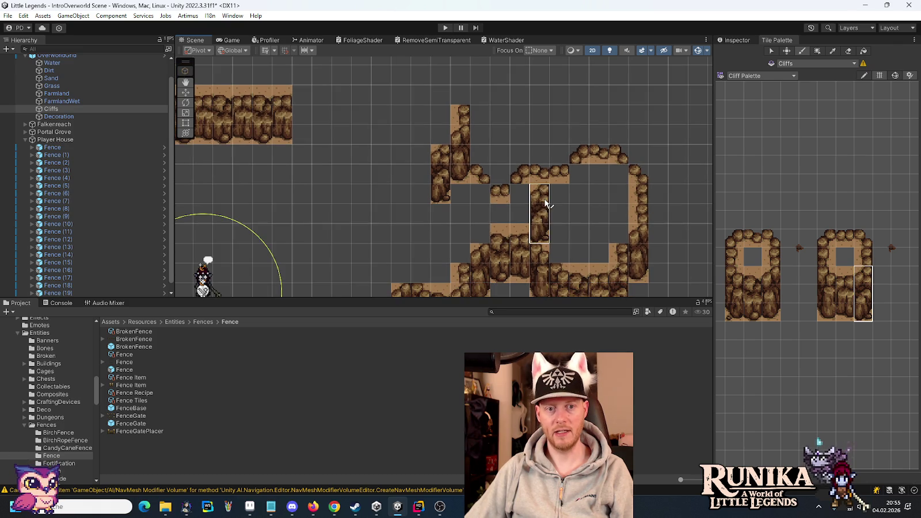
{"action": "left_click_drag", "start_coordinate": [406, 179], "coordinate": [513, 210]}
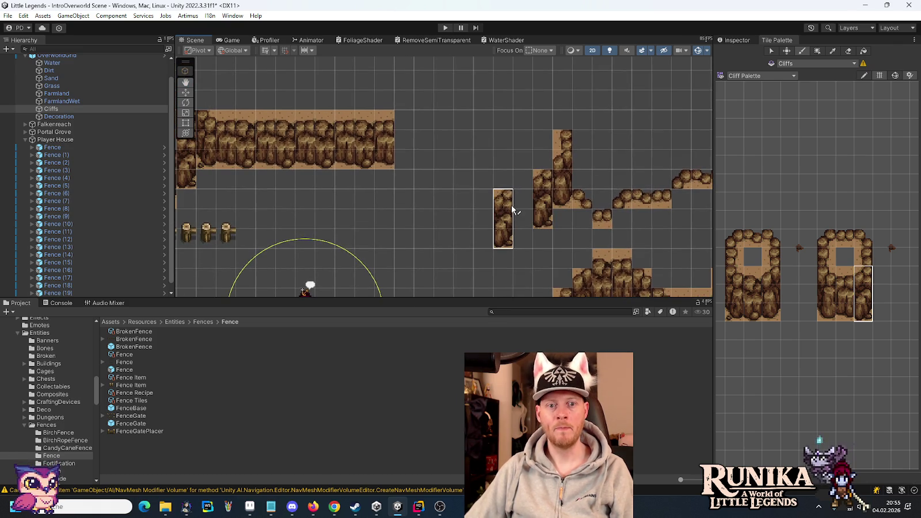
{"action": "key", "text": "alt+Tab"}
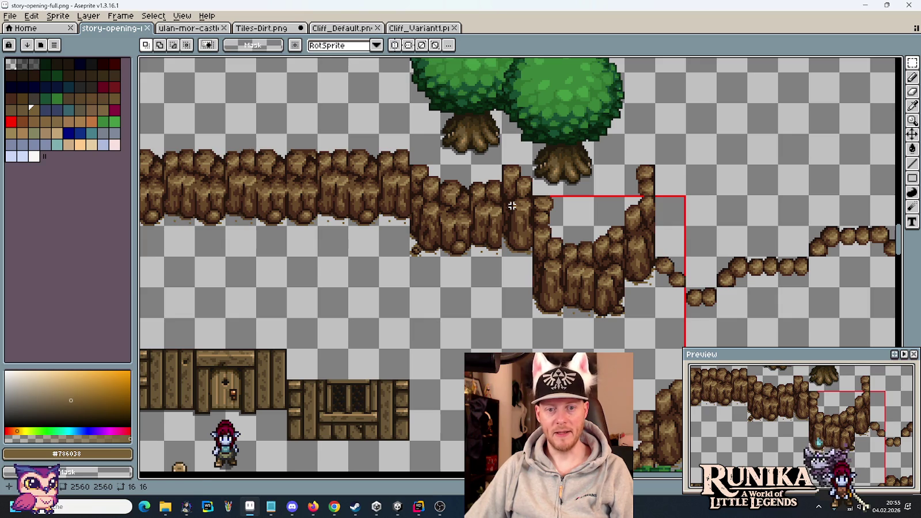
{"action": "key", "text": "alt+Tab"}
Step: Try 2×3 cliff blocks and three-tile cliff columns from the Cliff Palette against the mockup
{"action": "left_click_drag", "start_coordinate": [843, 320], "coordinate": [825, 271]}
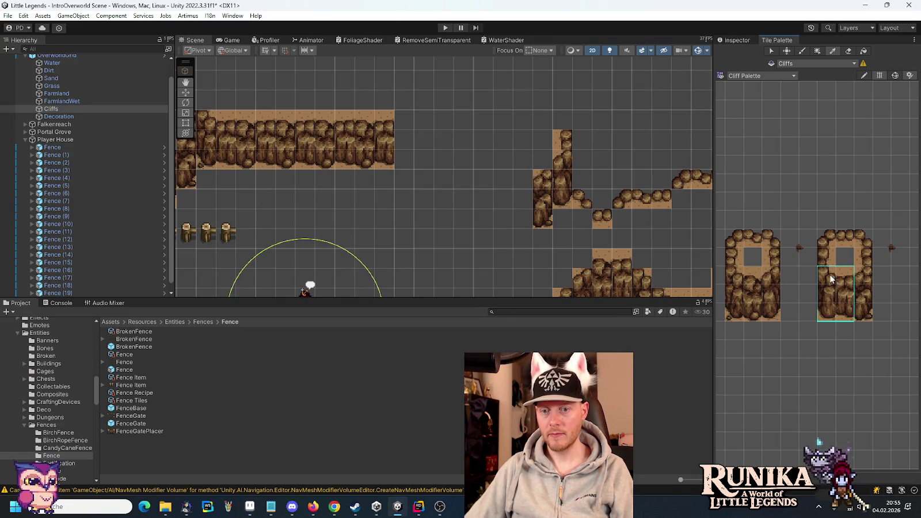
{"action": "key", "text": "alt+Tab"}
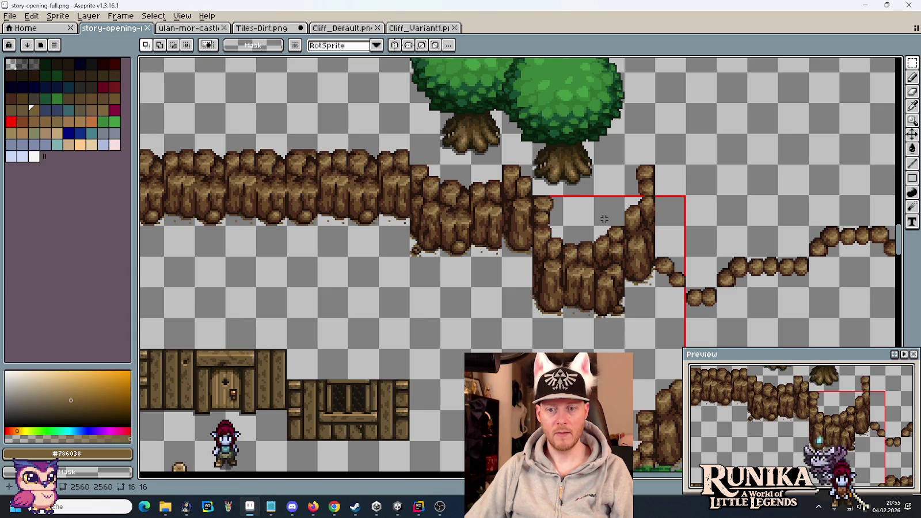
{"action": "key", "text": "alt+Tab"}
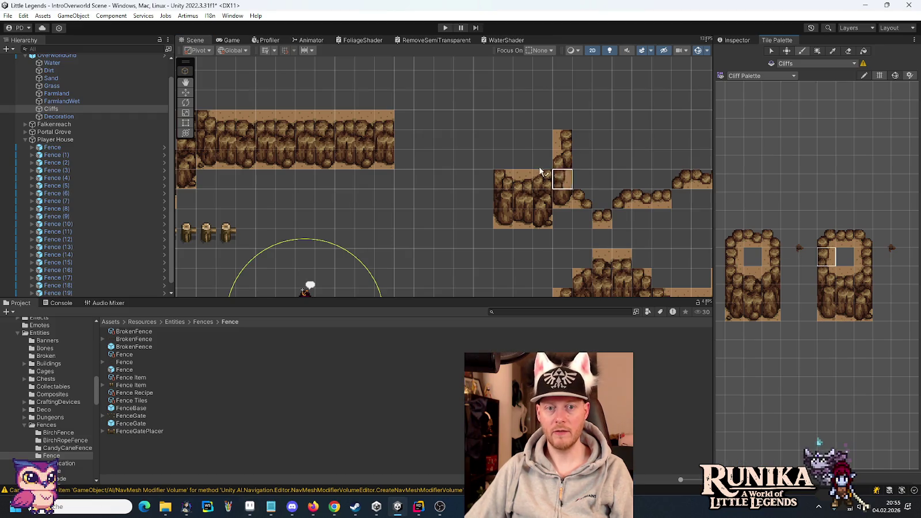
{"action": "key", "text": "alt+Tab"}
{"action": "key", "text": "alt+Tab"}
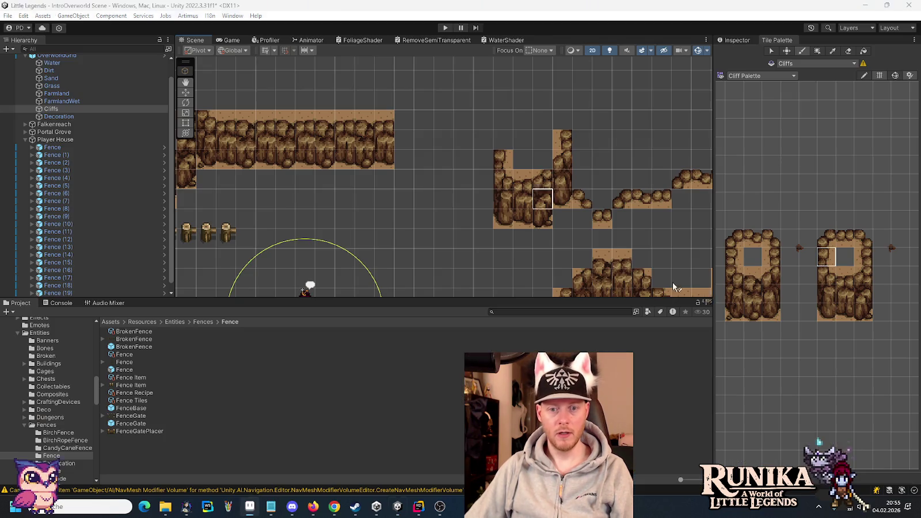
{"action": "left_click_drag", "start_coordinate": [823, 317], "coordinate": [825, 274]}
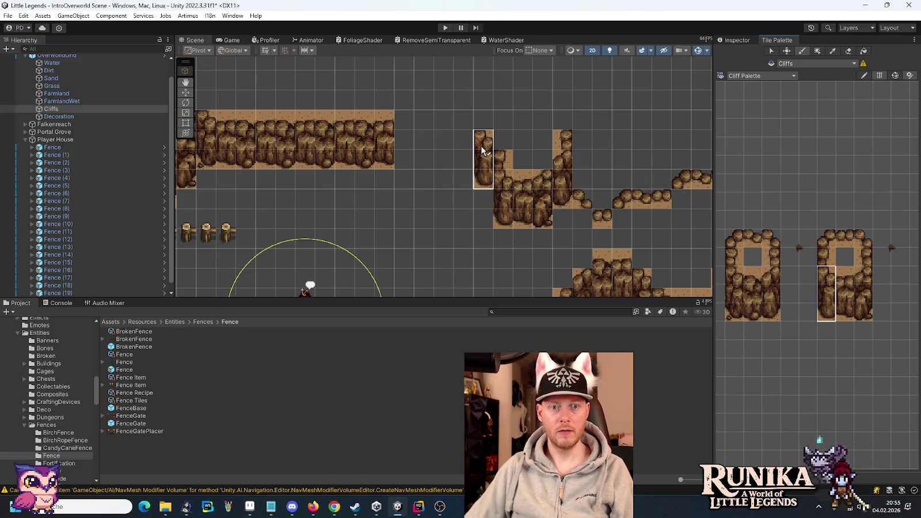
{"action": "key", "text": "alt+Tab"}
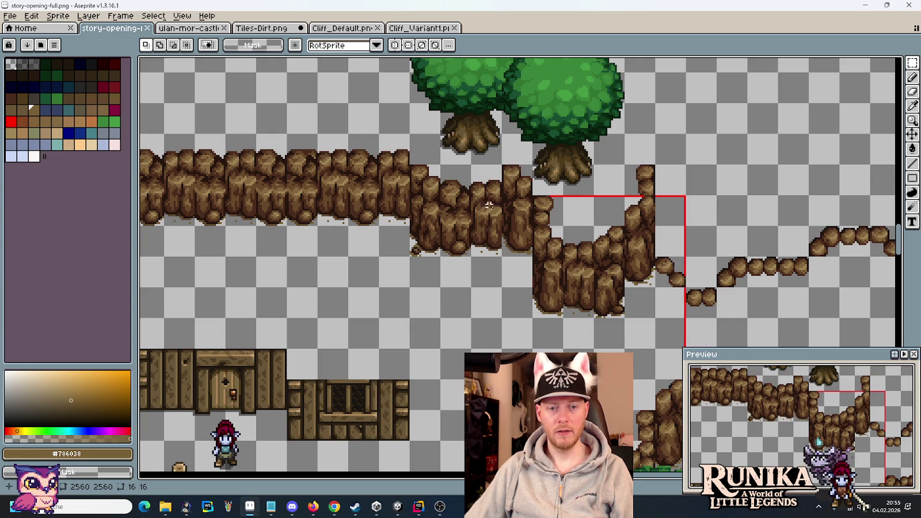
{"action": "key", "text": "alt+Tab"}
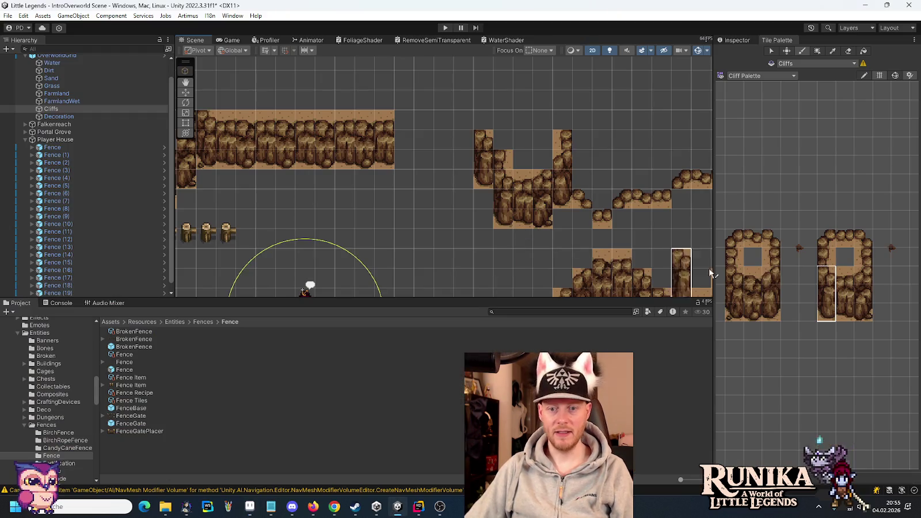
{"action": "left_click_drag", "start_coordinate": [770, 314], "coordinate": [771, 274]}
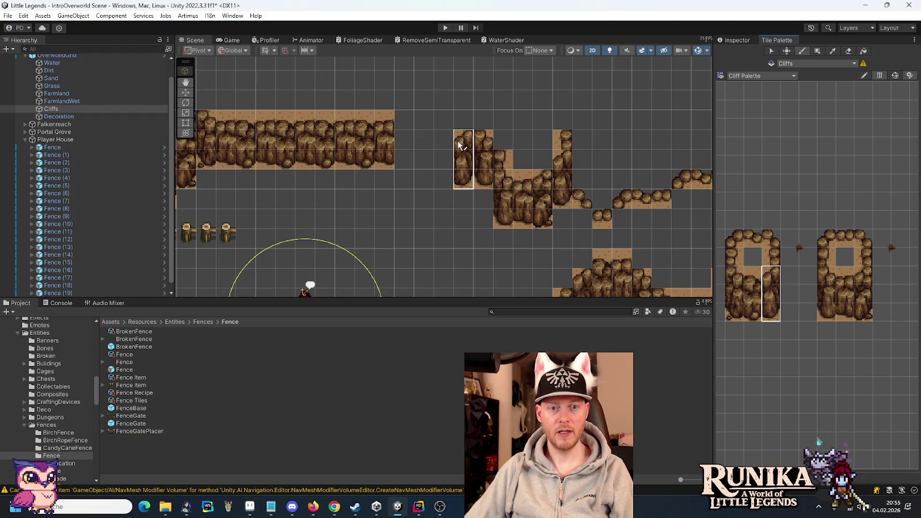
{"action": "left_click_drag", "start_coordinate": [864, 314], "coordinate": [864, 274]}
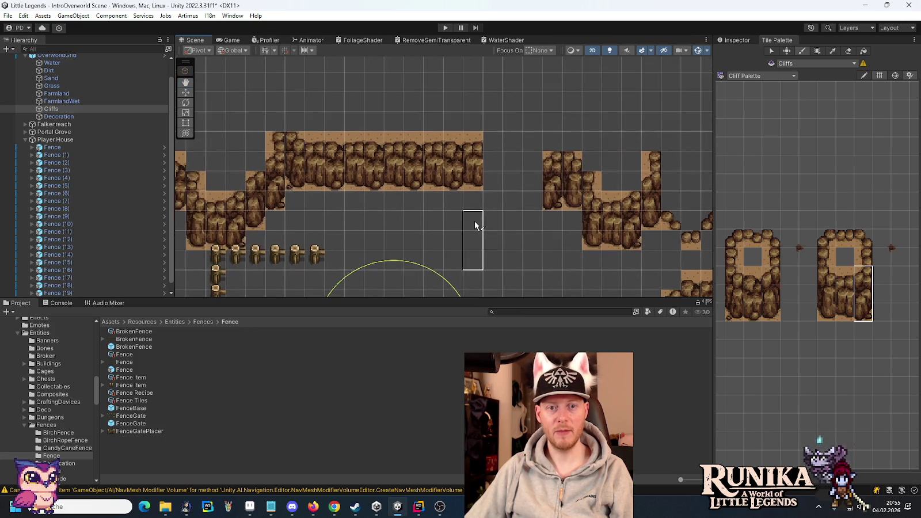
{"action": "key", "text": "alt+Tab"}
{"action": "key", "text": "alt+Tab"}
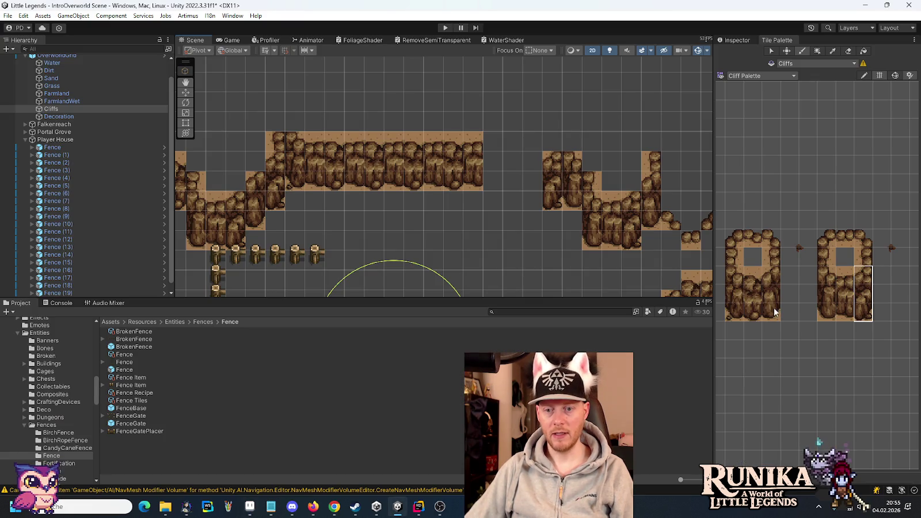
Step: Paint a 2×3 cliff block and a three-tile column at the top row's right end
{"action": "left_click_drag", "start_coordinate": [751, 313], "coordinate": [732, 274]}
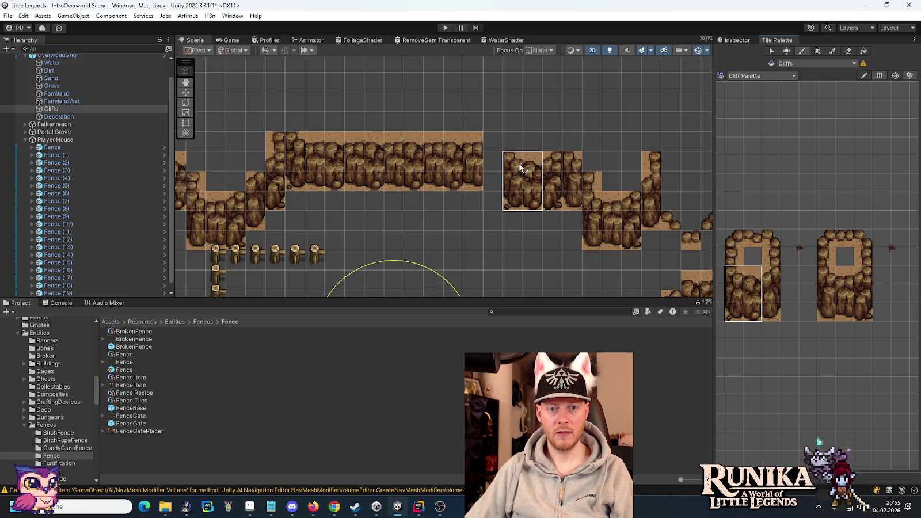
{"action": "key", "text": "alt+Tab"}
{"action": "key", "text": "alt+Tab"}
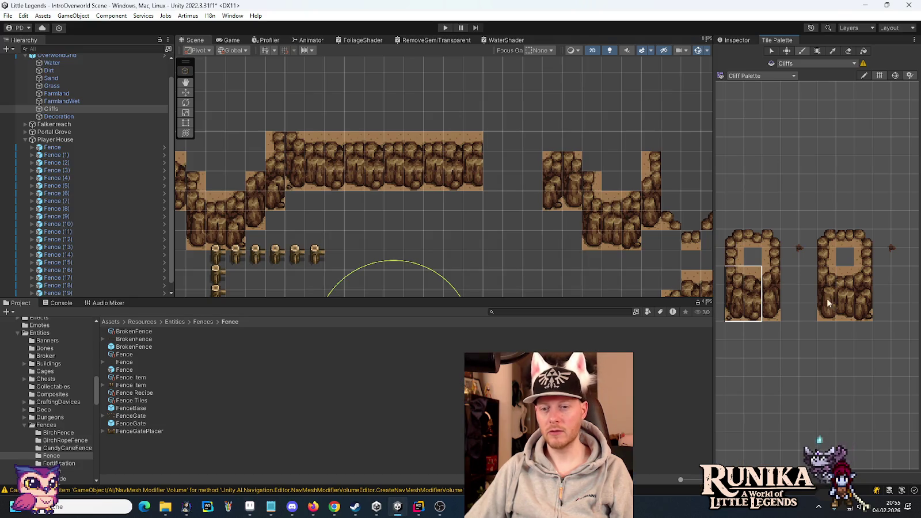
{"action": "left_click_drag", "start_coordinate": [843, 310], "coordinate": [830, 280]}
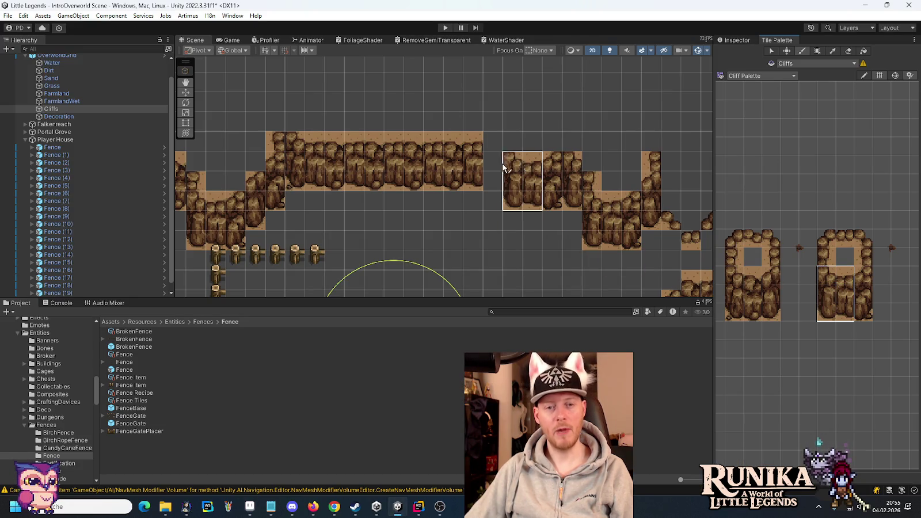
{"action": "left_click", "coordinate": [511, 160]}
{"action": "left_click_drag", "start_coordinate": [752, 316], "coordinate": [753, 272]}
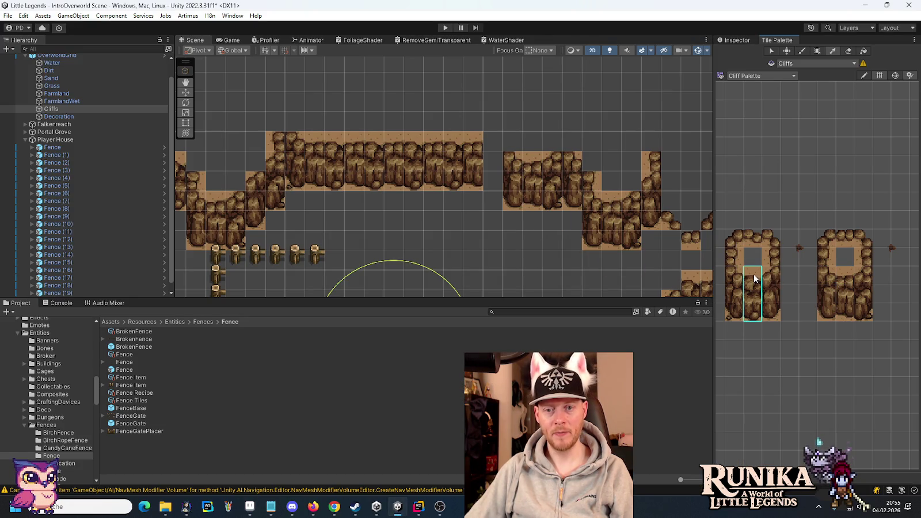
{"action": "left_click", "coordinate": [490, 141]}
Step: Make the Dirt tilemap the painting target with the fenced enclosure in view
{"action": "scroll", "coordinate": [599, 233], "scroll_direction": "down", "scroll_amount": 2}
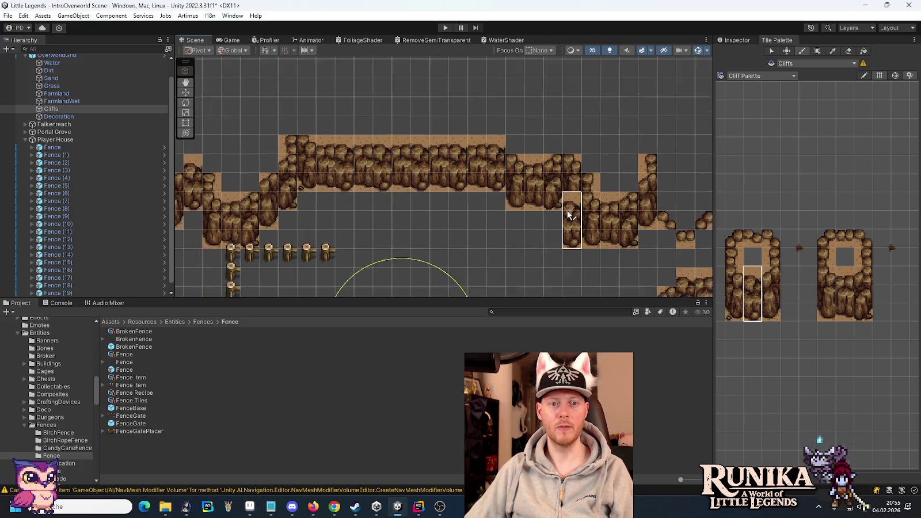
{"action": "left_click_drag", "start_coordinate": [525, 226], "coordinate": [491, 113]}
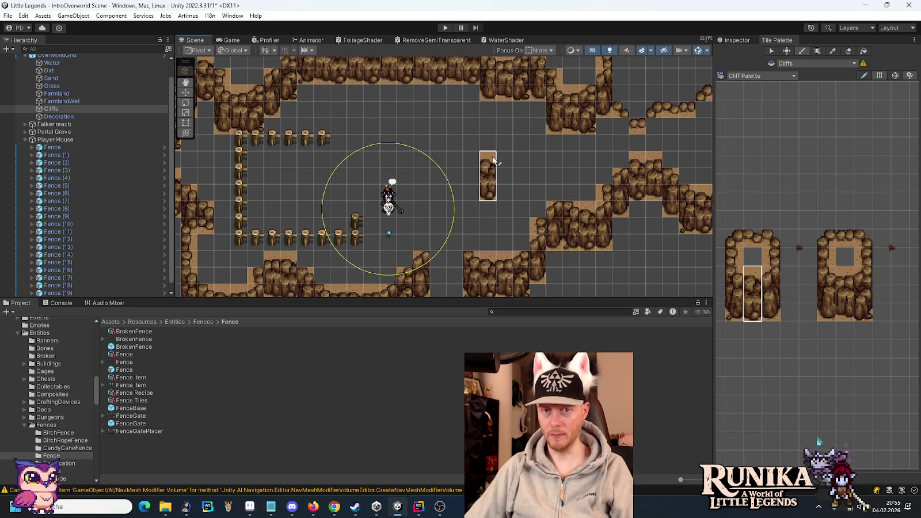
{"action": "left_click", "coordinate": [30, 71]}
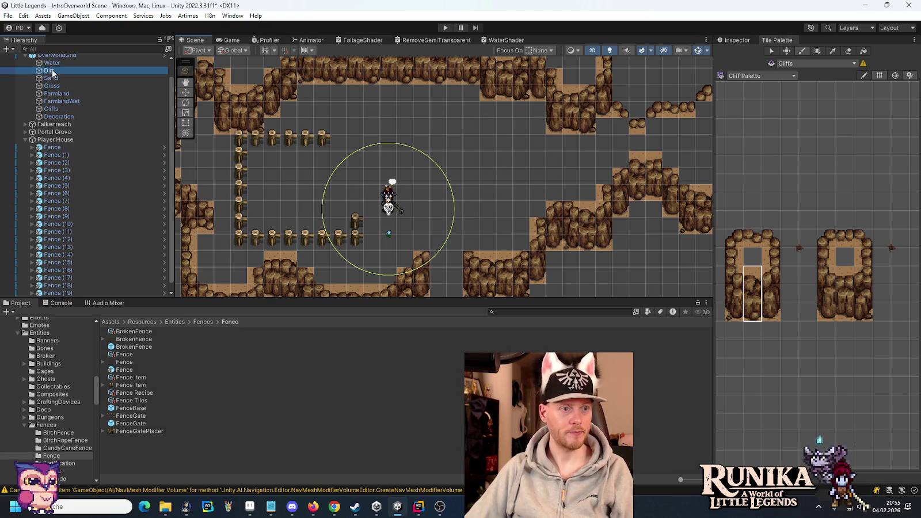
Step: Switch between the Terrain and Tiles palettes, ending on the Terrain Palette
{"action": "left_click", "coordinate": [749, 76]}
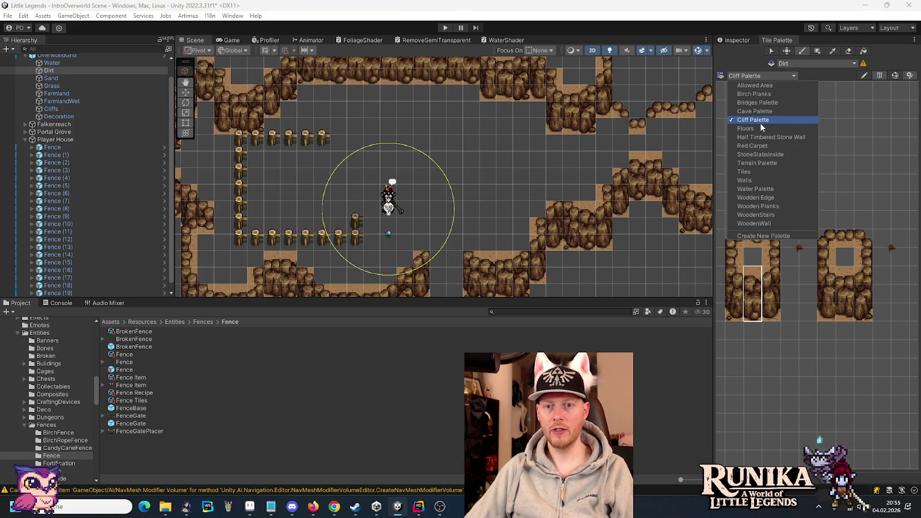
{"action": "left_click", "coordinate": [761, 164]}
{"action": "left_click", "coordinate": [754, 76]}
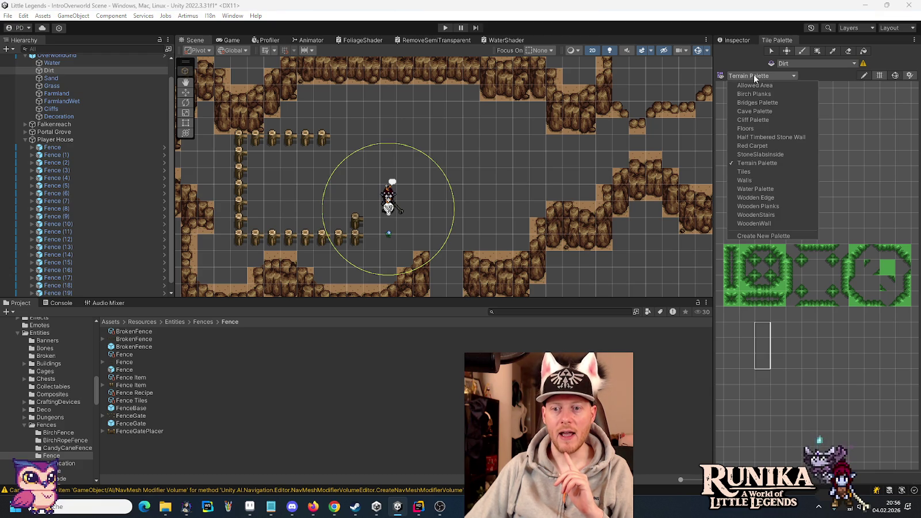
{"action": "left_click", "coordinate": [758, 171]}
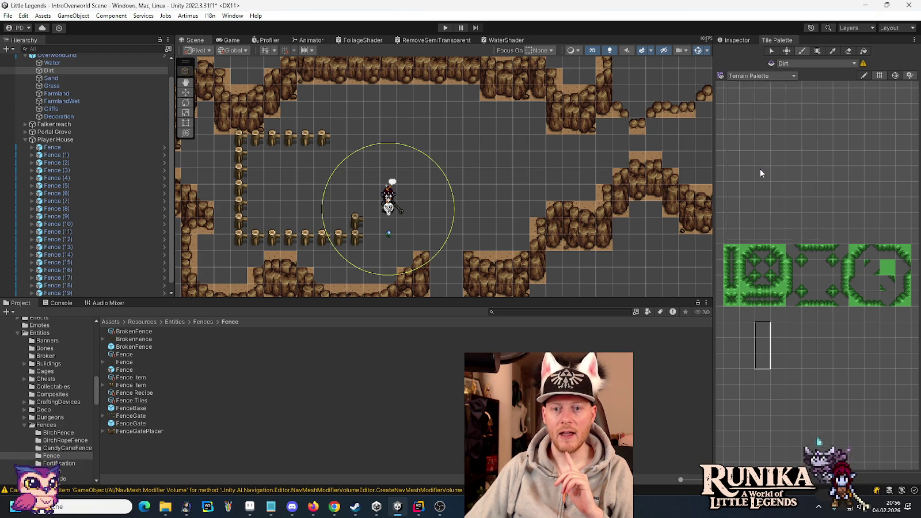
{"action": "left_click", "coordinate": [744, 77]}
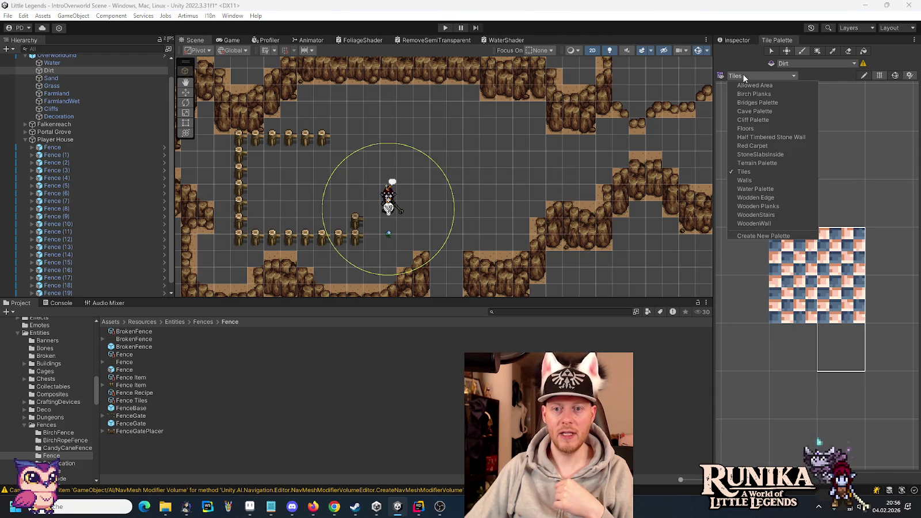
{"action": "left_click", "coordinate": [766, 166]}
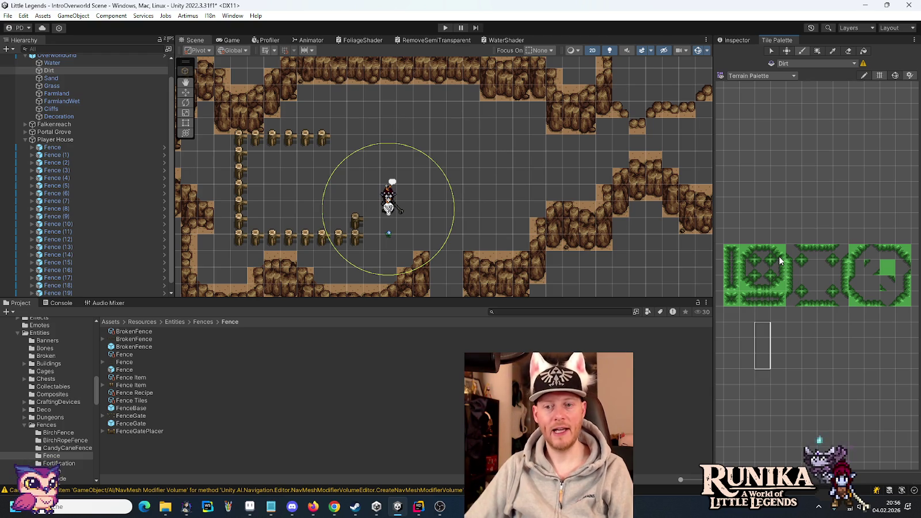
Step: Open the Tilesets/Dirt folder in the Project window and select Dirt_Default
{"action": "scroll", "coordinate": [64, 402], "scroll_direction": "down", "scroll_amount": 3}
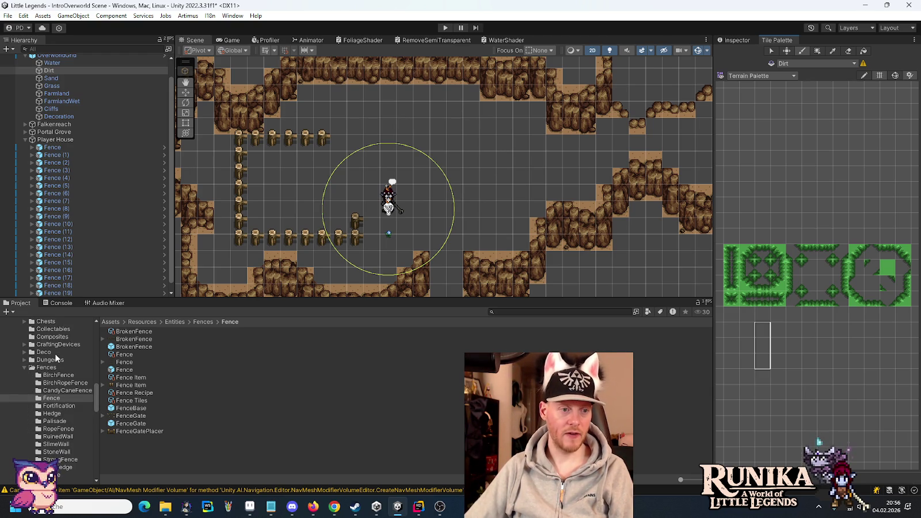
{"action": "scroll", "coordinate": [46, 380], "scroll_direction": "down", "scroll_amount": 6}
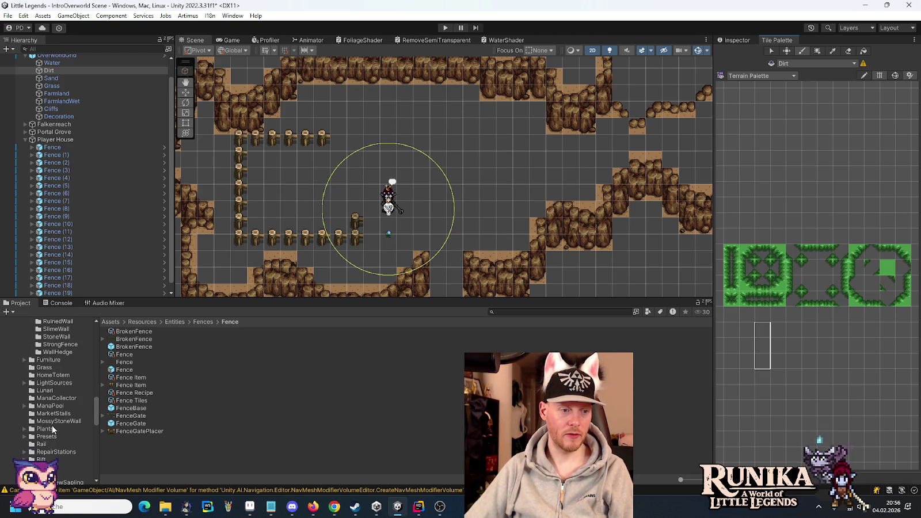
{"action": "scroll", "coordinate": [49, 438], "scroll_direction": "down", "scroll_amount": 15}
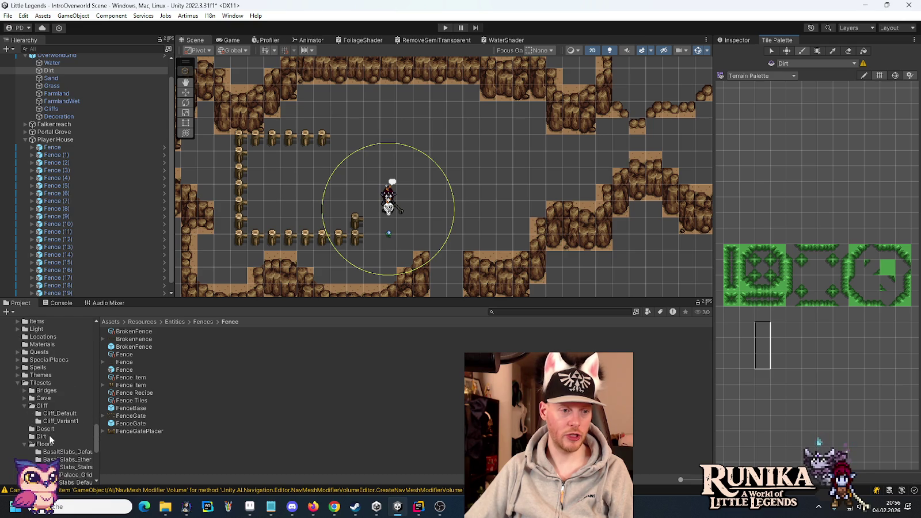
{"action": "left_click", "coordinate": [41, 436]}
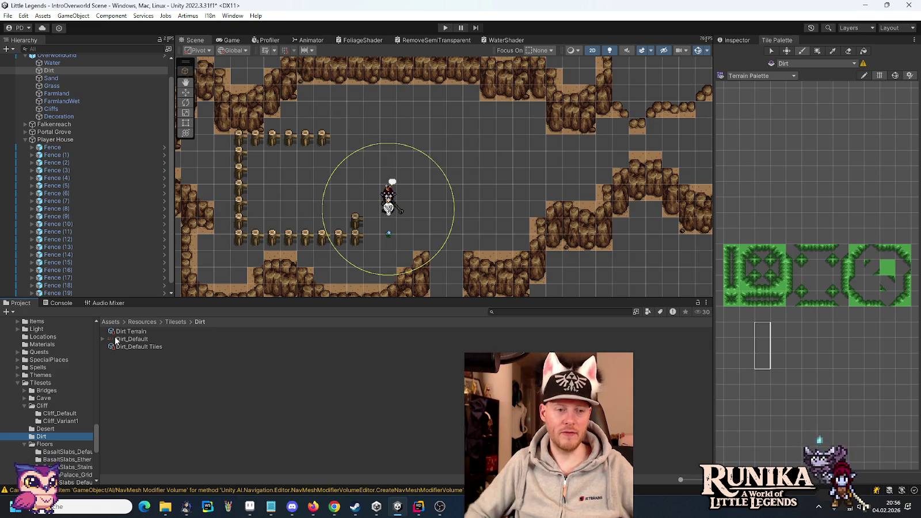
{"action": "left_click", "coordinate": [116, 341]}
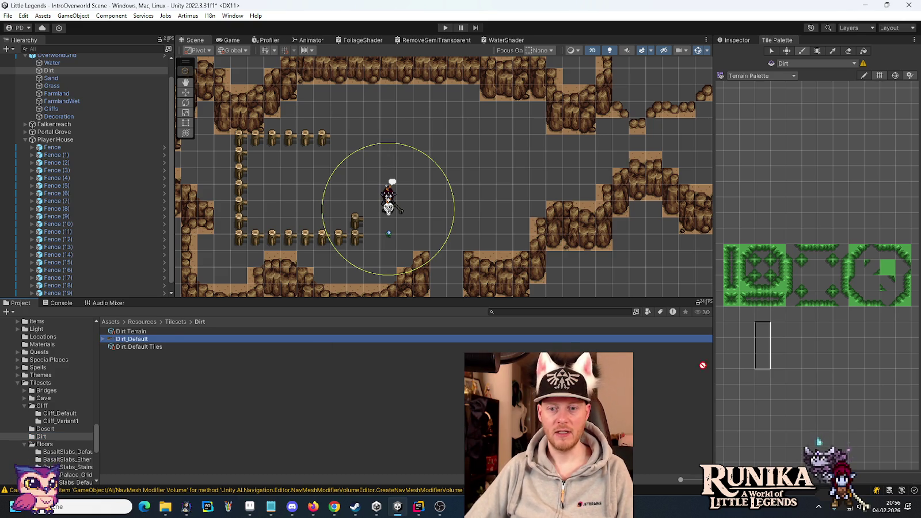
Step: Generate tiles from Dirt_Default into the Tilesets/Dirt folder and view them in the palette
{"action": "left_click_drag", "start_coordinate": [757, 326], "coordinate": [730, 316]}
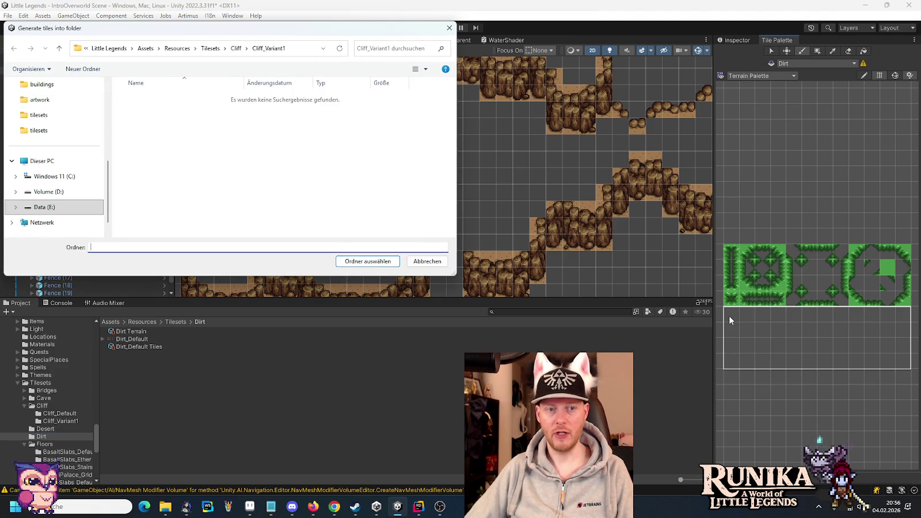
{"action": "left_click", "coordinate": [210, 48]}
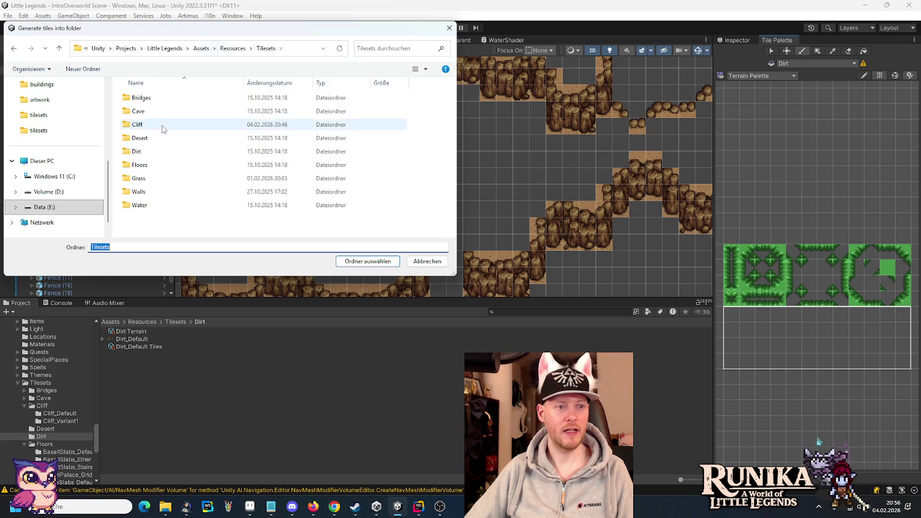
{"action": "left_click", "coordinate": [141, 153]}
{"action": "double_click", "coordinate": [141, 153]}
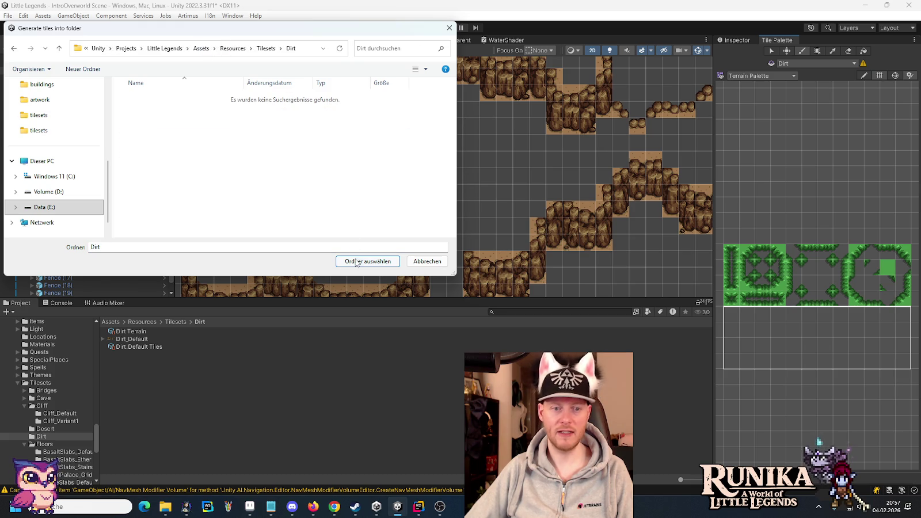
{"action": "left_click", "coordinate": [356, 261]}
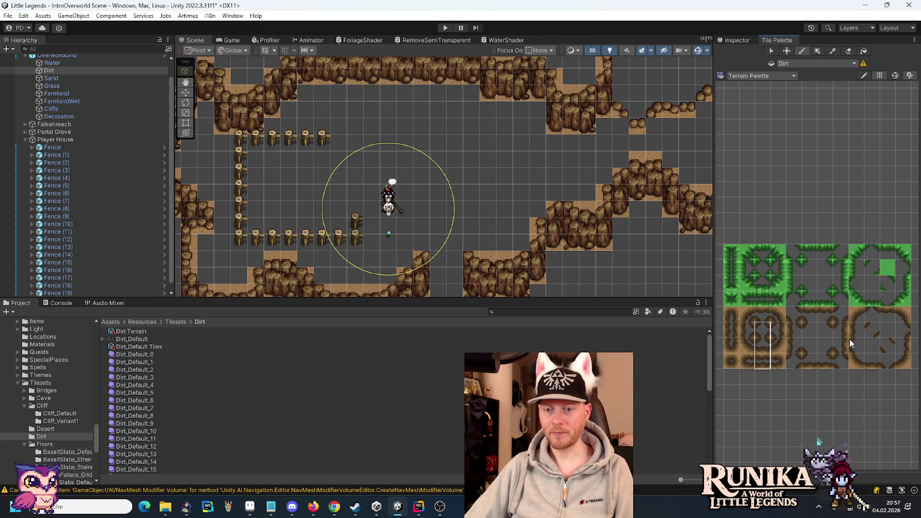
{"action": "left_click_drag", "start_coordinate": [869, 330], "coordinate": [811, 316]}
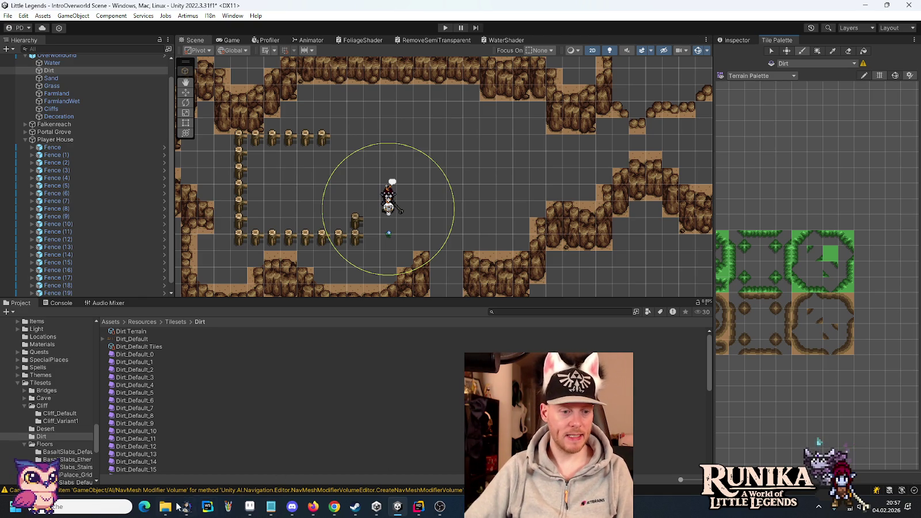
Step: Browse from the tilesets window up to images, then into grounds > dirt2
{"action": "mouse_move", "coordinate": [170, 507]}
{"action": "left_click", "coordinate": [121, 461]}
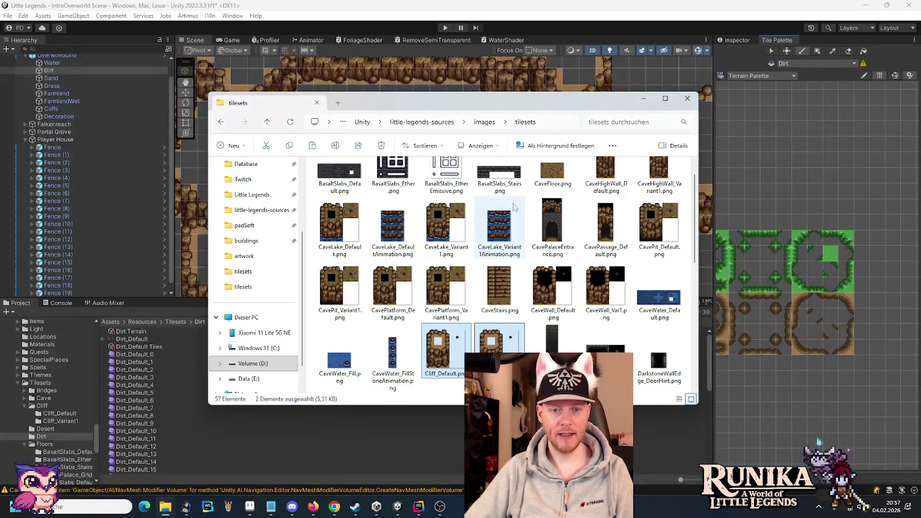
{"action": "left_click", "coordinate": [552, 181]}
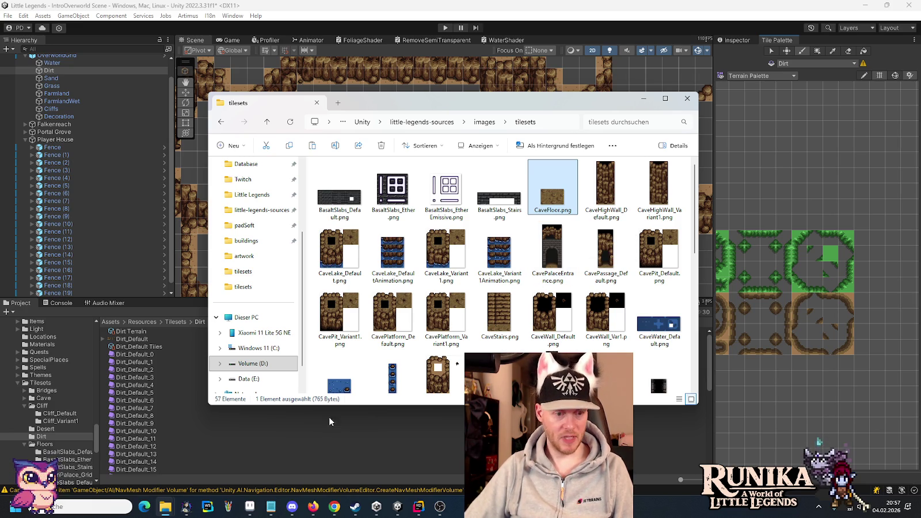
{"action": "mouse_move", "coordinate": [171, 506]}
{"action": "left_click", "coordinate": [230, 461]}
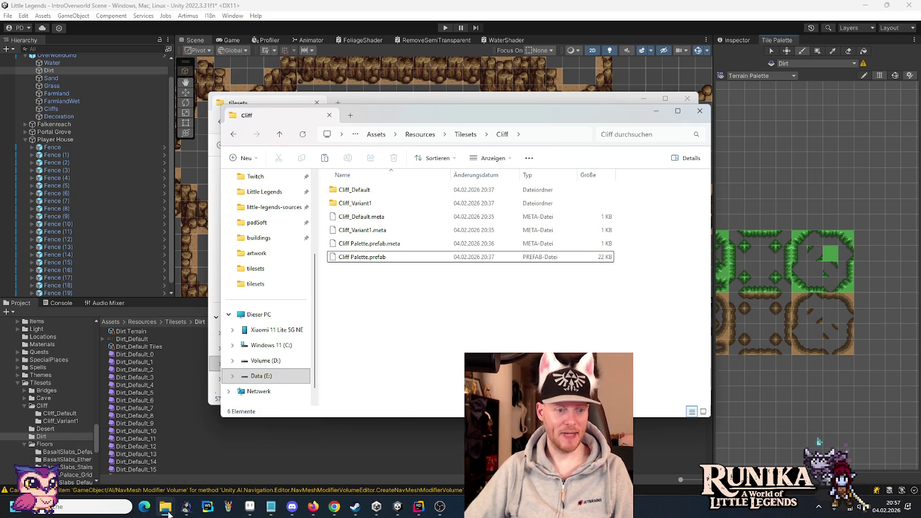
{"action": "left_click", "coordinate": [123, 458]}
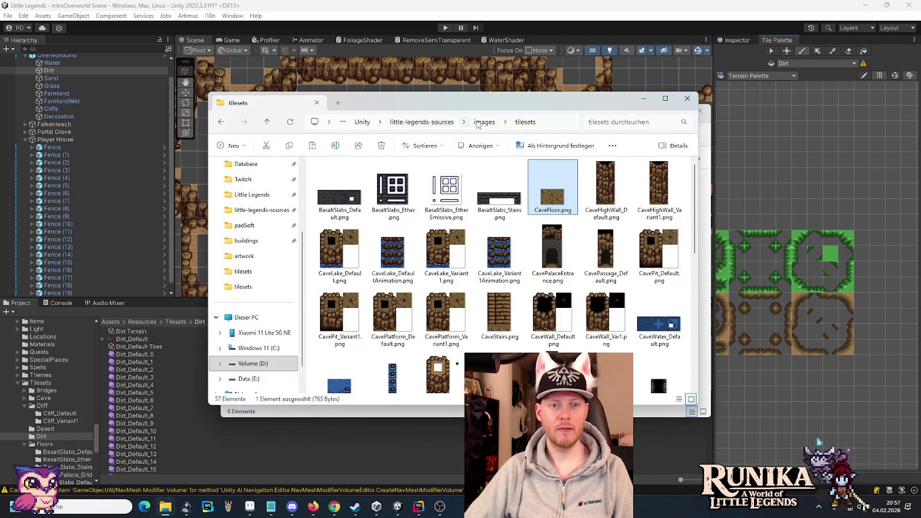
{"action": "left_click", "coordinate": [478, 124]}
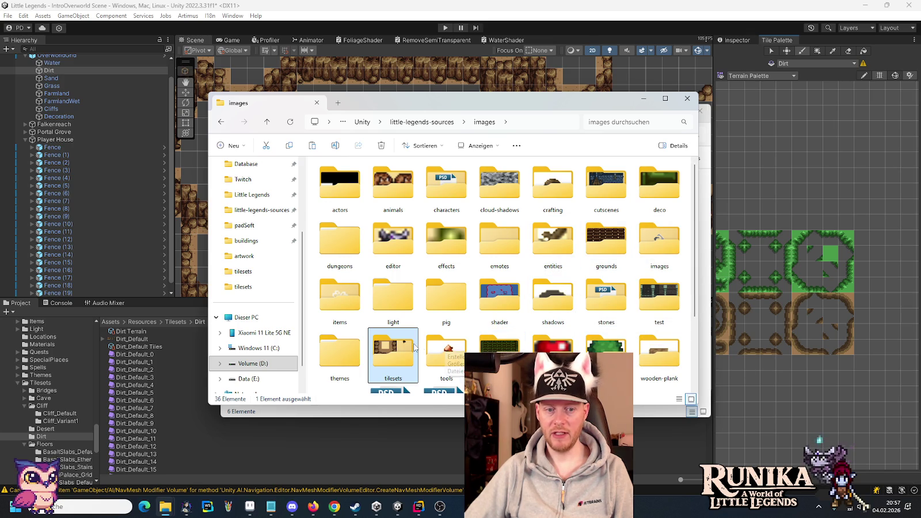
{"action": "double_click", "coordinate": [607, 240]}
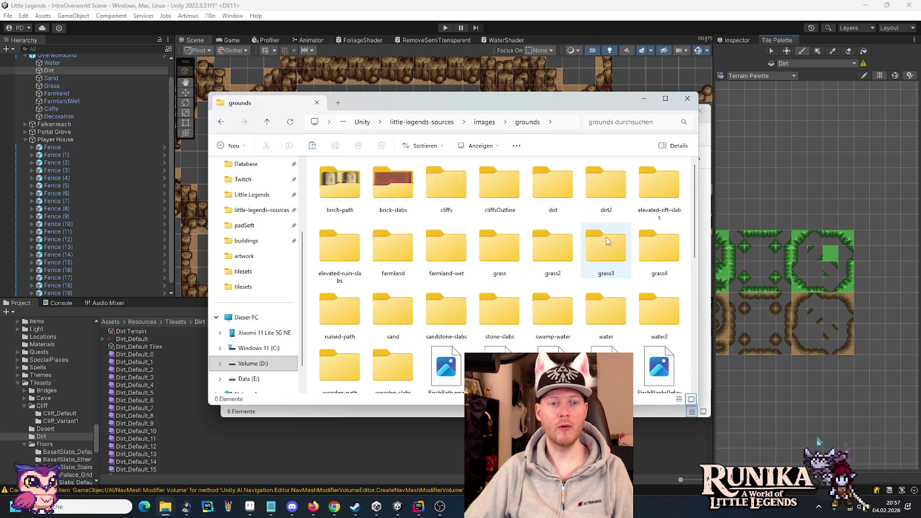
{"action": "double_click", "coordinate": [597, 195]}
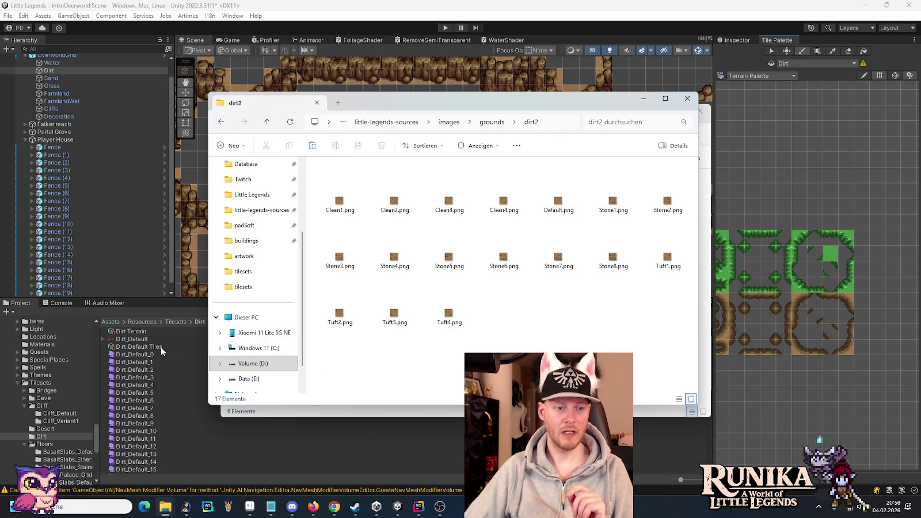
Step: Open the project's Tilesets/Dirt/Dirt_Default.png in Aseprite from the Cliff folder window
{"action": "left_click", "coordinate": [137, 342]}
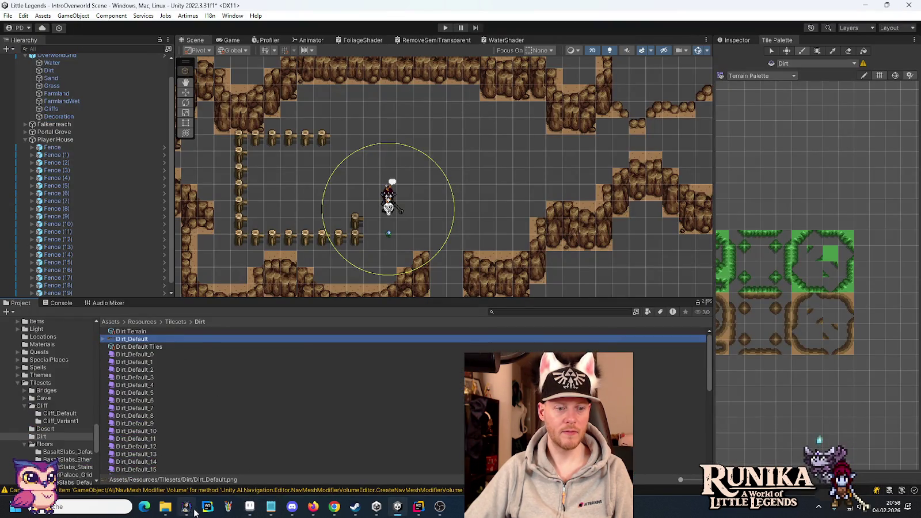
{"action": "left_click", "coordinate": [186, 506]}
{"action": "mouse_move", "coordinate": [166, 506]}
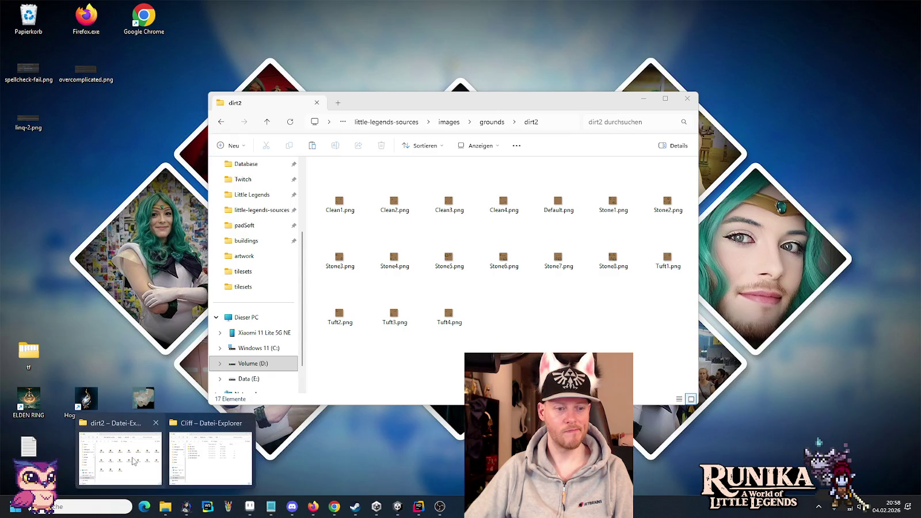
{"action": "left_click", "coordinate": [210, 458]}
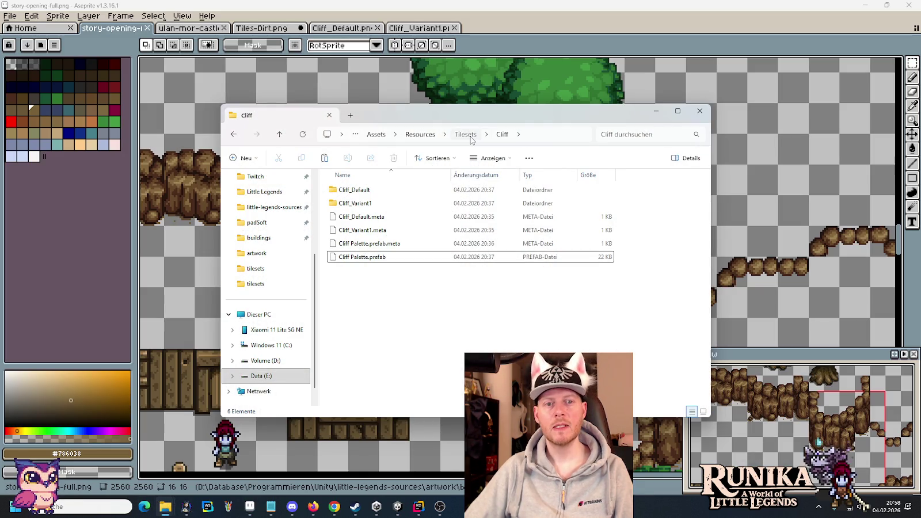
{"action": "left_click", "coordinate": [466, 134]}
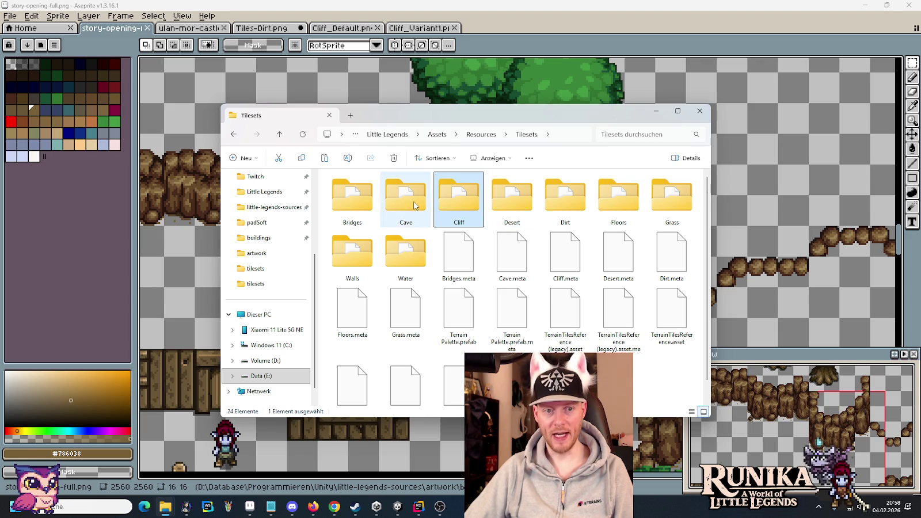
{"action": "double_click", "coordinate": [556, 200]}
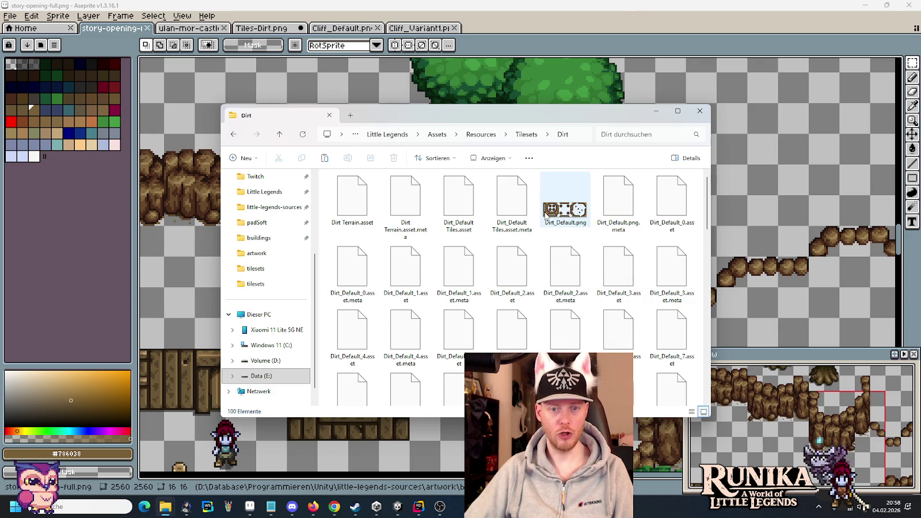
{"action": "double_click", "coordinate": [545, 216]}
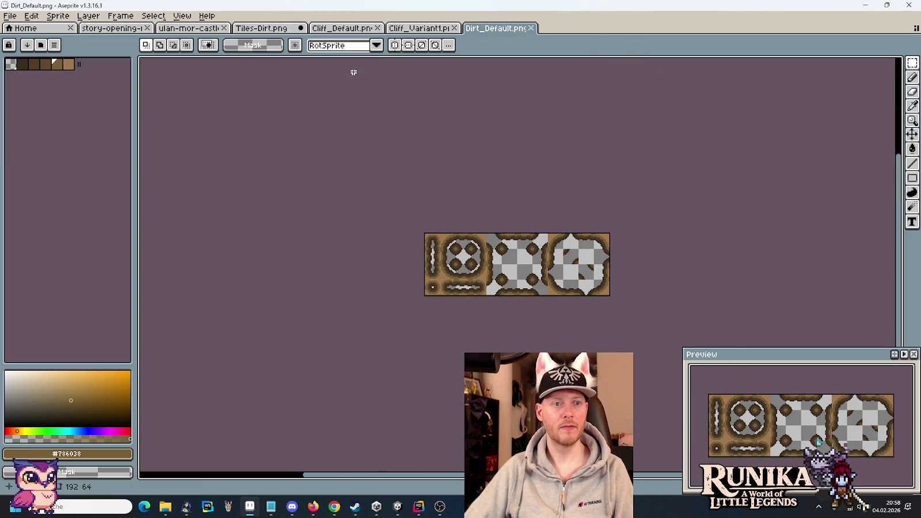
Step: Paste dirt2's plain Default.png tile into Dirt_Default.png at position 160,16
{"action": "key", "text": "alt+Tab"}
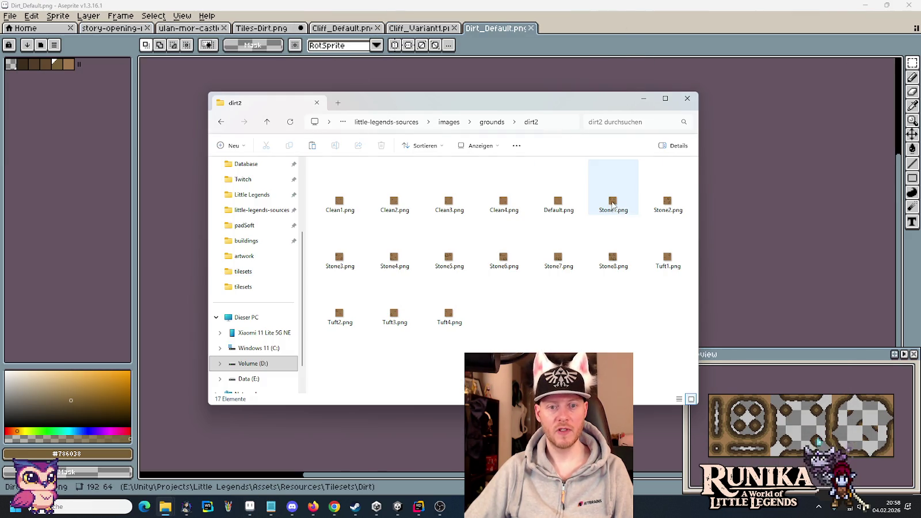
{"action": "double_click", "coordinate": [558, 201]}
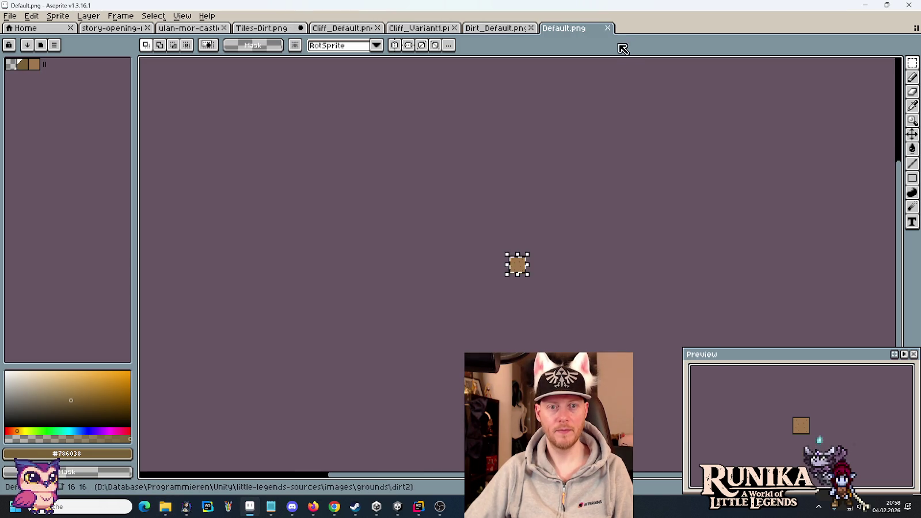
{"action": "left_click", "coordinate": [608, 27]}
{"action": "key", "text": "ctrl+v"}
{"action": "scroll", "coordinate": [545, 272], "scroll_direction": "up", "scroll_amount": 2}
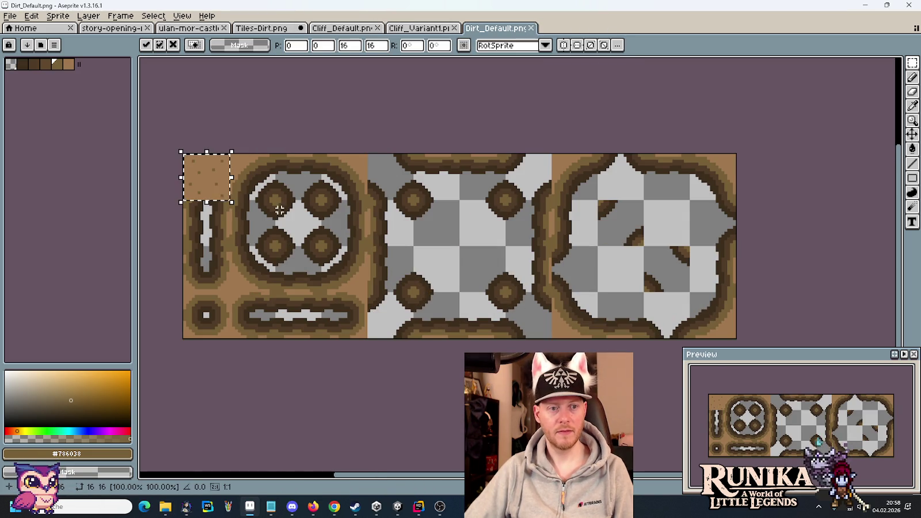
{"action": "mouse_move", "coordinate": [206, 191]}
{"action": "left_mouse_down"}
{"action": "mouse_move", "coordinate": [341, 213]}
{"action": "mouse_move", "coordinate": [668, 240]}
{"action": "left_mouse_up"}
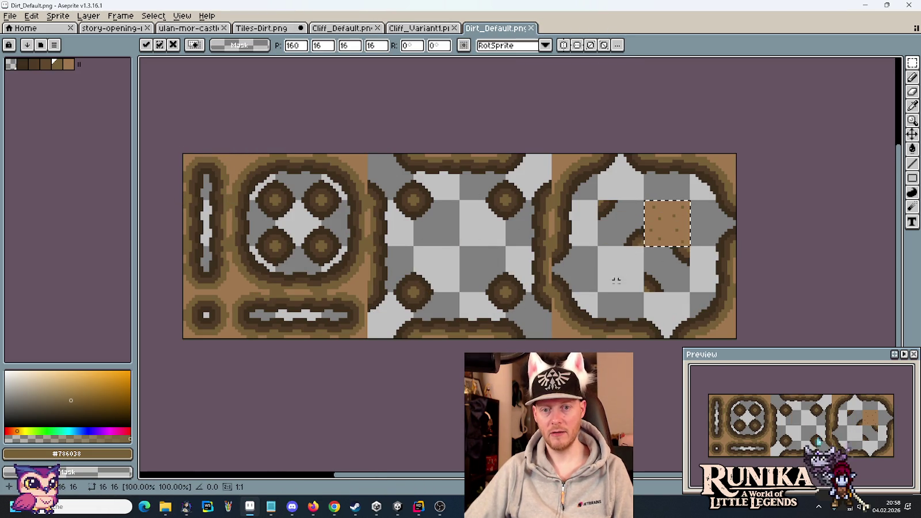
{"action": "key", "text": "alt+Tab"}
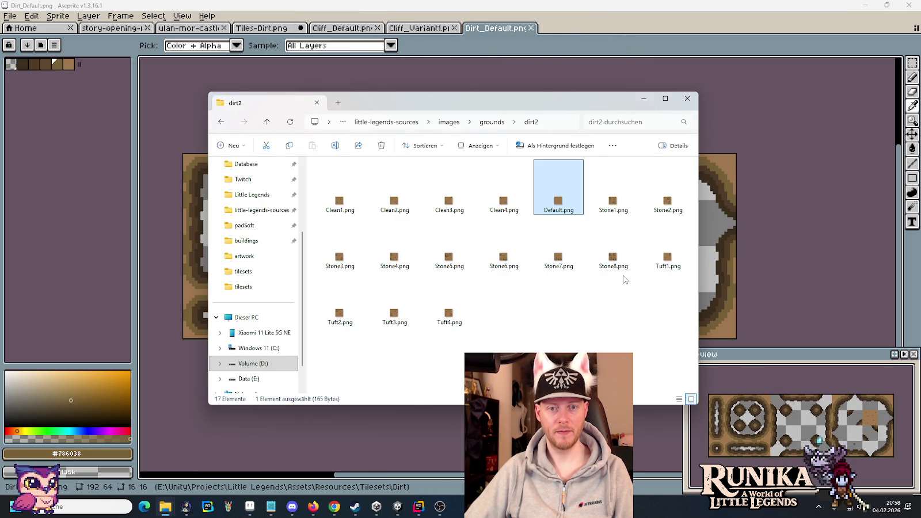
{"action": "key", "text": "alt+Tab"}
{"action": "key", "text": "alt+Tab"}
{"action": "key", "text": "alt+Tab"}
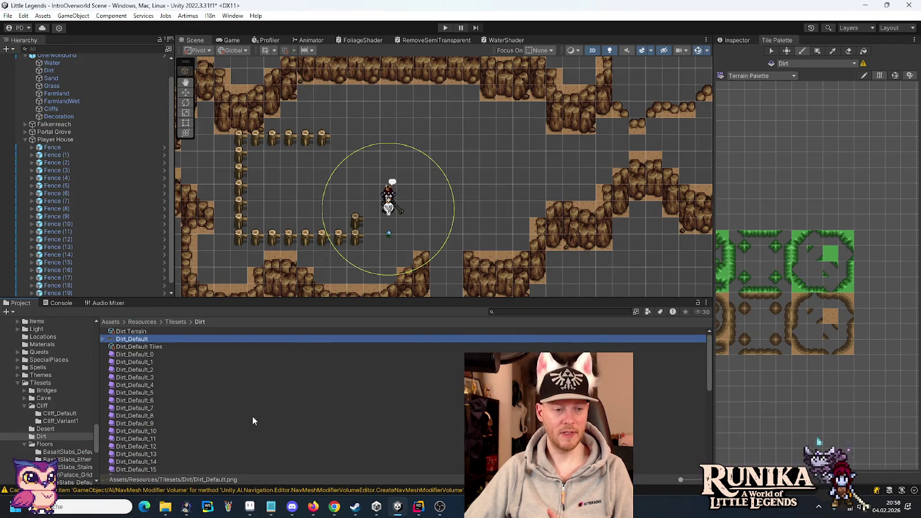
Step: Select the plain dirt tile in the Terrain Palette, then return to the dirt2 folder
{"action": "left_click_drag", "start_coordinate": [708, 348], "coordinate": [710, 445]}
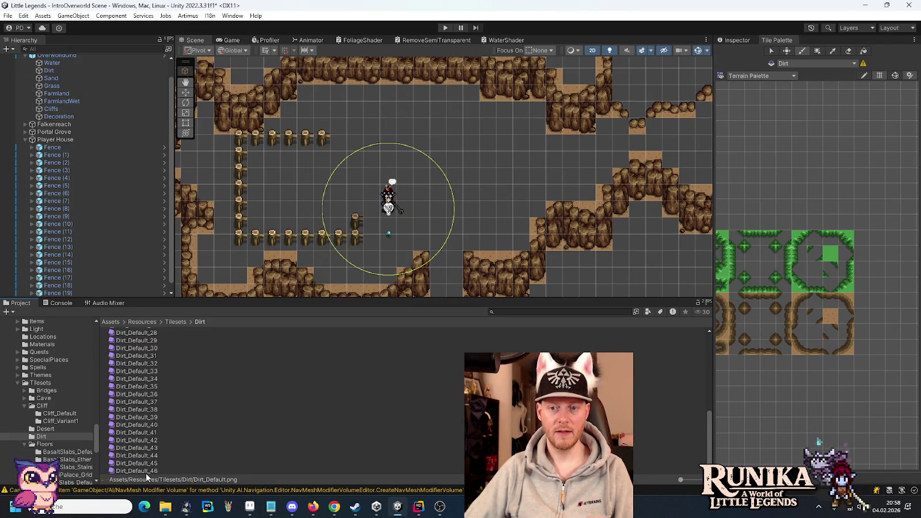
{"action": "scroll", "coordinate": [194, 457], "scroll_direction": "up", "scroll_amount": 10}
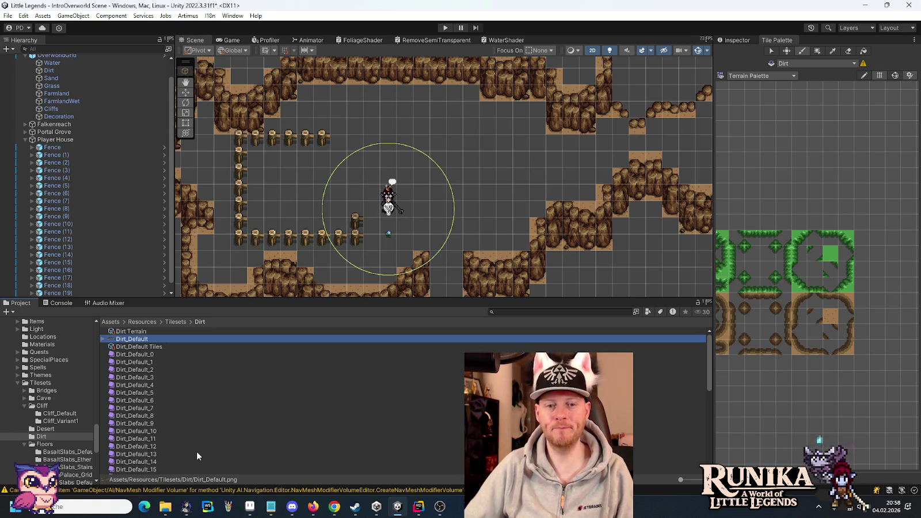
{"action": "key", "text": "alt+Tab"}
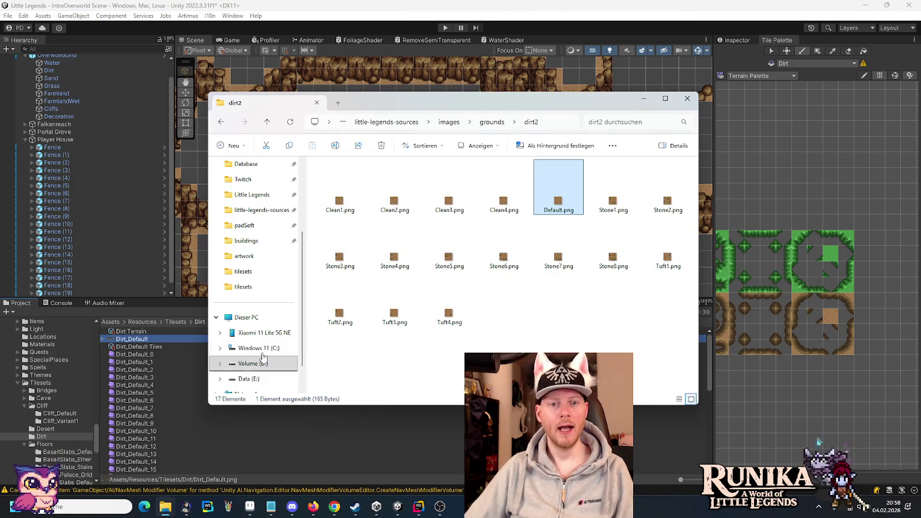
{"action": "left_click", "coordinate": [831, 321]}
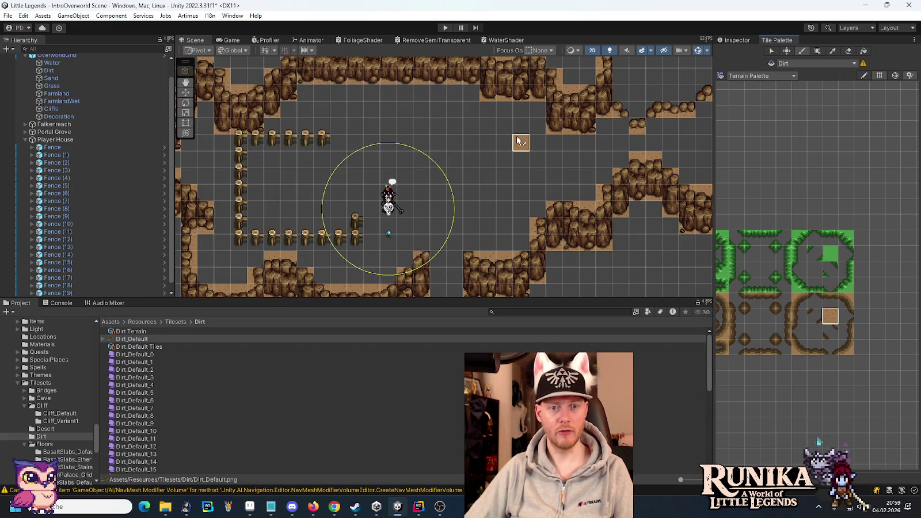
{"action": "key", "text": "alt+Tab"}
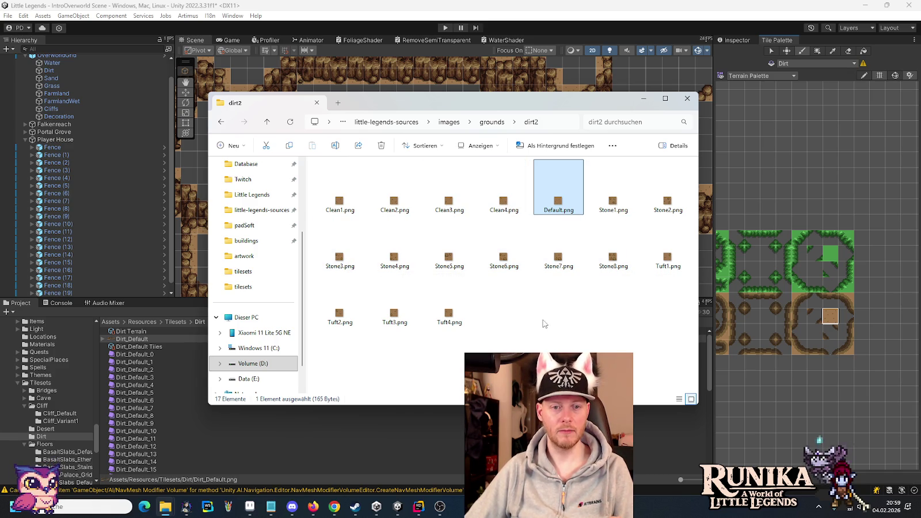
Step: Select Clean1–4 in dirt2, close Cliff_Variant1 and Cliff_Default, and show the Tiles-Dirt sheet
{"action": "left_click", "coordinate": [508, 217]}
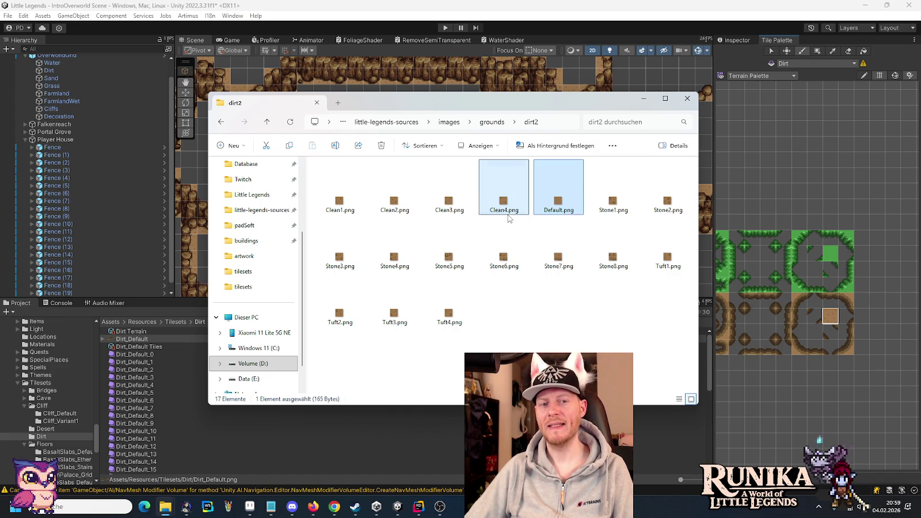
{"action": "left_click", "coordinate": [334, 212], "text": "shift"}
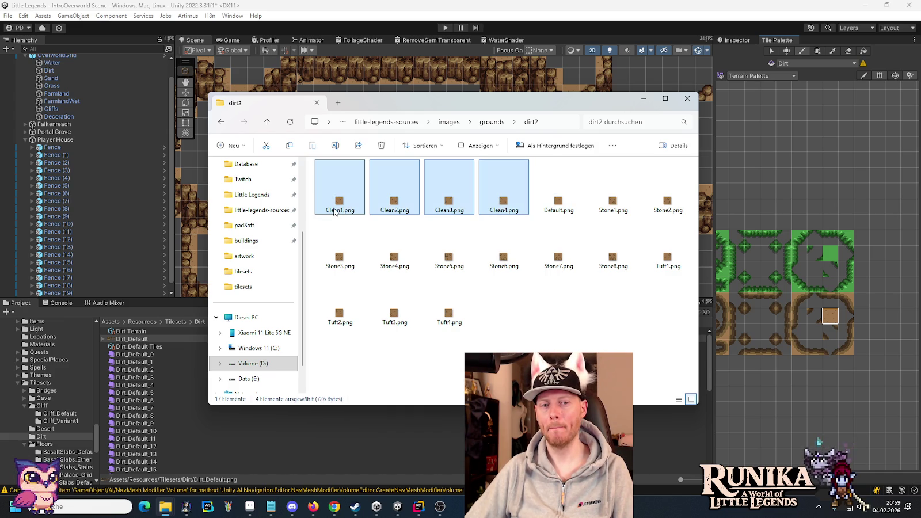
{"action": "key", "text": "alt+Tab"}
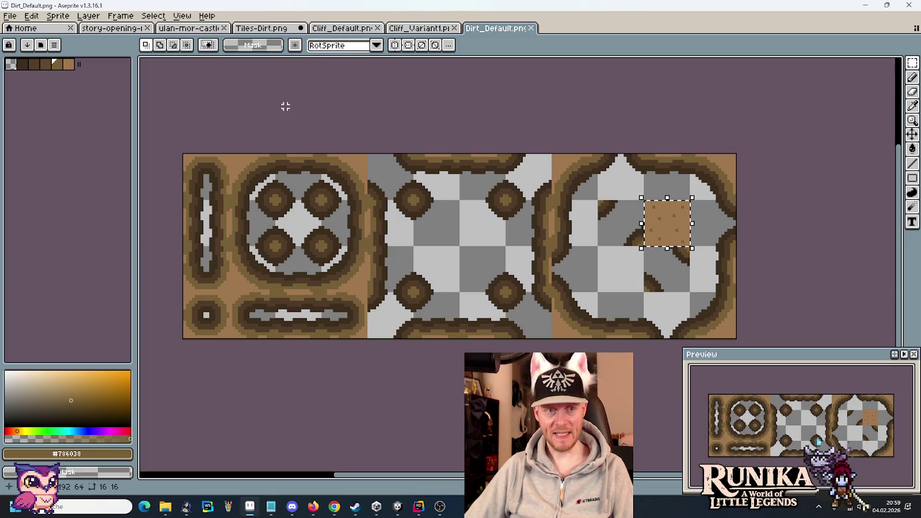
{"action": "left_click", "coordinate": [454, 27]}
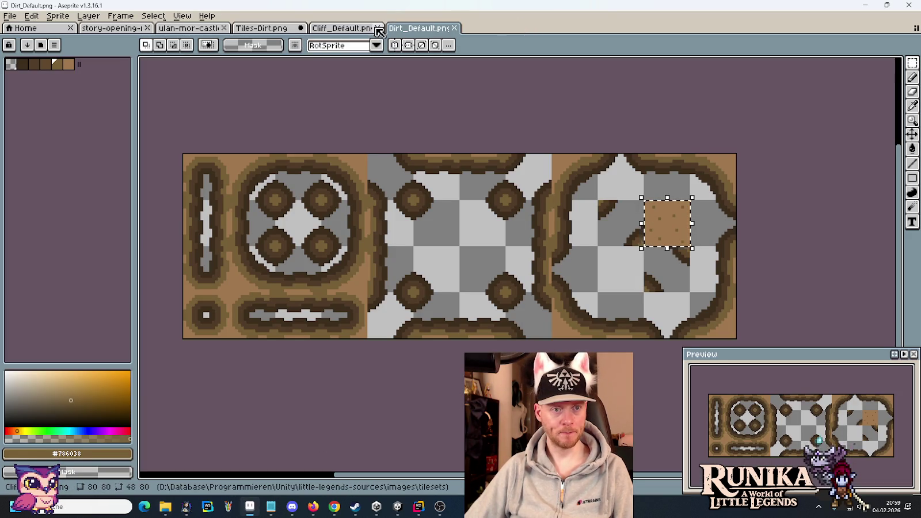
{"action": "left_click", "coordinate": [378, 28]}
{"action": "left_click", "coordinate": [275, 36]}
{"action": "scroll", "coordinate": [366, 227], "scroll_direction": "down", "scroll_amount": 2}
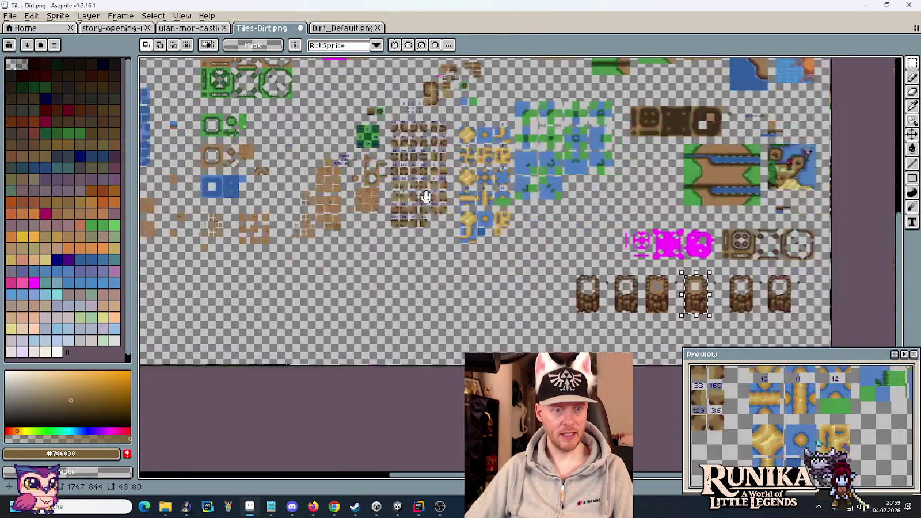
{"action": "scroll", "coordinate": [366, 227], "scroll_direction": "up", "scroll_amount": 1}
{"action": "scroll", "coordinate": [366, 227], "scroll_direction": "up", "scroll_amount": 4}
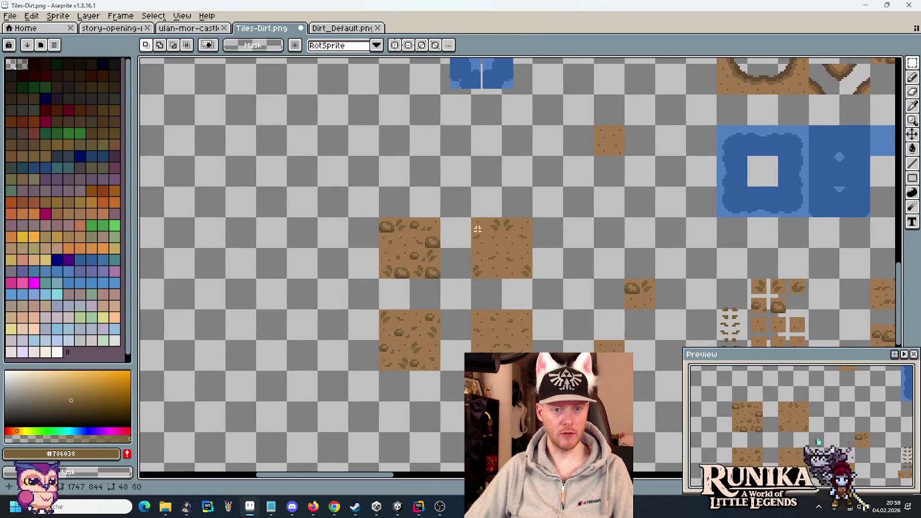
Step: Mark the plain dirt tile, inspect Tuft4.png, then mark the tufted tile above instead
{"action": "left_click_drag", "start_coordinate": [486, 316], "coordinate": [502, 346]}
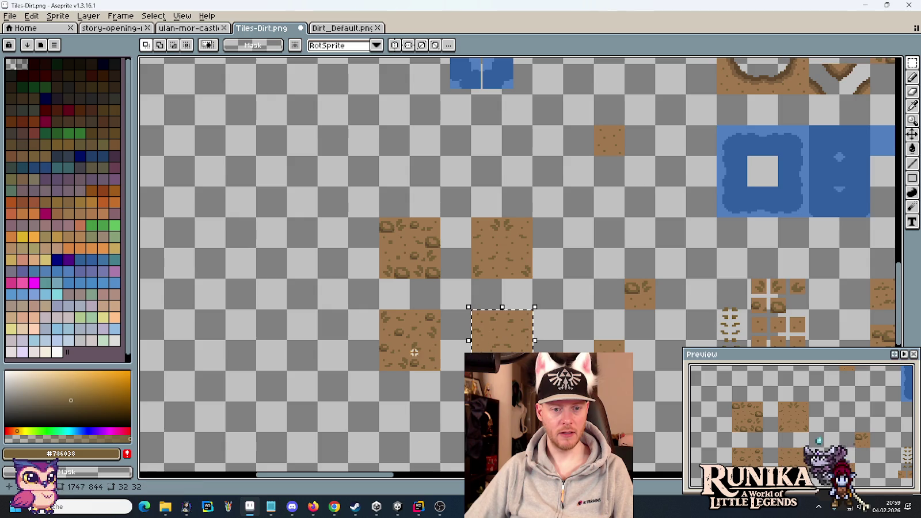
{"action": "left_click_drag", "start_coordinate": [415, 353], "coordinate": [404, 299]}
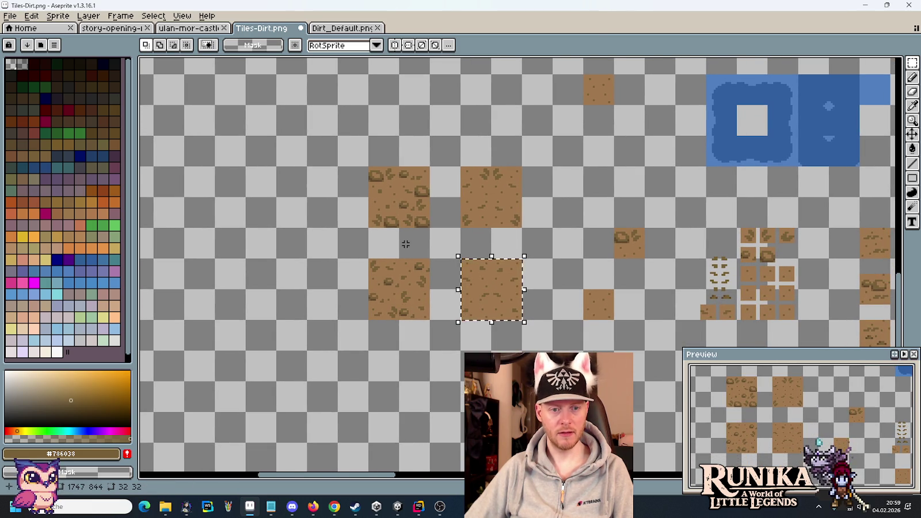
{"action": "key", "text": "i"}
{"action": "key", "text": "alt+Tab"}
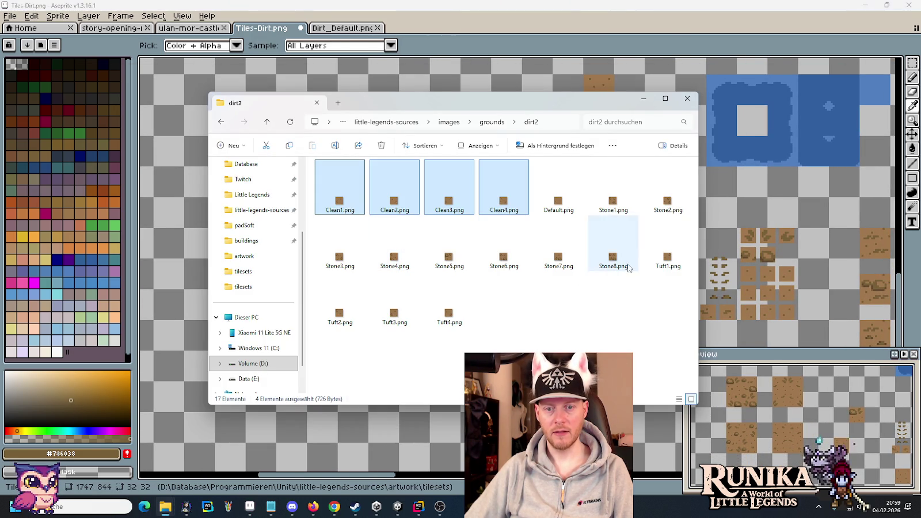
{"action": "double_click", "coordinate": [449, 316]}
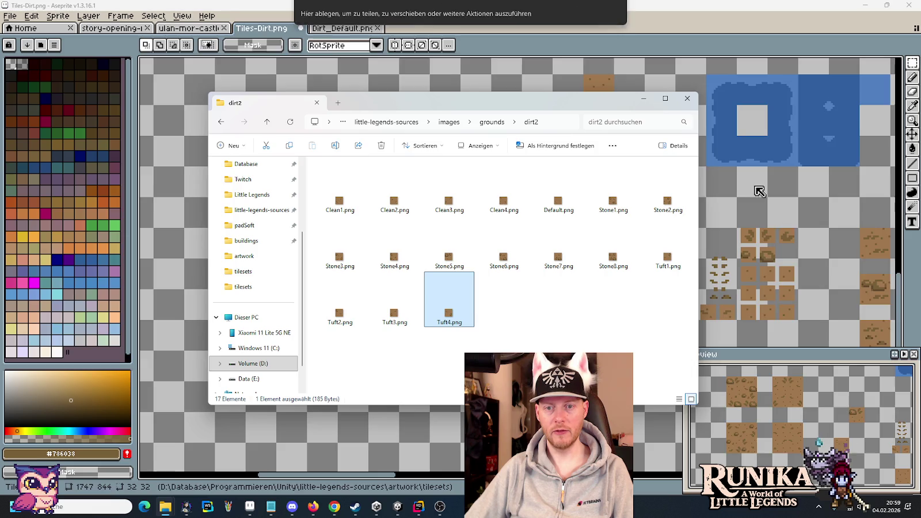
{"action": "left_click", "coordinate": [454, 29]}
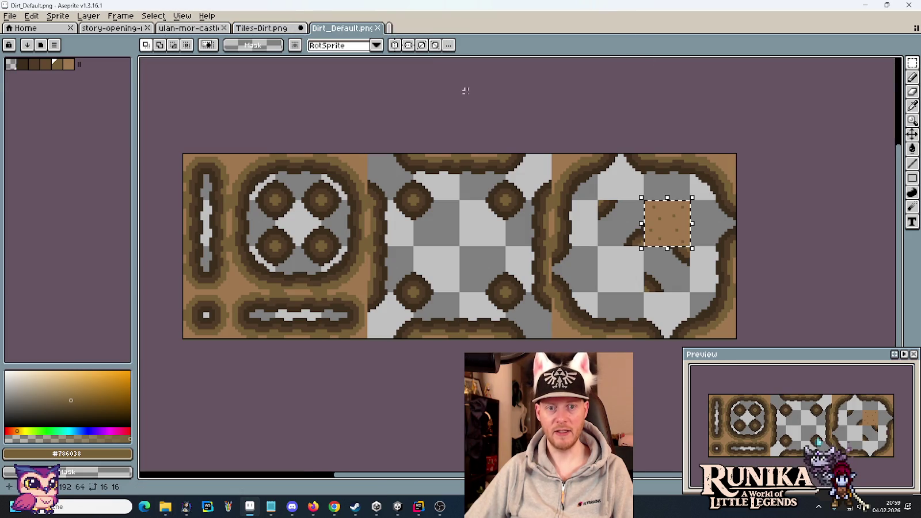
{"action": "left_click", "coordinate": [255, 30]}
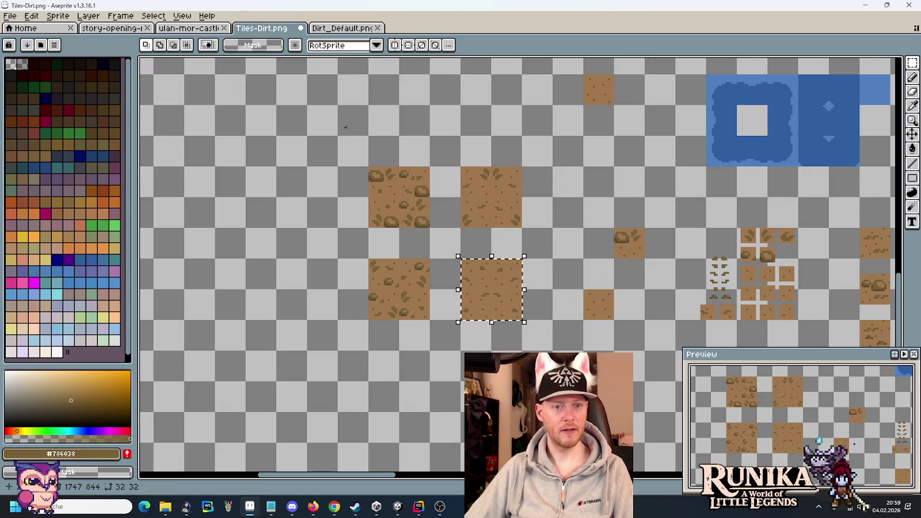
{"action": "left_click_drag", "start_coordinate": [481, 202], "coordinate": [477, 179]}
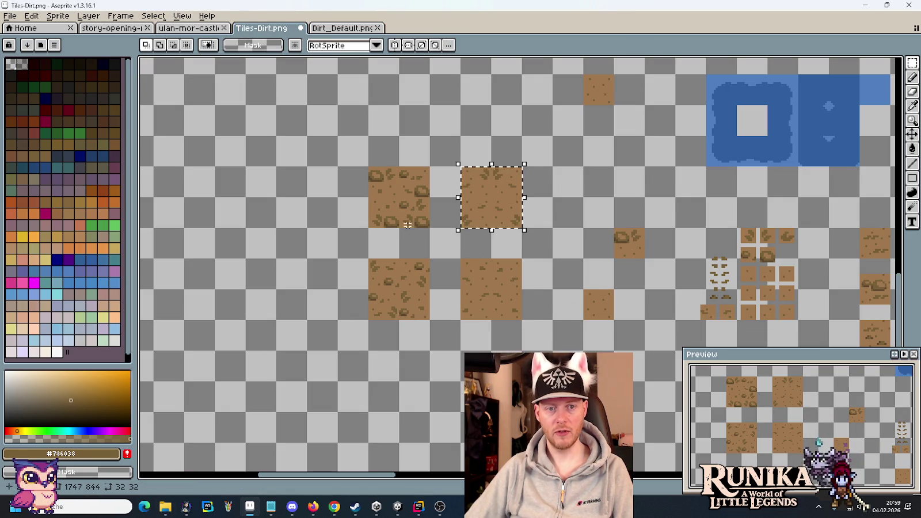
{"action": "key", "text": "alt+Tab"}
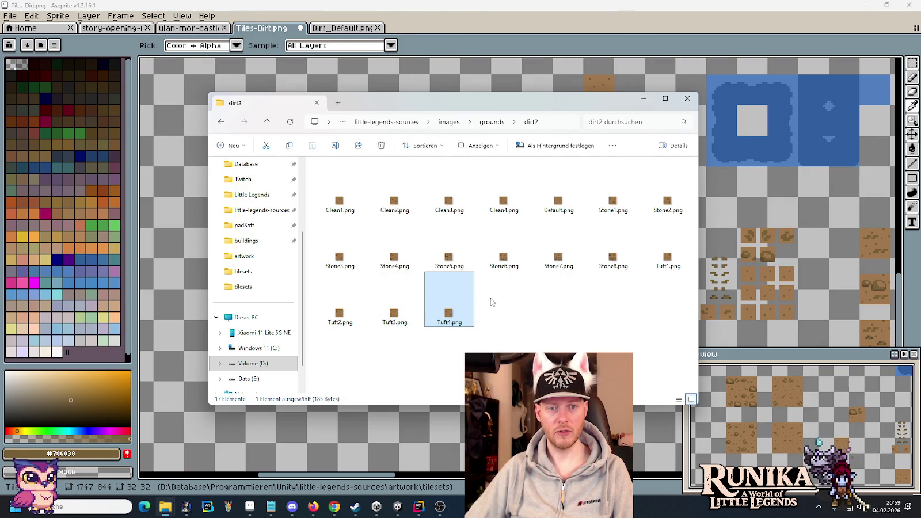
Step: Inspect Stone1.png, then re-mark the plain dirt tile on the Tiles-Dirt sheet
{"action": "double_click", "coordinate": [612, 202]}
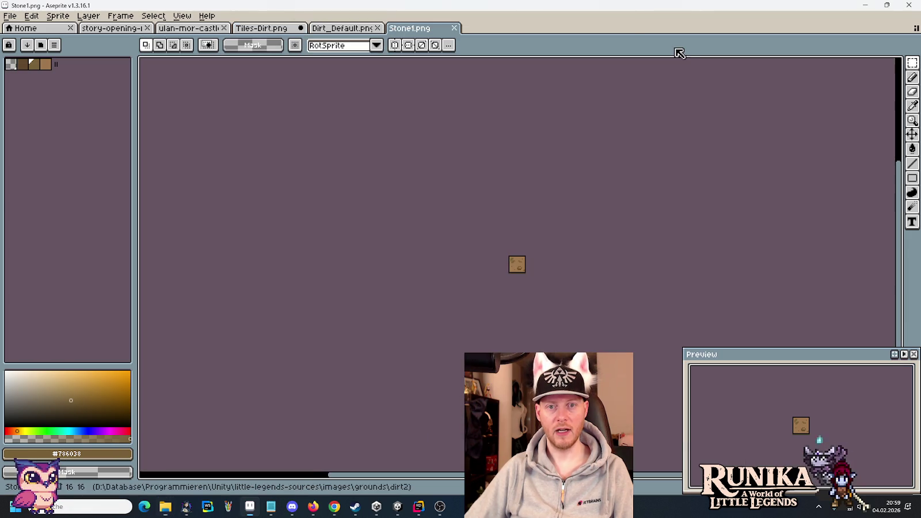
{"action": "left_click", "coordinate": [454, 27]}
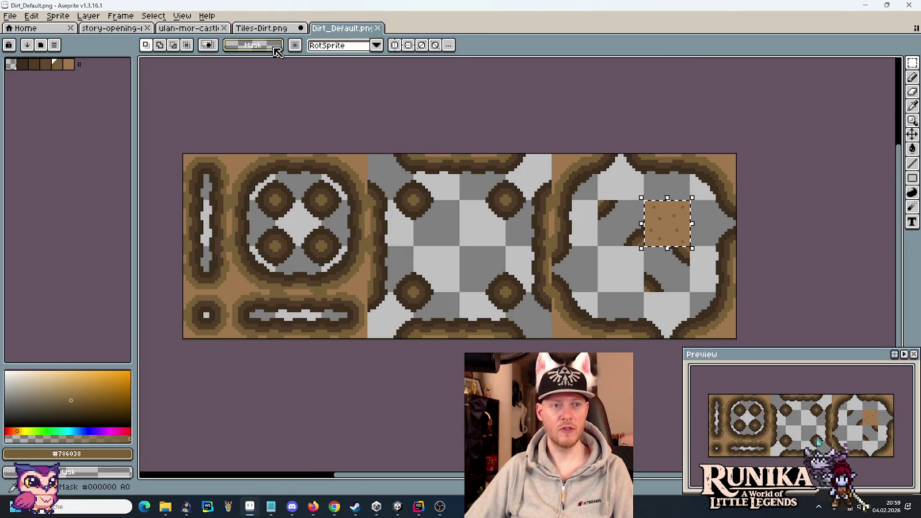
{"action": "left_click", "coordinate": [268, 32]}
{"action": "left_click_drag", "start_coordinate": [516, 317], "coordinate": [487, 282]}
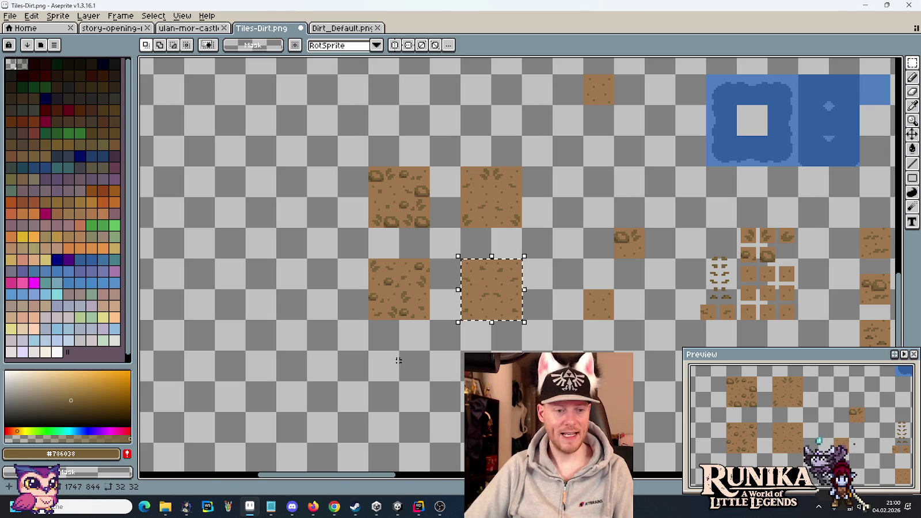
Step: Open Tilesets/Cave/CaveWall_Default and switch its file list to Medium icons
{"action": "mouse_move", "coordinate": [165, 511]}
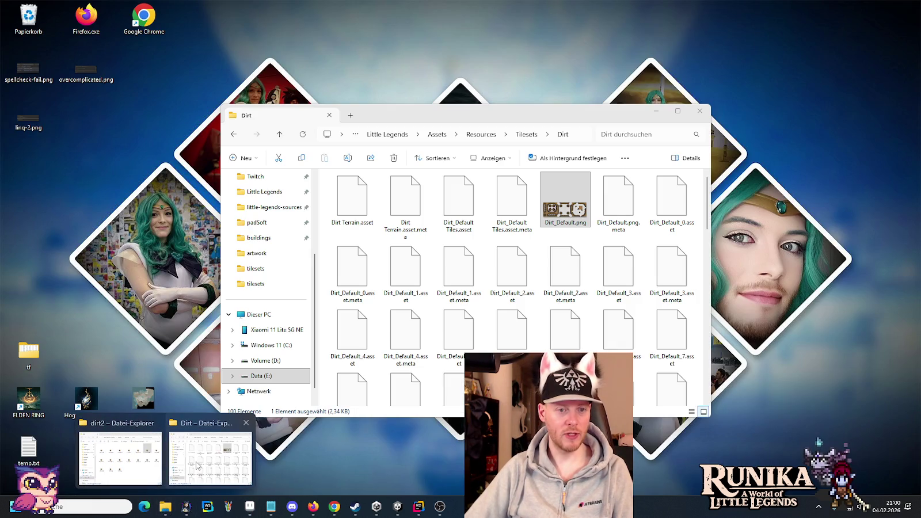
{"action": "left_click", "coordinate": [197, 465]}
{"action": "left_click", "coordinate": [533, 135]}
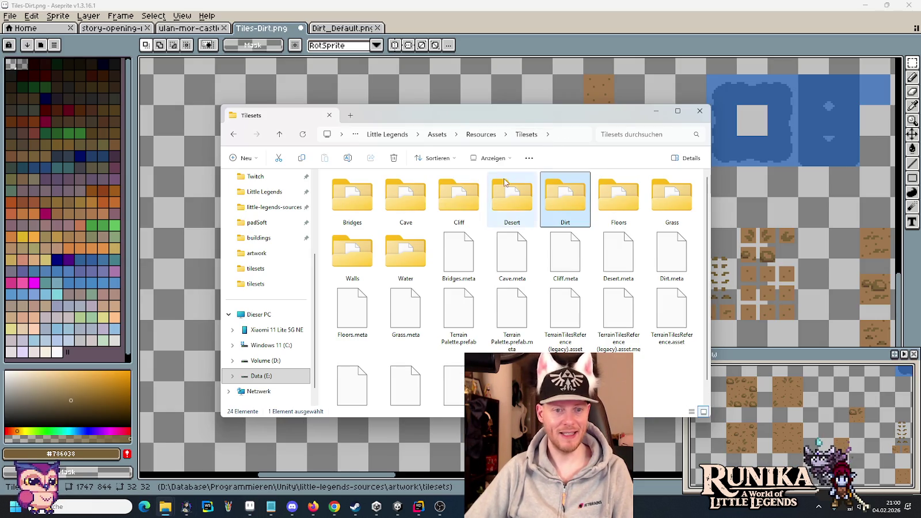
{"action": "double_click", "coordinate": [387, 199]}
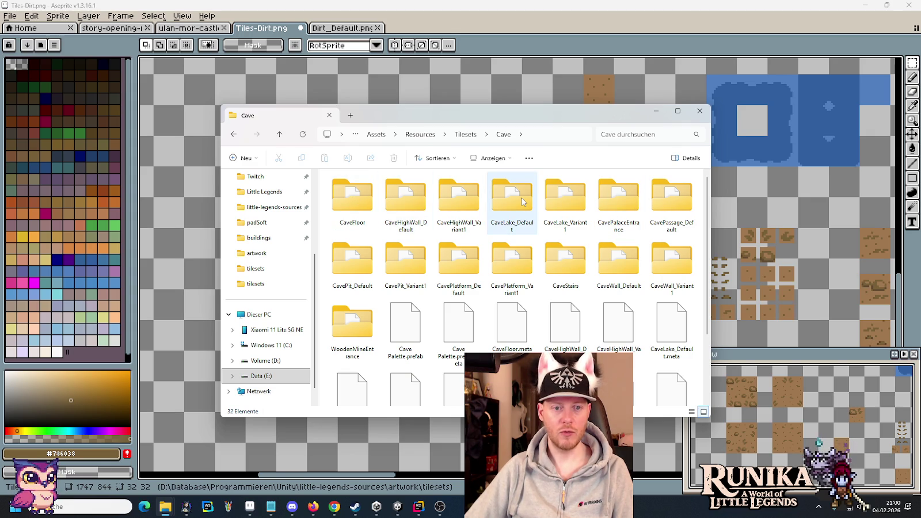
{"action": "left_click", "coordinate": [610, 265]}
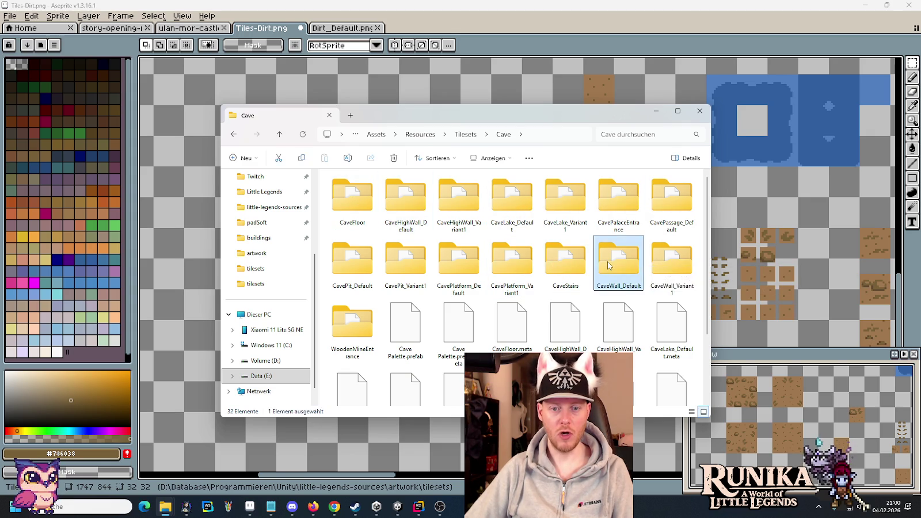
{"action": "double_click", "coordinate": [610, 266]}
{"action": "right_click", "coordinate": [668, 232]}
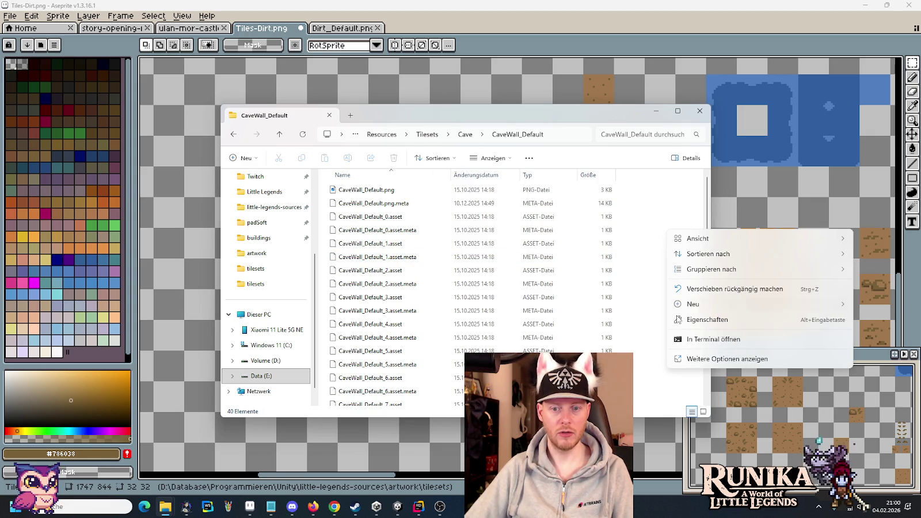
{"action": "mouse_move", "coordinate": [691, 245]}
{"action": "left_click", "coordinate": [633, 266]}
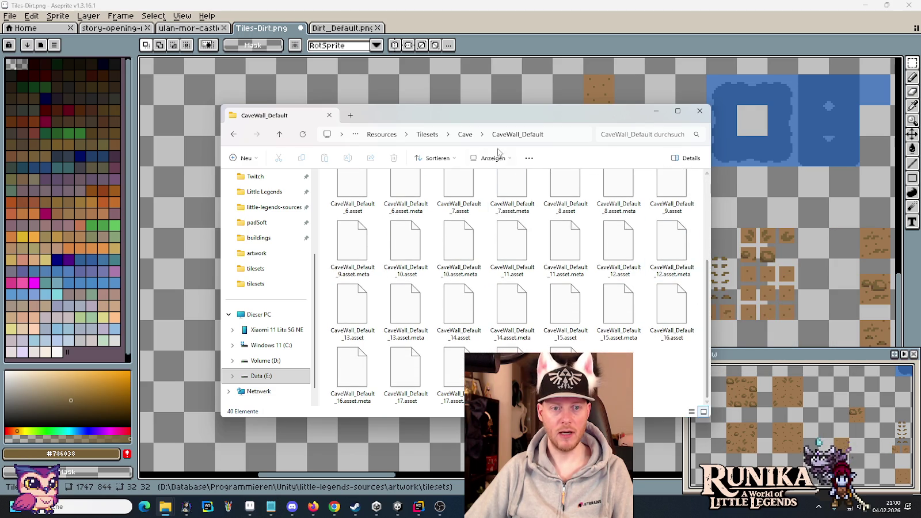
Step: Look through the CaveFloor folder and return to the Cave folder
{"action": "key", "text": "alt+Up"}
{"action": "scroll", "coordinate": [612, 303], "scroll_direction": "down", "scroll_amount": 2}
{"action": "scroll", "coordinate": [613, 308], "scroll_direction": "up", "scroll_amount": 2}
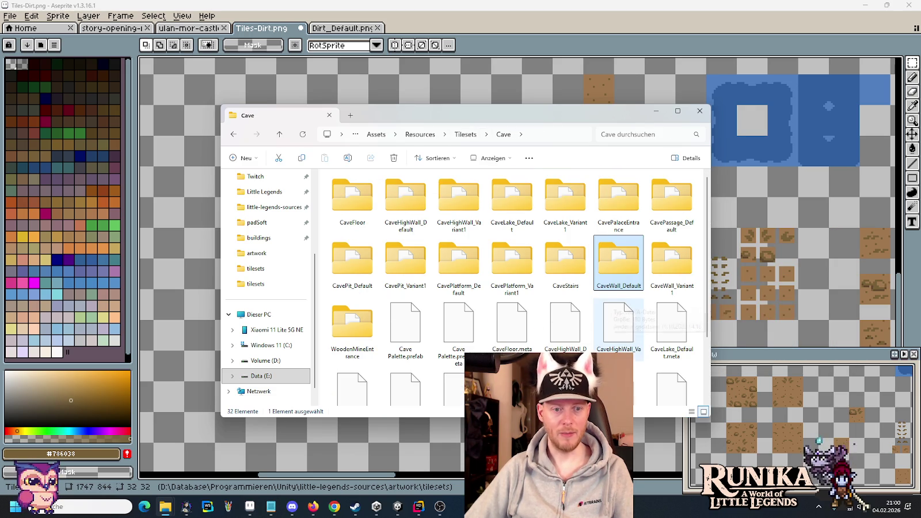
{"action": "double_click", "coordinate": [353, 196]}
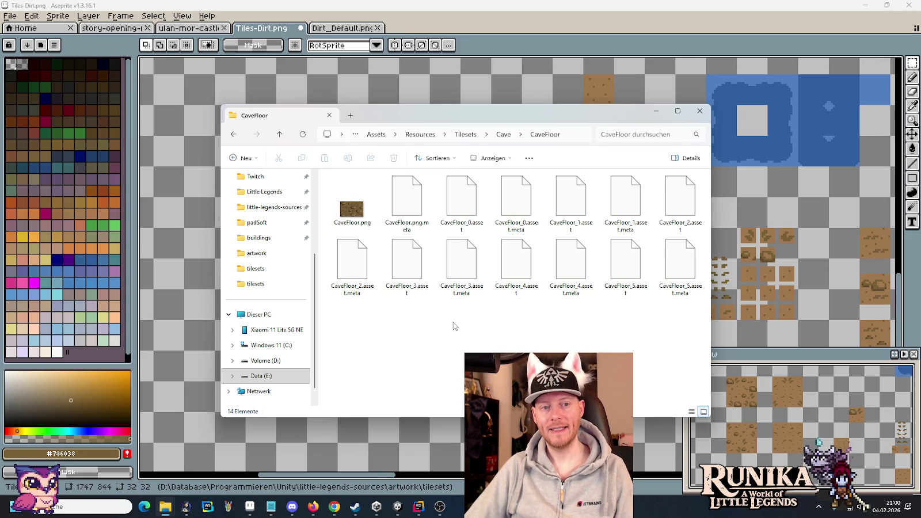
{"action": "left_click", "coordinate": [503, 134]}
{"action": "left_click", "coordinate": [489, 231]}
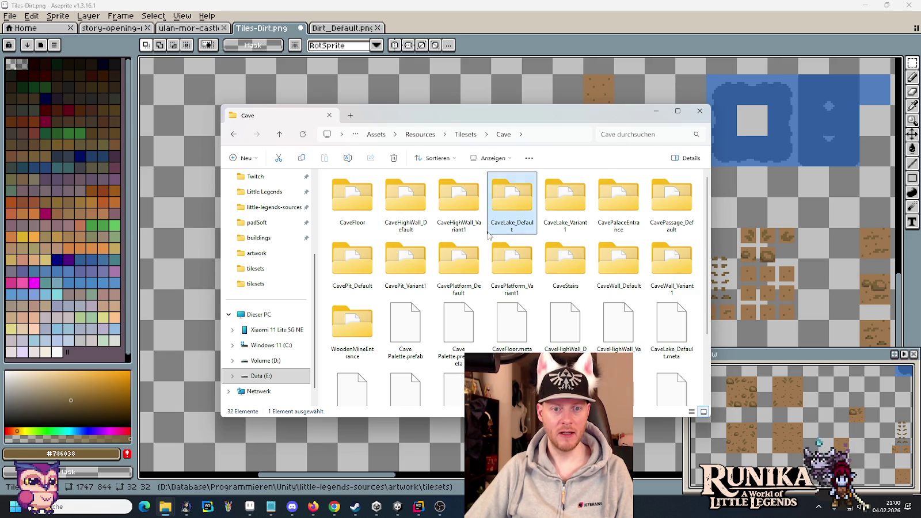
{"action": "left_click", "coordinate": [485, 238]}
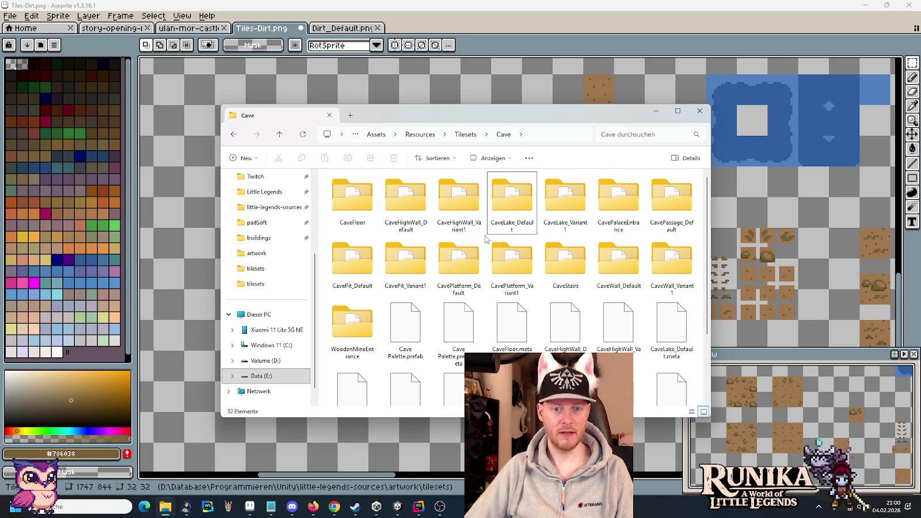
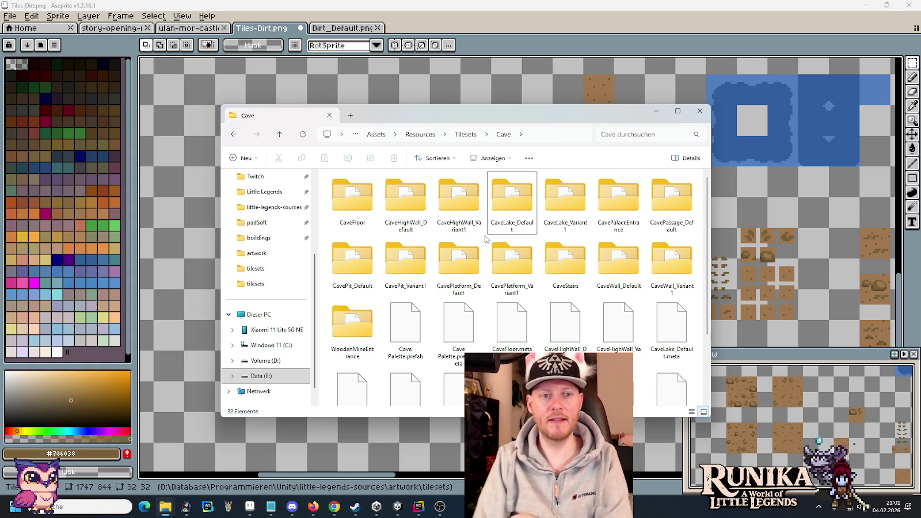
Step: Open the Dirt tileset folder and create a new subfolder named Dirt_Default
{"action": "left_click", "coordinate": [470, 138]}
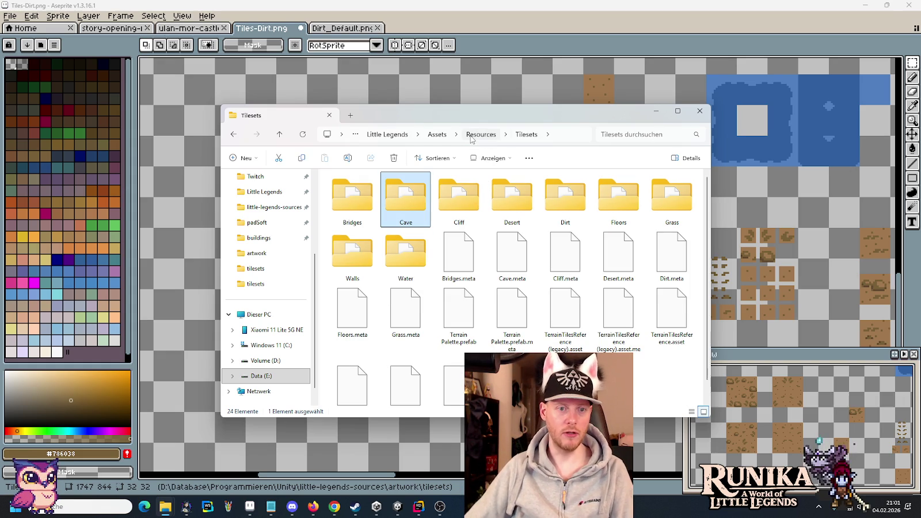
{"action": "double_click", "coordinate": [547, 197]}
{"action": "scroll", "coordinate": [544, 207], "scroll_direction": "down", "scroll_amount": 3}
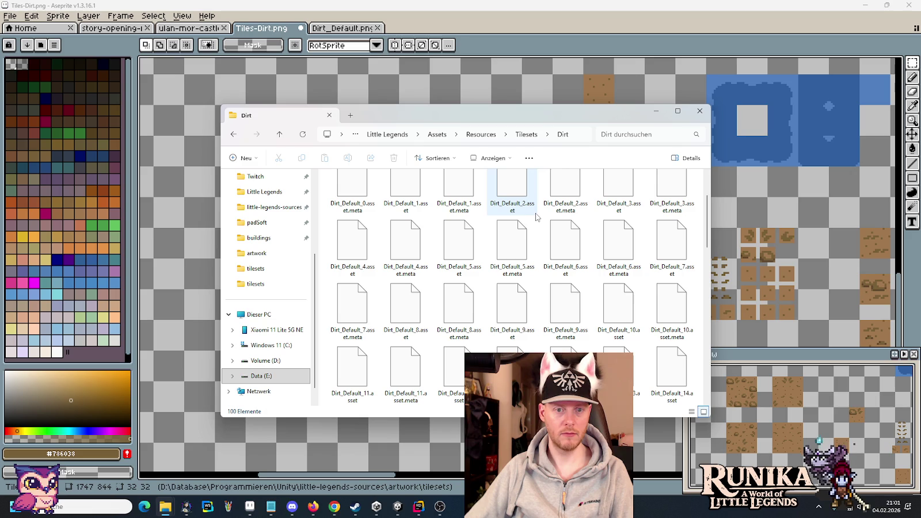
{"action": "scroll", "coordinate": [537, 230], "scroll_direction": "up", "scroll_amount": 3}
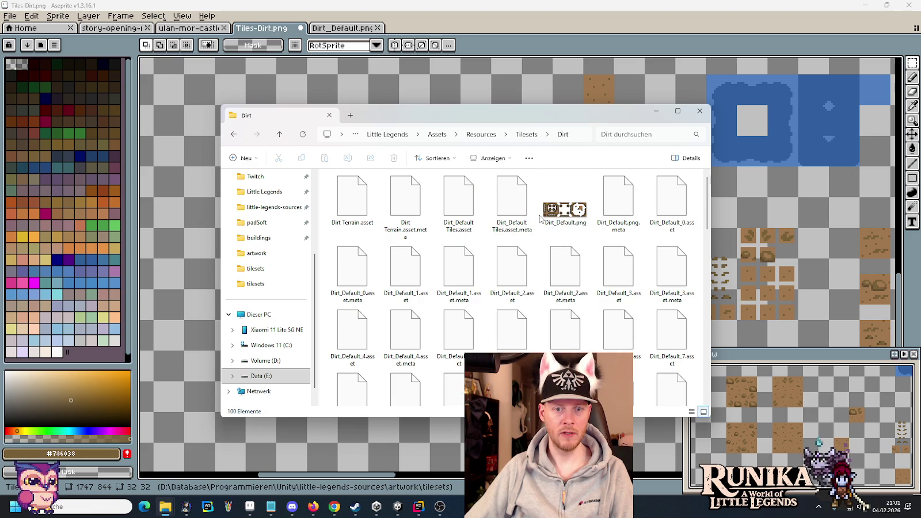
{"action": "right_click", "coordinate": [539, 243]}
{"action": "mouse_move", "coordinate": [692, 316]}
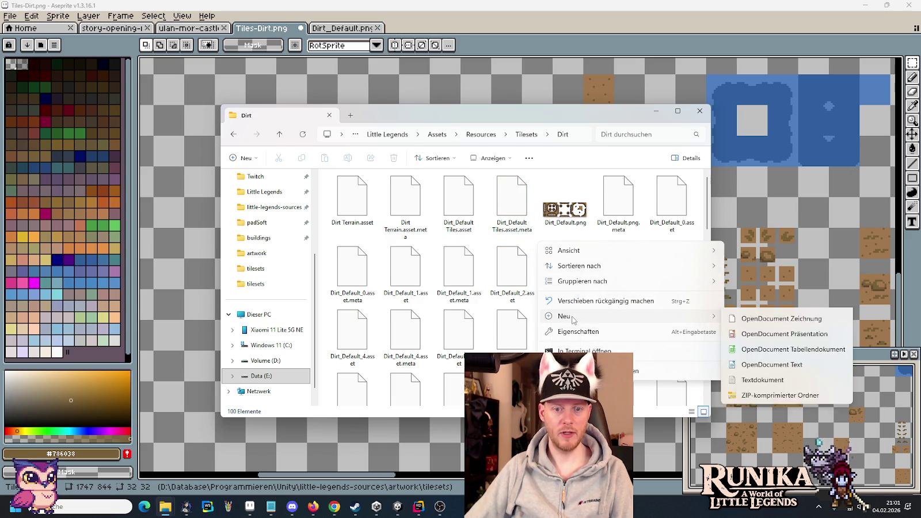
{"action": "left_click", "coordinate": [746, 319]}
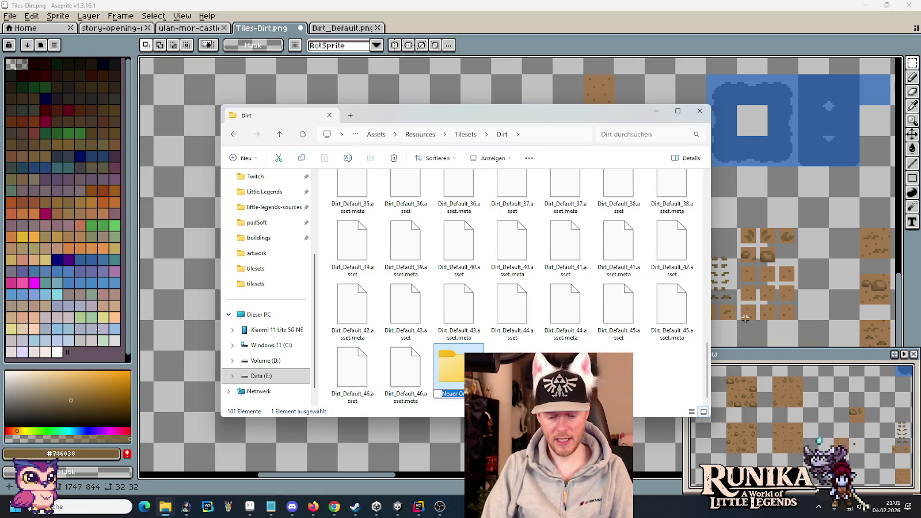
{"action": "type", "text": "Dirt_D"}
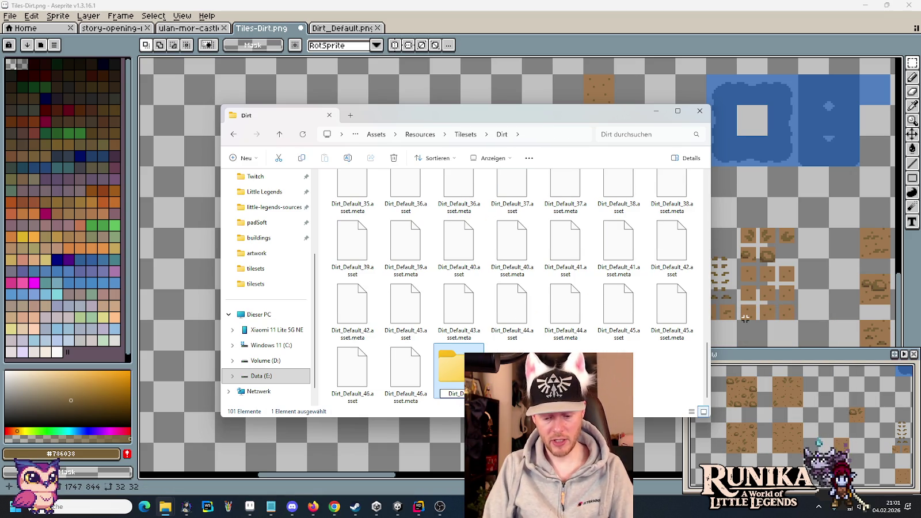
{"action": "type", "text": "ef"}
{"action": "key", "text": "Return"}
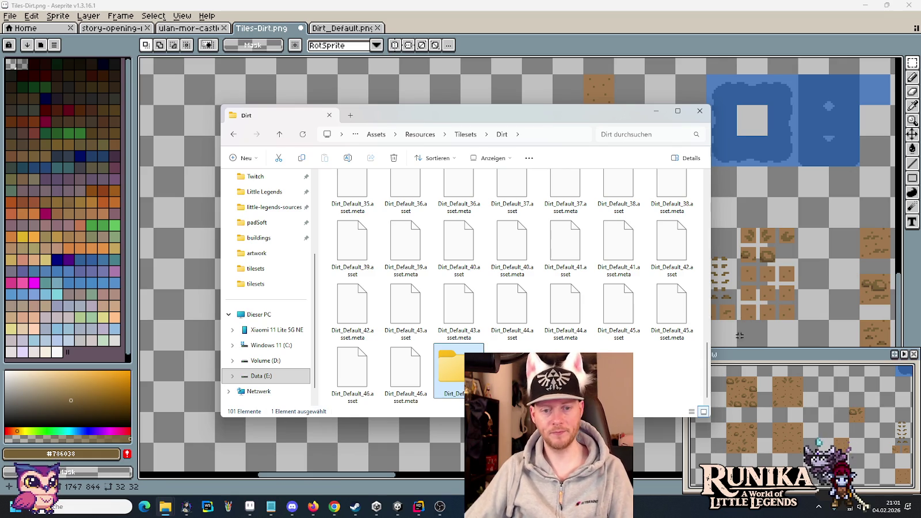
Step: Create a second new folder inside the Dirt folder
{"action": "right_click", "coordinate": [554, 230]}
{"action": "mouse_move", "coordinate": [579, 303]}
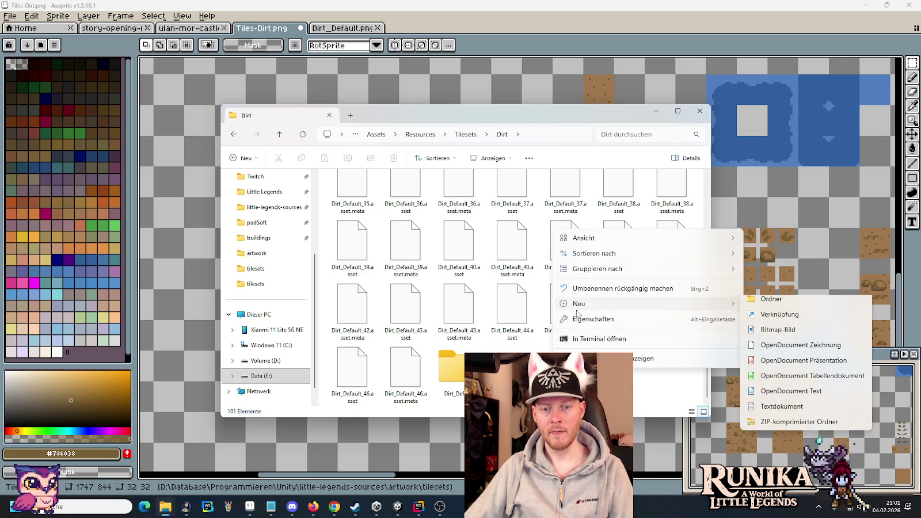
{"action": "left_click", "coordinate": [753, 304]}
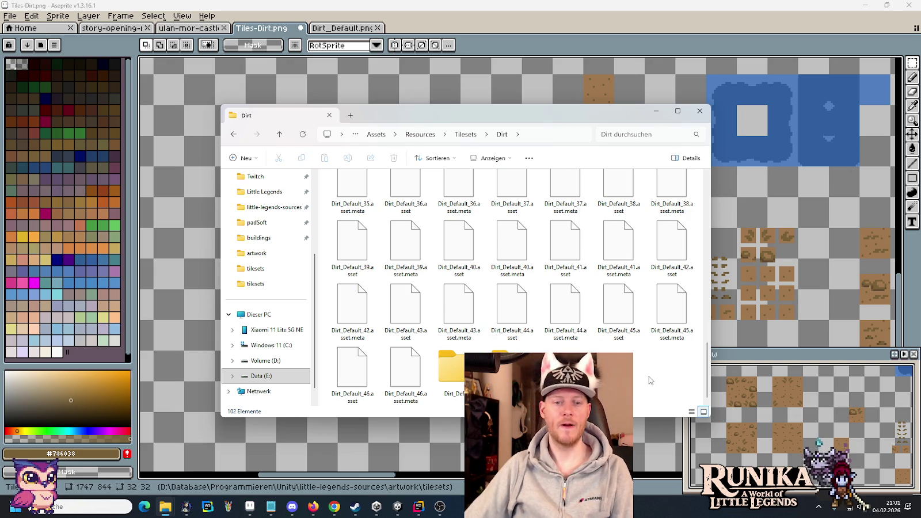
Step: In Rider's project tree, expand Resources > Tilesets > Dirt
{"action": "left_click", "coordinate": [397, 507]}
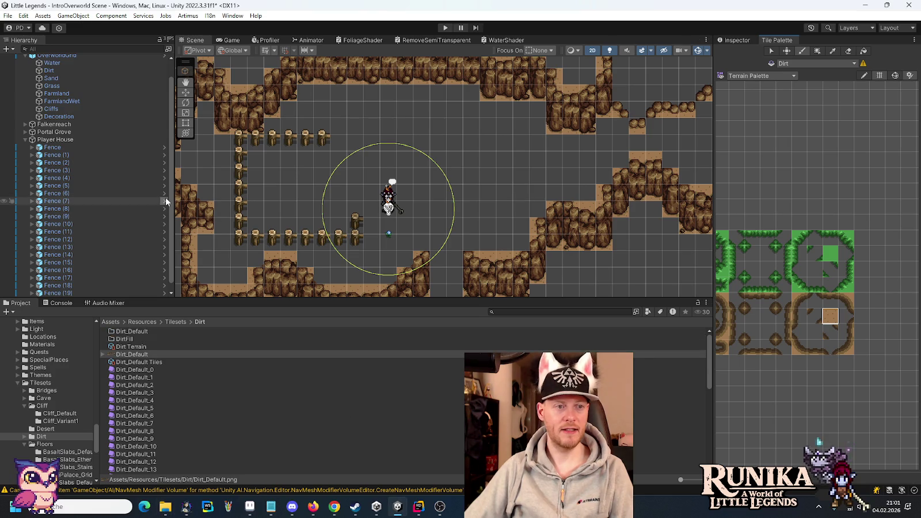
{"action": "left_click", "coordinate": [419, 507]}
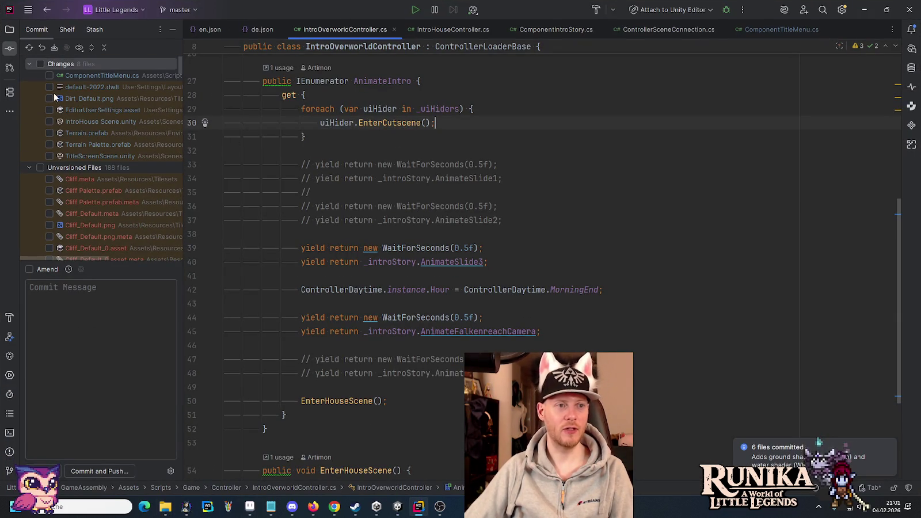
{"action": "left_click", "coordinate": [9, 32]}
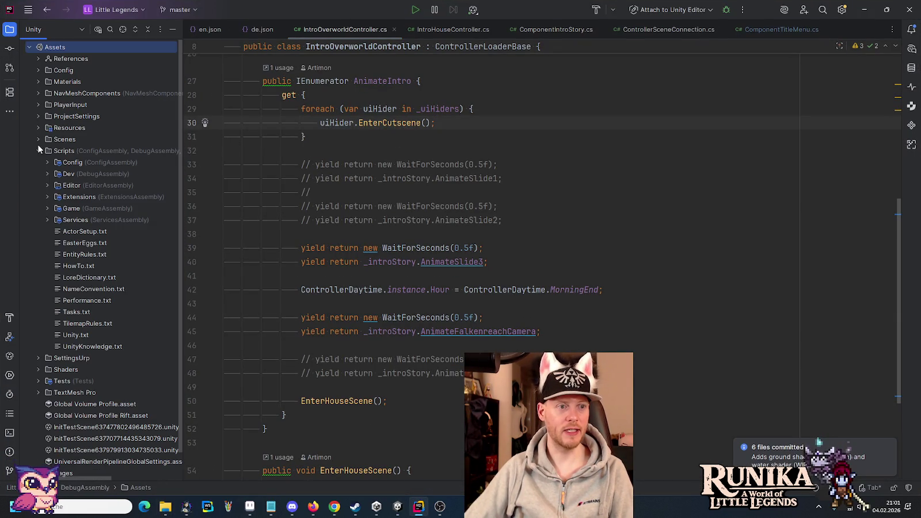
{"action": "left_click", "coordinate": [39, 151]}
{"action": "left_click", "coordinate": [37, 126]}
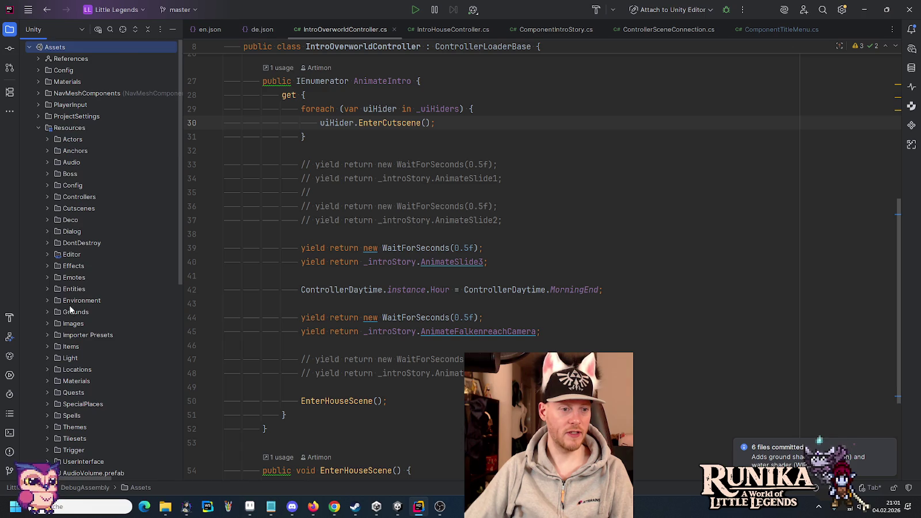
{"action": "scroll", "coordinate": [71, 310], "scroll_direction": "down", "scroll_amount": 5}
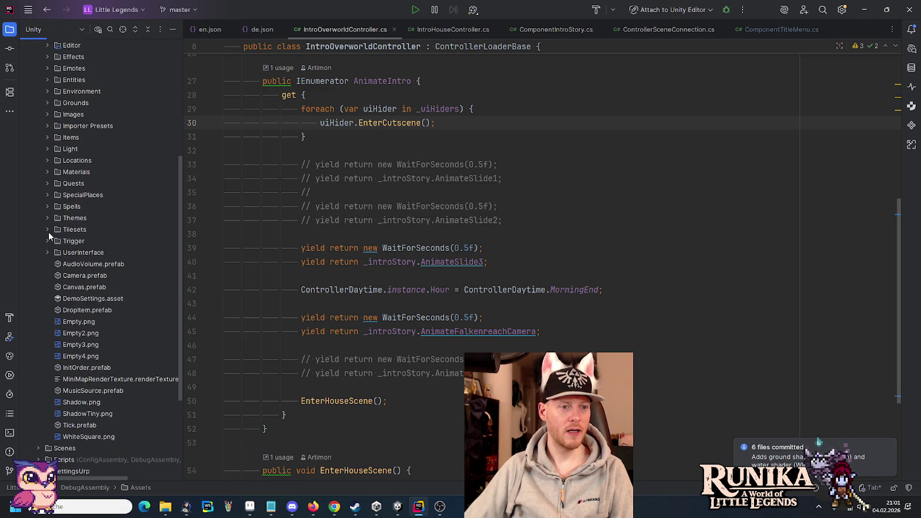
{"action": "left_click", "coordinate": [49, 230]}
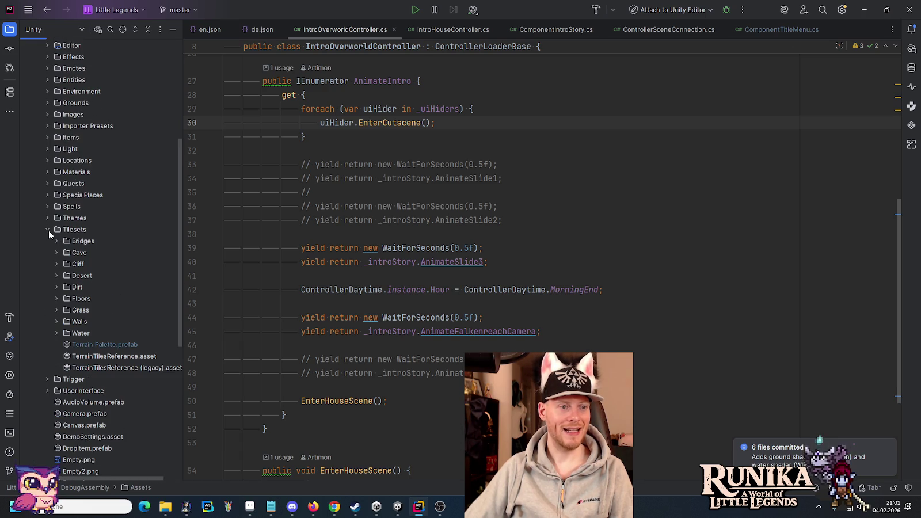
{"action": "left_click", "coordinate": [57, 287]}
{"action": "scroll", "coordinate": [94, 303], "scroll_direction": "down", "scroll_amount": 5}
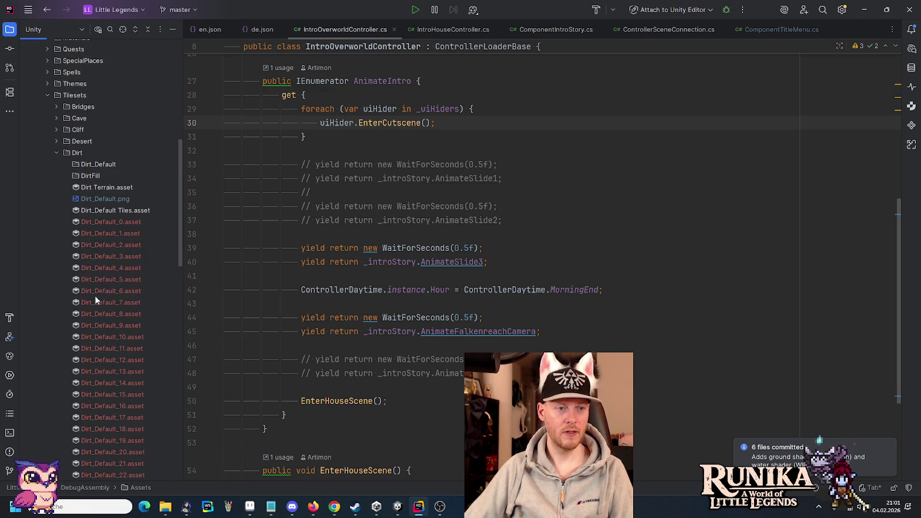
Step: Select the Dirt files through Dirt_Default_46.asset, excluding Dirt Terrain and Dirt_Default Tiles
{"action": "left_click", "coordinate": [97, 184]}
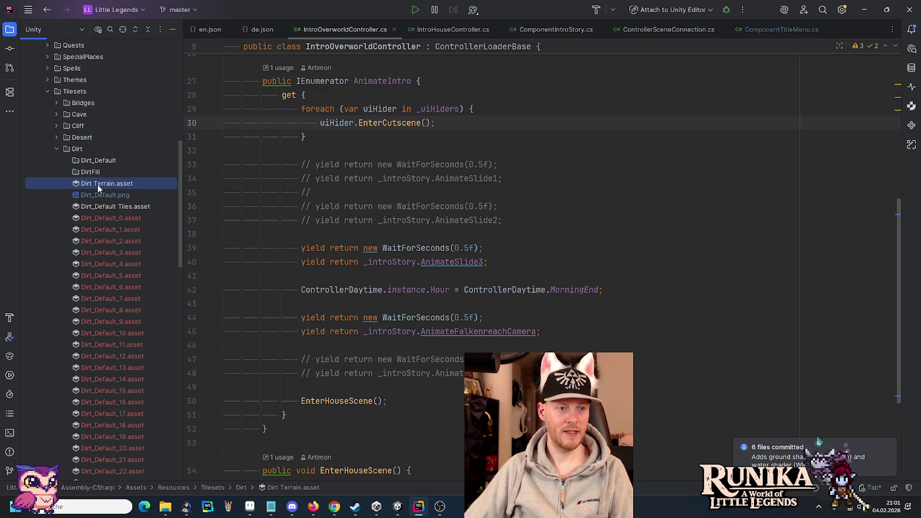
{"action": "scroll", "coordinate": [98, 185], "scroll_direction": "down", "scroll_amount": 5}
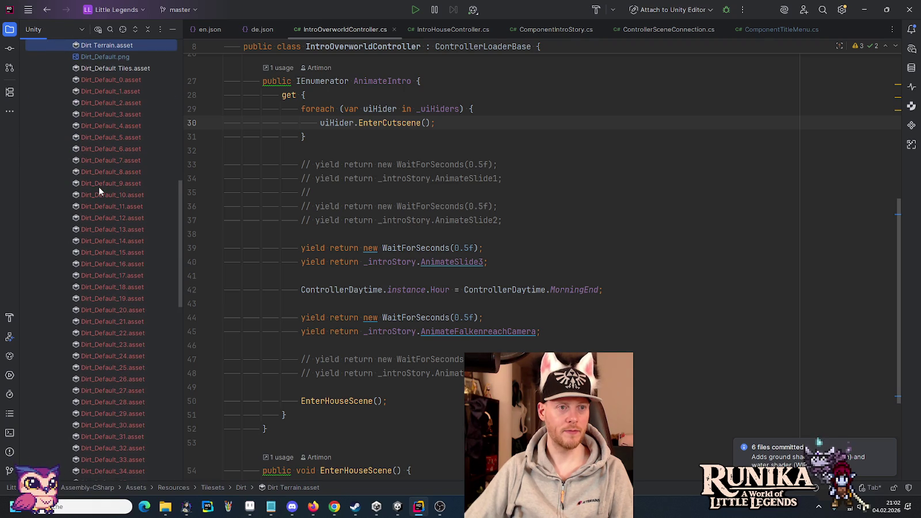
{"action": "scroll", "coordinate": [99, 187], "scroll_direction": "down", "scroll_amount": 8}
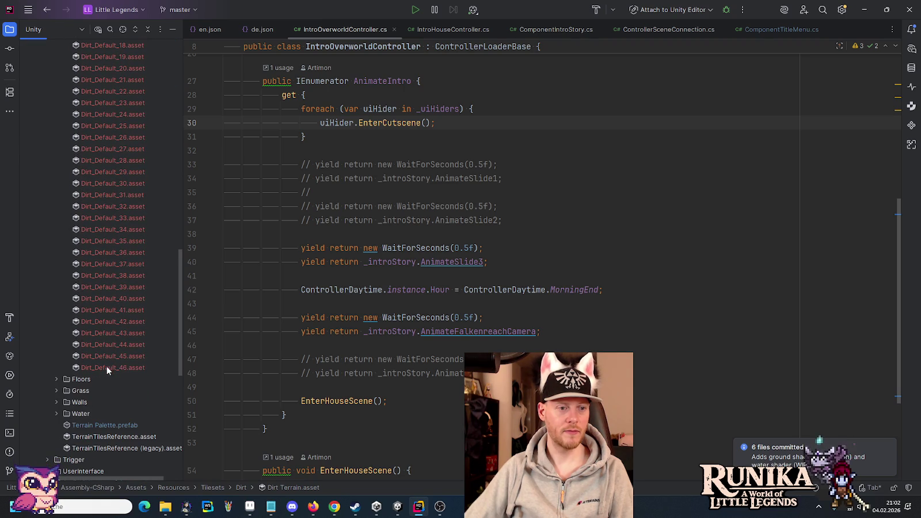
{"action": "left_click", "coordinate": [106, 367], "text": "shift"}
{"action": "scroll", "coordinate": [114, 167], "scroll_direction": "up", "scroll_amount": 12}
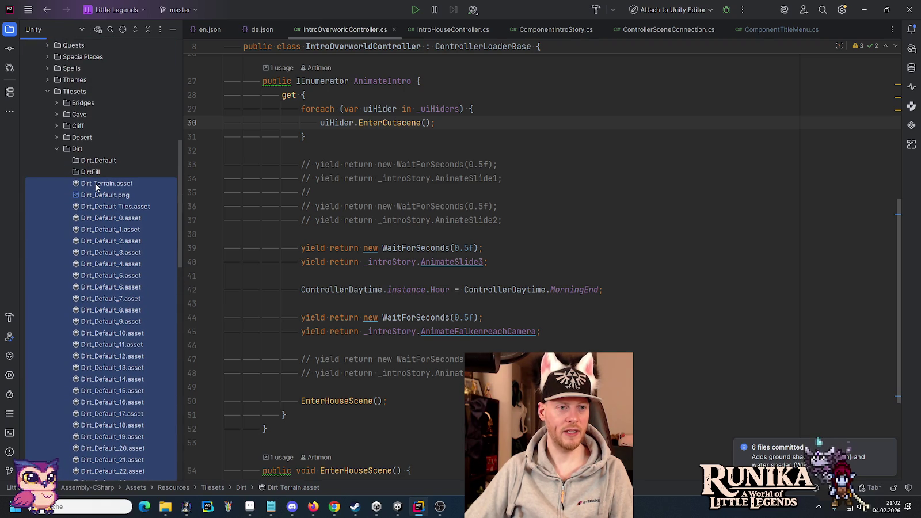
{"action": "left_click", "coordinate": [96, 186], "text": "ctrl"}
{"action": "left_click", "coordinate": [100, 208], "text": "ctrl"}
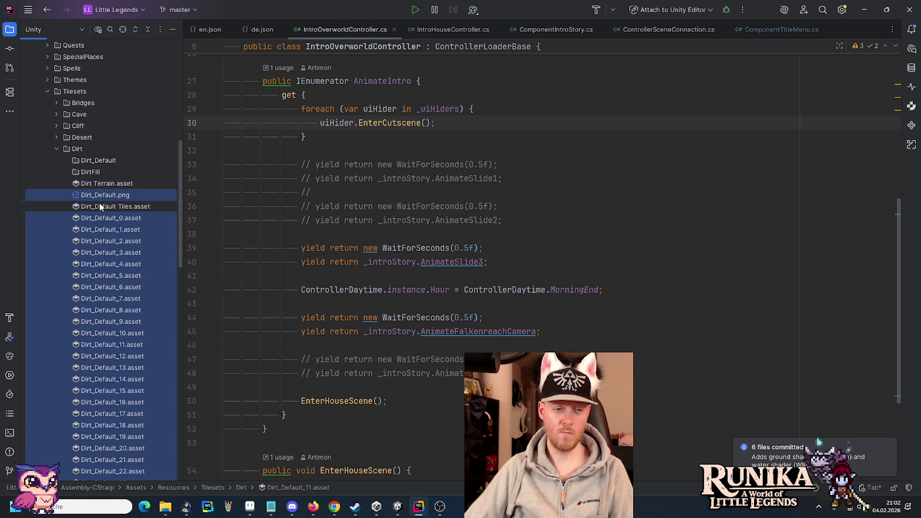
{"action": "key", "text": "alt+Tab"}
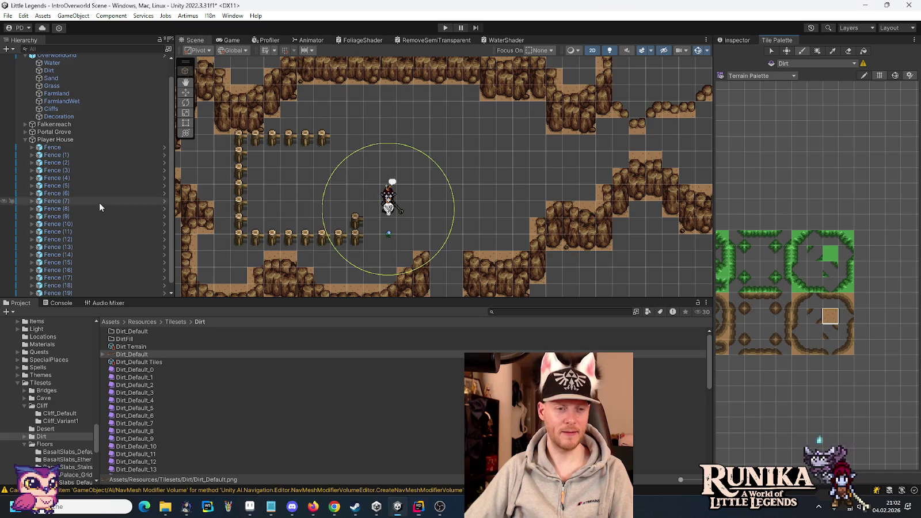
Step: Inspect the Dirt Terrain asset and the sprites listed in Dirt_Default Tiles
{"action": "left_click", "coordinate": [124, 348]}
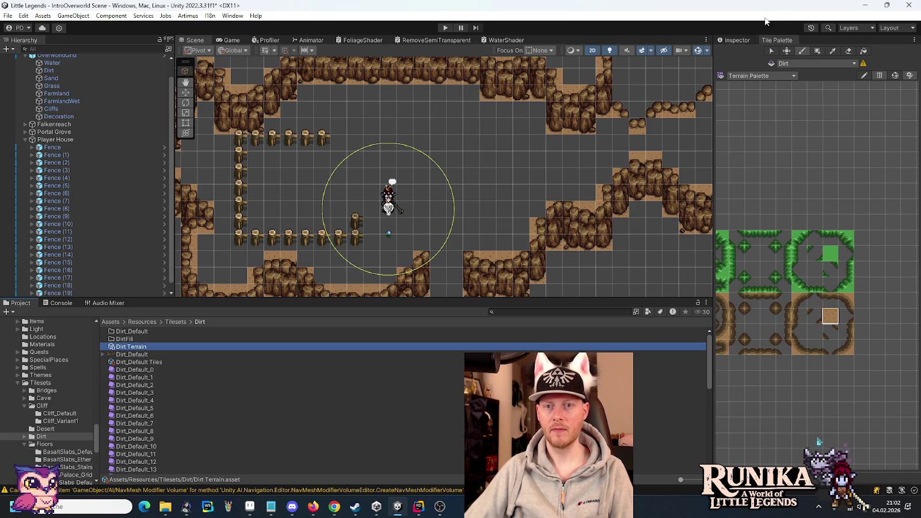
{"action": "left_click", "coordinate": [747, 42]}
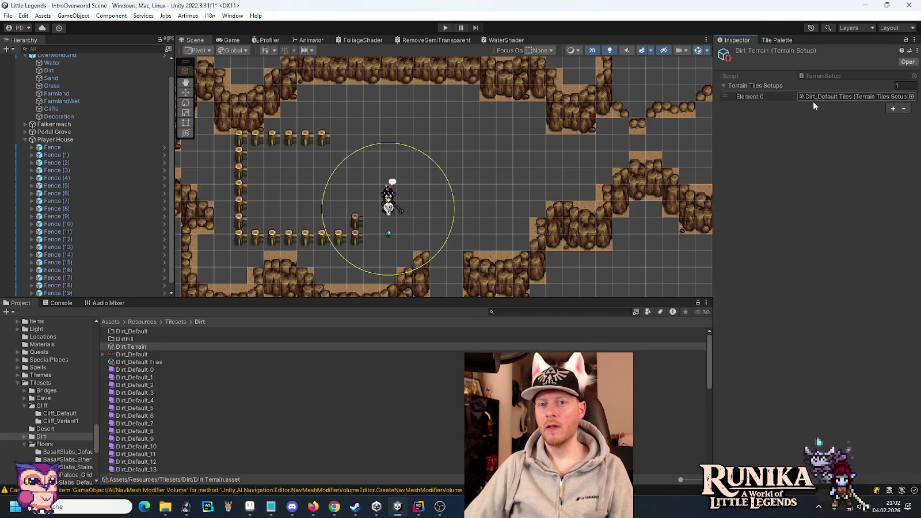
{"action": "left_click", "coordinate": [126, 364]}
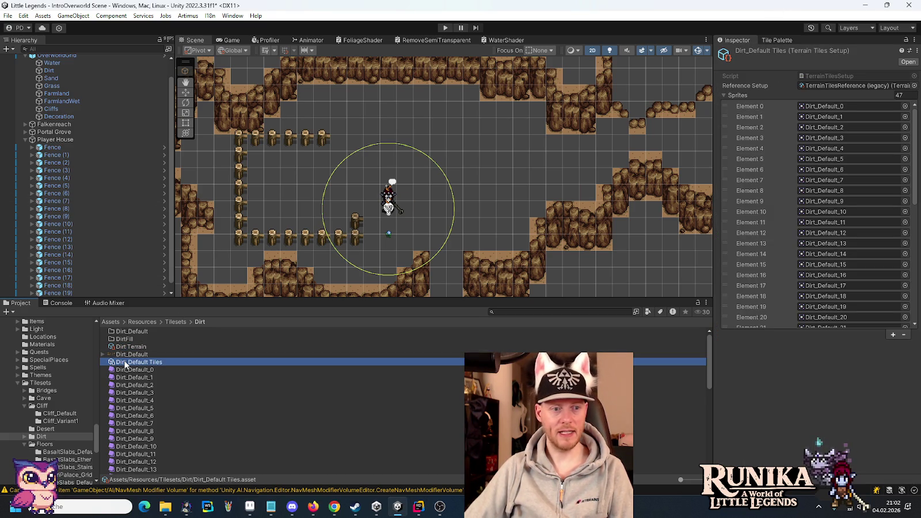
{"action": "key", "text": "alt+Tab"}
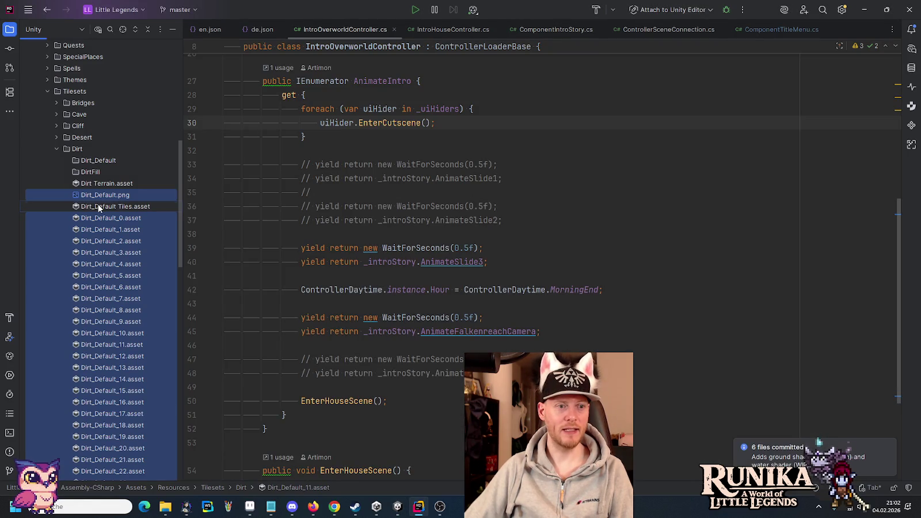
Step: Add Dirt_Default Tiles and Dirt Terrain to the selection and move all 50 files into Dirt_Default
{"action": "left_click", "coordinate": [99, 208], "text": "ctrl"}
{"action": "left_click", "coordinate": [97, 187], "text": "ctrl"}
{"action": "left_click_drag", "start_coordinate": [98, 177], "coordinate": [98, 161]}
{"action": "left_click", "coordinate": [476, 263]}
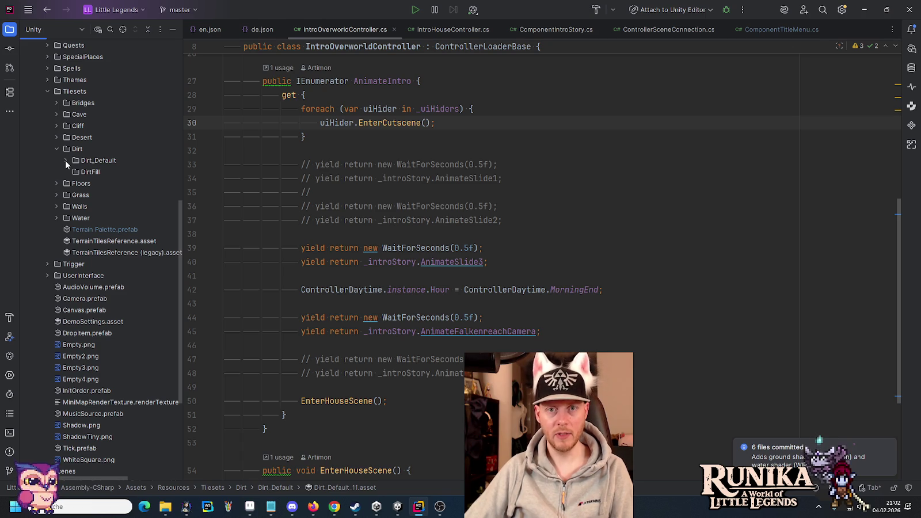
Step: Check Dirt_Default's contents, select the DirtFill folder, and return to Aseprite
{"action": "left_click", "coordinate": [64, 160]}
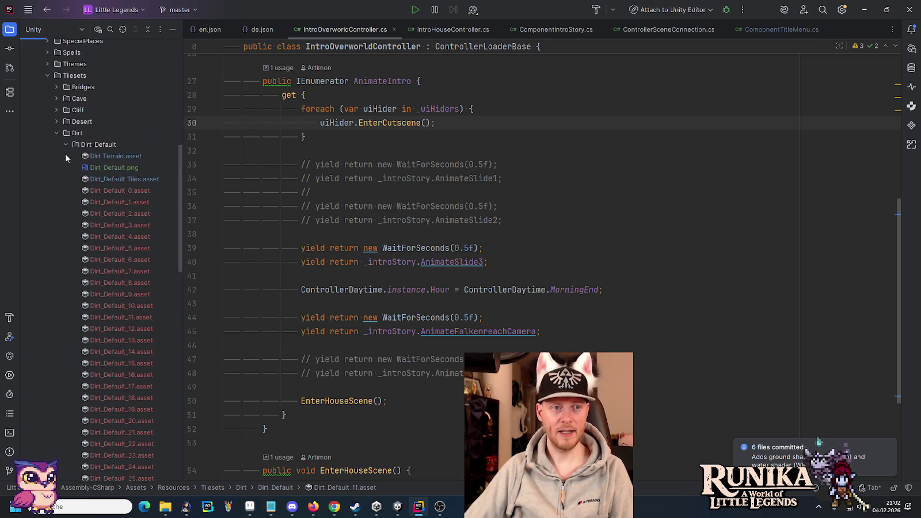
{"action": "left_click", "coordinate": [65, 147]}
{"action": "left_click", "coordinate": [74, 161]}
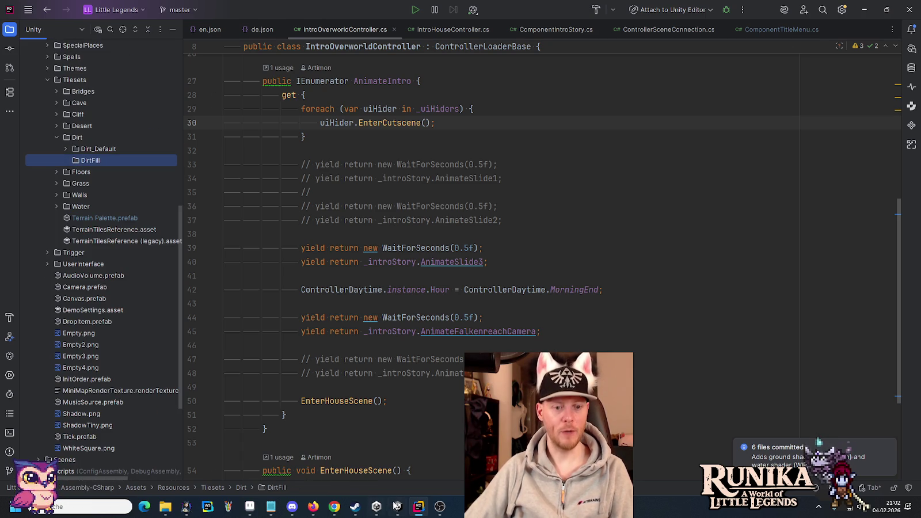
{"action": "left_click", "coordinate": [397, 505]}
{"action": "left_click", "coordinate": [250, 507]}
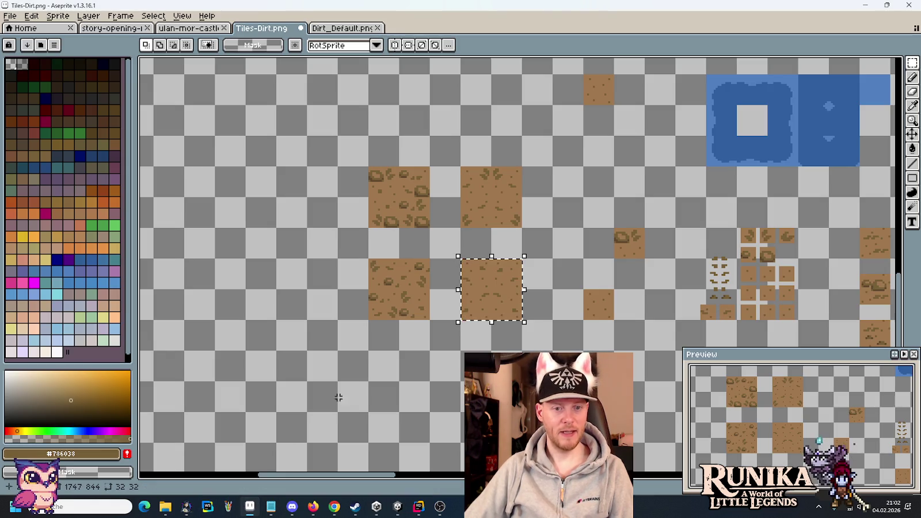
Step: Copy the plain dirt tile into a new 32x32 sprite and save it as DirtFill_Clean.png in images/tilesets
{"action": "key", "text": "alt+f"}
{"action": "key", "text": "n"}
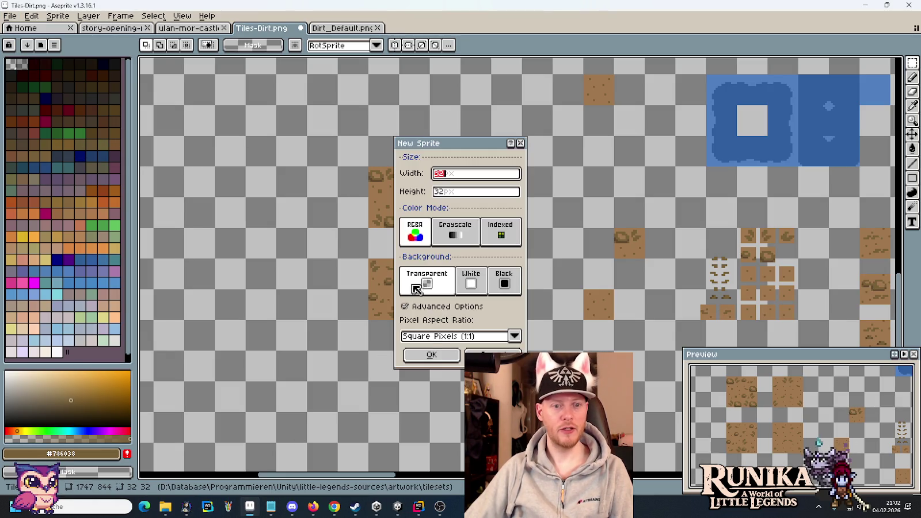
{"action": "left_click", "coordinate": [432, 355]}
{"action": "key", "text": "ctrl+s"}
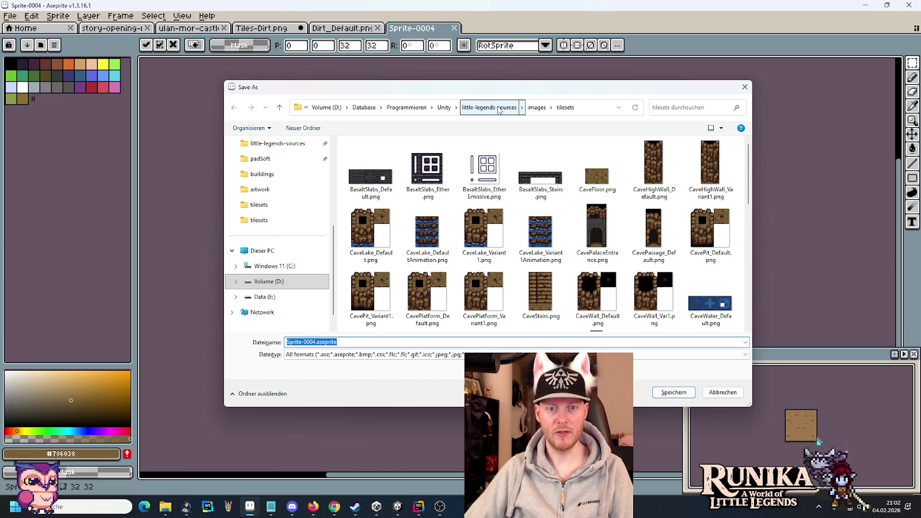
{"action": "left_click", "coordinate": [536, 107]}
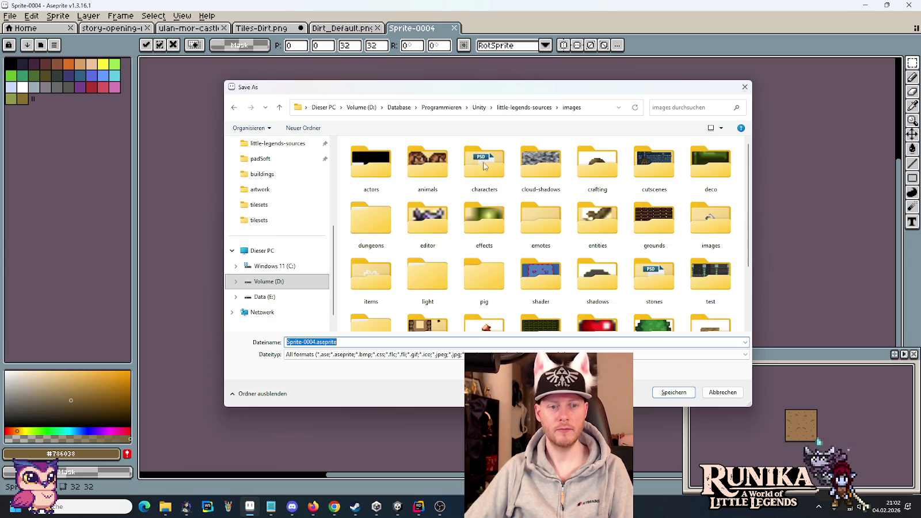
{"action": "scroll", "coordinate": [514, 287], "scroll_direction": "down", "scroll_amount": 2}
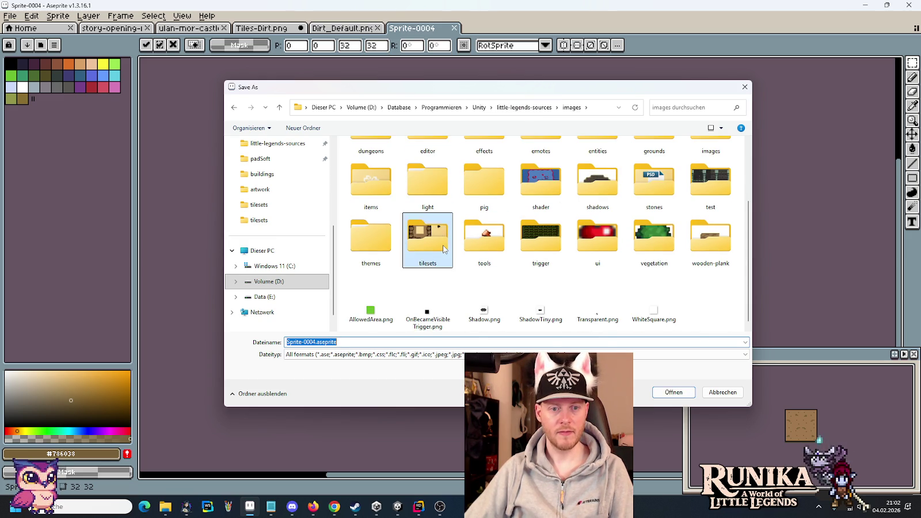
{"action": "double_click", "coordinate": [428, 239]}
{"action": "left_click", "coordinate": [495, 341]}
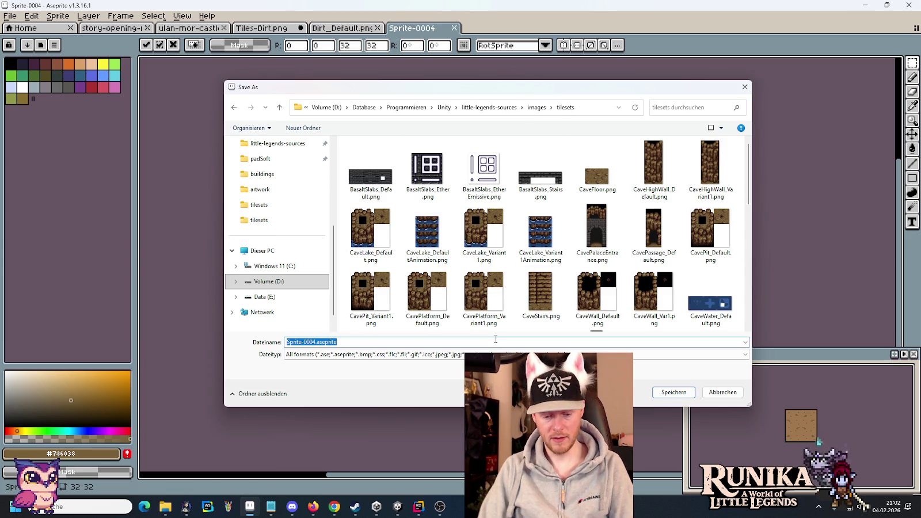
{"action": "type", "text": "Dirt"}
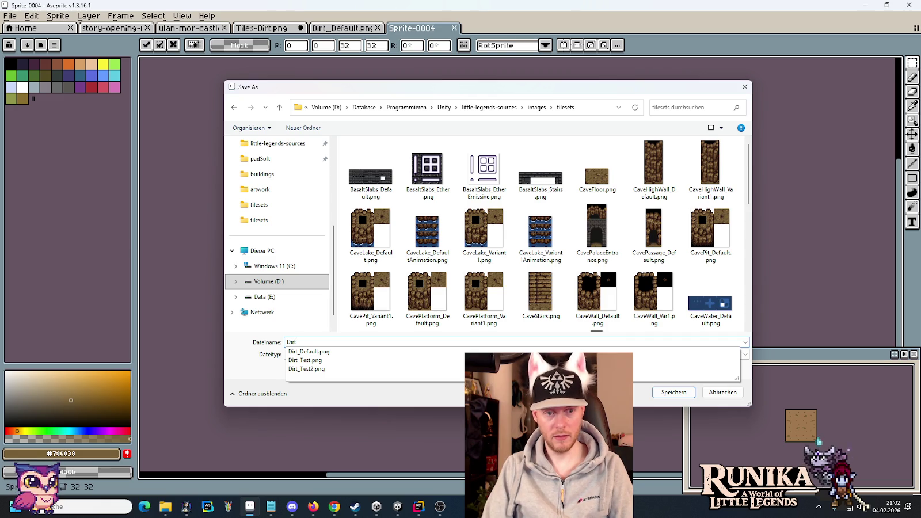
{"action": "type", "text": "Fill_Clean.png"}
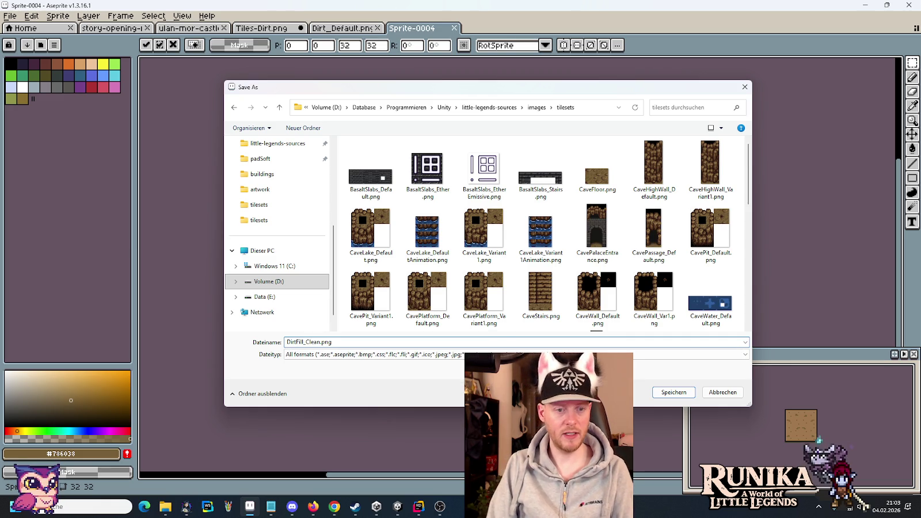
{"action": "key", "text": "Return"}
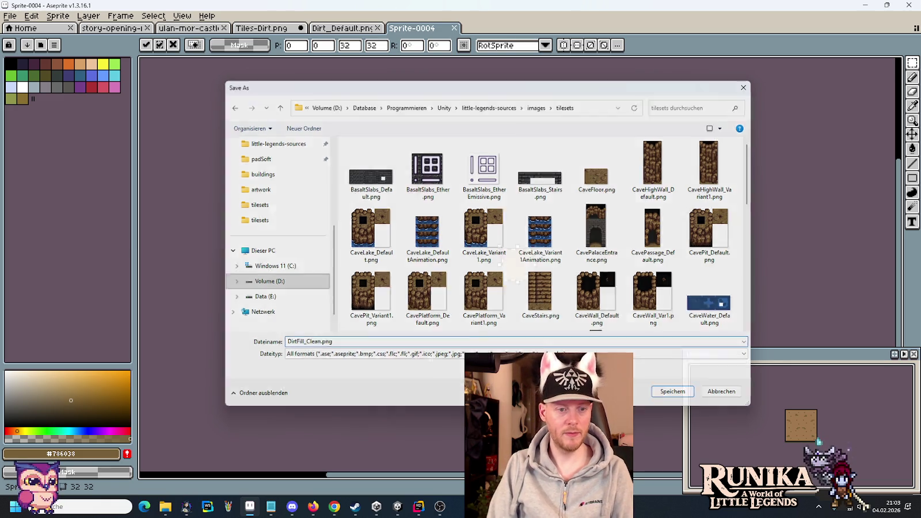
{"action": "left_click", "coordinate": [329, 31]}
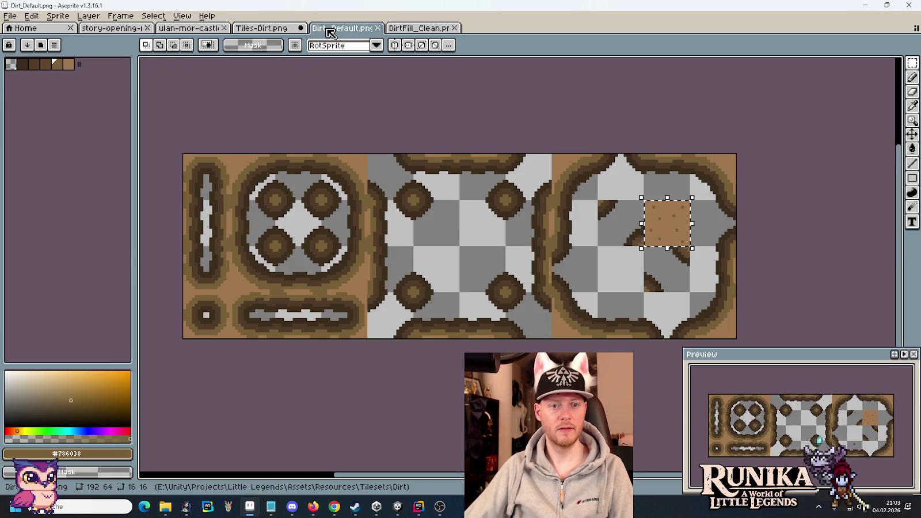
Step: Close Dirt_Default and save the tufted dirt tile as a new 32x32 DirtFill_Tuft.png
{"action": "left_click", "coordinate": [378, 28]}
{"action": "left_click", "coordinate": [266, 28]}
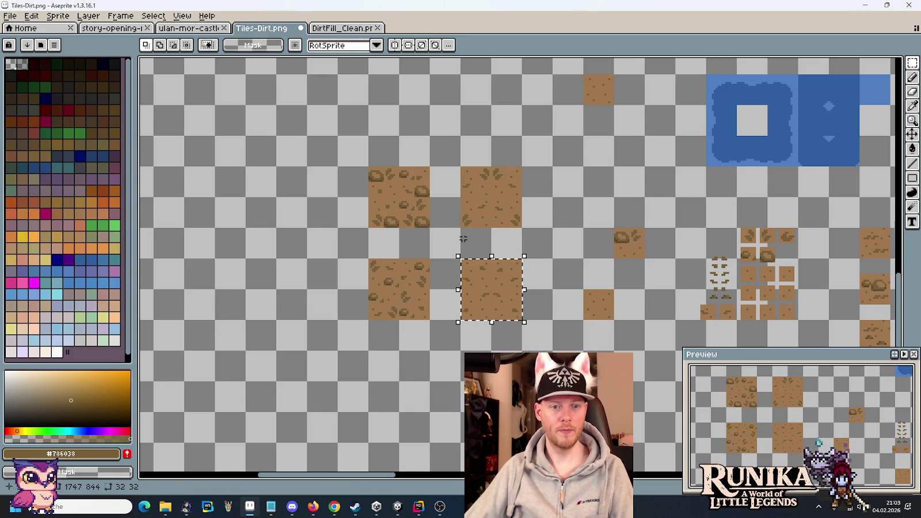
{"action": "left_click_drag", "start_coordinate": [462, 168], "coordinate": [522, 229]}
{"action": "left_click", "coordinate": [10, 16]}
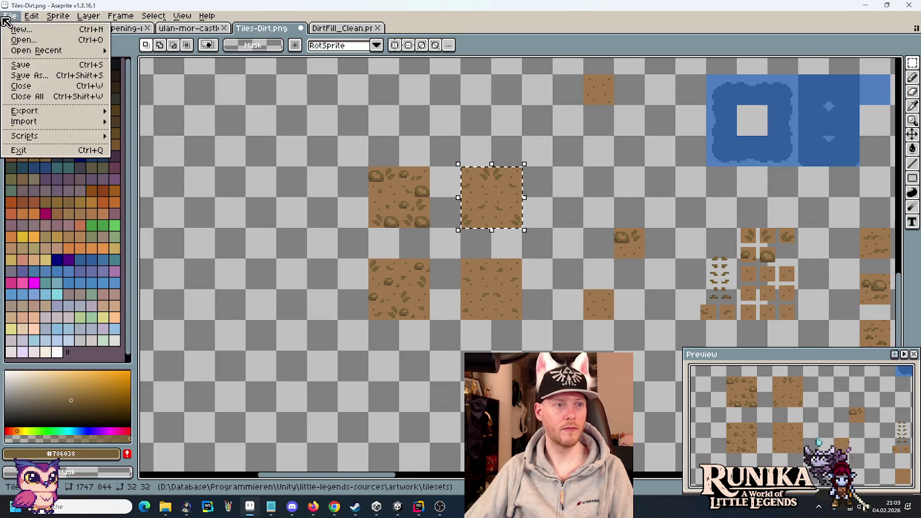
{"action": "left_click", "coordinate": [22, 26]}
{"action": "left_click", "coordinate": [437, 354]}
{"action": "key", "text": "ctrl+v"}
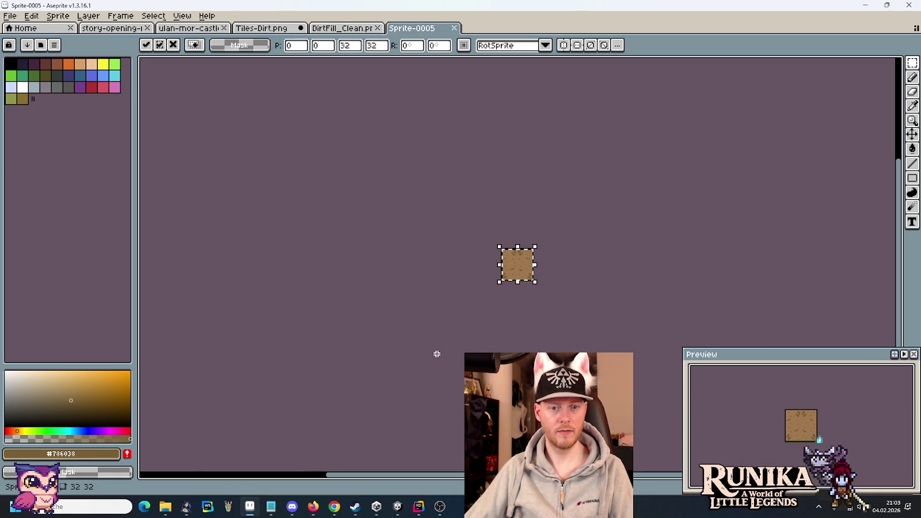
{"action": "key", "text": "ctrl+s"}
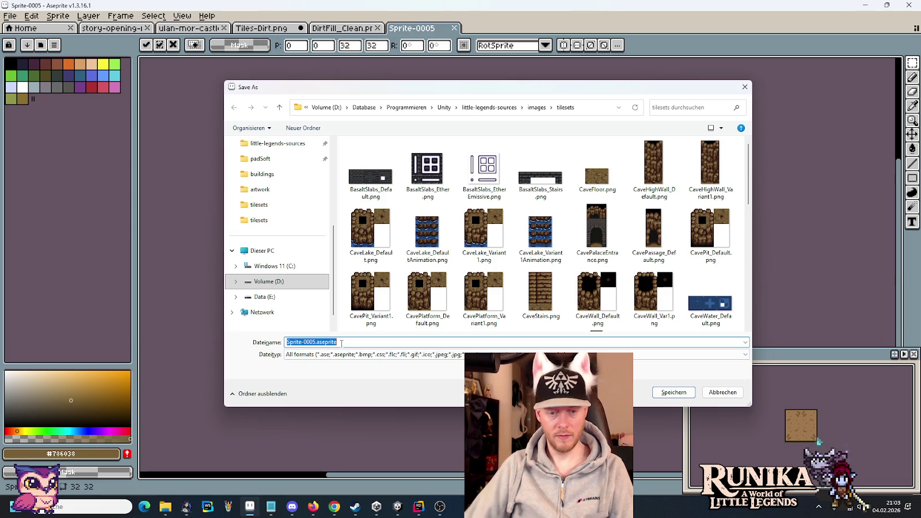
{"action": "type", "text": "DirtFi"}
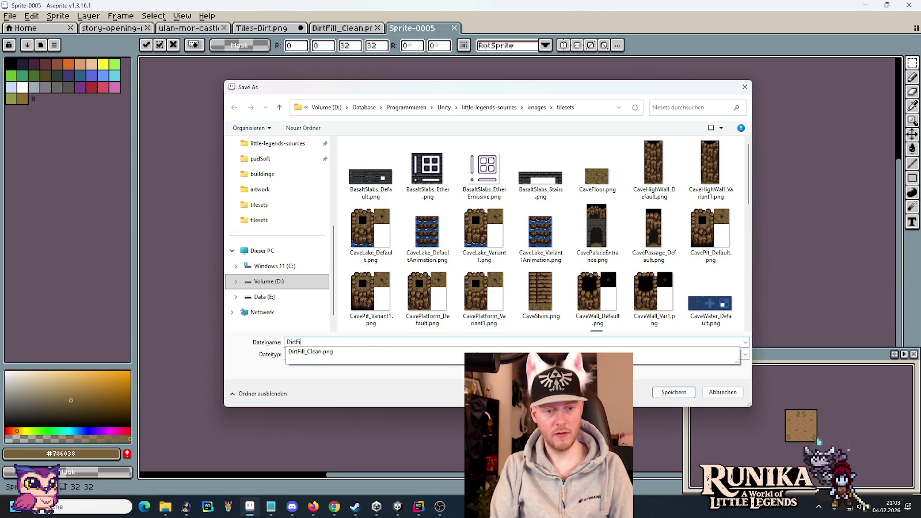
{"action": "type", "text": "ll_Tuft.png"}
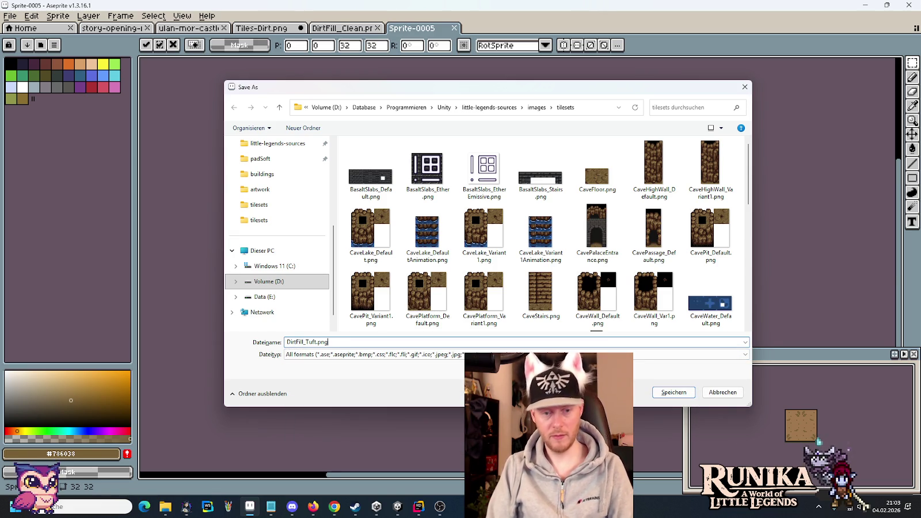
{"action": "key", "text": "Return"}
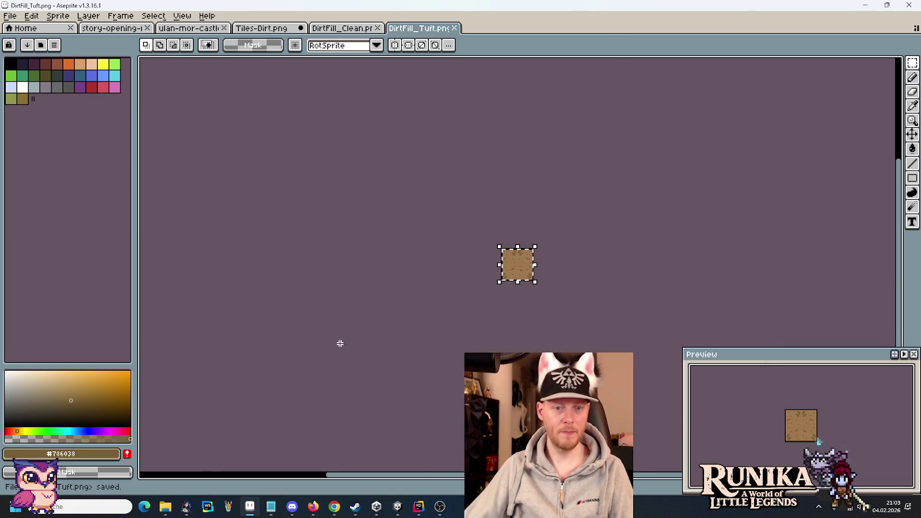
Step: Save the stony lower-left dirt tile as a new 32x32 DirtFill_Stones.png
{"action": "left_click", "coordinate": [269, 30]}
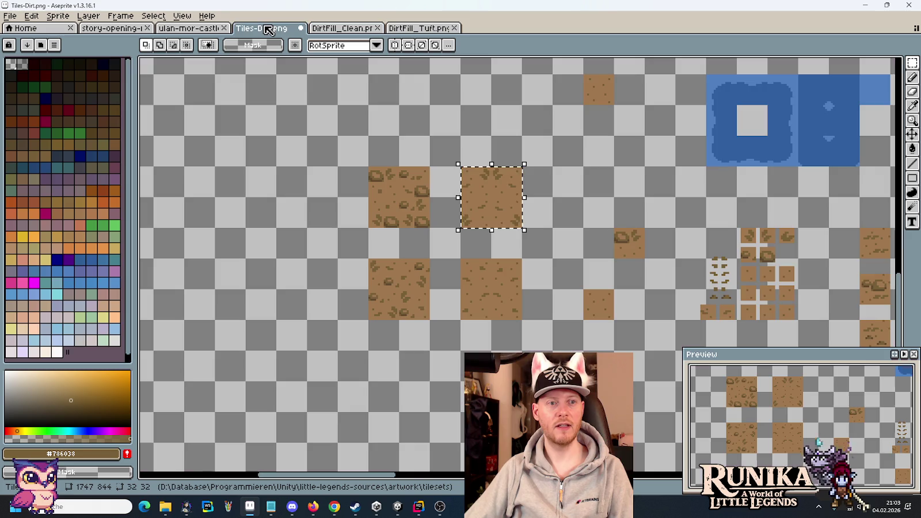
{"action": "left_click", "coordinate": [411, 308]}
{"action": "left_click_drag", "start_coordinate": [411, 308], "coordinate": [390, 278]}
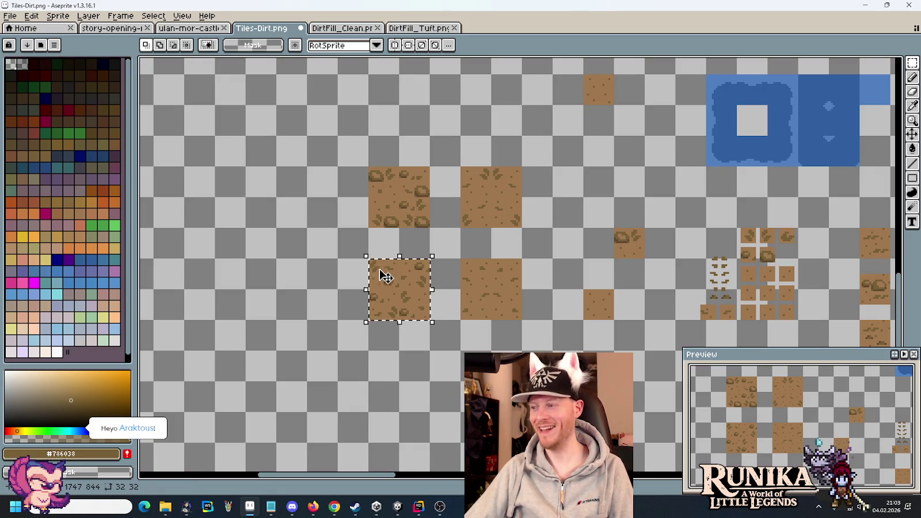
{"action": "left_click", "coordinate": [7, 16]}
{"action": "left_click", "coordinate": [23, 36]}
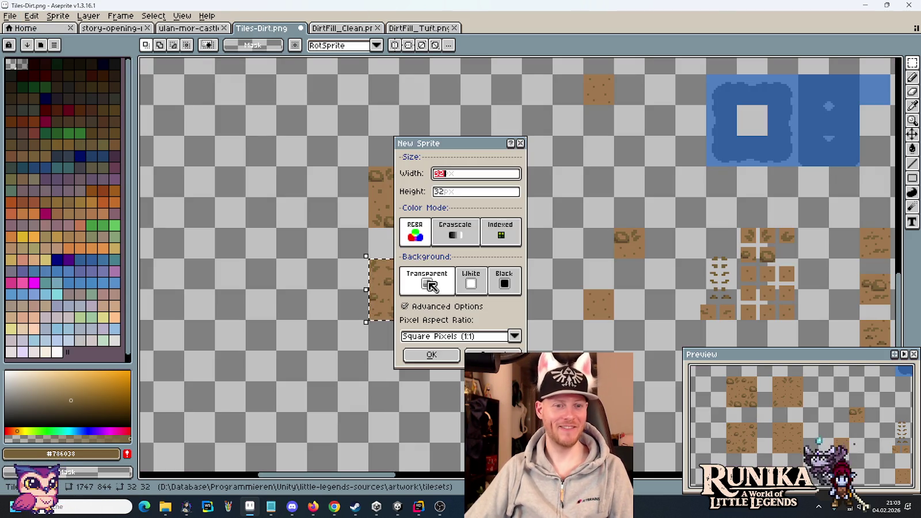
{"action": "left_click", "coordinate": [434, 349]}
{"action": "key", "text": "ctrl+s"}
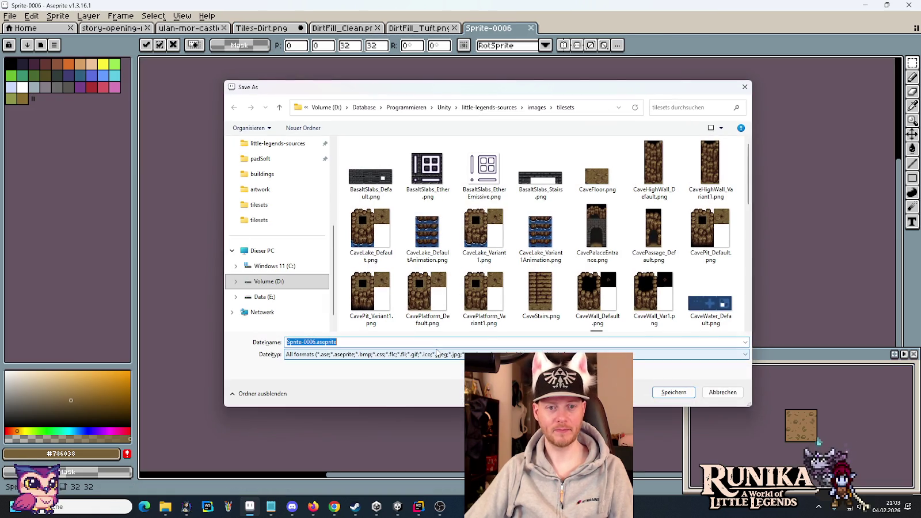
{"action": "type", "text": "Dirt"}
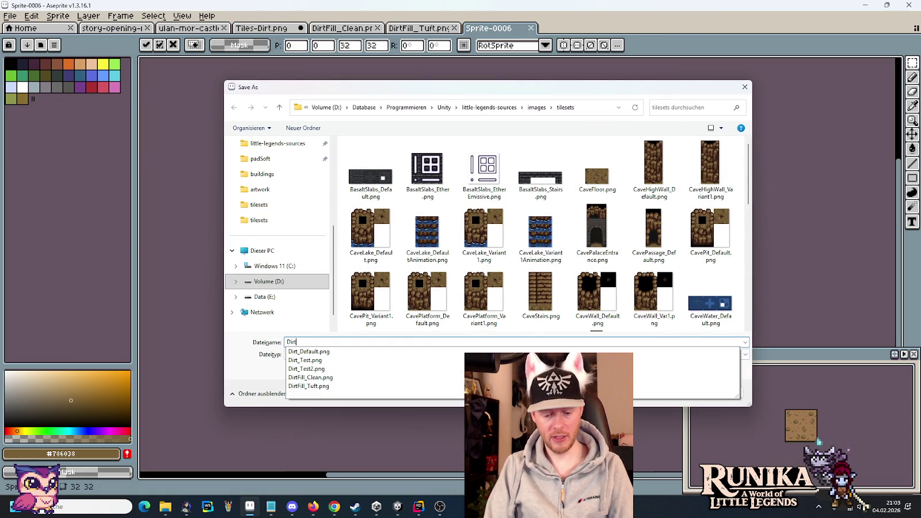
{"action": "type", "text": "Fill_"}
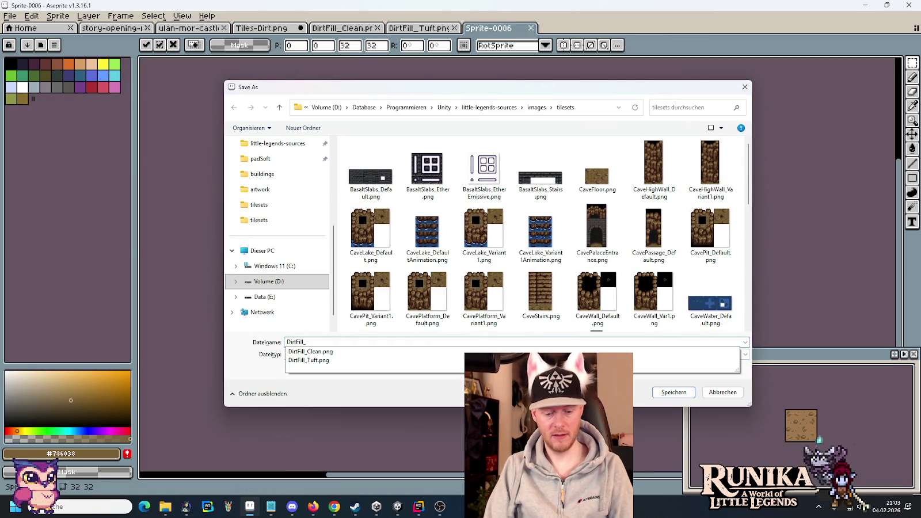
{"action": "type", "text": "Stones.png"}
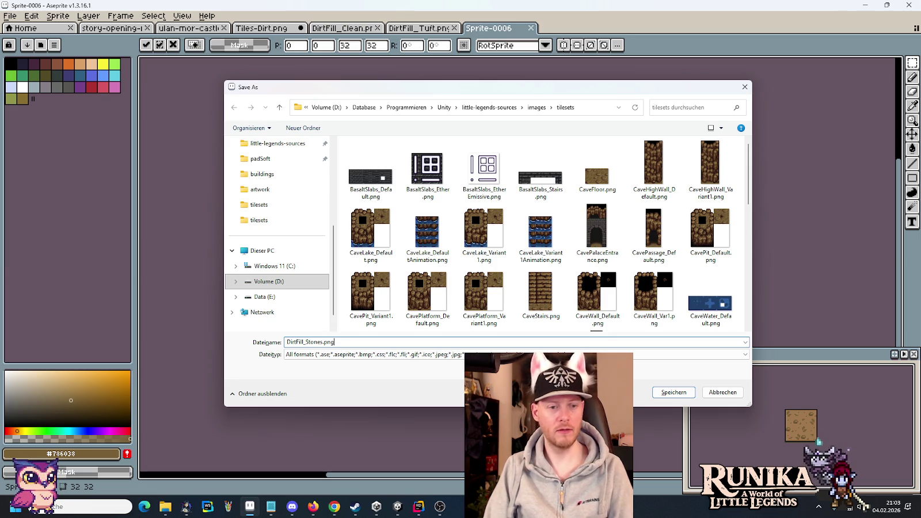
{"action": "key", "text": "Return"}
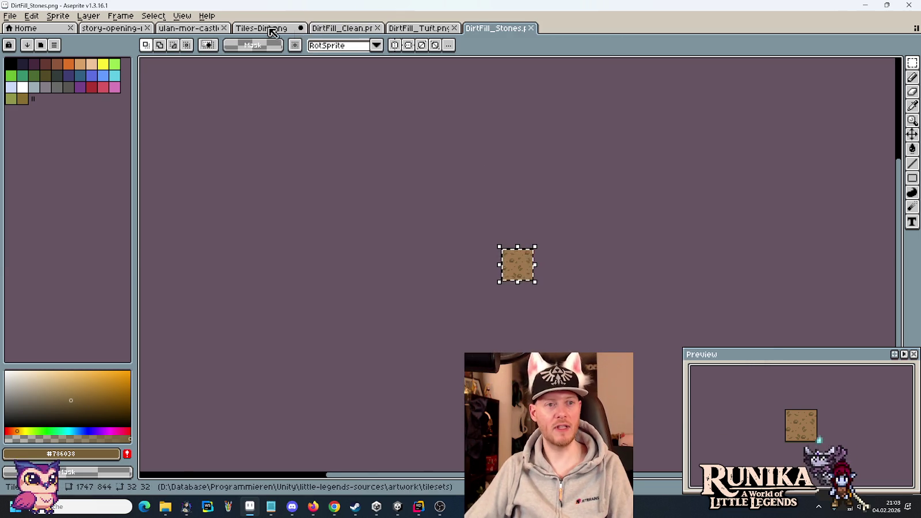
{"action": "left_click", "coordinate": [272, 32]}
{"action": "mouse_move", "coordinate": [397, 212]}
{"action": "left_mouse_down"}
{"action": "mouse_move", "coordinate": [403, 206]}
{"action": "mouse_move", "coordinate": [391, 195]}
{"action": "left_mouse_up"}
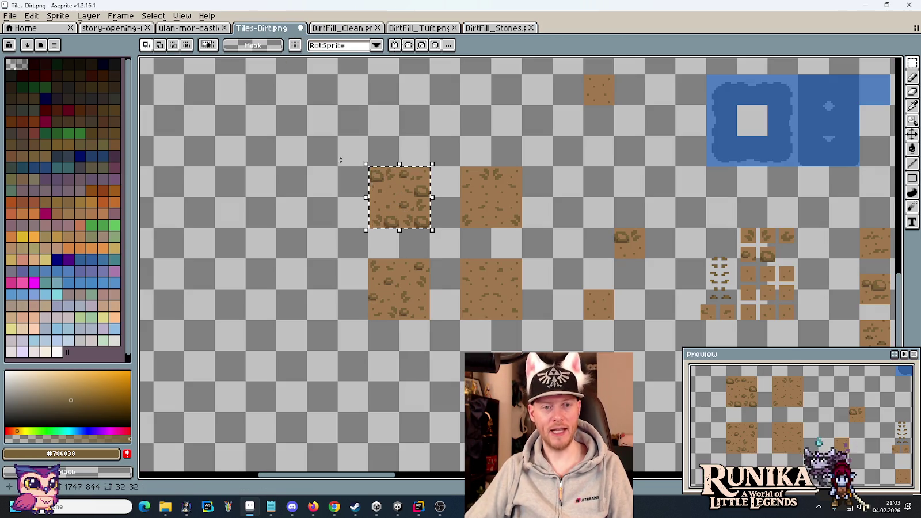
Step: Paste the rocky dirt tile into a new 32x32 sprite and save it as DirtFill_Rocks.png
{"action": "key", "text": "alt+f"}
{"action": "key", "text": "n"}
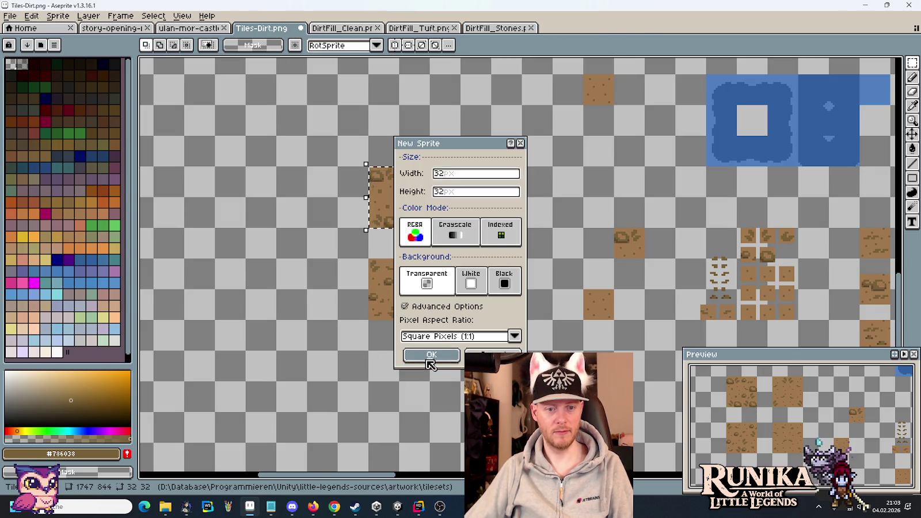
{"action": "left_click", "coordinate": [427, 361]}
{"action": "key", "text": "ctrl+v"}
{"action": "key", "text": "ctrl+s"}
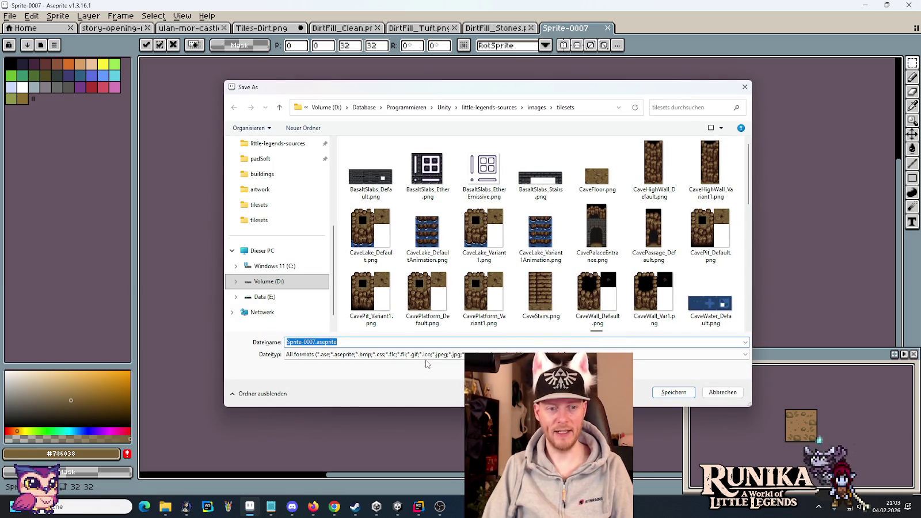
{"action": "type", "text": "DirtF"}
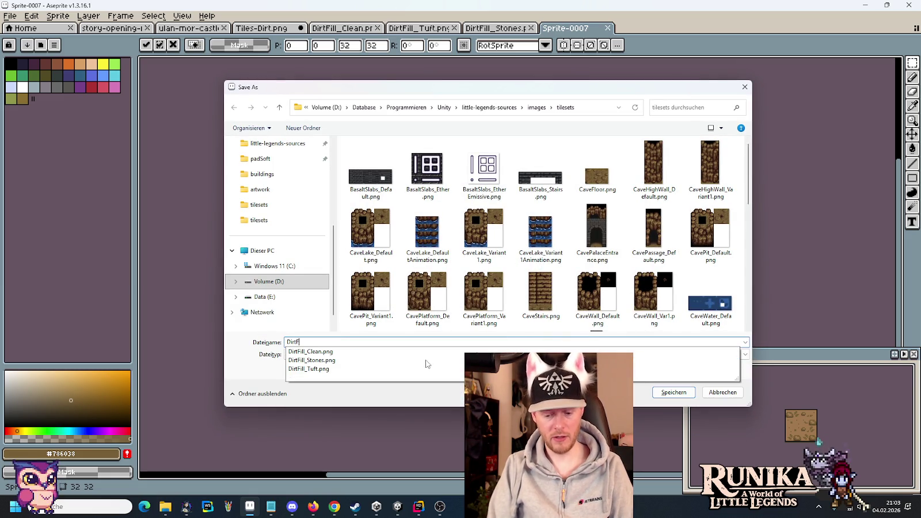
{"action": "type", "text": "ill_Rocks.png"}
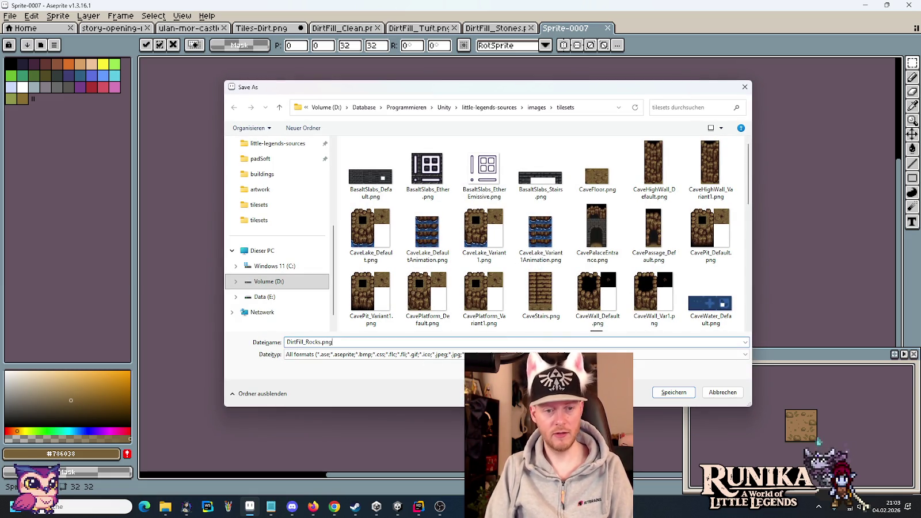
{"action": "key", "text": "Return"}
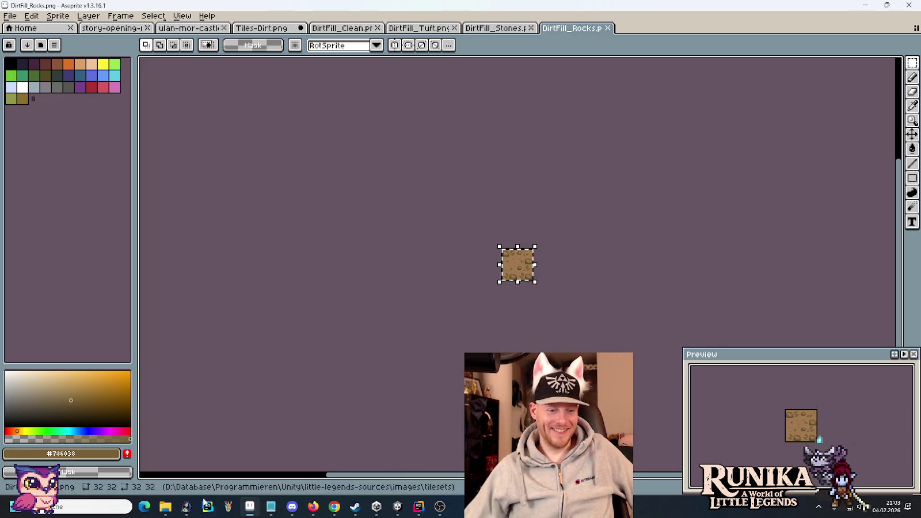
Step: Select the four DirtFill images in the images/tilesets folder
{"action": "mouse_move", "coordinate": [165, 505]}
{"action": "left_click", "coordinate": [137, 459]}
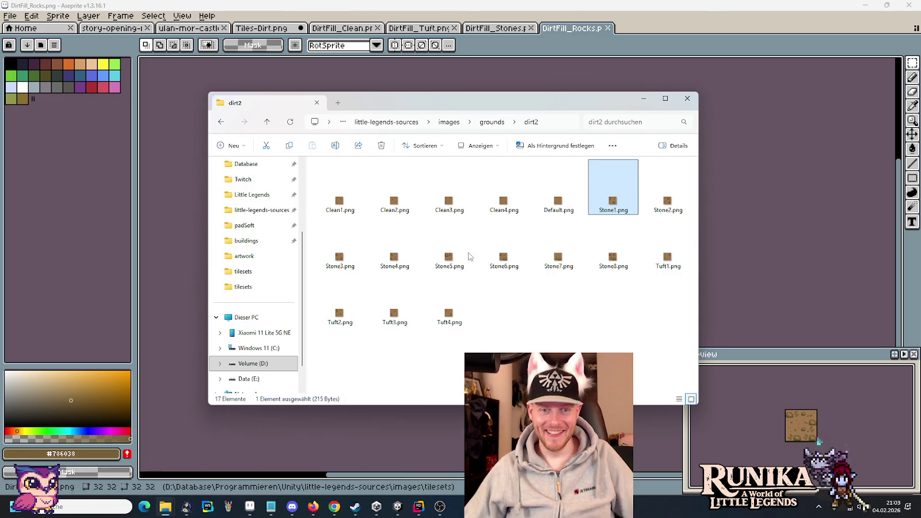
{"action": "left_click", "coordinate": [449, 122]}
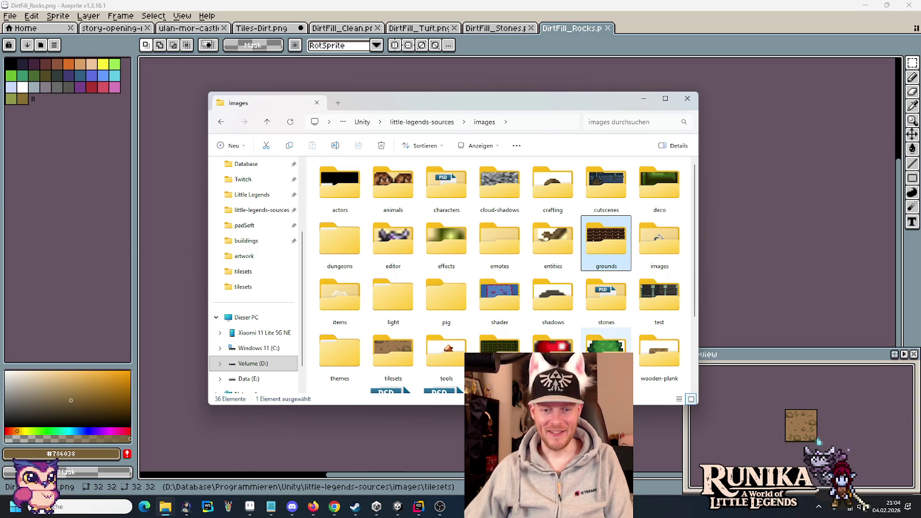
{"action": "double_click", "coordinate": [393, 353]}
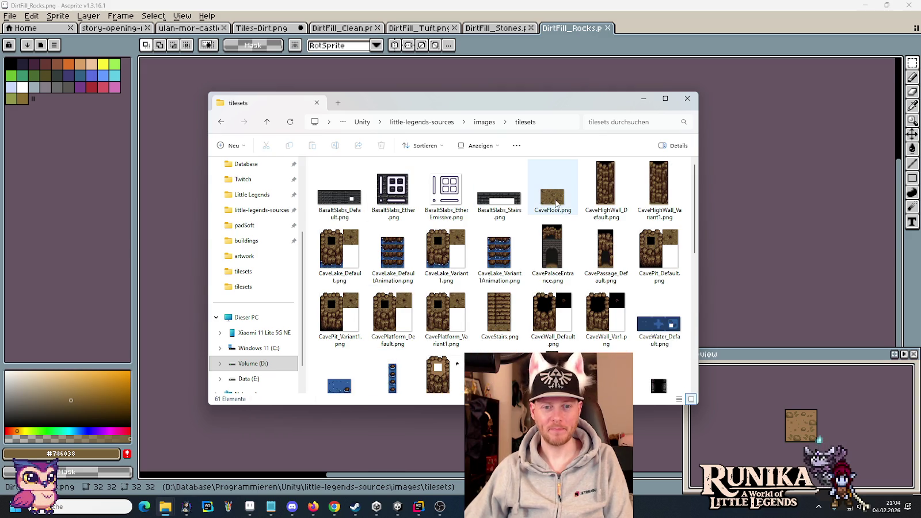
{"action": "scroll", "coordinate": [507, 173], "scroll_direction": "down", "scroll_amount": 5}
{"action": "left_click", "coordinate": [507, 173]}
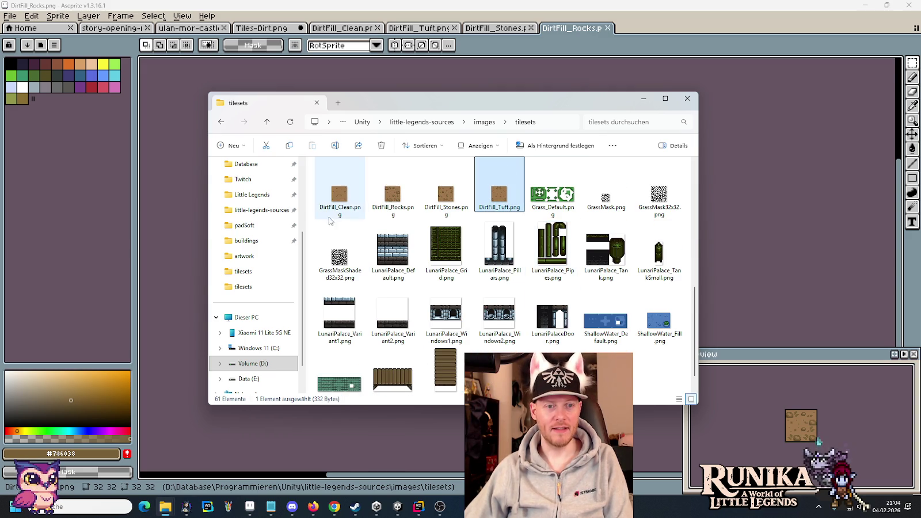
{"action": "left_click", "coordinate": [336, 207], "text": "shift"}
Step: Paste them into the project's Tilesets/Dirt/DirtFill folder and view it as large icons
{"action": "left_click", "coordinate": [165, 507]}
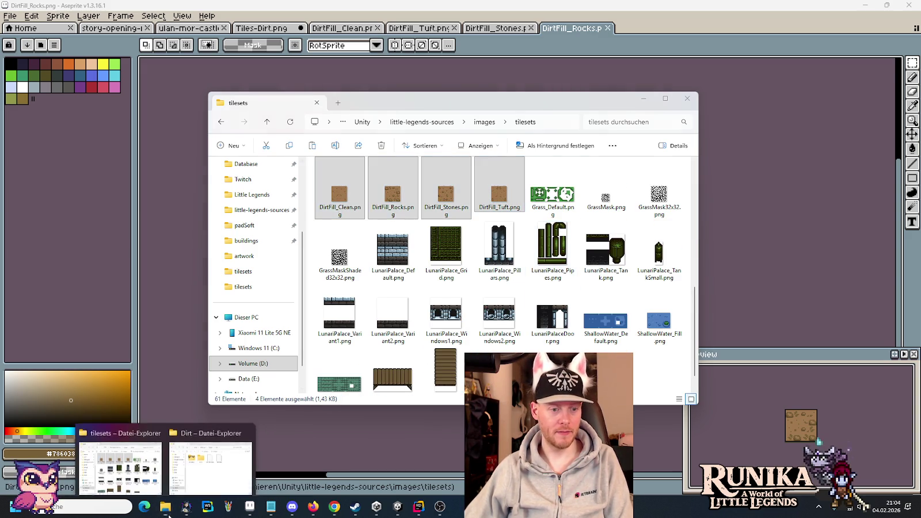
{"action": "left_click", "coordinate": [205, 452]}
{"action": "double_click", "coordinate": [414, 190]}
{"action": "key", "text": "ctrl+v"}
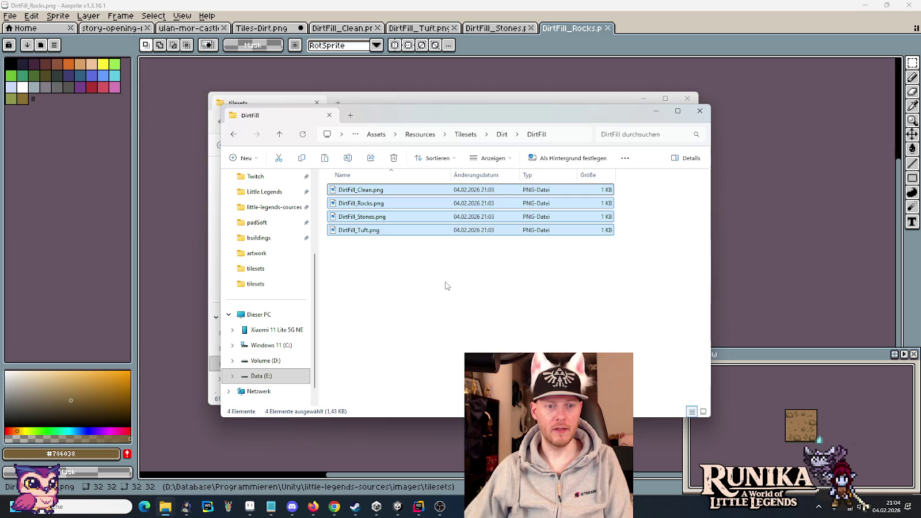
{"action": "left_click", "coordinate": [445, 283]}
{"action": "right_click", "coordinate": [445, 283]}
{"action": "mouse_move", "coordinate": [545, 316]}
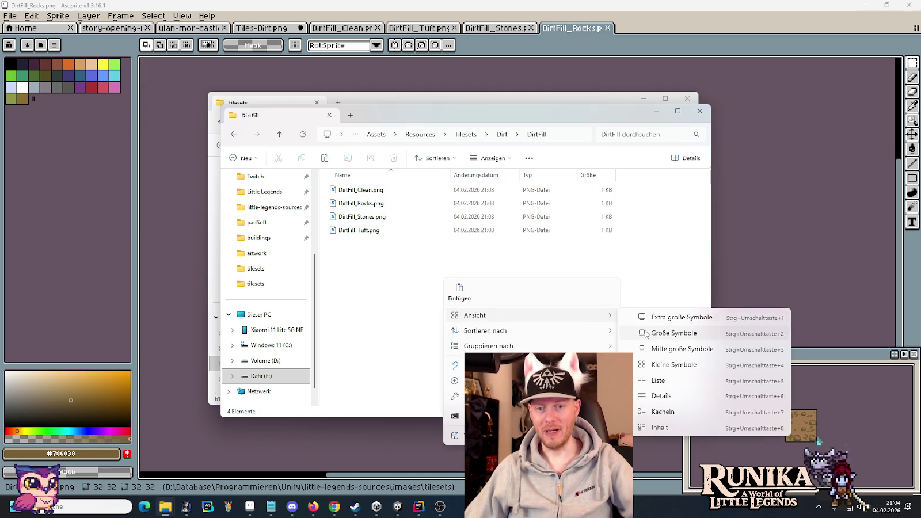
{"action": "left_click", "coordinate": [711, 333]}
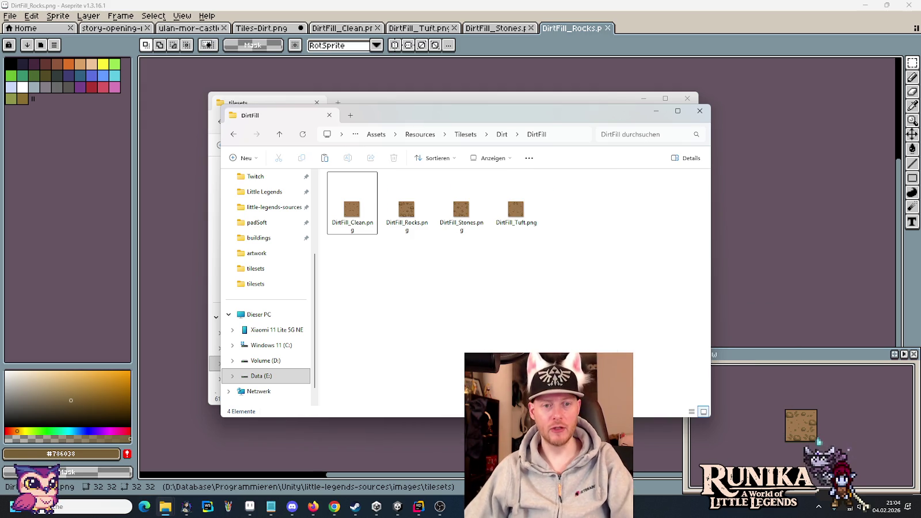
{"action": "left_click", "coordinate": [397, 508]}
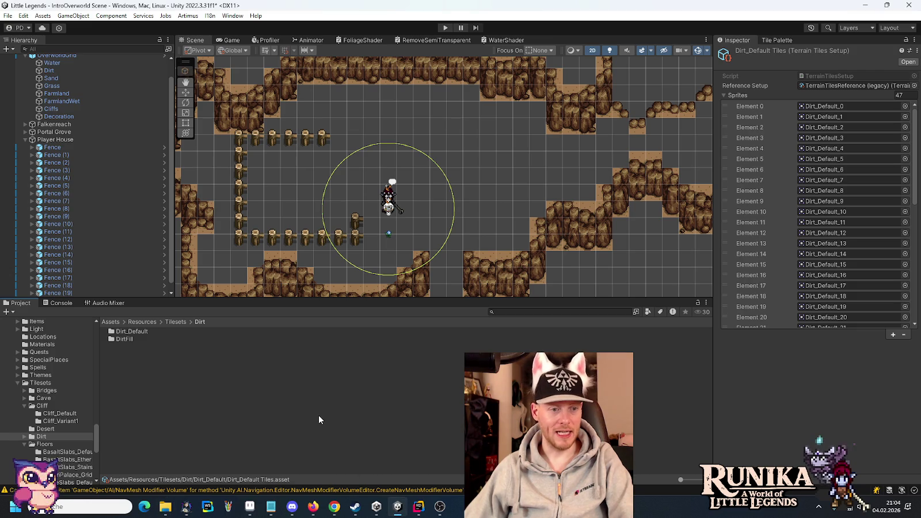
Step: Set DirtFill_Clean to Multiple sprite mode and slice it into a 2×2 grid by cell count
{"action": "double_click", "coordinate": [132, 340]}
{"action": "left_click", "coordinate": [152, 332]}
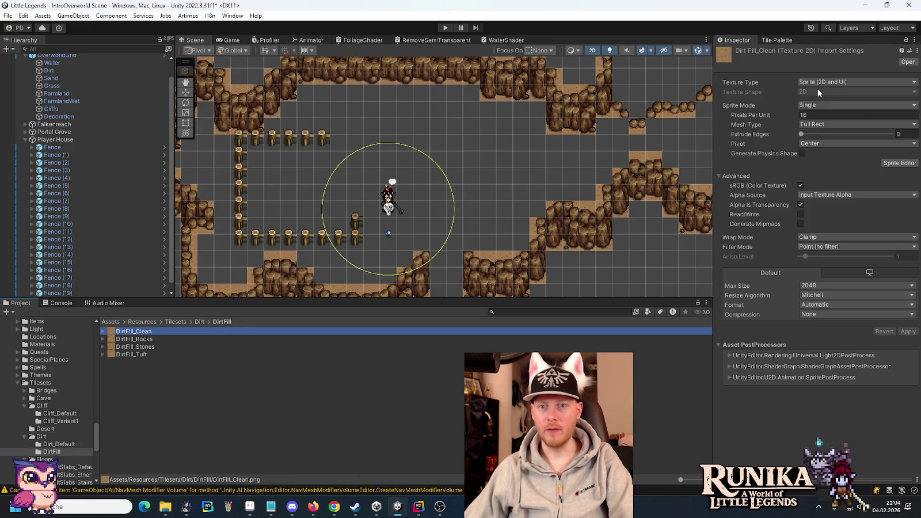
{"action": "left_click", "coordinate": [831, 109]}
{"action": "left_click", "coordinate": [821, 128]}
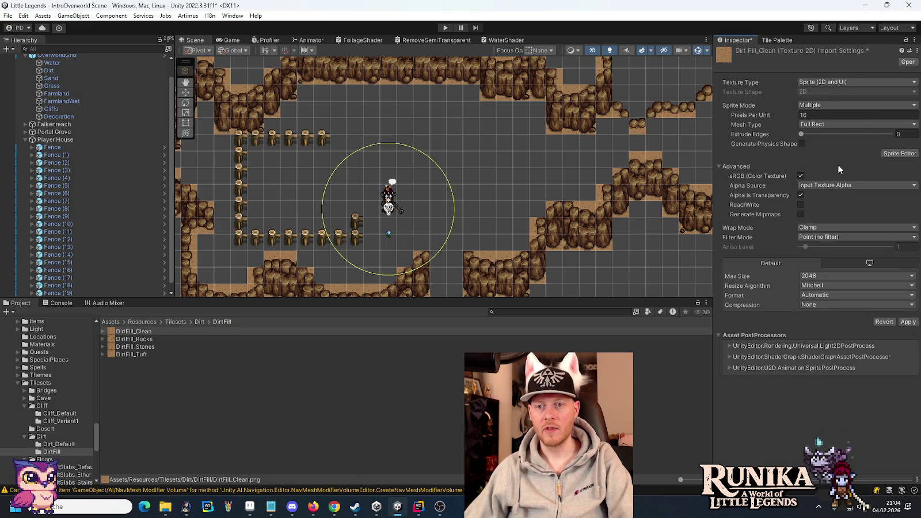
{"action": "left_click", "coordinate": [892, 154]}
{"action": "left_click", "coordinate": [490, 271]}
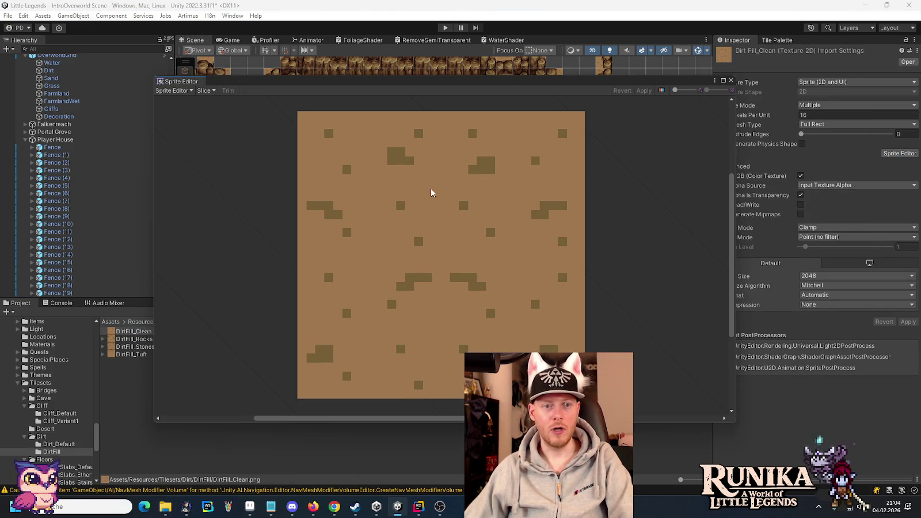
{"action": "left_click", "coordinate": [205, 90]}
{"action": "type", "text": "2"}
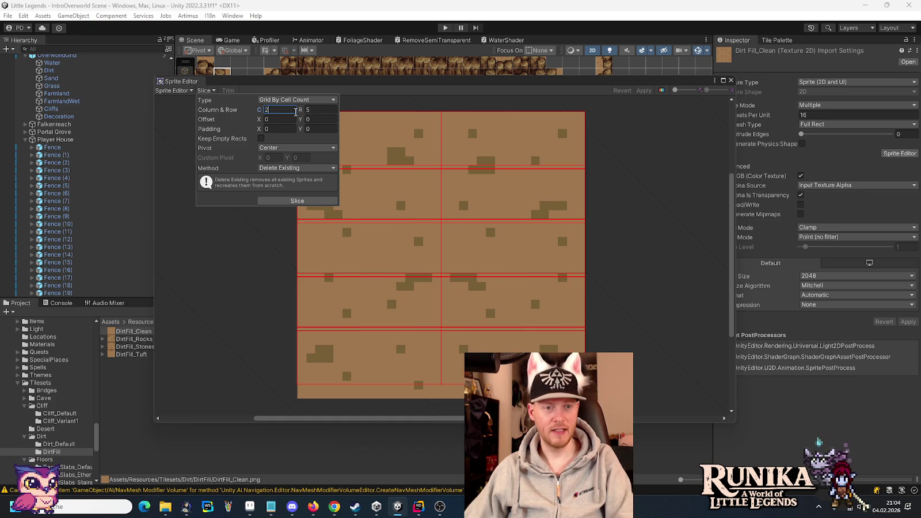
{"action": "key", "text": "Tab"}
{"action": "type", "text": "2"}
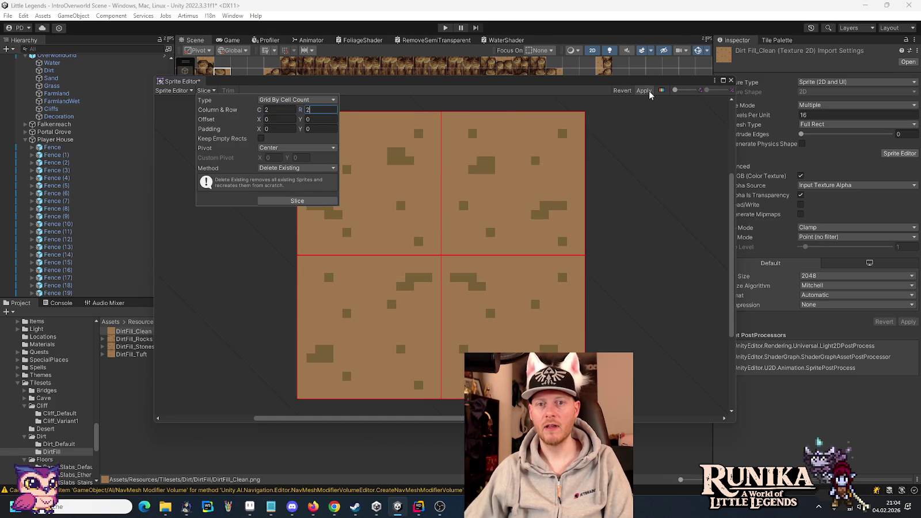
{"action": "left_click", "coordinate": [644, 91]}
{"action": "left_click", "coordinate": [731, 80]}
Step: Set DirtFill_Rocks to Multiple, slice it into four sprites, then show the Terrain Palette
{"action": "left_click", "coordinate": [175, 340]}
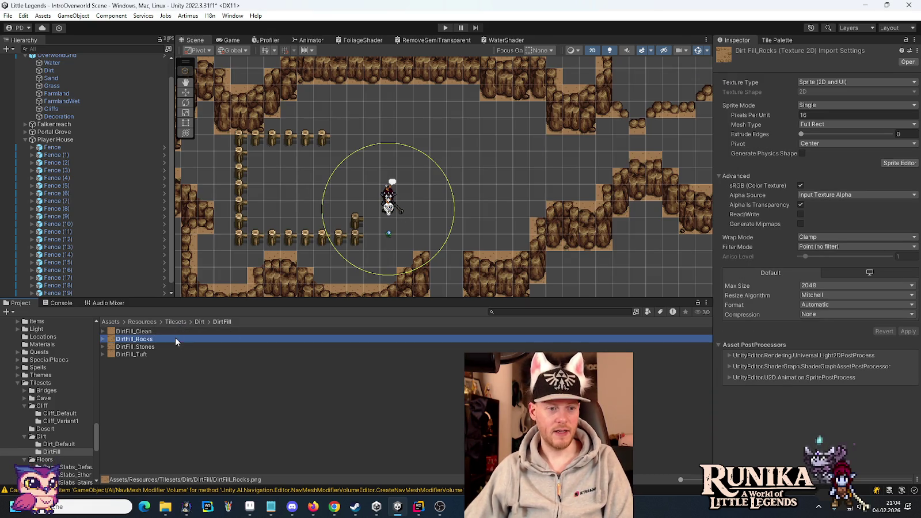
{"action": "left_click", "coordinate": [830, 103]}
{"action": "left_click", "coordinate": [824, 126]}
{"action": "left_click", "coordinate": [900, 153]}
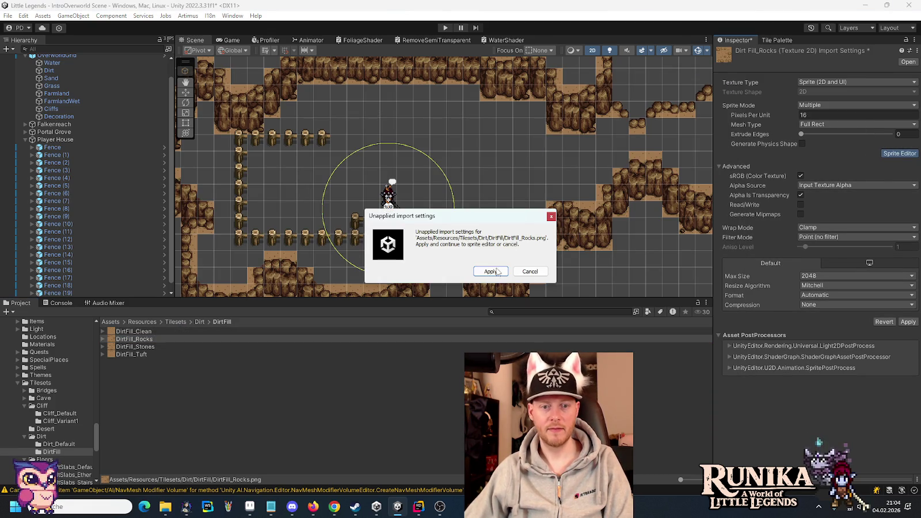
{"action": "left_click", "coordinate": [491, 271]}
{"action": "left_click", "coordinate": [206, 90]}
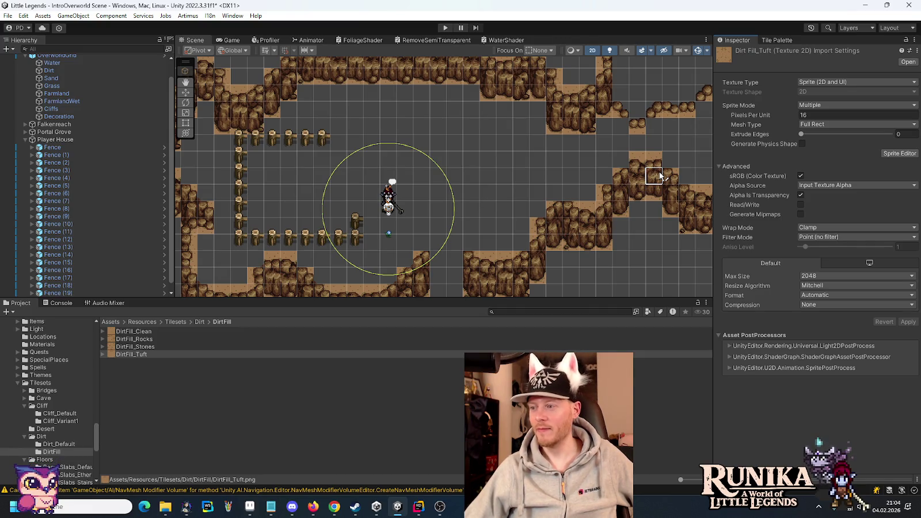
{"action": "left_click", "coordinate": [784, 41]}
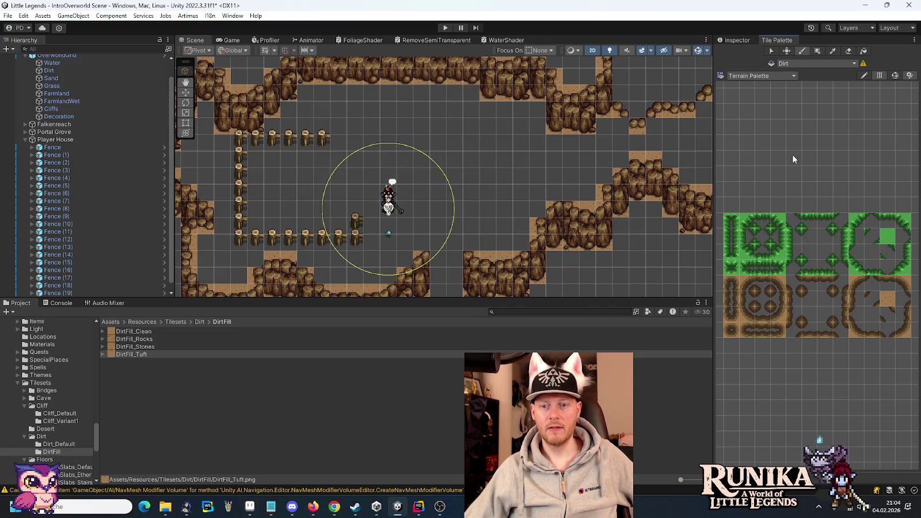
Step: Drop DirtFill_Clean, Tuft, Stones and Rocks into empty palette cells, generating their tiles into DirtFill
{"action": "left_click_drag", "start_coordinate": [793, 155], "coordinate": [759, 259]}
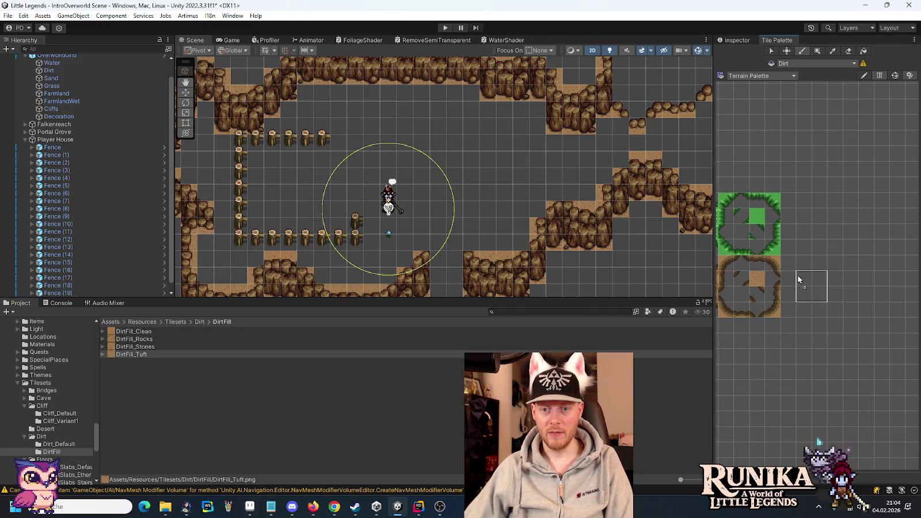
{"action": "left_click_drag", "start_coordinate": [794, 269], "coordinate": [793, 269]}
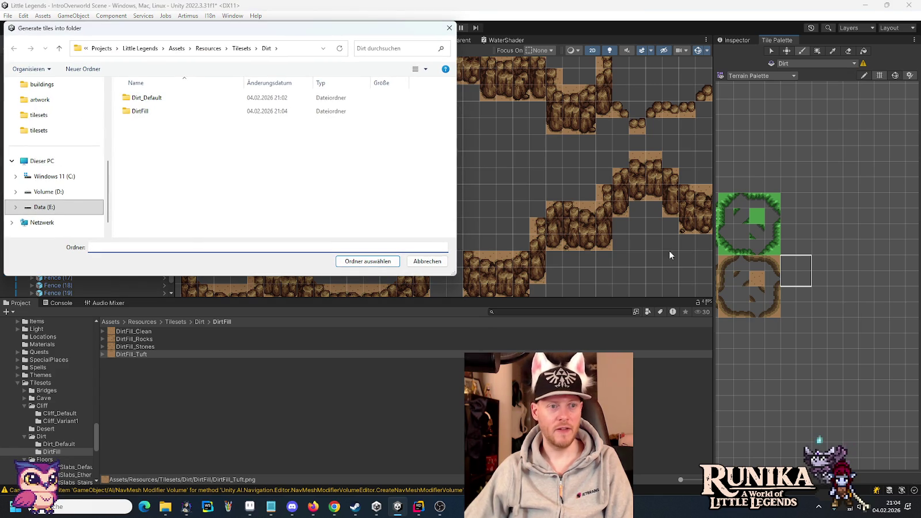
{"action": "double_click", "coordinate": [115, 114]}
{"action": "left_click", "coordinate": [368, 262]}
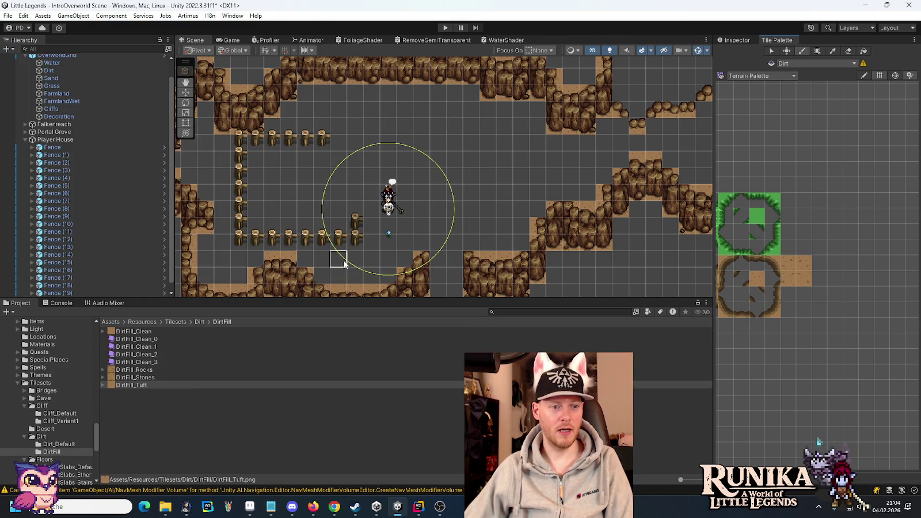
{"action": "left_click_drag", "start_coordinate": [137, 385], "coordinate": [817, 266]}
{"action": "left_click", "coordinate": [359, 263]}
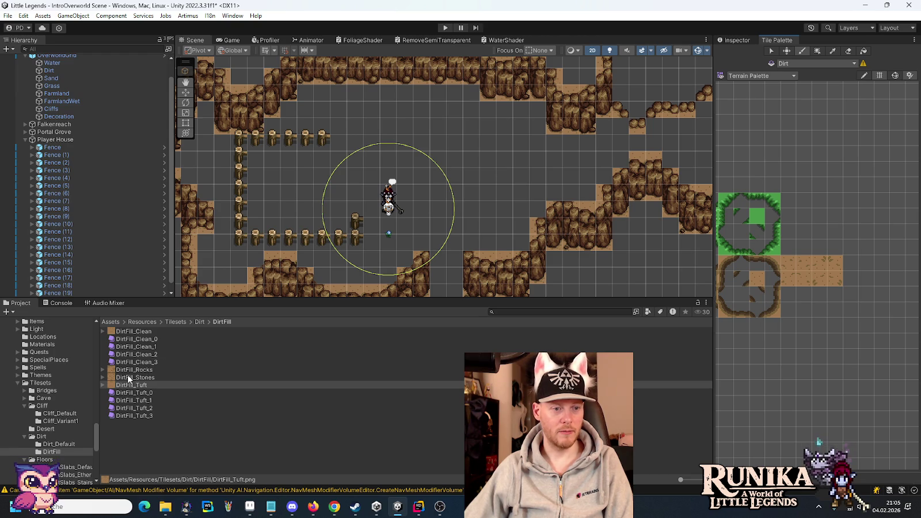
{"action": "mouse_move", "coordinate": [128, 378]}
{"action": "left_mouse_down"}
{"action": "mouse_move", "coordinate": [777, 312]}
{"action": "mouse_move", "coordinate": [795, 301]}
{"action": "left_mouse_up"}
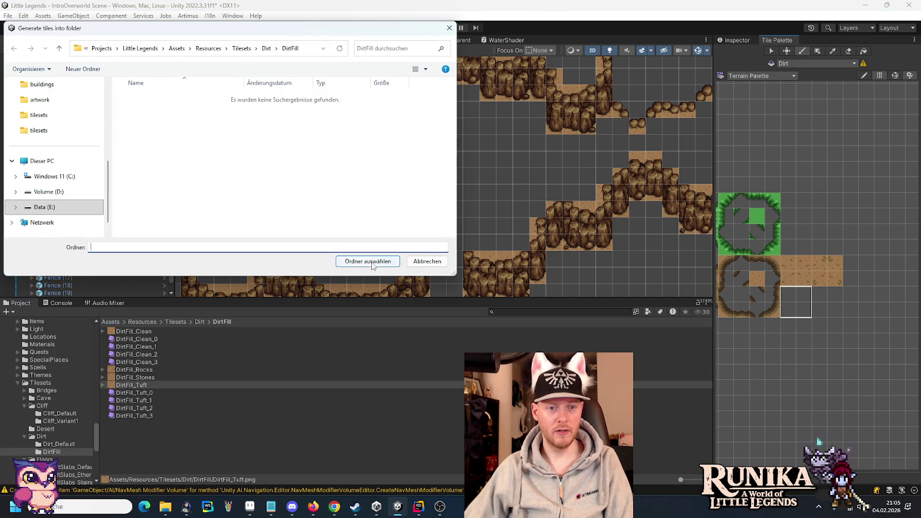
{"action": "left_click", "coordinate": [369, 262]}
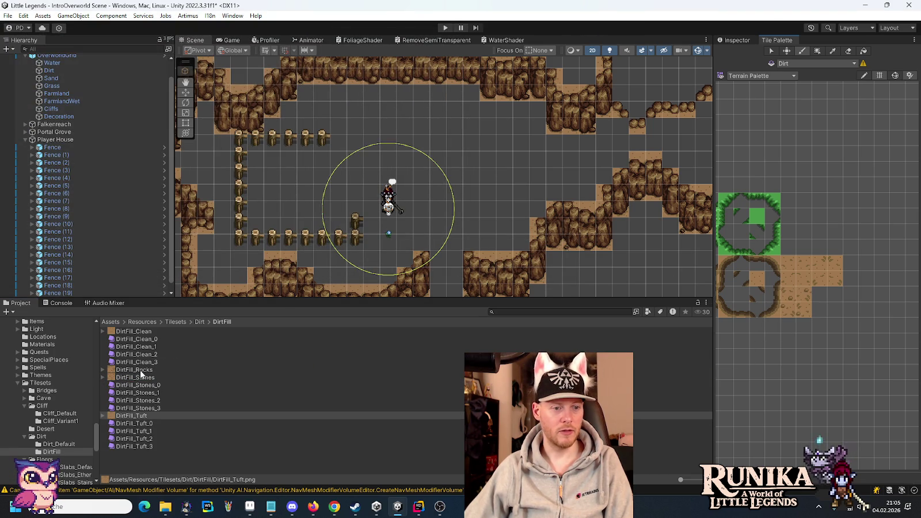
{"action": "left_click_drag", "start_coordinate": [767, 344], "coordinate": [819, 302]}
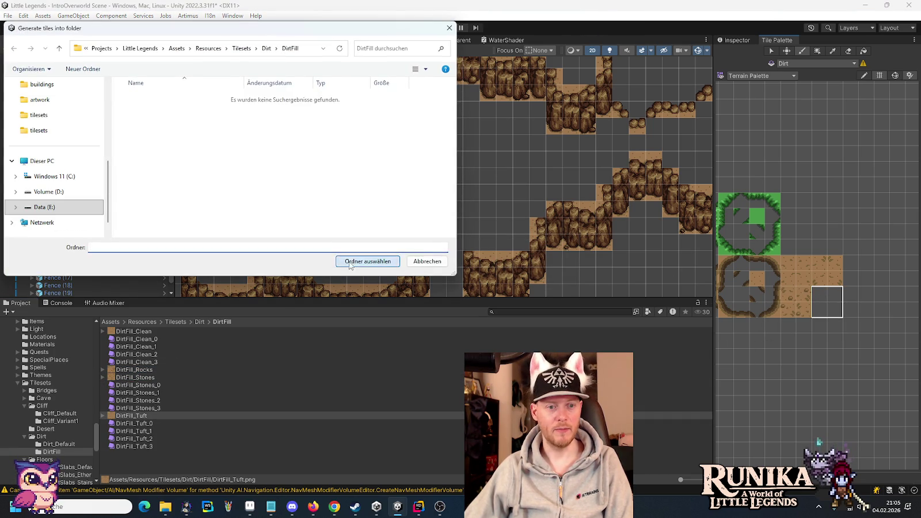
{"action": "left_click", "coordinate": [350, 264]}
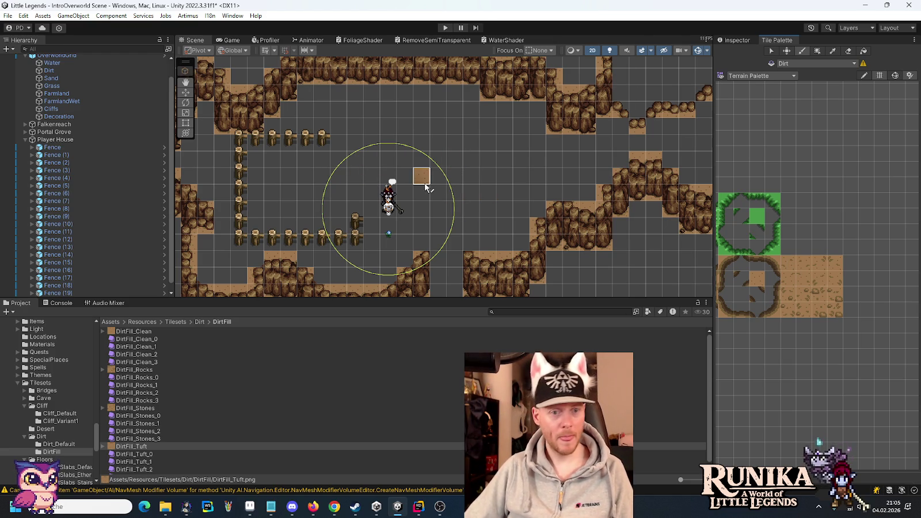
Step: Box-fill the large empty western areas of the Dirt tilemap with the plain dirt tile
{"action": "left_click_drag", "start_coordinate": [431, 185], "coordinate": [540, 184]}
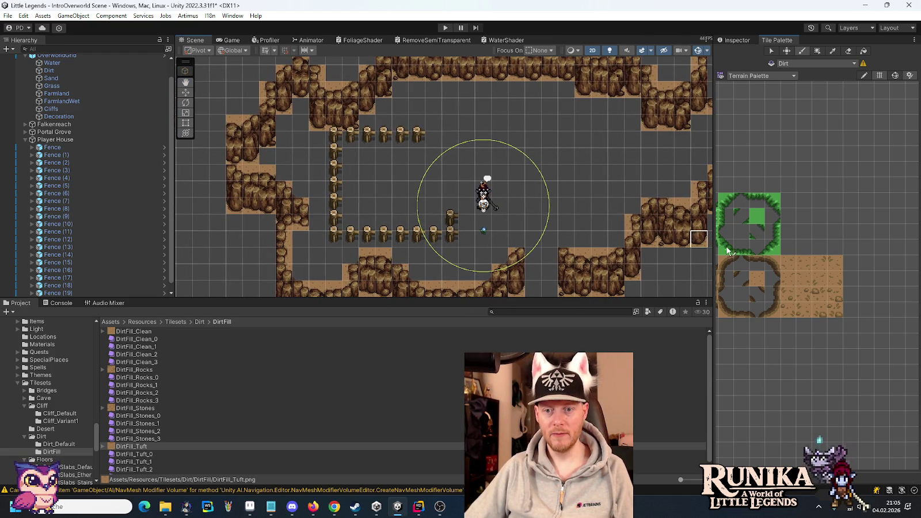
{"action": "left_click", "coordinate": [757, 279]}
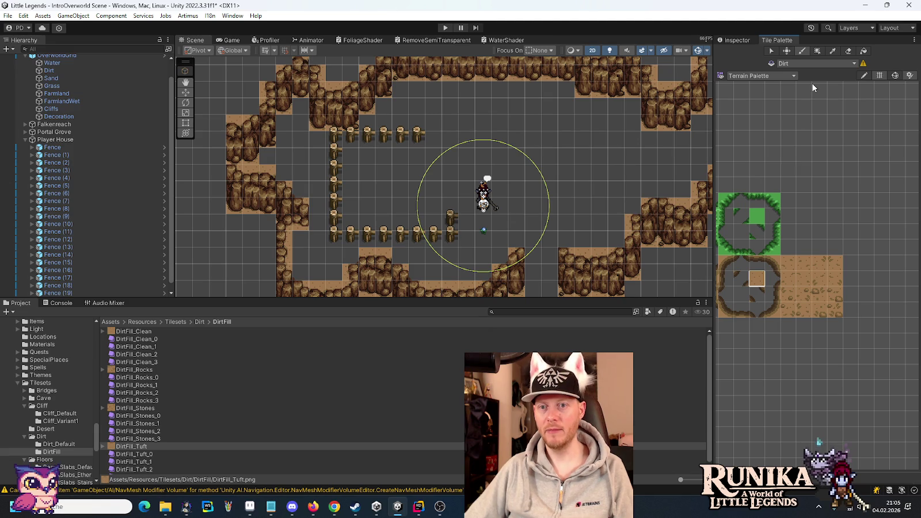
{"action": "left_click", "coordinate": [817, 53]}
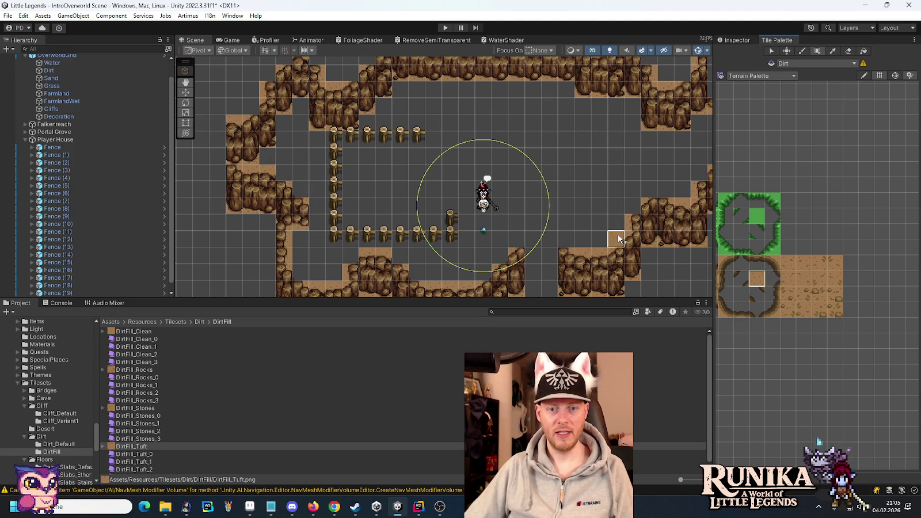
{"action": "left_click", "coordinate": [61, 72]}
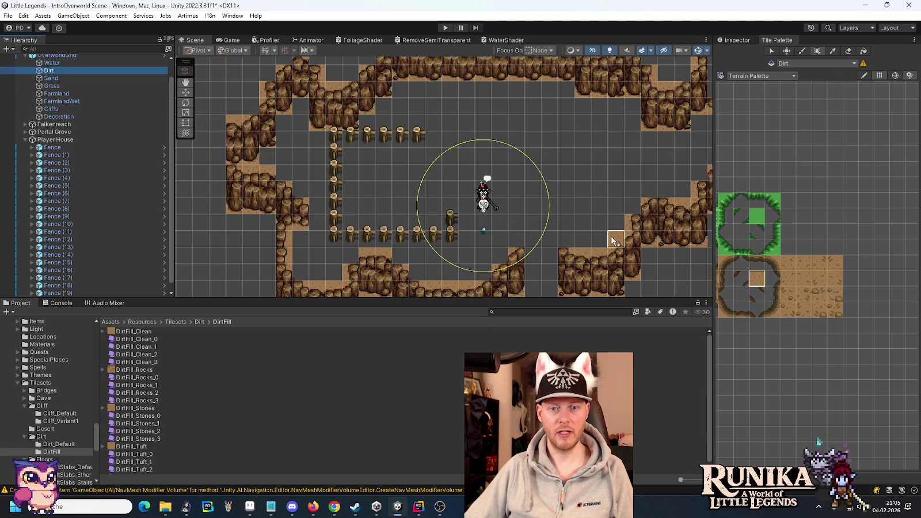
{"action": "left_click_drag", "start_coordinate": [617, 242], "coordinate": [319, 143]}
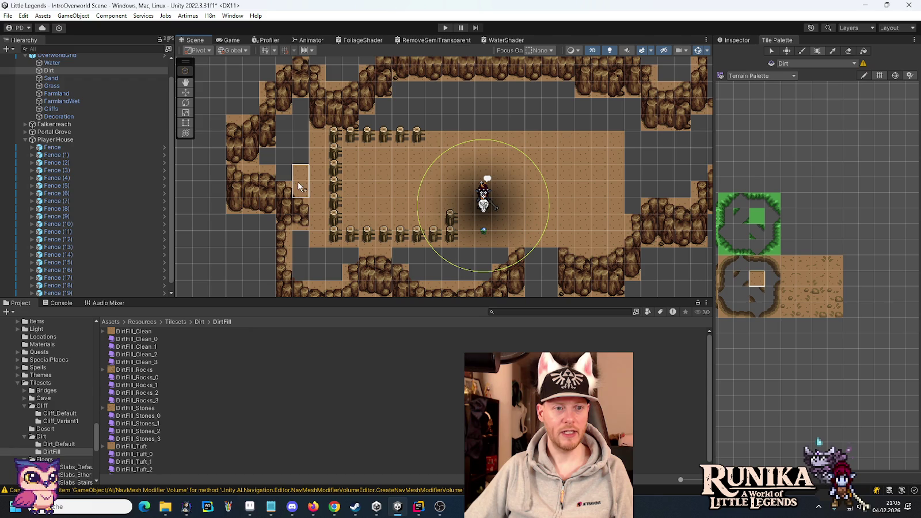
{"action": "mouse_move", "coordinate": [284, 175]}
{"action": "left_mouse_down"}
{"action": "mouse_move", "coordinate": [284, 129]}
{"action": "mouse_move", "coordinate": [294, 112]}
{"action": "left_mouse_up"}
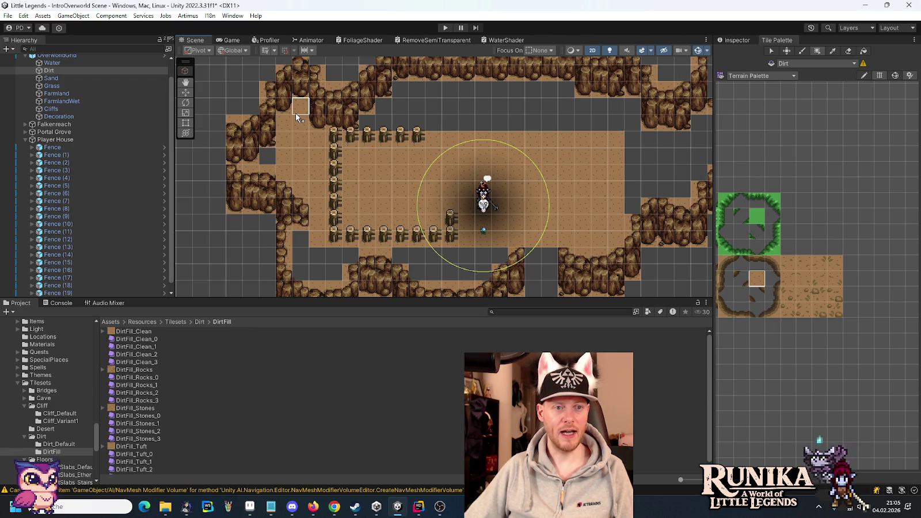
{"action": "mouse_move", "coordinate": [371, 129]}
{"action": "left_mouse_down"}
{"action": "mouse_move", "coordinate": [631, 122]}
{"action": "mouse_move", "coordinate": [391, 103]}
{"action": "mouse_move", "coordinate": [559, 93]}
{"action": "left_mouse_up"}
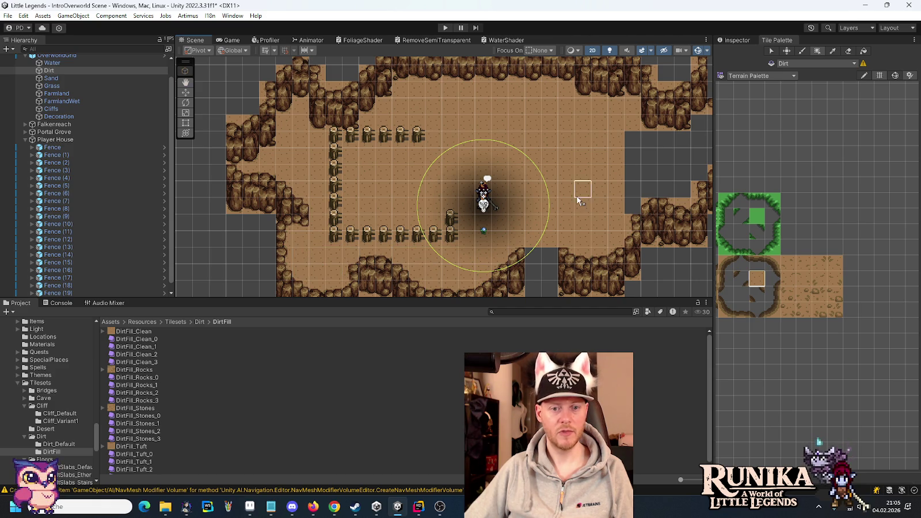
Step: Paint dirt over the remaining grey gaps on the right, then target the Cliffs tilemap
{"action": "left_click_drag", "start_coordinate": [577, 197], "coordinate": [319, 163]}
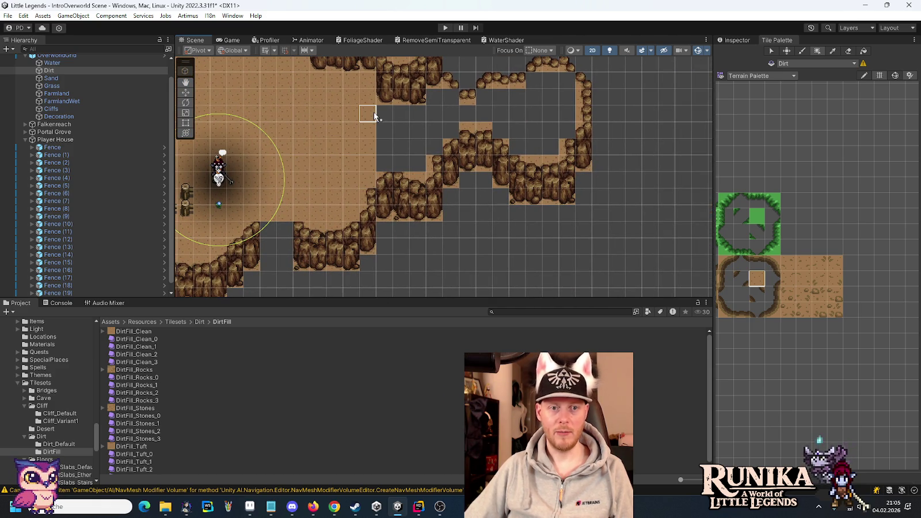
{"action": "mouse_move", "coordinate": [378, 113]}
{"action": "left_mouse_down"}
{"action": "mouse_move", "coordinate": [408, 153]}
{"action": "mouse_move", "coordinate": [427, 151]}
{"action": "left_mouse_up"}
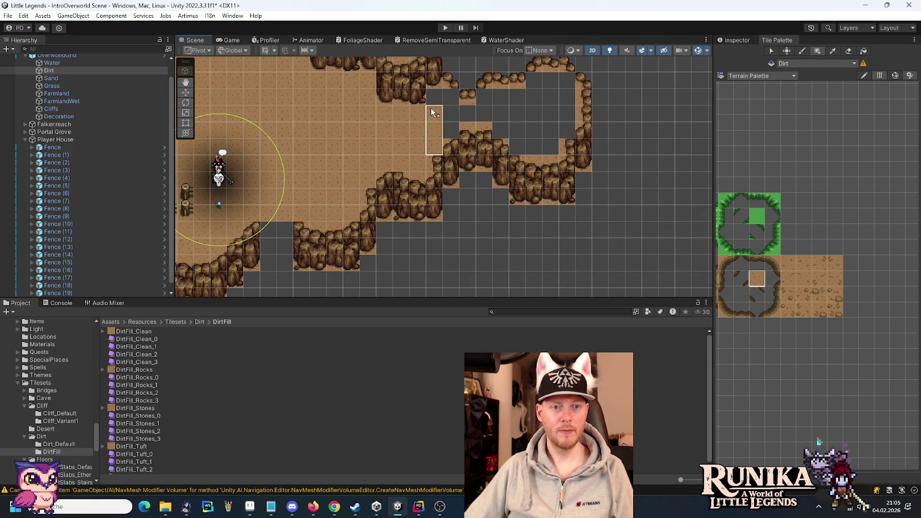
{"action": "left_click_drag", "start_coordinate": [449, 102], "coordinate": [450, 129]}
{"action": "mouse_move", "coordinate": [490, 106]}
{"action": "left_mouse_down"}
{"action": "mouse_move", "coordinate": [567, 118]}
{"action": "mouse_move", "coordinate": [514, 130]}
{"action": "left_mouse_up"}
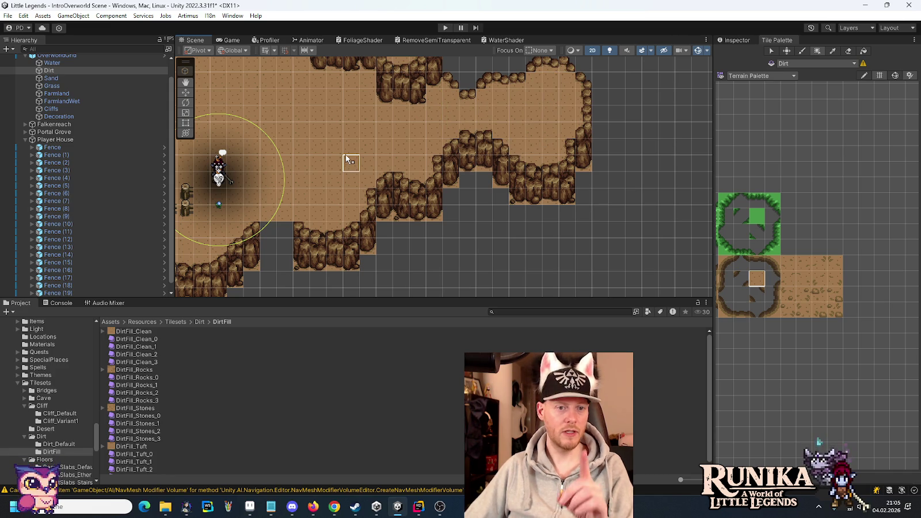
{"action": "left_click", "coordinate": [55, 109]}
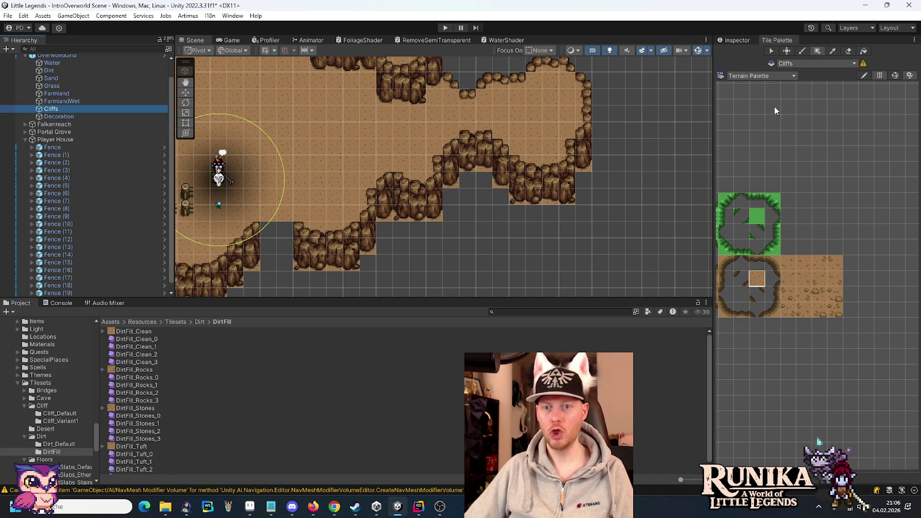
Step: Switch to the Cliff Palette, pick a cliff tile, and zoom in on the map
{"action": "left_click", "coordinate": [764, 76]}
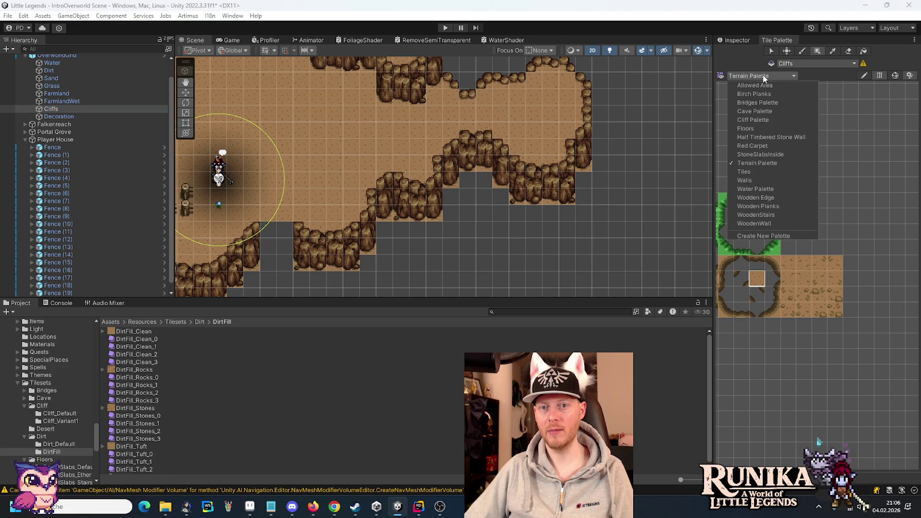
{"action": "left_click", "coordinate": [767, 119]}
{"action": "left_click", "coordinate": [792, 239]}
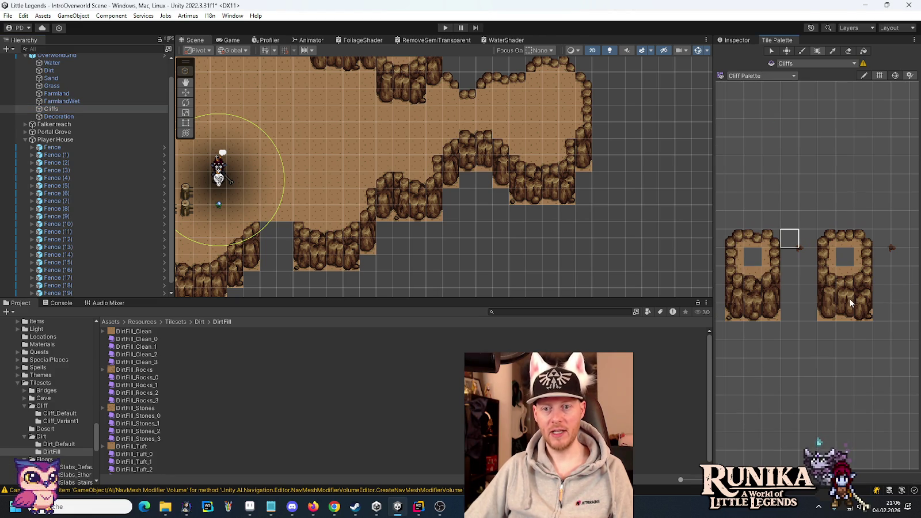
{"action": "scroll", "coordinate": [531, 88], "scroll_direction": "up", "scroll_amount": 1}
{"action": "scroll", "coordinate": [533, 90], "scroll_direction": "up", "scroll_amount": 5}
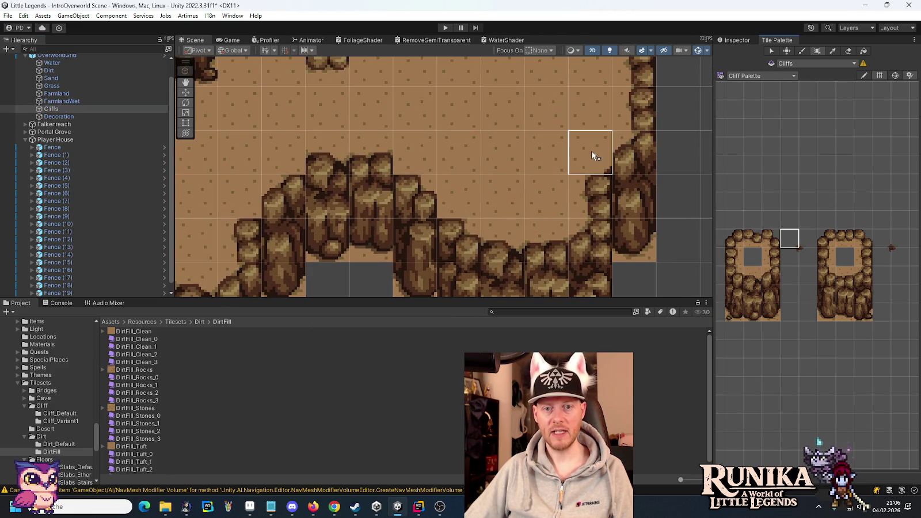
Step: Survey the cliff edges and fence posts around the dirt area, picking the neighbouring cliff tile
{"action": "mouse_move", "coordinate": [570, 119]}
{"action": "left_mouse_down"}
{"action": "mouse_move", "coordinate": [634, 277]}
{"action": "mouse_move", "coordinate": [551, 116]}
{"action": "mouse_move", "coordinate": [551, 175]}
{"action": "mouse_move", "coordinate": [514, 185]}
{"action": "left_mouse_up"}
{"action": "mouse_move", "coordinate": [390, 196]}
{"action": "left_mouse_down"}
{"action": "mouse_move", "coordinate": [491, 86]}
{"action": "mouse_move", "coordinate": [501, 105]}
{"action": "left_mouse_up"}
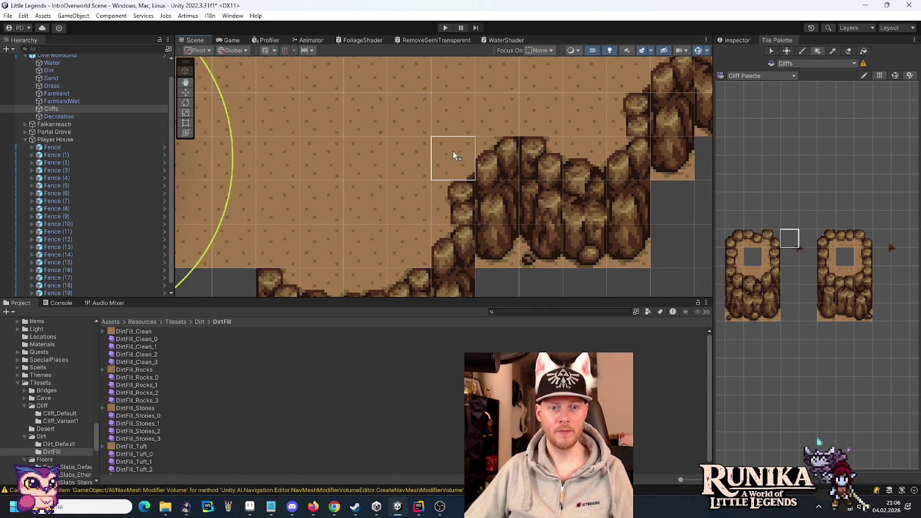
{"action": "mouse_move", "coordinate": [380, 170]}
{"action": "left_mouse_down"}
{"action": "mouse_move", "coordinate": [524, 103]}
{"action": "mouse_move", "coordinate": [547, 80]}
{"action": "left_mouse_up"}
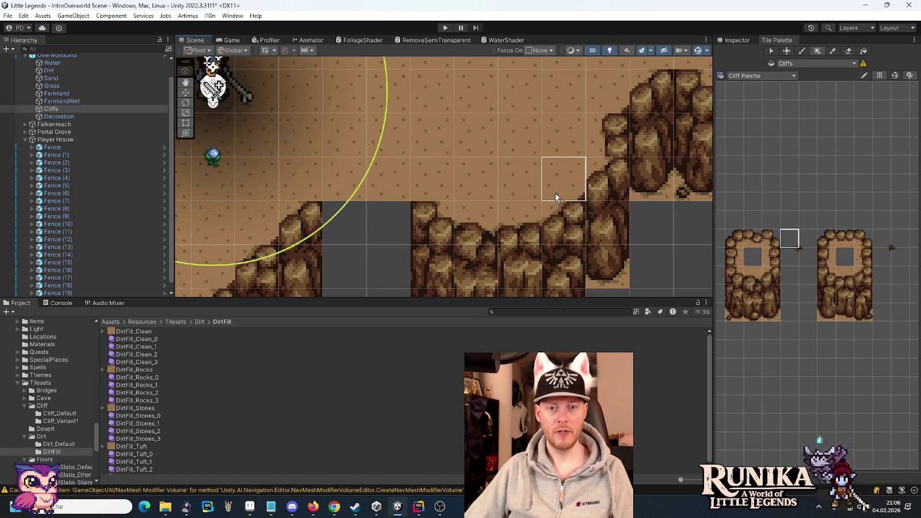
{"action": "left_click_drag", "start_coordinate": [458, 169], "coordinate": [683, 97]}
{"action": "mouse_move", "coordinate": [369, 173]}
{"action": "left_mouse_down"}
{"action": "mouse_move", "coordinate": [464, 197]}
{"action": "mouse_move", "coordinate": [403, 184]}
{"action": "mouse_move", "coordinate": [465, 136]}
{"action": "mouse_move", "coordinate": [449, 133]}
{"action": "mouse_move", "coordinate": [514, 161]}
{"action": "mouse_move", "coordinate": [518, 224]}
{"action": "mouse_move", "coordinate": [484, 144]}
{"action": "mouse_move", "coordinate": [316, 207]}
{"action": "left_mouse_up"}
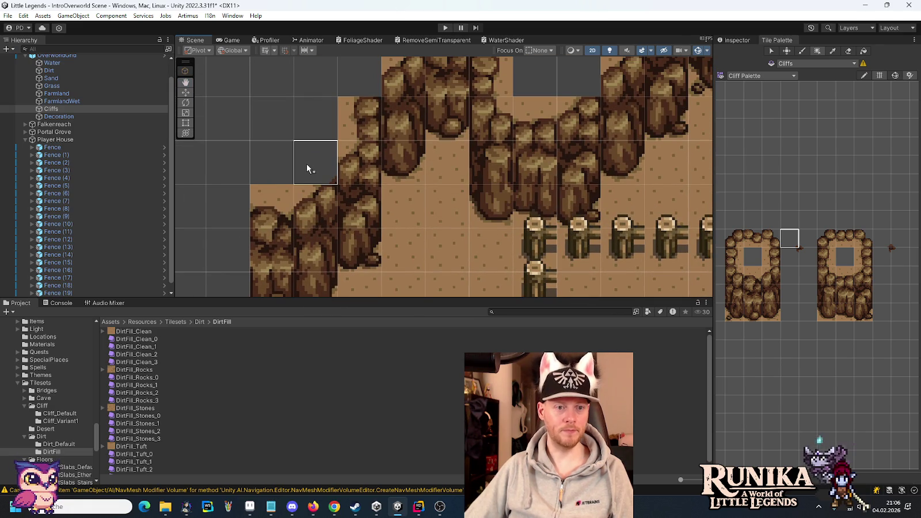
{"action": "mouse_move", "coordinate": [305, 164]}
{"action": "left_mouse_down"}
{"action": "mouse_move", "coordinate": [432, 195]}
{"action": "mouse_move", "coordinate": [356, 184]}
{"action": "left_mouse_up"}
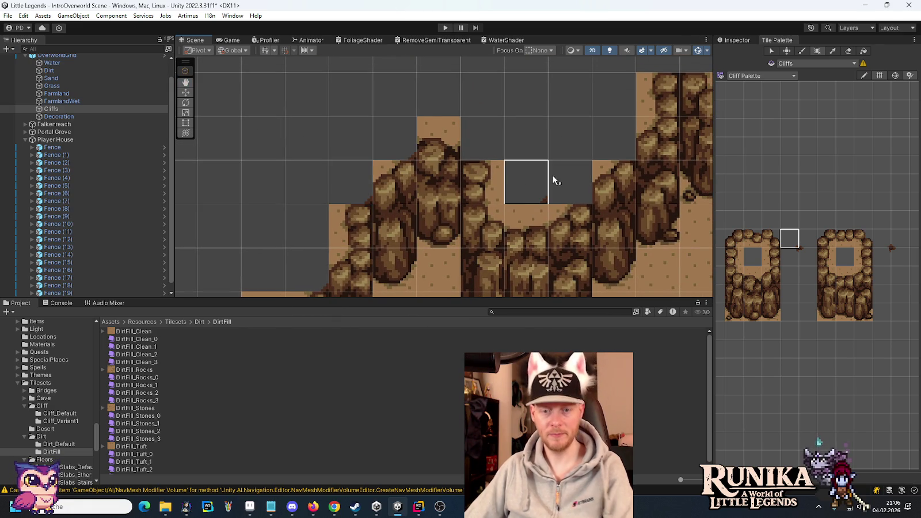
{"action": "left_click_drag", "start_coordinate": [608, 140], "coordinate": [448, 270]}
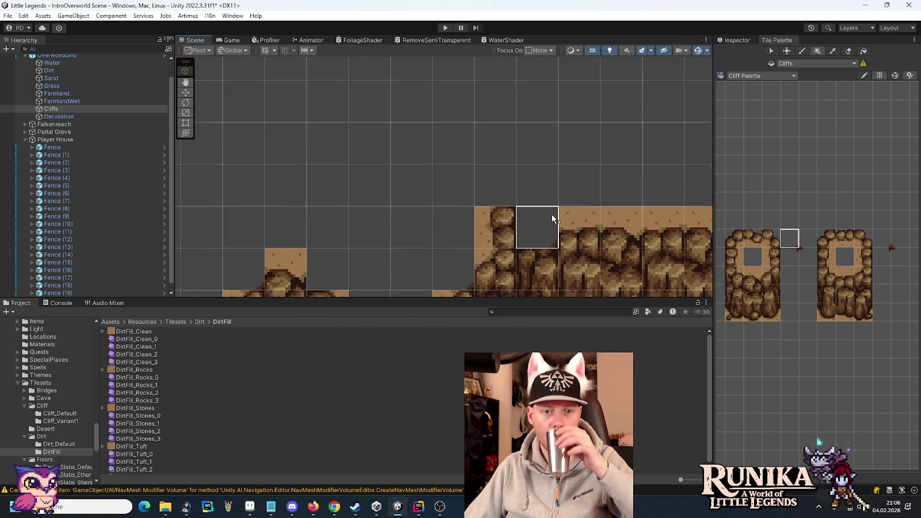
{"action": "mouse_move", "coordinate": [621, 202]}
{"action": "left_mouse_down"}
{"action": "mouse_move", "coordinate": [518, 187]}
{"action": "mouse_move", "coordinate": [379, 187]}
{"action": "left_mouse_up"}
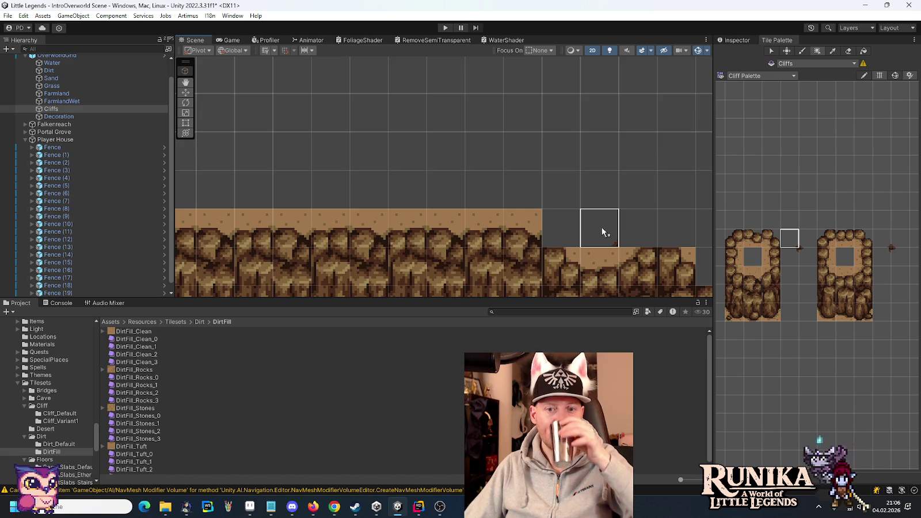
{"action": "left_click_drag", "start_coordinate": [602, 231], "coordinate": [389, 169]}
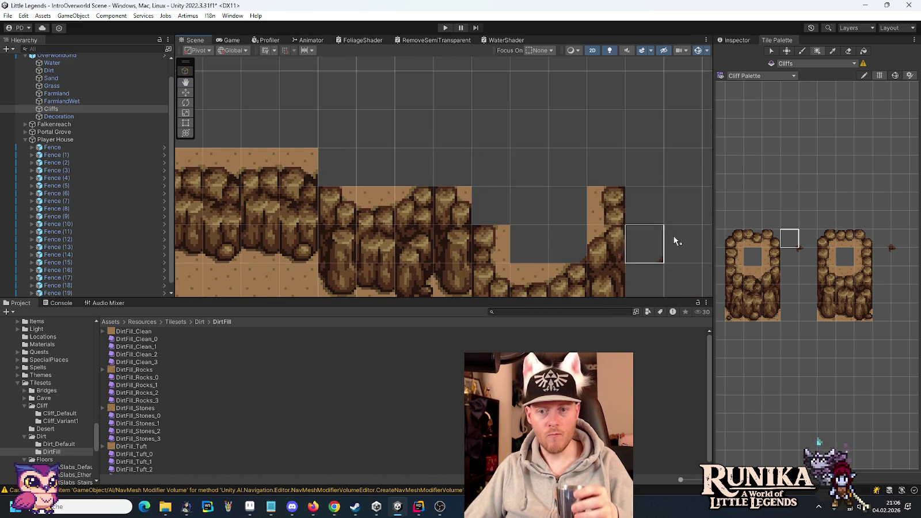
{"action": "left_click", "coordinate": [808, 238]}
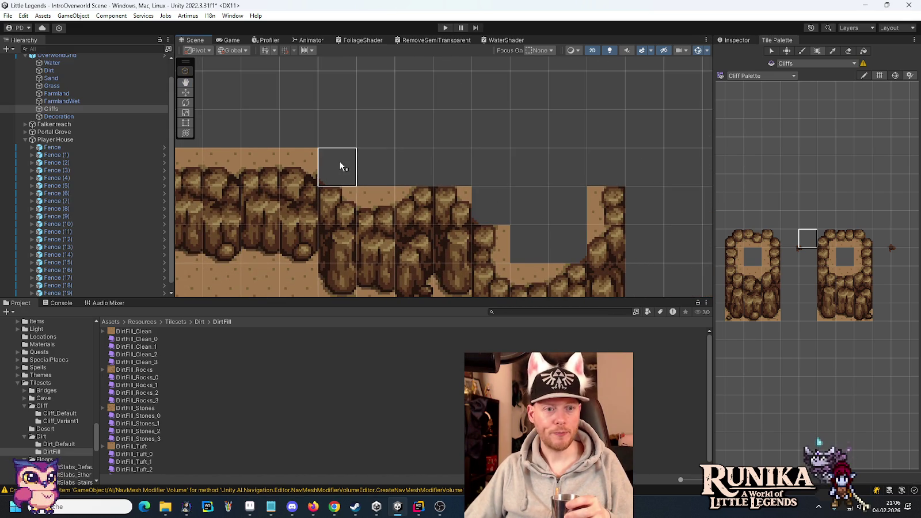
{"action": "mouse_move", "coordinate": [340, 160]}
{"action": "left_mouse_down"}
{"action": "mouse_move", "coordinate": [689, 175]}
{"action": "mouse_move", "coordinate": [593, 170]}
{"action": "mouse_move", "coordinate": [510, 181]}
{"action": "left_mouse_up"}
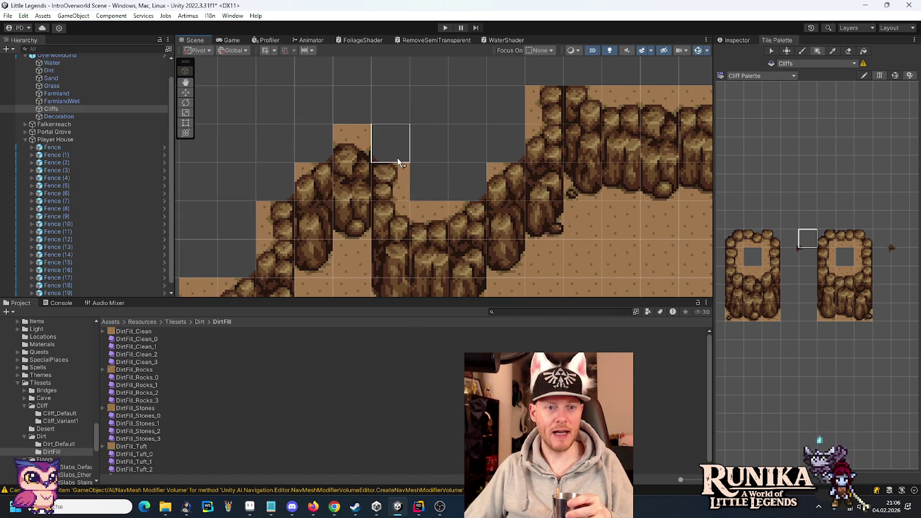
{"action": "mouse_move", "coordinate": [357, 295]}
{"action": "left_mouse_down"}
{"action": "mouse_move", "coordinate": [446, 201]}
{"action": "mouse_move", "coordinate": [524, 154]}
{"action": "mouse_move", "coordinate": [539, 195]}
{"action": "mouse_move", "coordinate": [566, 220]}
{"action": "mouse_move", "coordinate": [520, 129]}
{"action": "left_mouse_up"}
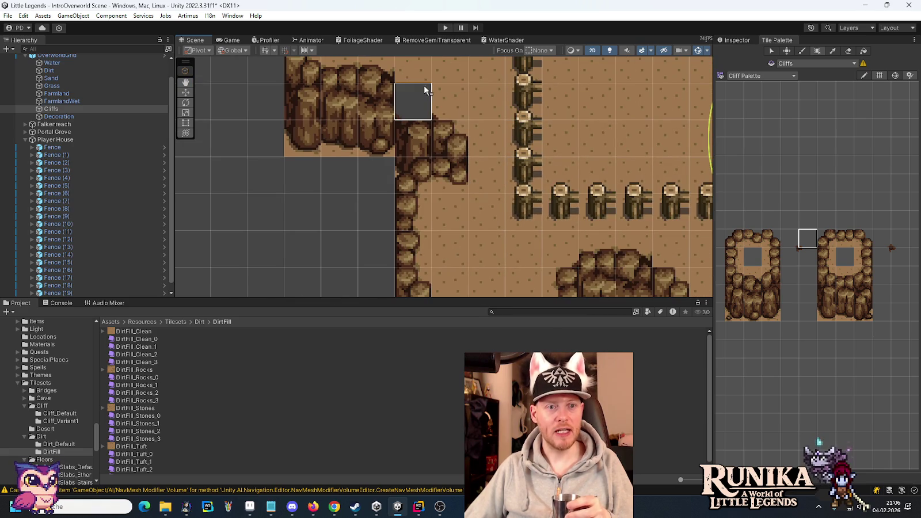
Step: Move along the cliffs and pick an empty palette cell for erasing
{"action": "key", "text": "Up"}
{"action": "key", "text": "Down"}
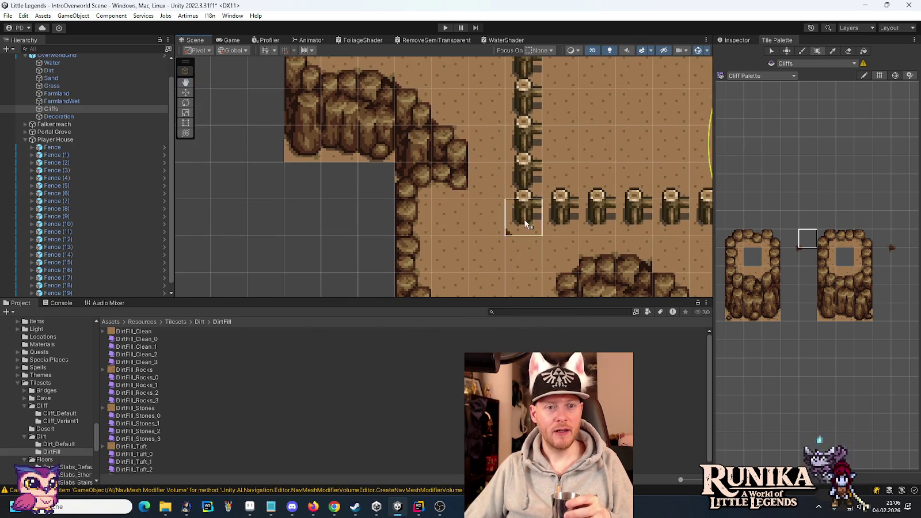
{"action": "key", "text": "Down"}
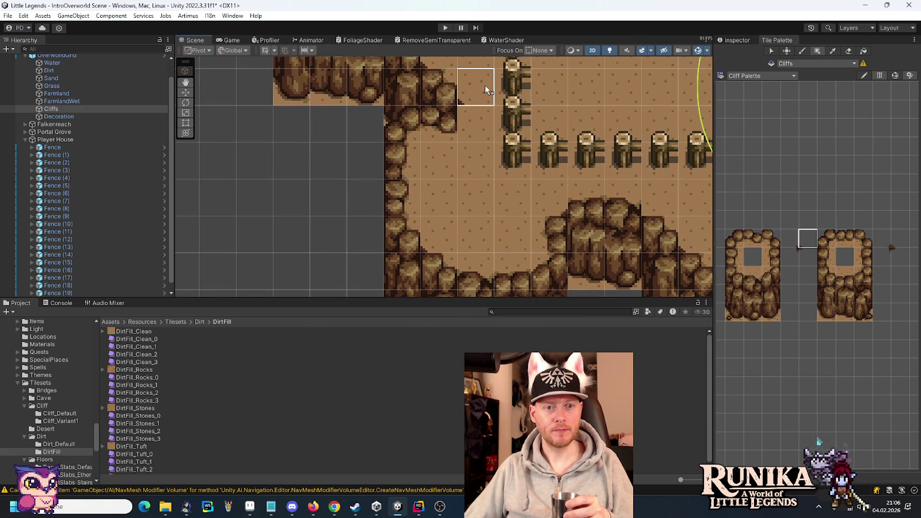
{"action": "left_click", "coordinate": [808, 258]}
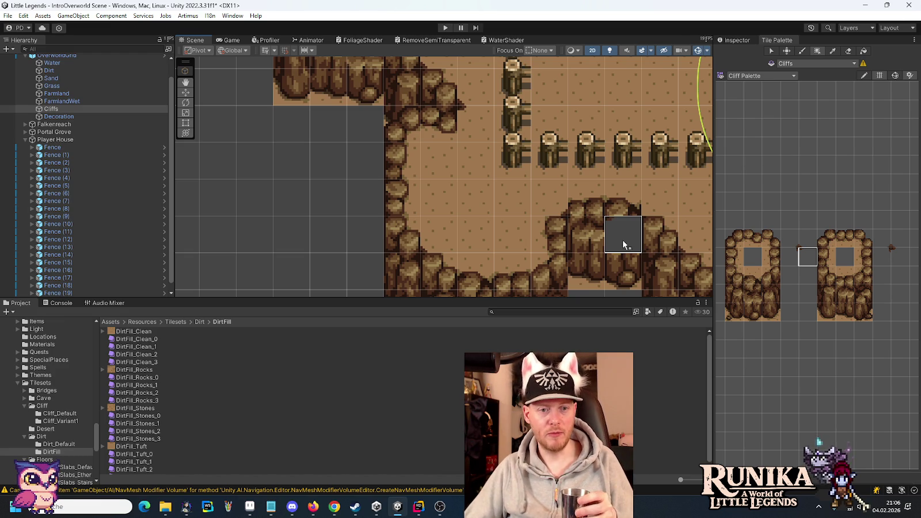
{"action": "key", "text": "Right"}
{"action": "key", "text": "Right"}
{"action": "key", "text": "Right"}
{"action": "key", "text": "Right"}
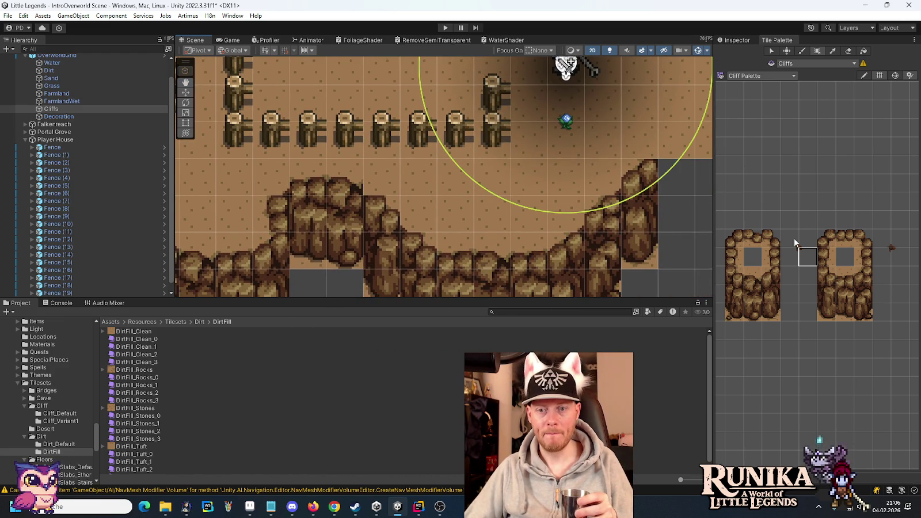
{"action": "left_click", "coordinate": [800, 239]}
Step: Check other cliff sections, choosing another empty cell and then the cliff corner piece
{"action": "key", "text": "Right"}
{"action": "key", "text": "Right"}
{"action": "key", "text": "Right"}
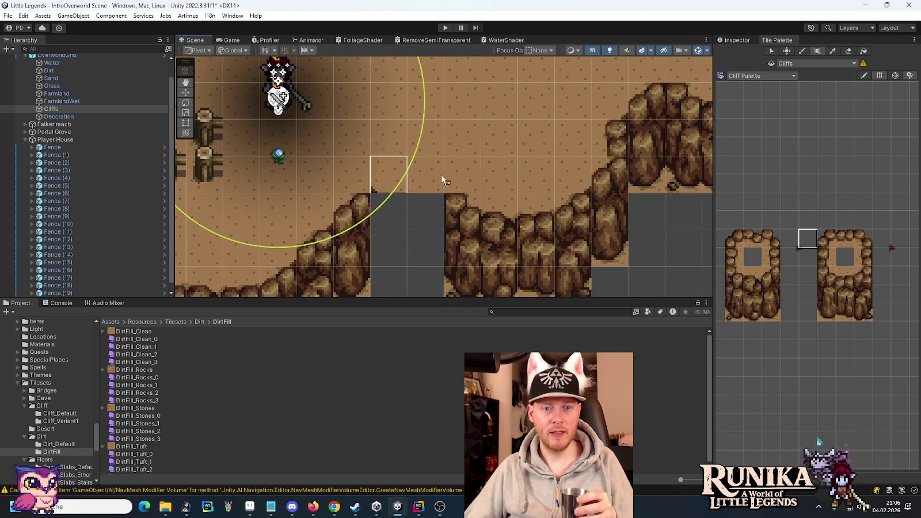
{"action": "key", "text": "Down"}
{"action": "key", "text": "Down"}
{"action": "key", "text": "Right"}
{"action": "key", "text": "Up"}
{"action": "key", "text": "Up"}
{"action": "key", "text": "Up"}
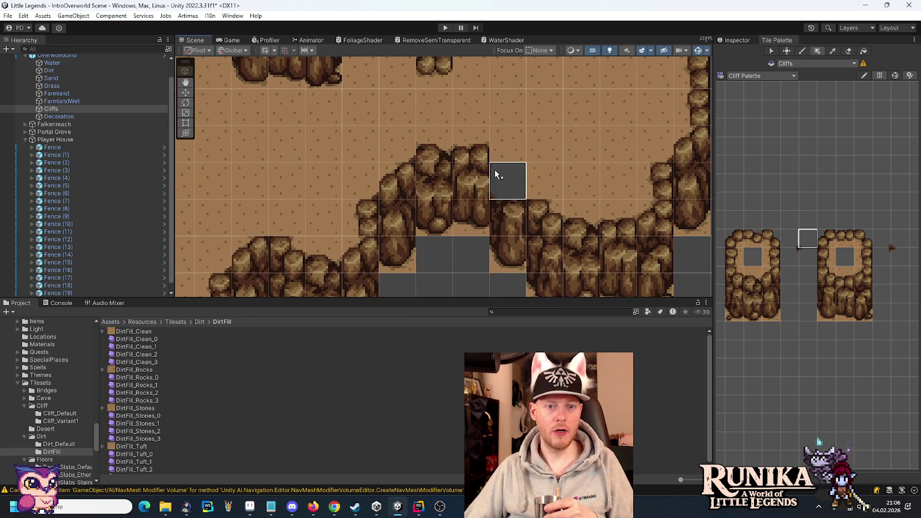
{"action": "key", "text": "Up"}
{"action": "key", "text": "Up"}
{"action": "key", "text": "Up"}
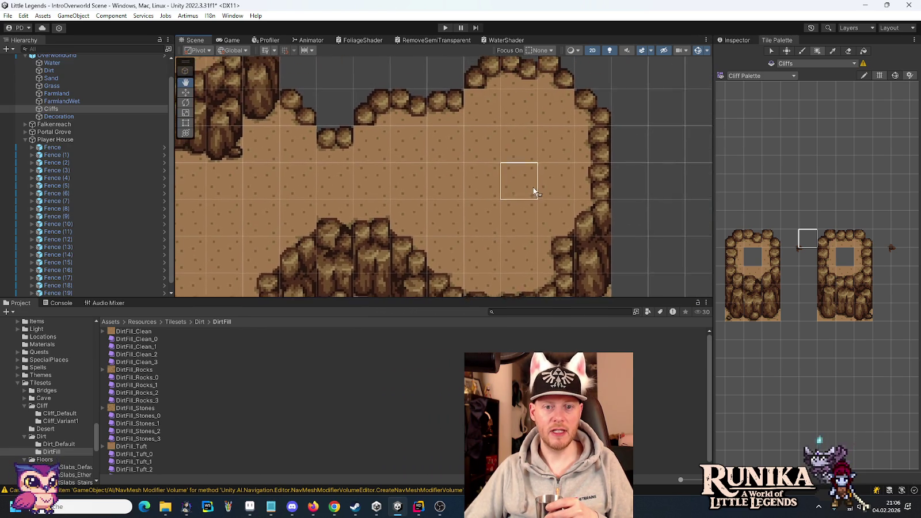
{"action": "left_click", "coordinate": [790, 257]}
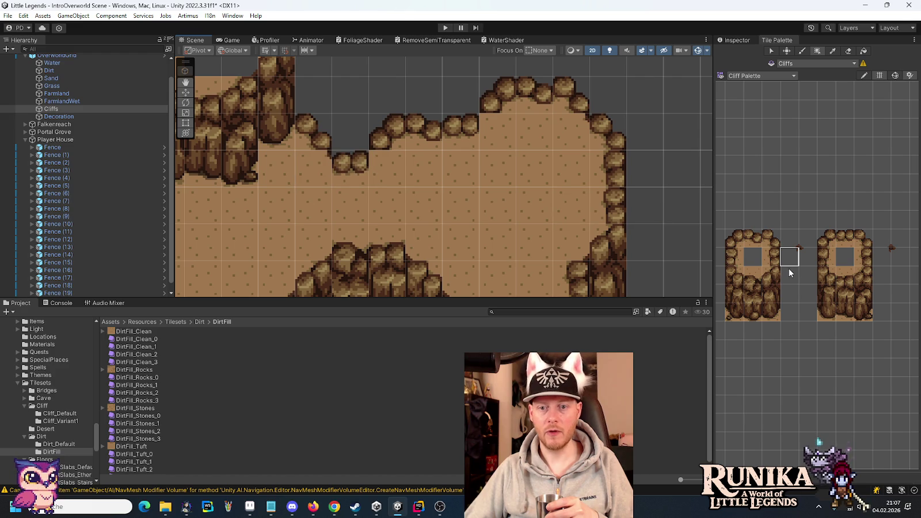
{"action": "left_click", "coordinate": [807, 257]}
{"action": "key", "text": "Left"}
{"action": "key", "text": "Left"}
{"action": "key", "text": "Left"}
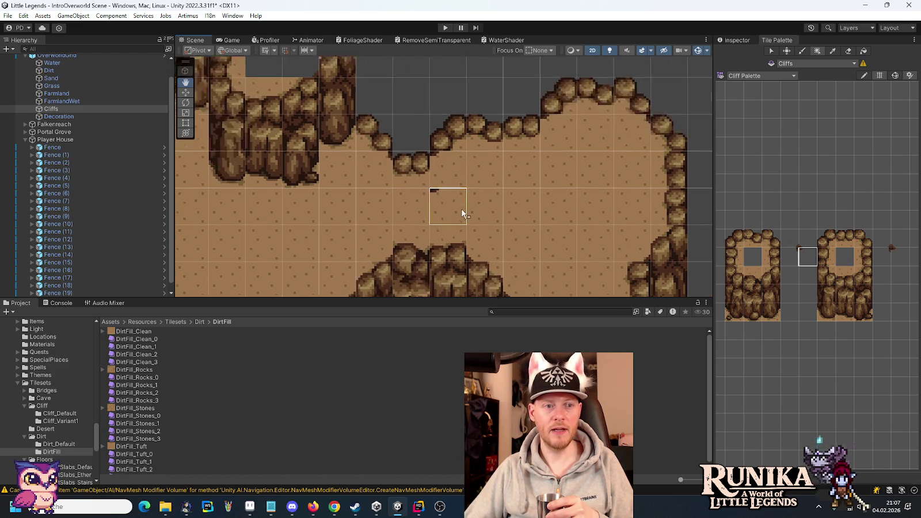
Step: Bring the fenced yard into view, switch to the Terrain Palette and pick a dirt tuft tile
{"action": "scroll", "coordinate": [524, 230], "scroll_direction": "down", "scroll_amount": 5}
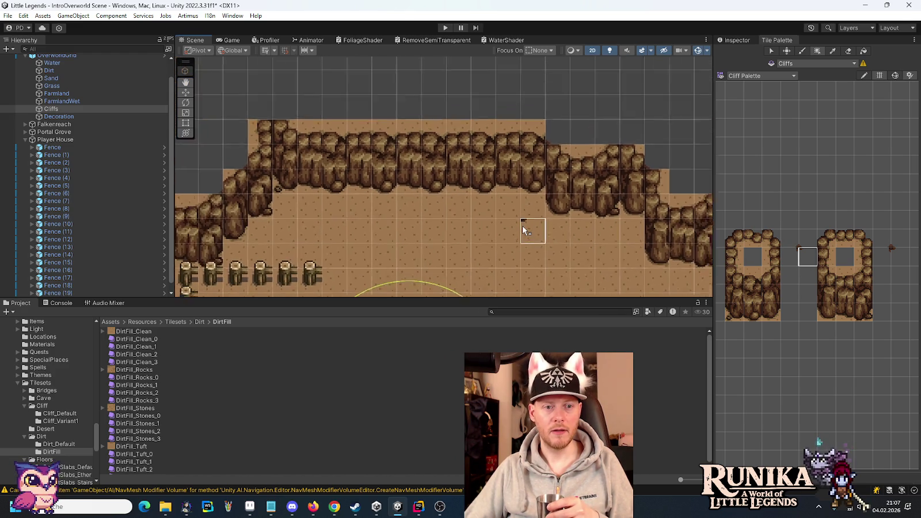
{"action": "left_click_drag", "start_coordinate": [524, 248], "coordinate": [493, 154]}
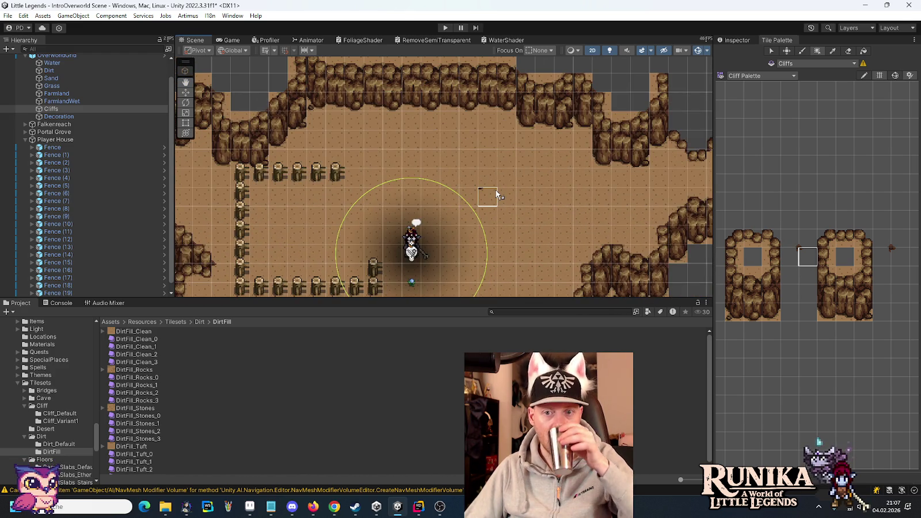
{"action": "scroll", "coordinate": [496, 190], "scroll_direction": "down", "scroll_amount": 1}
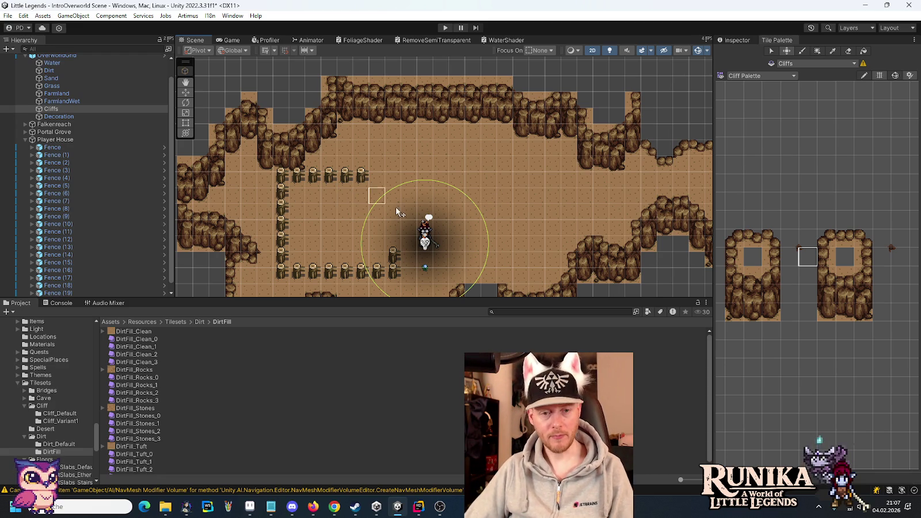
{"action": "left_click_drag", "start_coordinate": [397, 207], "coordinate": [451, 123]}
{"action": "left_click", "coordinate": [757, 78]}
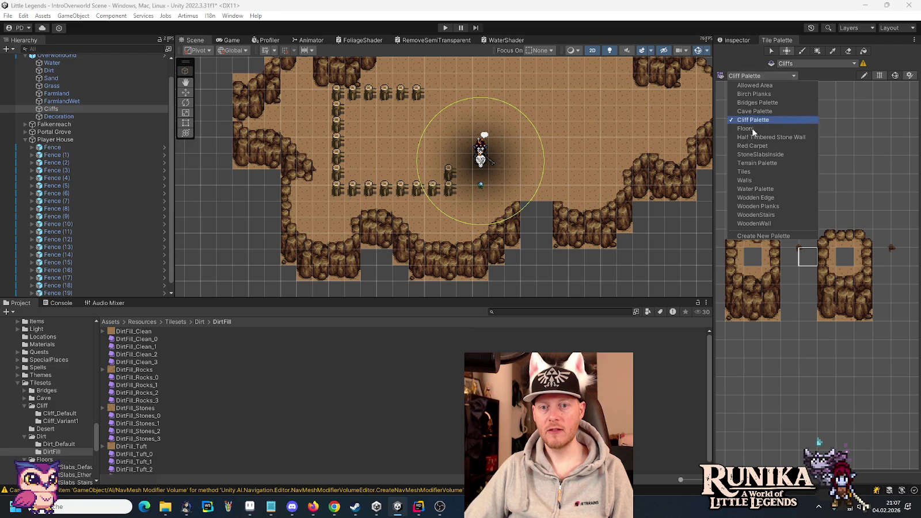
{"action": "left_click", "coordinate": [756, 163]}
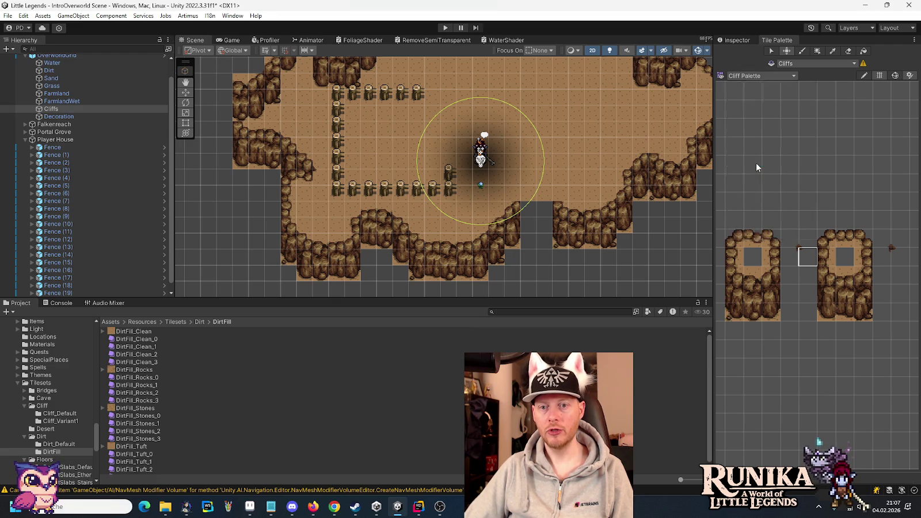
{"action": "scroll", "coordinate": [852, 299], "scroll_direction": "up", "scroll_amount": 5}
{"action": "left_click_drag", "start_coordinate": [884, 315], "coordinate": [752, 335]}
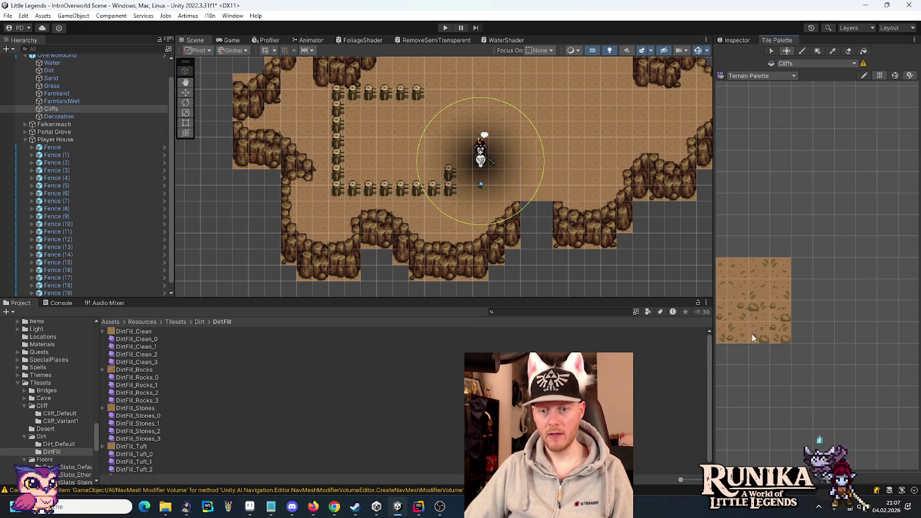
{"action": "left_click", "coordinate": [780, 333]}
Step: Scatter nine dirt tufts in two variants across the floor around the fenced yard
{"action": "left_click_drag", "start_coordinate": [464, 194], "coordinate": [416, 244]}
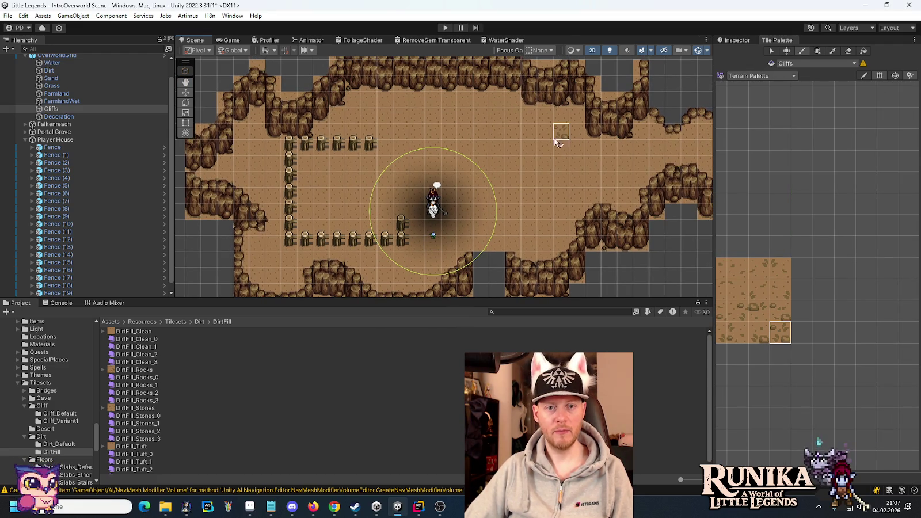
{"action": "left_click", "coordinate": [562, 134]}
{"action": "left_click", "coordinate": [385, 116]}
{"action": "left_click", "coordinate": [353, 163]}
{"action": "left_click", "coordinate": [340, 197]}
{"action": "left_click", "coordinate": [259, 150]}
{"action": "left_click", "coordinate": [514, 196]}
{"action": "left_click", "coordinate": [610, 165]}
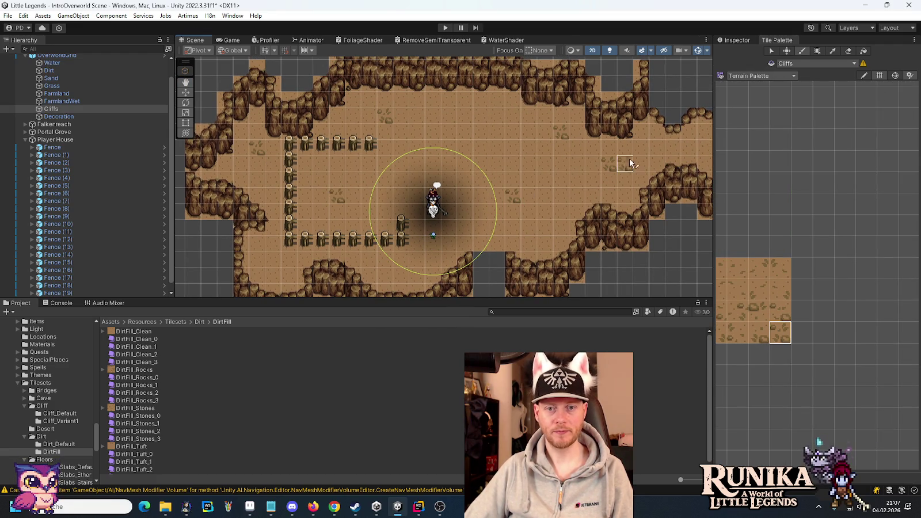
{"action": "left_click", "coordinate": [759, 333]}
{"action": "left_click", "coordinate": [546, 182]}
{"action": "left_click", "coordinate": [483, 119]}
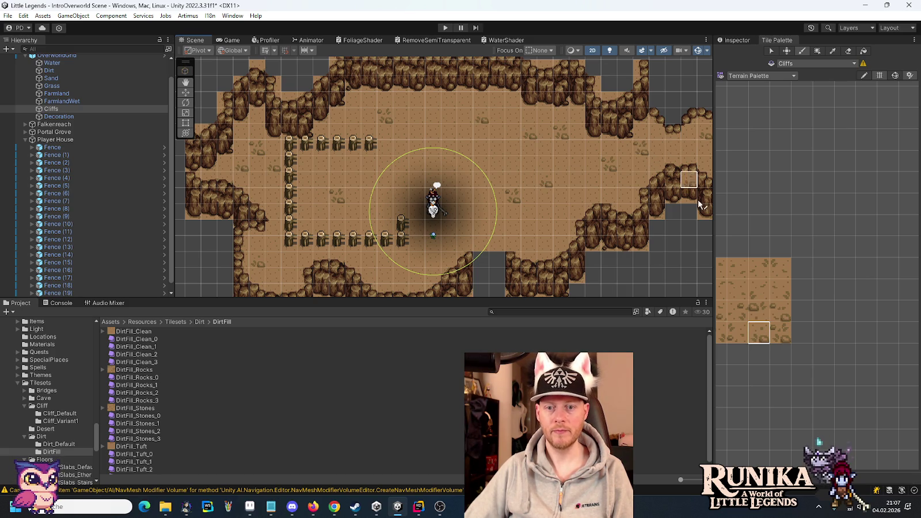
Step: Erase three misplaced dirt tufts and make the Dirt tilemap the painting target again
{"action": "left_click", "coordinate": [738, 312]}
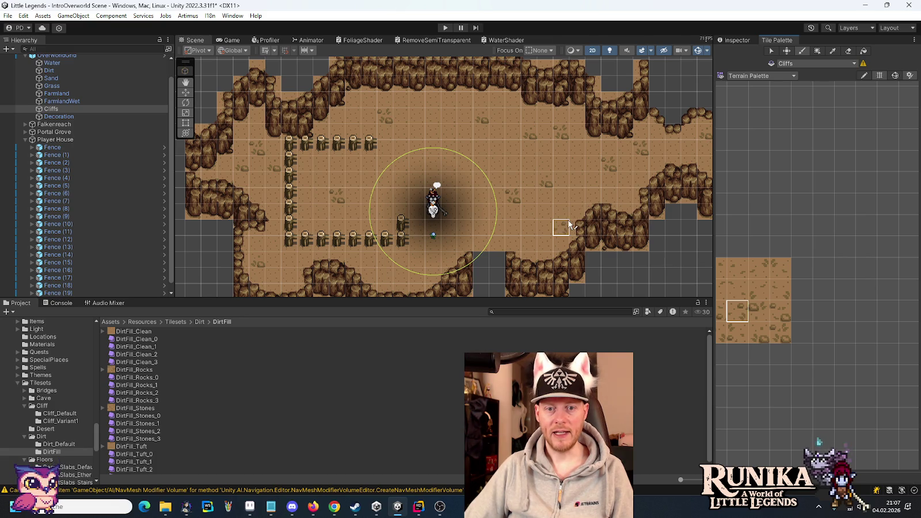
{"action": "scroll", "coordinate": [582, 220], "scroll_direction": "up", "scroll_amount": 2}
{"action": "scroll", "coordinate": [581, 220], "scroll_direction": "up", "scroll_amount": 2}
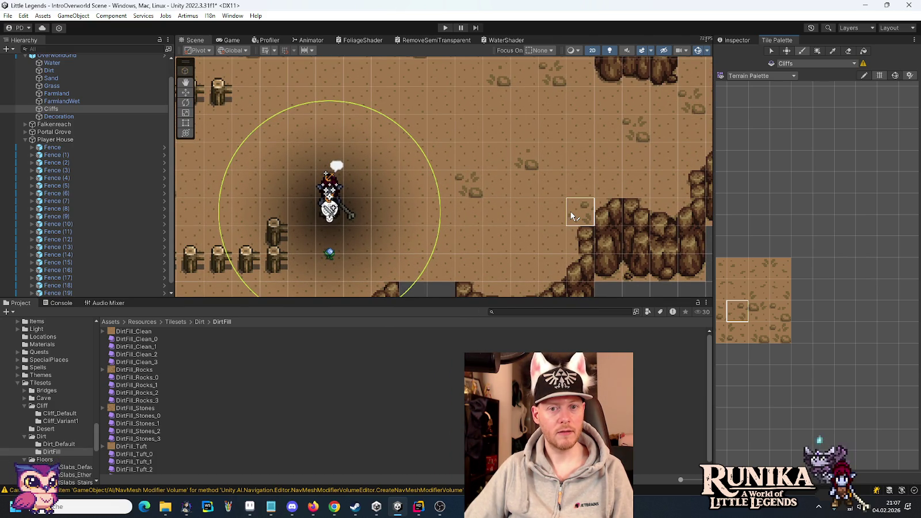
{"action": "scroll", "coordinate": [571, 215], "scroll_direction": "down", "scroll_amount": 5}
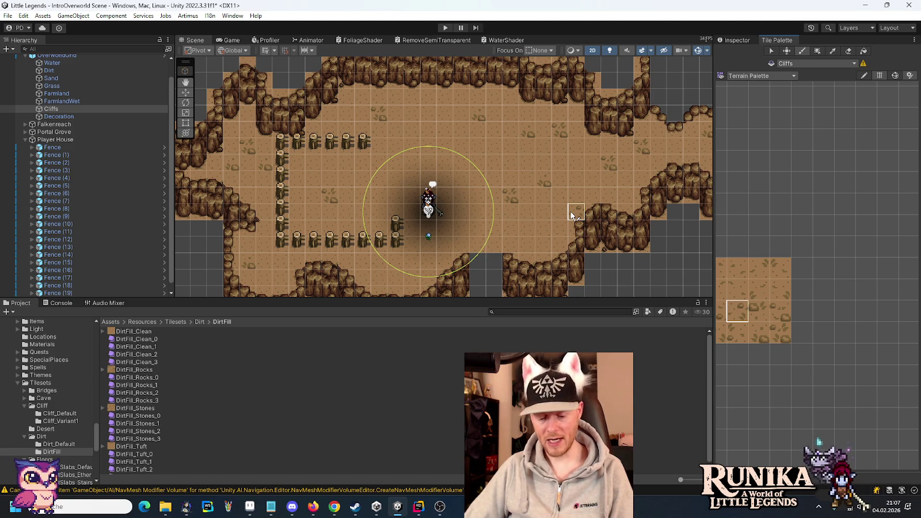
{"action": "left_click", "coordinate": [848, 51]}
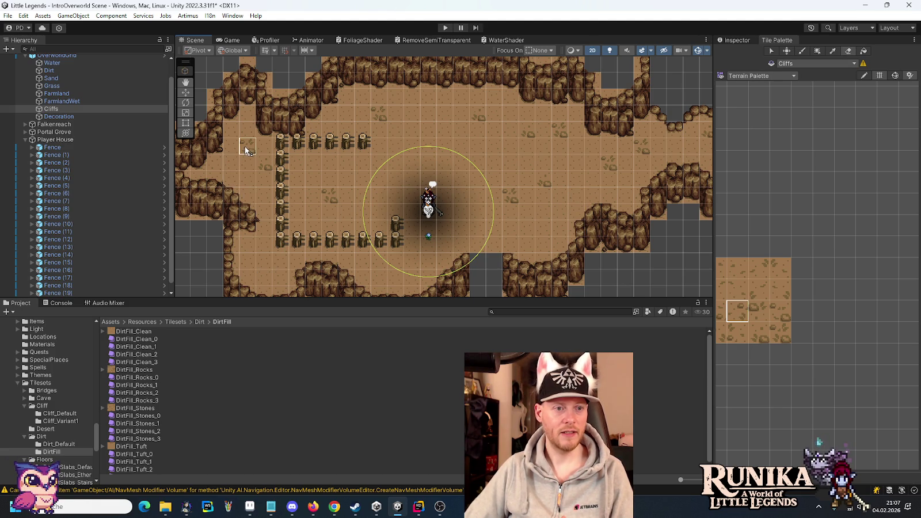
{"action": "left_click", "coordinate": [375, 118]}
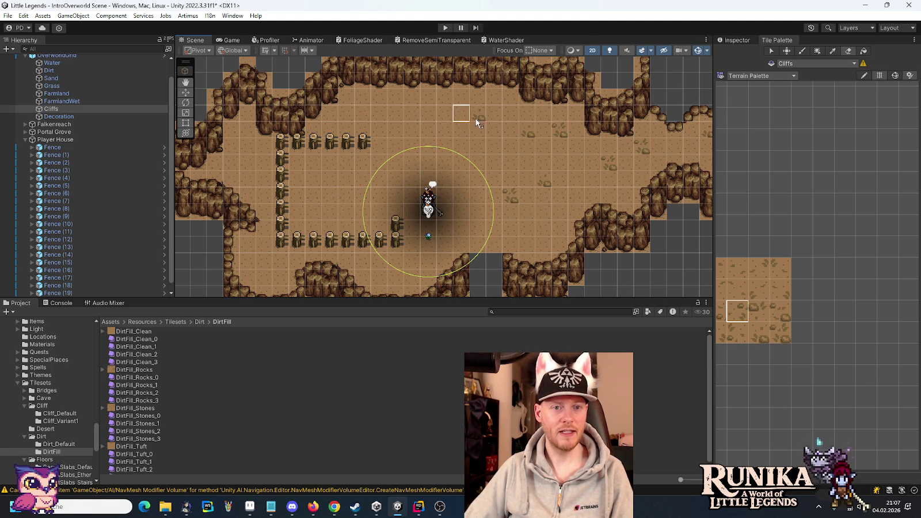
{"action": "left_click", "coordinate": [543, 185]}
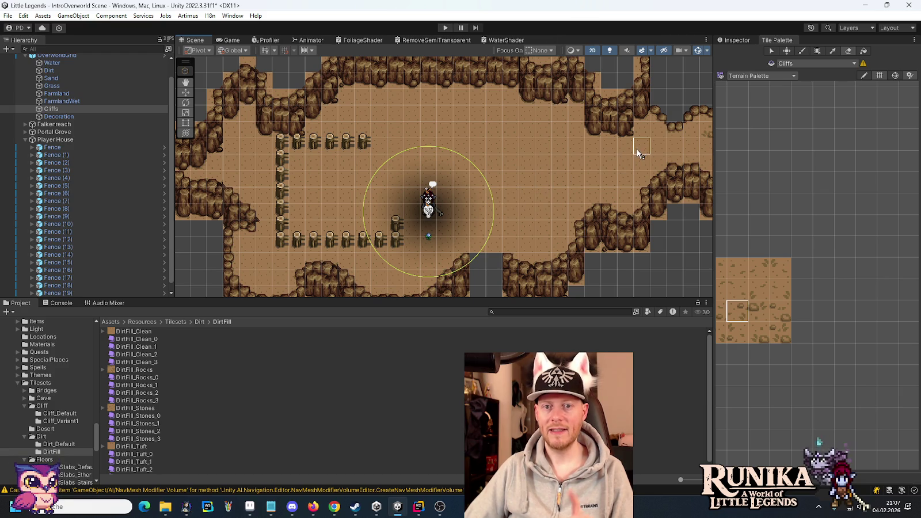
{"action": "left_click_drag", "start_coordinate": [637, 149], "coordinate": [578, 165]}
{"action": "left_click", "coordinate": [594, 165]}
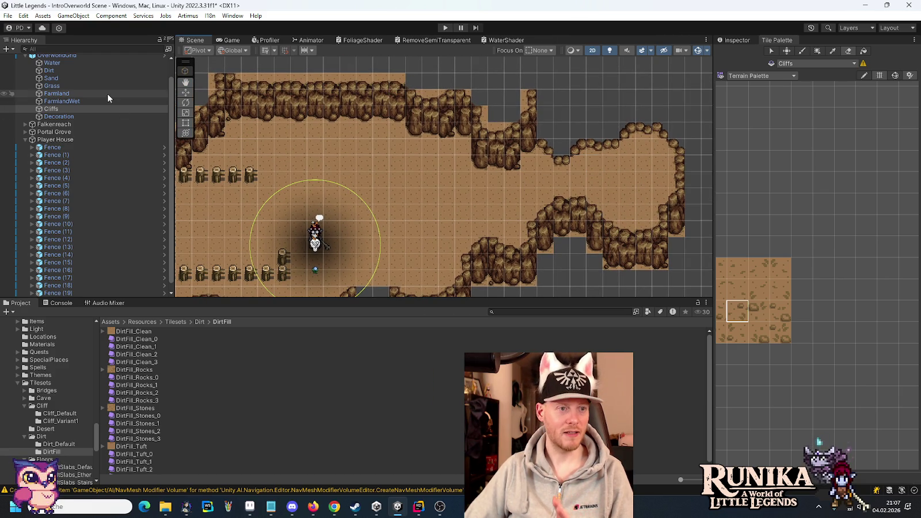
{"action": "left_click", "coordinate": [91, 71]}
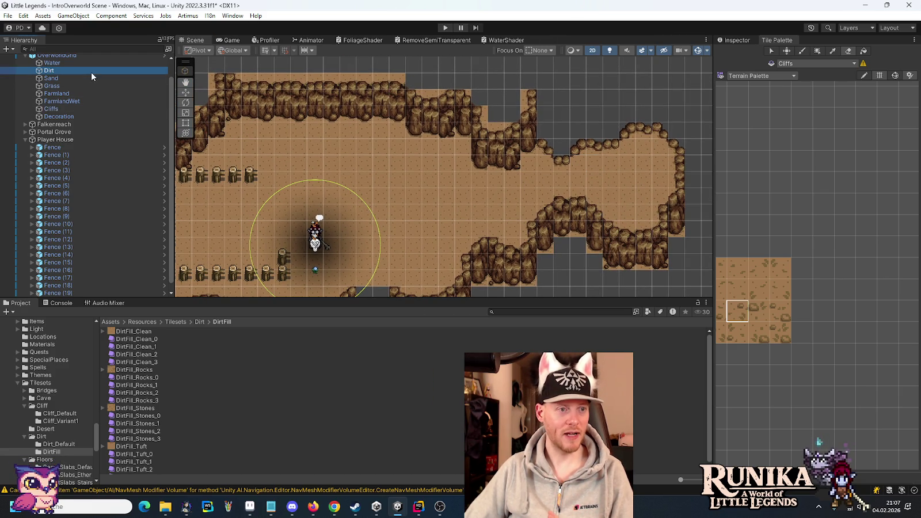
Step: Paint nine dirt tufts across the upper-right dirt area and around the fenced yard
{"action": "left_click", "coordinate": [759, 333]}
{"action": "left_click", "coordinate": [662, 151]}
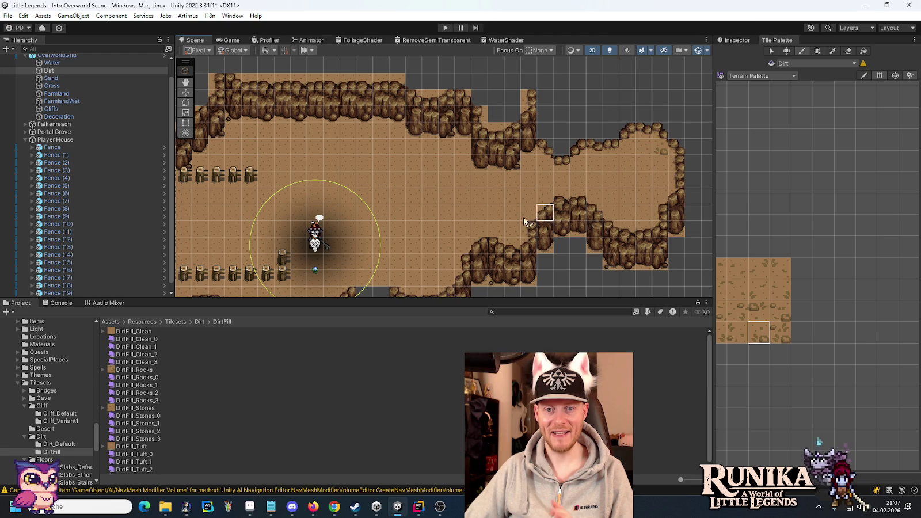
{"action": "left_click", "coordinate": [476, 222]}
{"action": "left_click", "coordinate": [399, 167]}
{"action": "left_click_drag", "start_coordinate": [363, 261], "coordinate": [486, 194]}
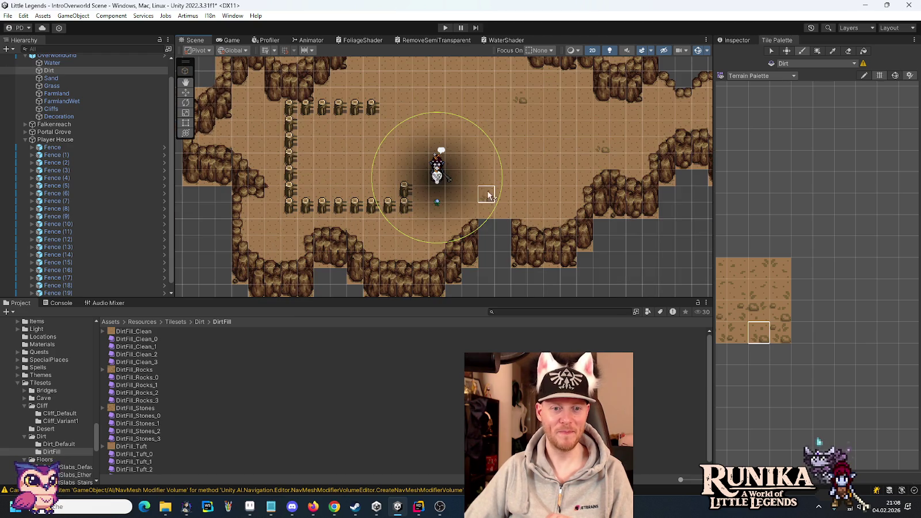
{"action": "left_click", "coordinate": [550, 175]}
{"action": "left_click", "coordinate": [373, 227]}
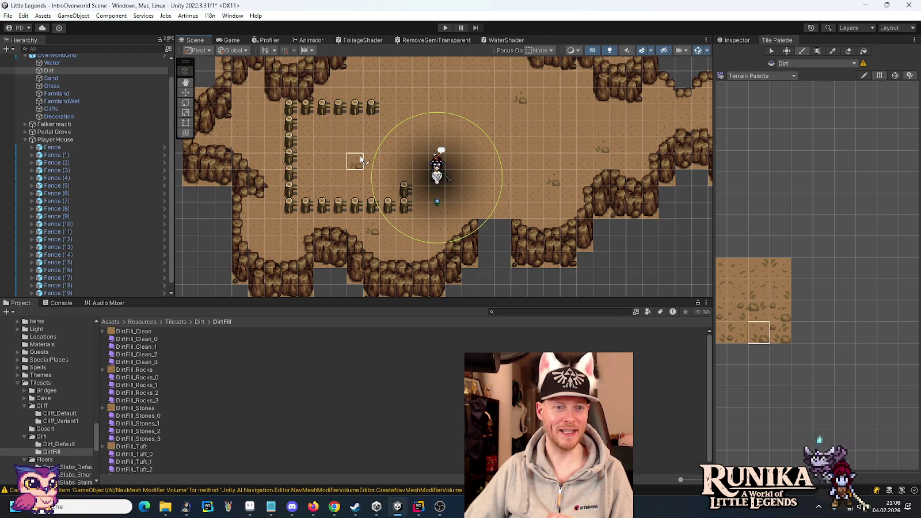
{"action": "left_click", "coordinate": [259, 115]}
{"action": "left_click", "coordinate": [407, 86]}
{"action": "left_click", "coordinate": [488, 115]}
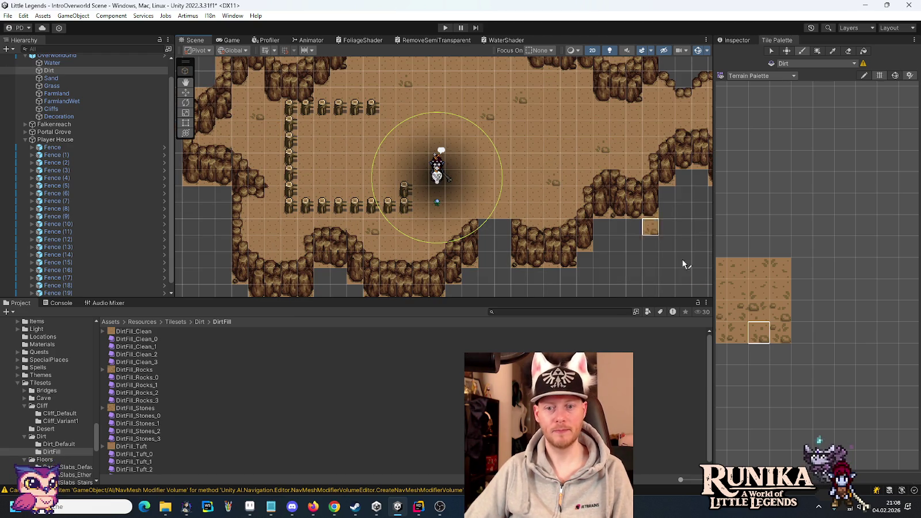
{"action": "left_click", "coordinate": [780, 311]}
{"action": "left_click", "coordinate": [589, 118]}
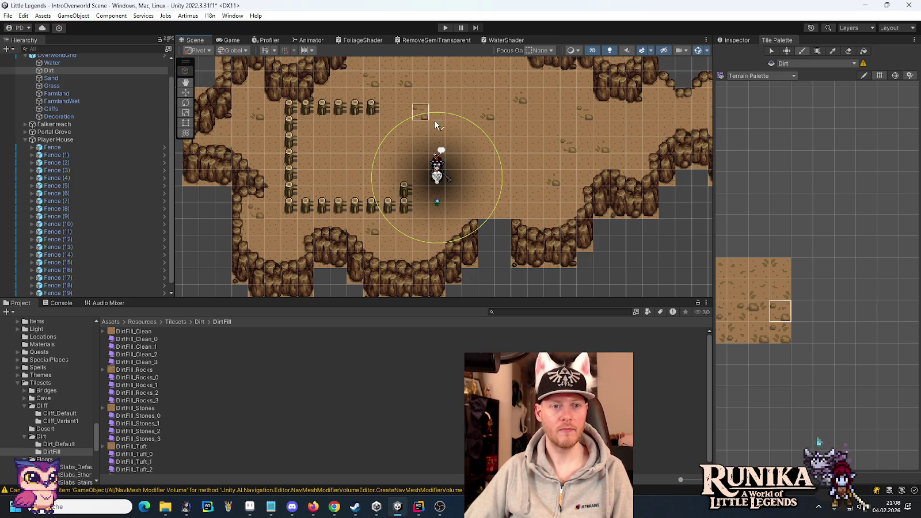
Step: Paint three stony dirt tiles near the upper-right cliffs, then try other dirt variants
{"action": "left_click_drag", "start_coordinate": [435, 121], "coordinate": [364, 213]}
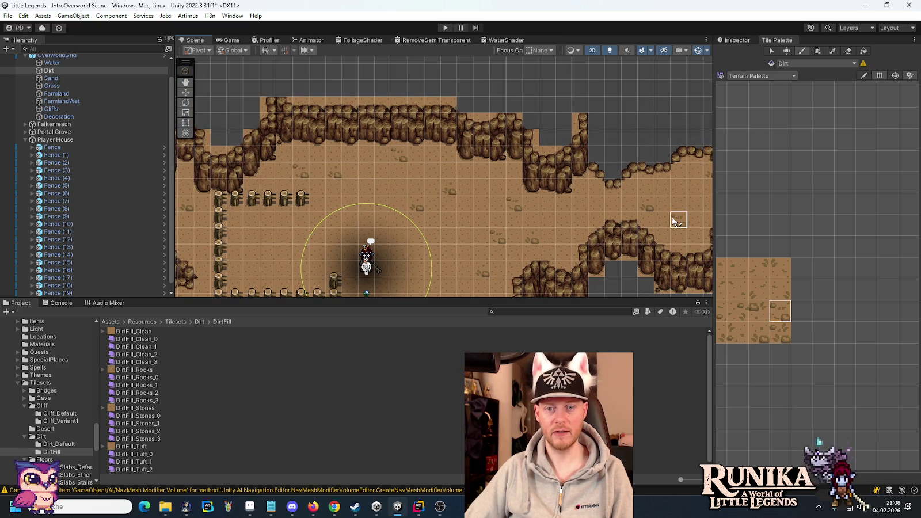
{"action": "left_click", "coordinate": [759, 311]}
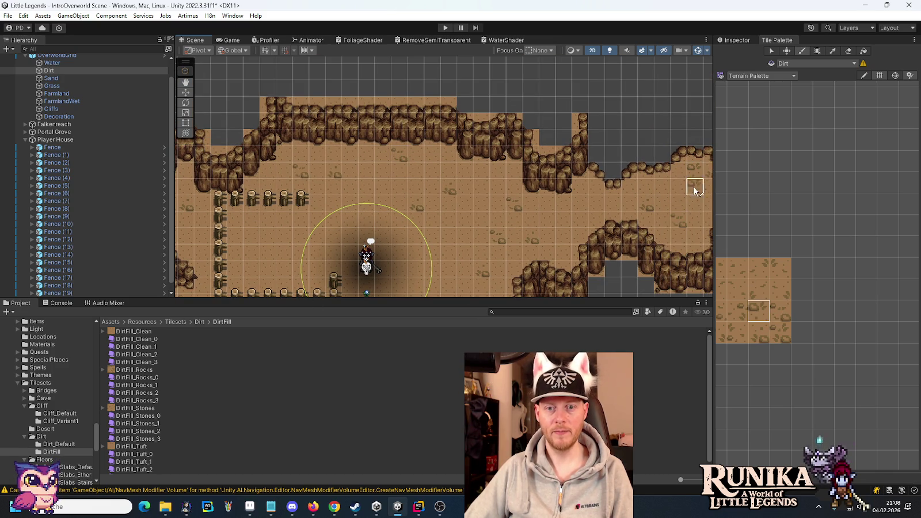
{"action": "left_click", "coordinate": [552, 218]}
{"action": "left_click", "coordinate": [578, 188]}
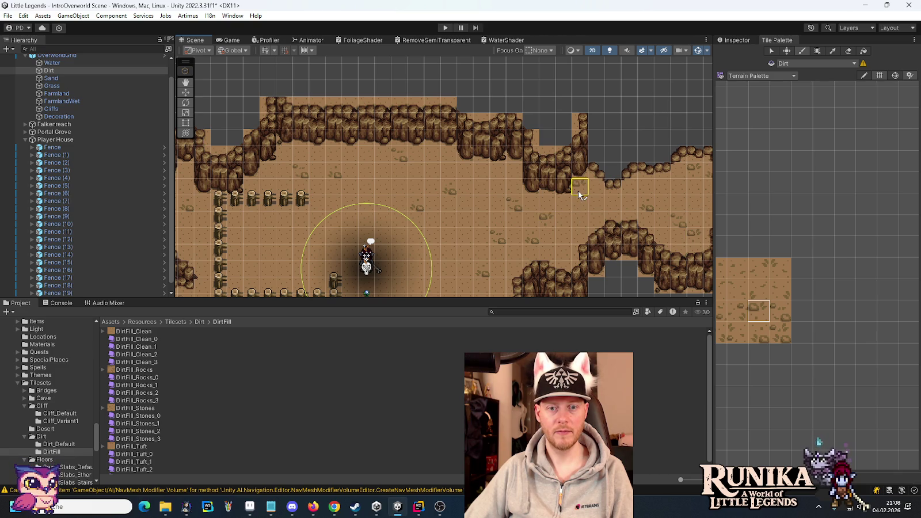
{"action": "left_click", "coordinate": [496, 168]}
{"action": "left_click_drag", "start_coordinate": [449, 245], "coordinate": [514, 157]}
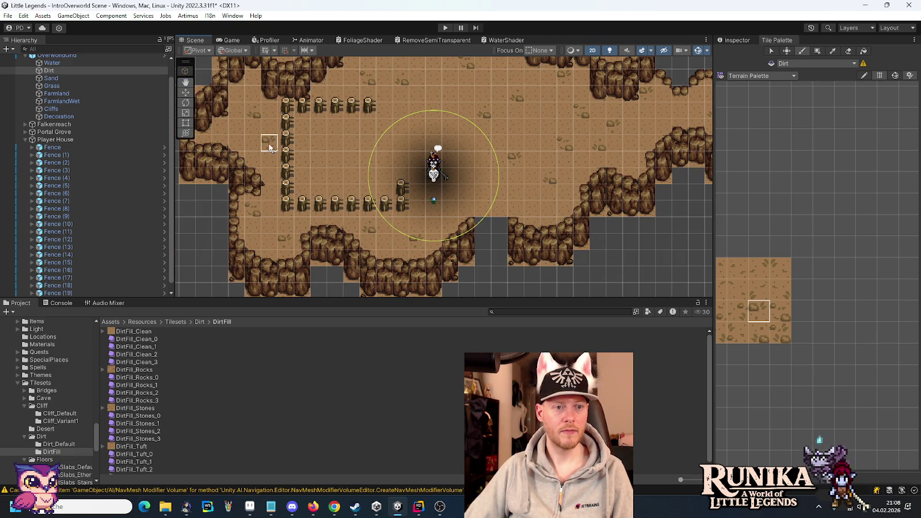
{"action": "left_click", "coordinate": [755, 334]}
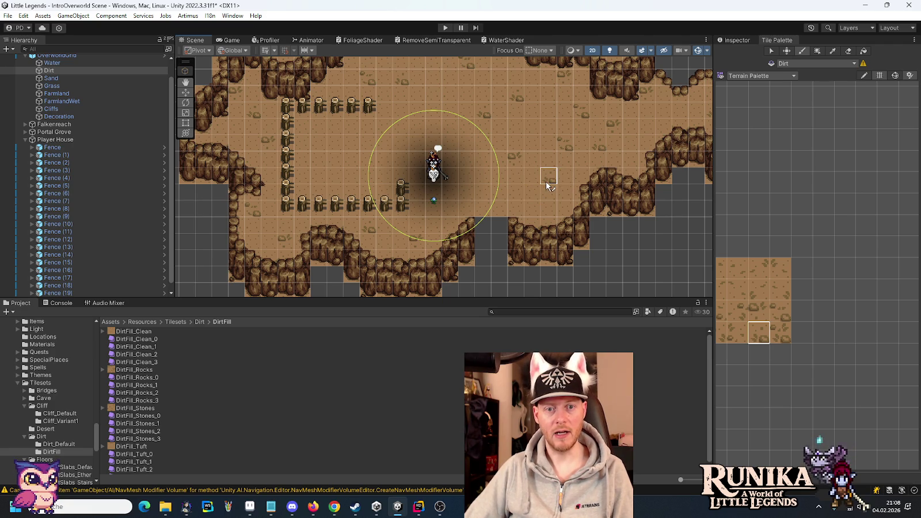
{"action": "left_click", "coordinate": [784, 335]}
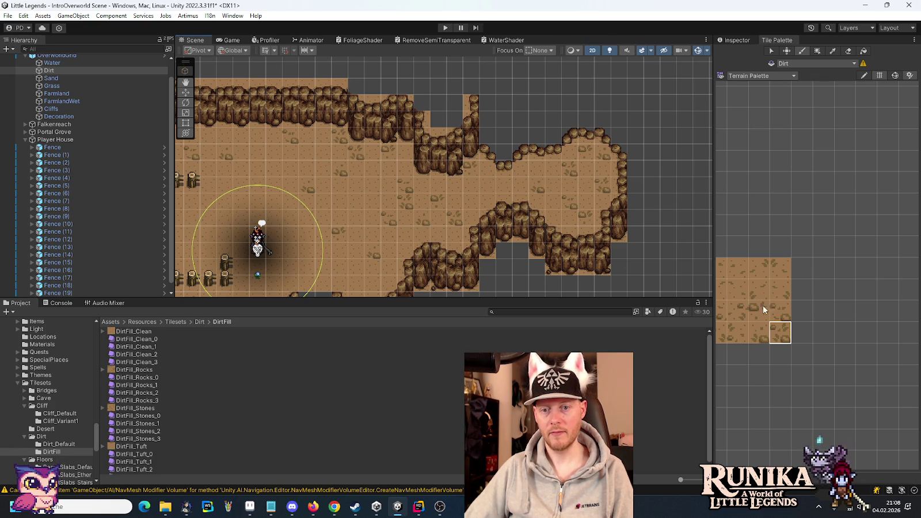
Step: Compare several DirtFill tile variants against the eastern and fenced areas, settling on a new dirt tile
{"action": "left_click", "coordinate": [738, 311]}
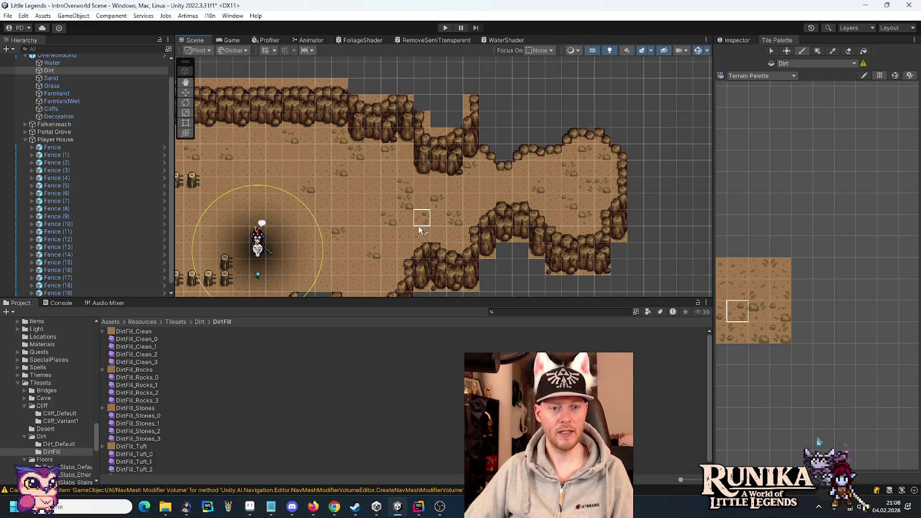
{"action": "scroll", "coordinate": [408, 224], "scroll_direction": "left", "scroll_amount": 5}
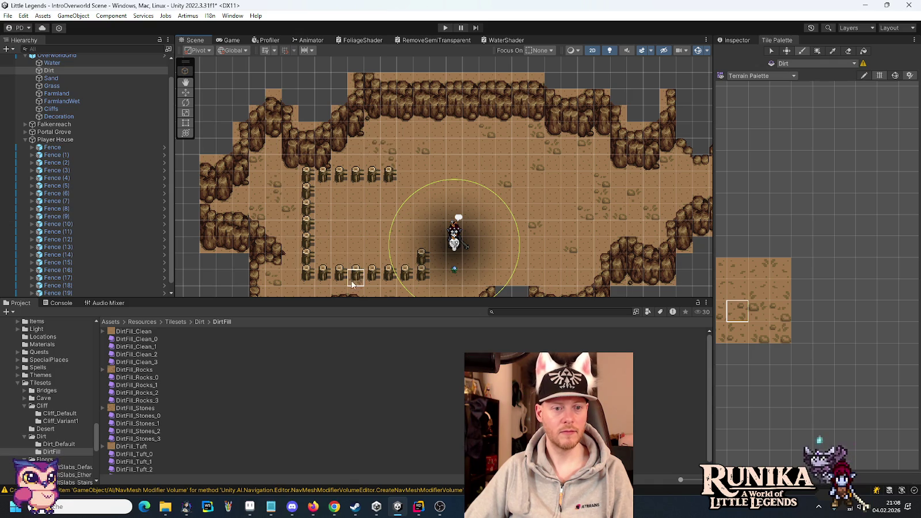
{"action": "scroll", "coordinate": [345, 271], "scroll_direction": "down", "scroll_amount": 3}
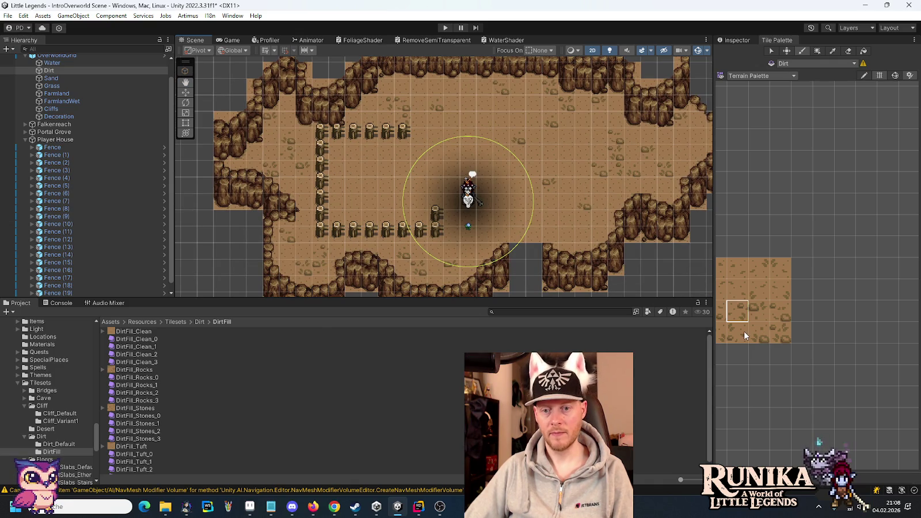
{"action": "left_click", "coordinate": [744, 331]}
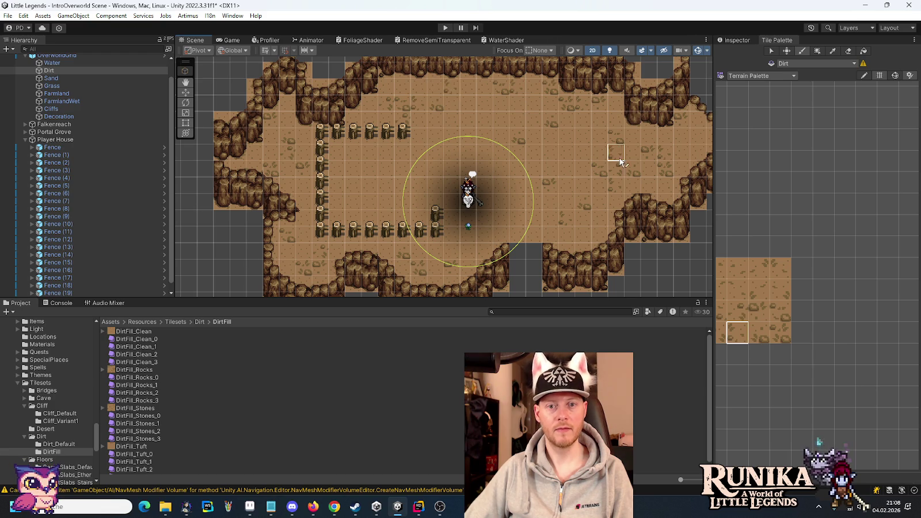
{"action": "left_click_drag", "start_coordinate": [612, 151], "coordinate": [508, 122]}
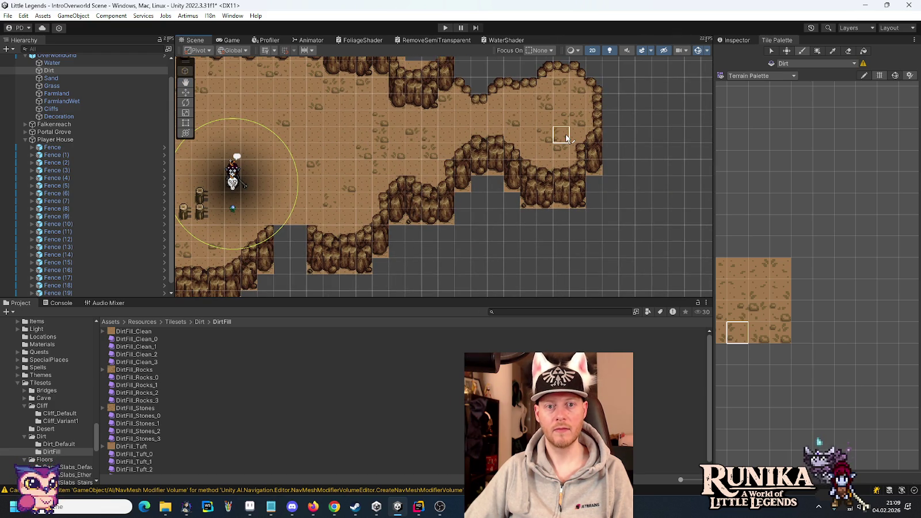
{"action": "left_click", "coordinate": [724, 333]}
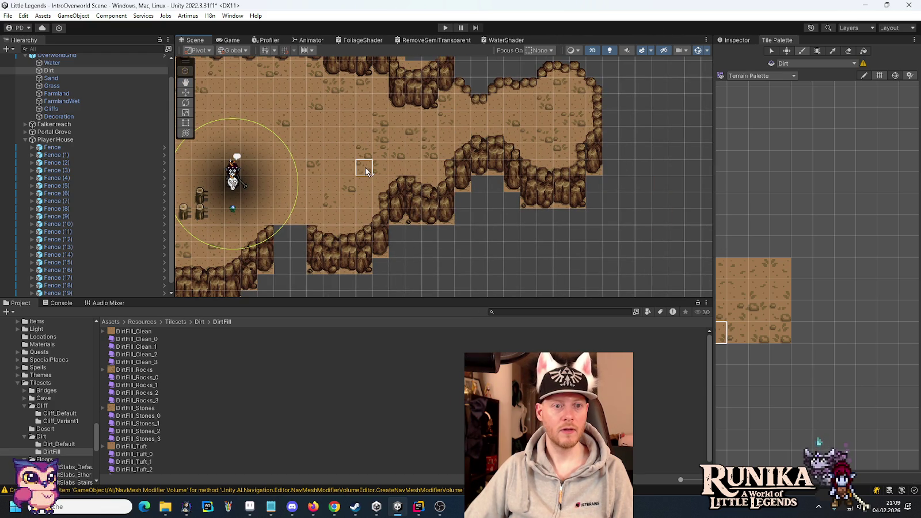
{"action": "left_click_drag", "start_coordinate": [283, 184], "coordinate": [538, 160]}
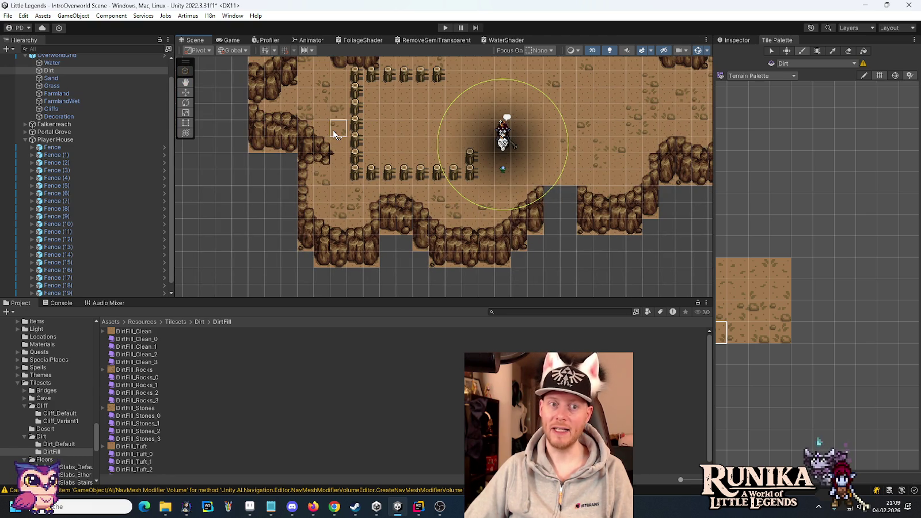
{"action": "left_click_drag", "start_coordinate": [555, 123], "coordinate": [535, 201]}
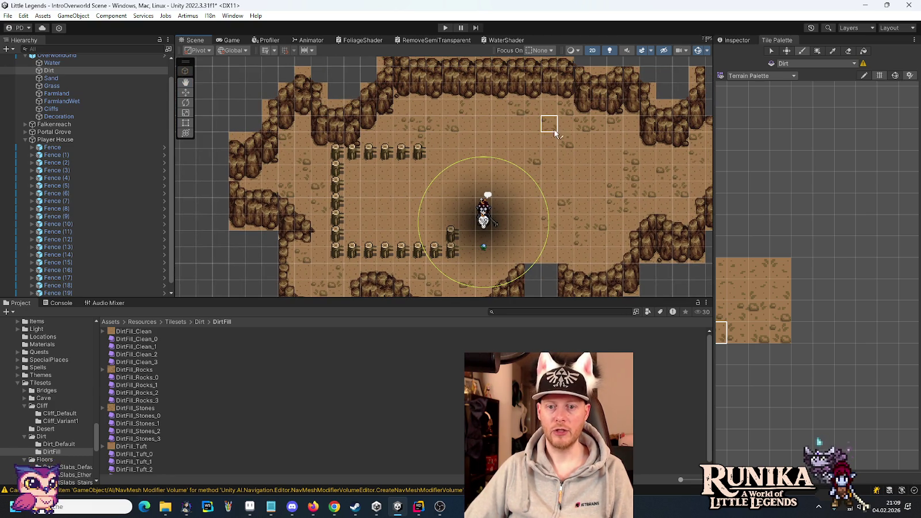
{"action": "left_click", "coordinate": [727, 311]}
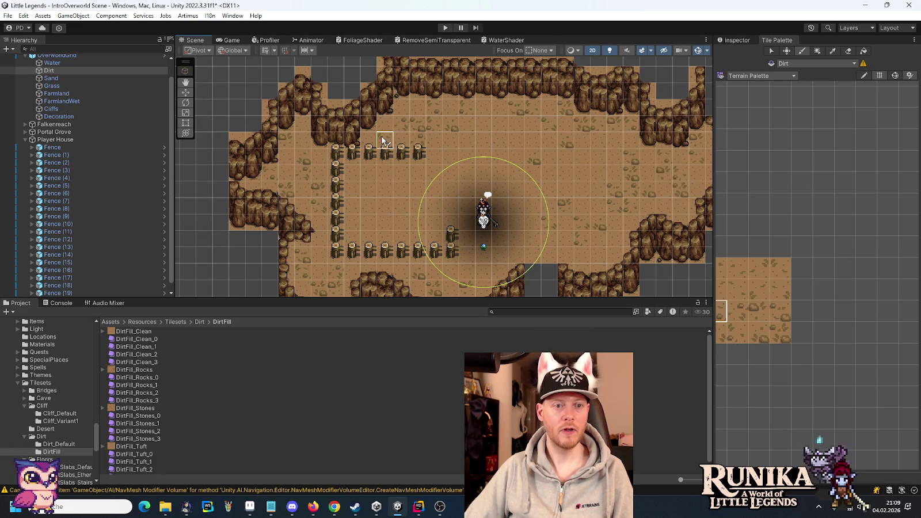
{"action": "left_click_drag", "start_coordinate": [600, 194], "coordinate": [391, 183]}
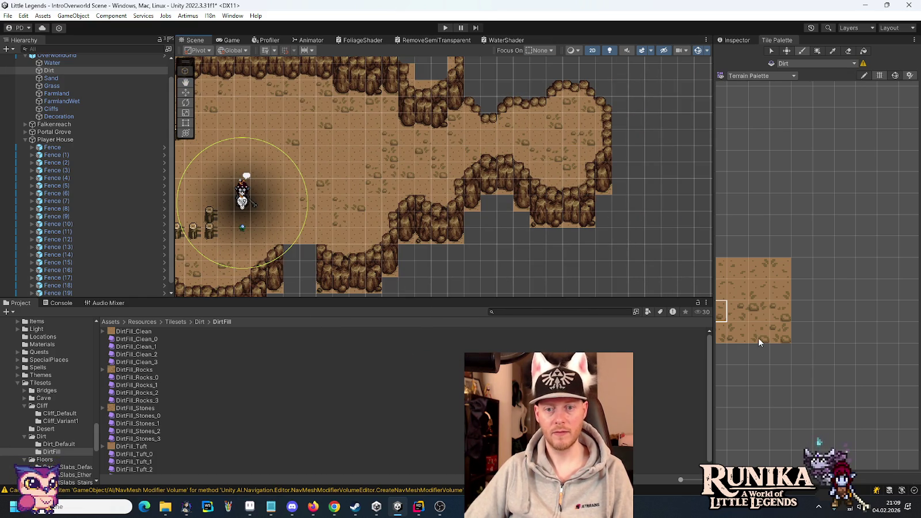
{"action": "left_click_drag", "start_coordinate": [759, 337], "coordinate": [826, 339]}
{"action": "left_click", "coordinate": [826, 294]}
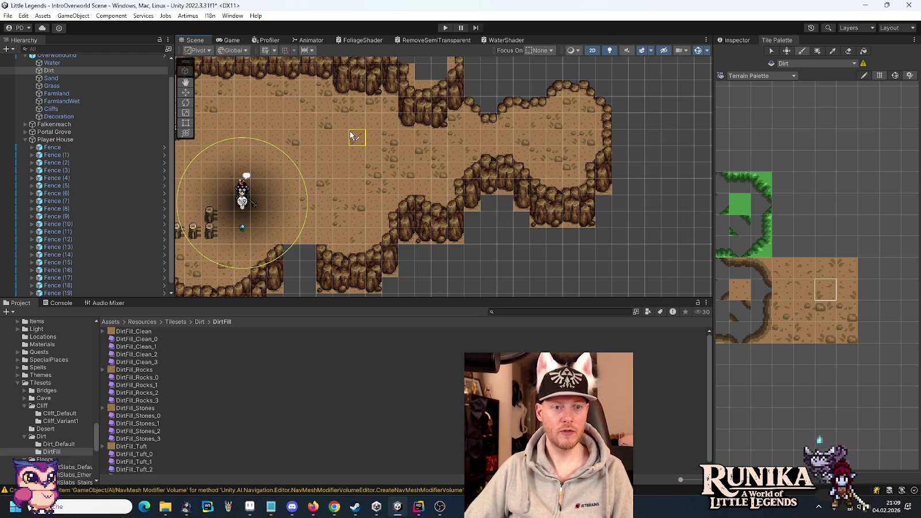
Step: Try a series of neighbouring dirt tiles in the palette with the fenced area centred
{"action": "left_click", "coordinate": [848, 269]}
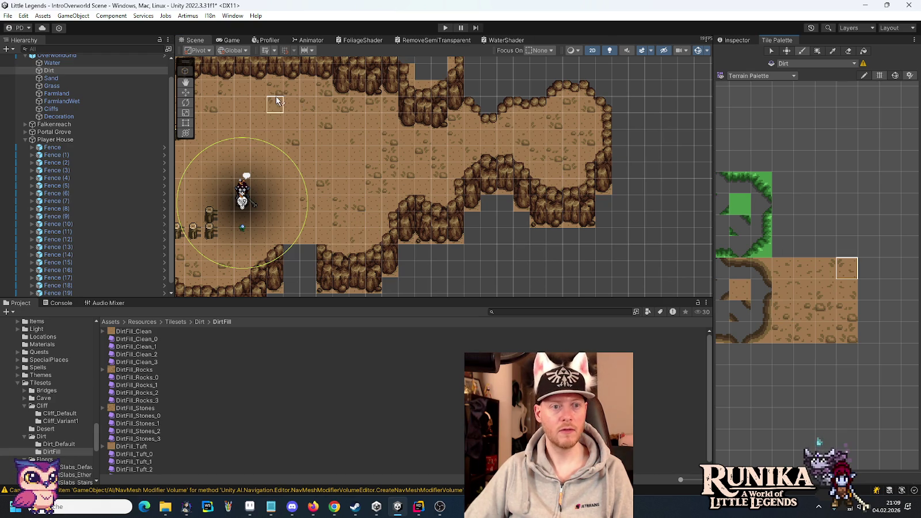
{"action": "left_click_drag", "start_coordinate": [268, 108], "coordinate": [498, 88]}
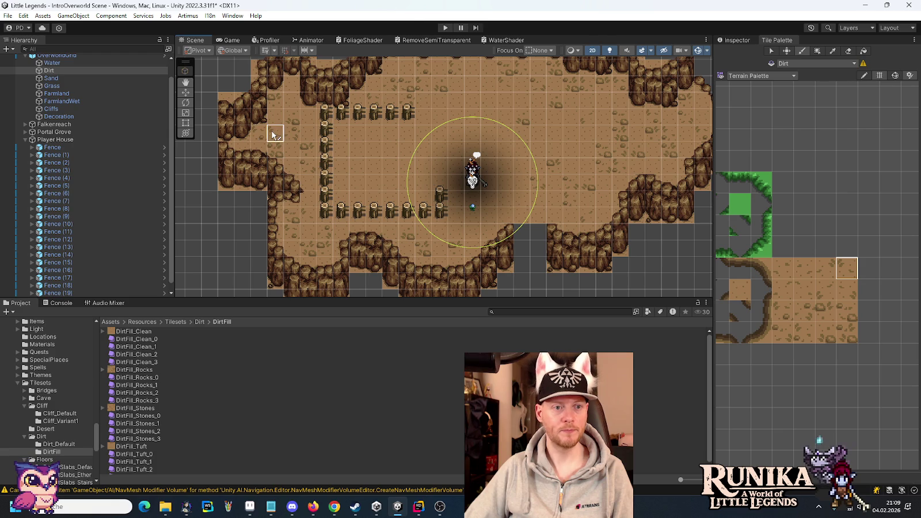
{"action": "left_click", "coordinate": [837, 287]}
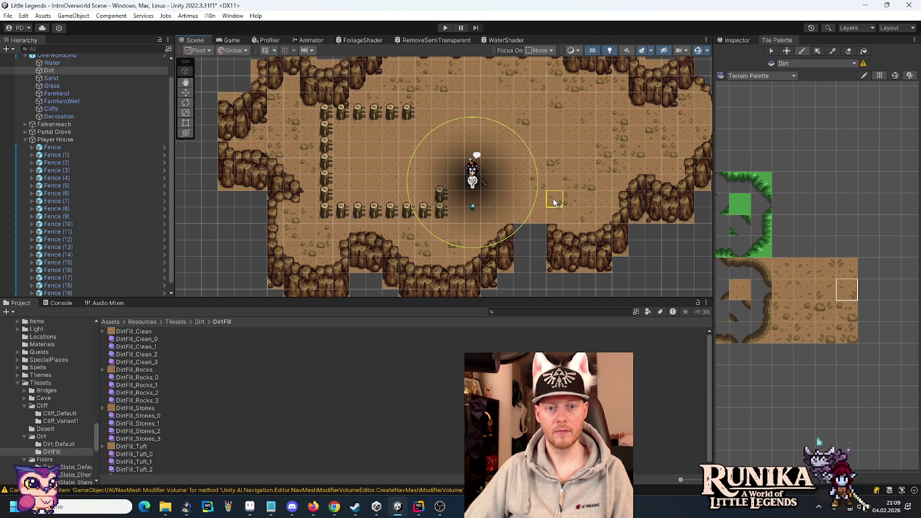
{"action": "left_click", "coordinate": [823, 289]}
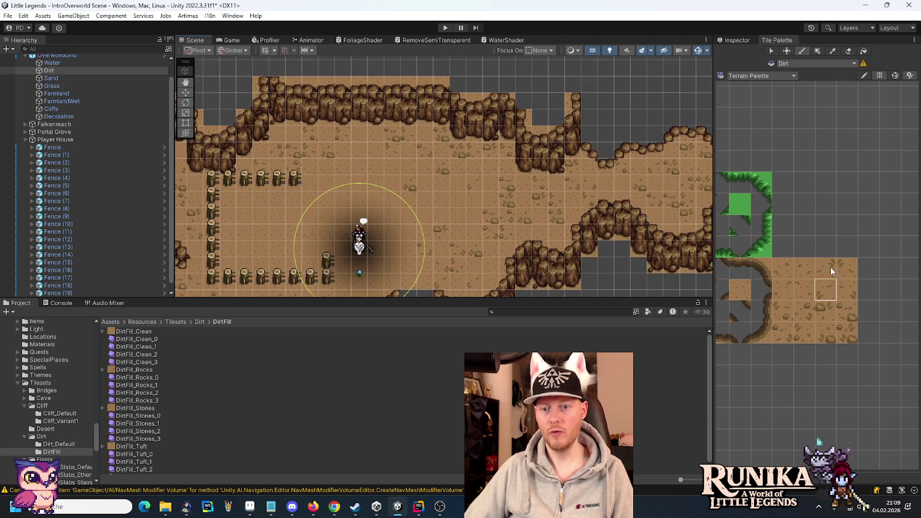
{"action": "left_click", "coordinate": [831, 268]}
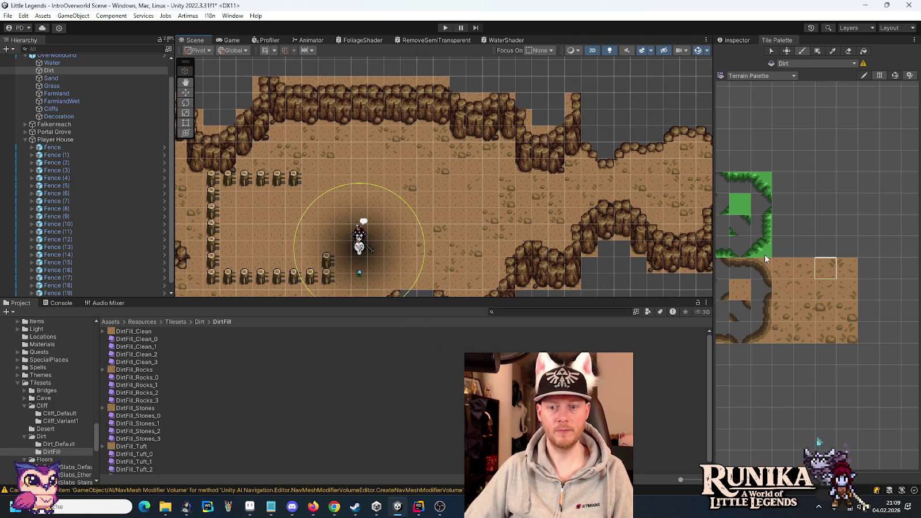
{"action": "left_click", "coordinate": [789, 264]}
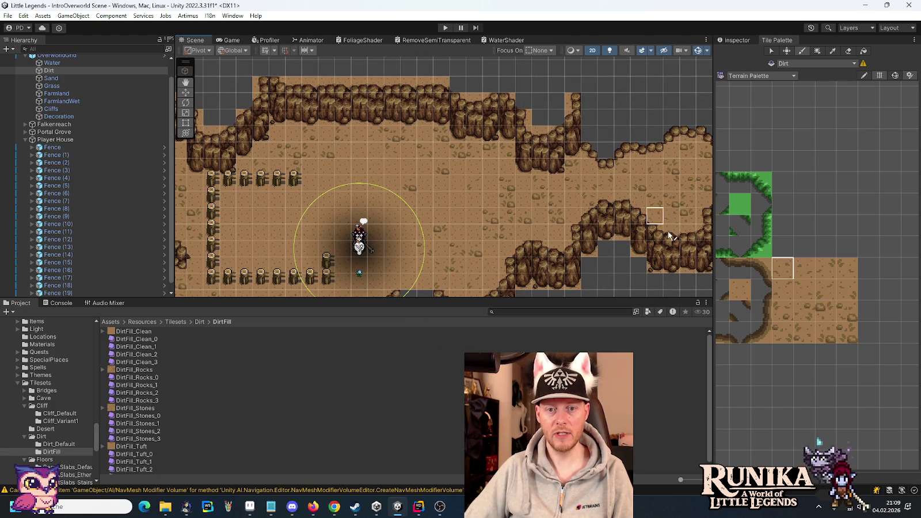
{"action": "left_click", "coordinate": [804, 289]}
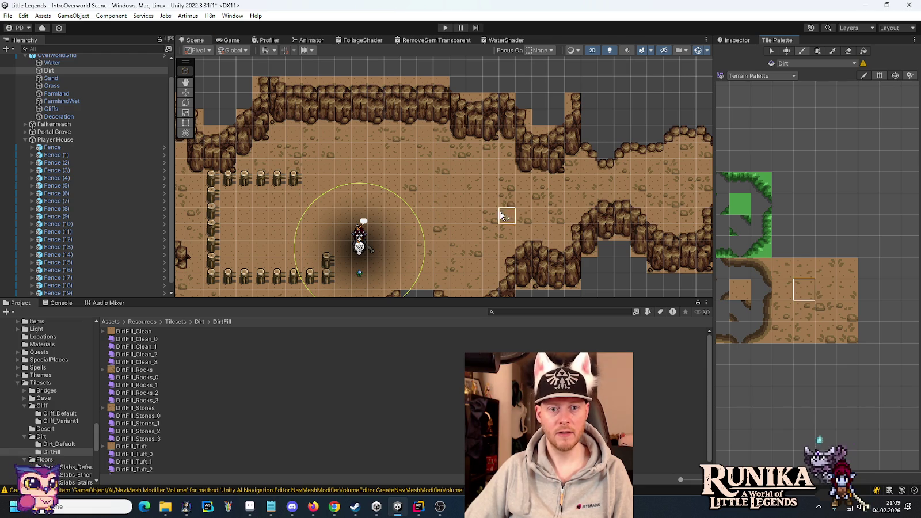
{"action": "key", "text": "Left"}
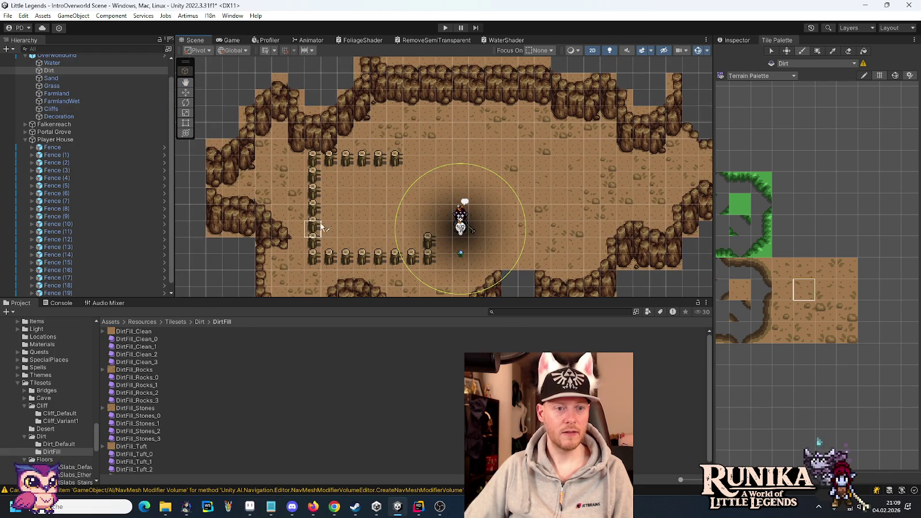
{"action": "left_click", "coordinate": [804, 268]}
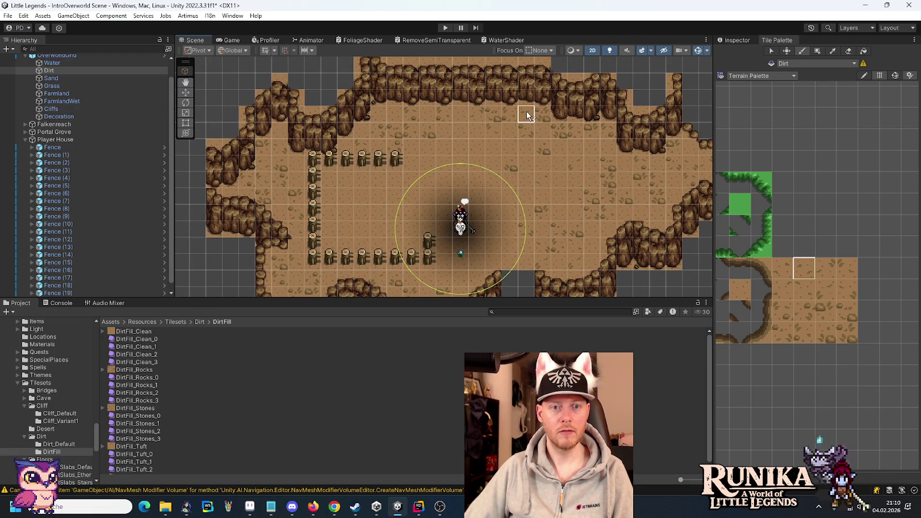
{"action": "left_click", "coordinate": [788, 276]}
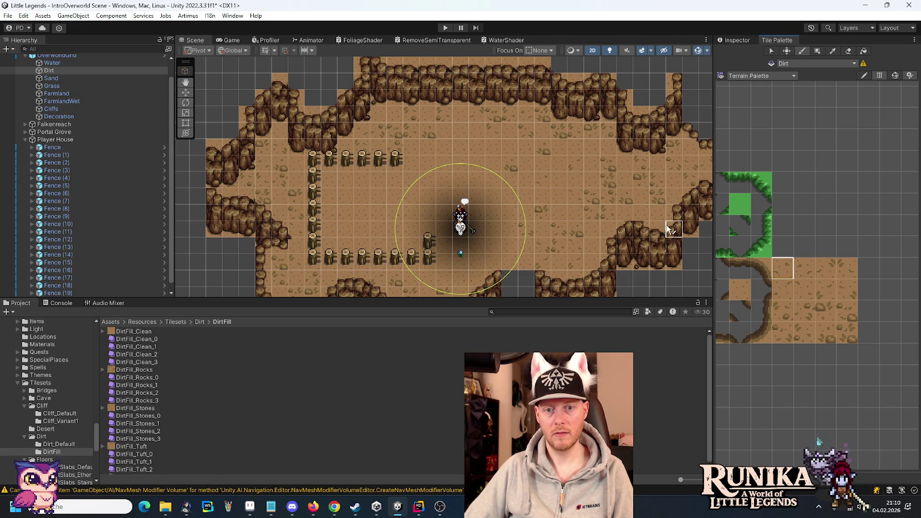
Step: Pick more dirt tile variants while viewing the eastern dirt path and southern cliff edge
{"action": "left_click_drag", "start_coordinate": [677, 213], "coordinate": [507, 213]}
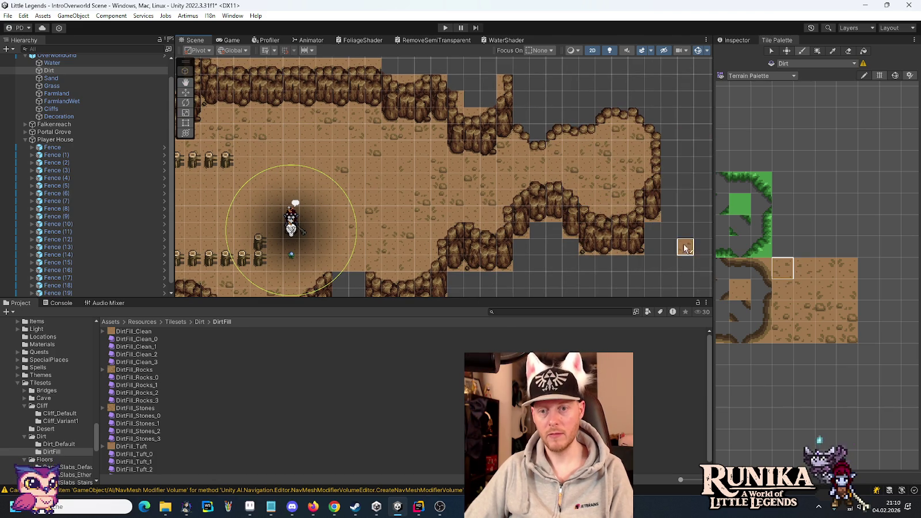
{"action": "left_click", "coordinate": [774, 283]}
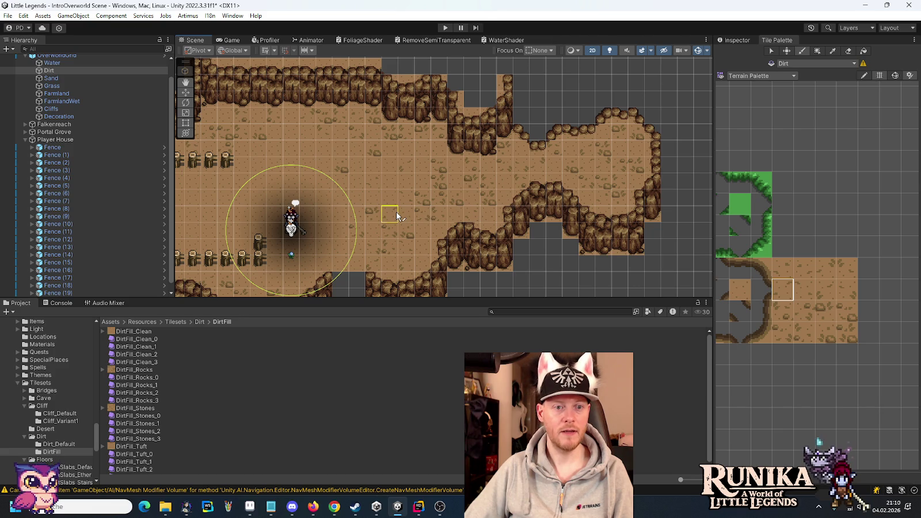
{"action": "key", "text": "Left"}
{"action": "key", "text": "Down"}
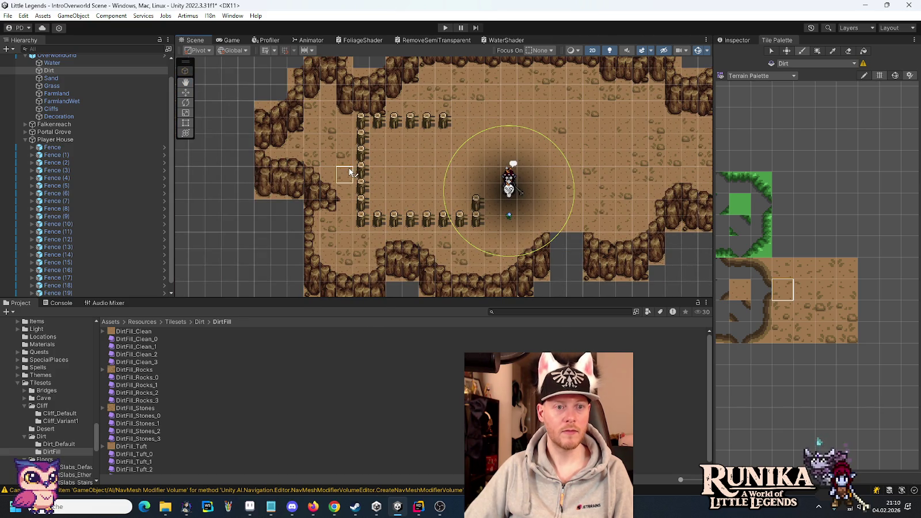
{"action": "left_click", "coordinate": [804, 290]}
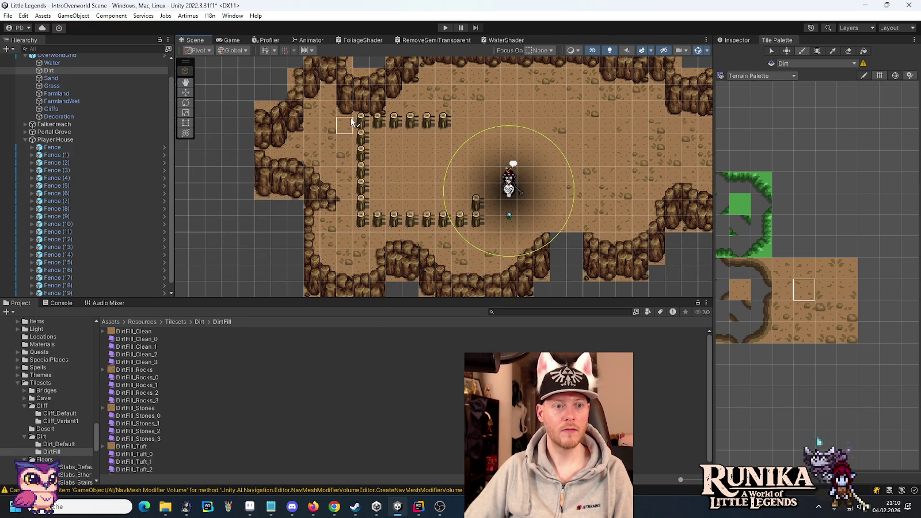
{"action": "left_click_drag", "start_coordinate": [609, 205], "coordinate": [431, 211]}
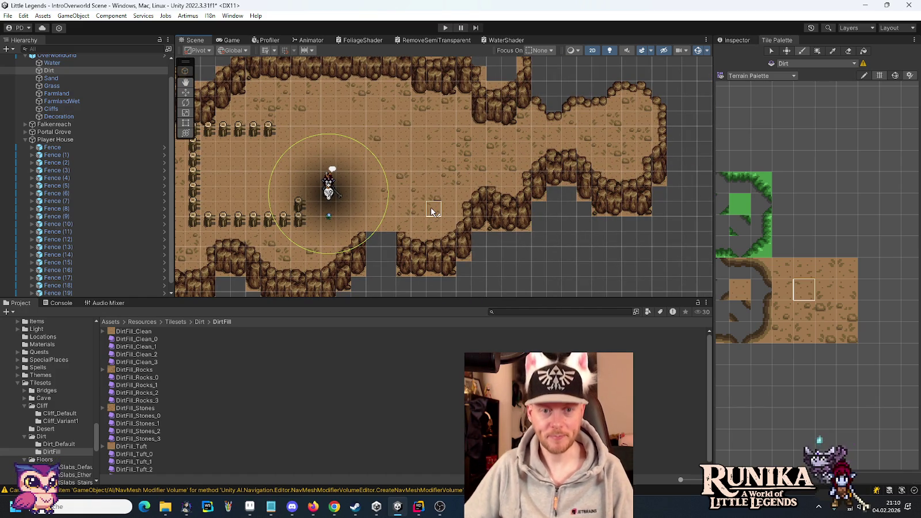
{"action": "left_click_drag", "start_coordinate": [474, 191], "coordinate": [561, 185]}
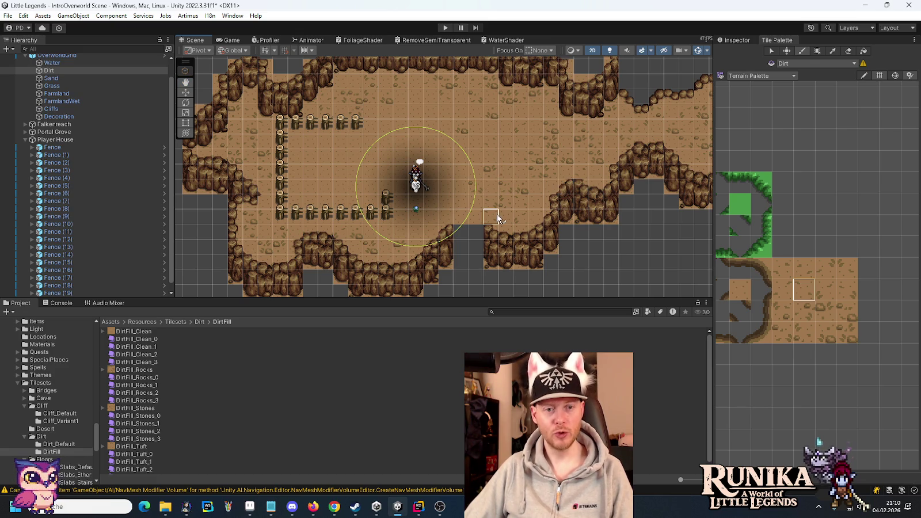
{"action": "left_click_drag", "start_coordinate": [494, 212], "coordinate": [555, 148]}
{"action": "scroll", "coordinate": [530, 207], "scroll_direction": "up", "scroll_amount": 3}
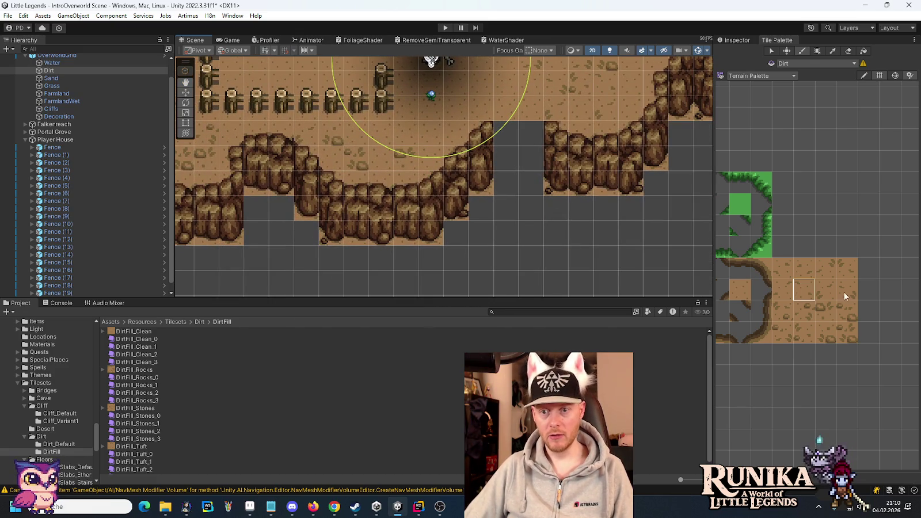
Step: Patch small grey gaps below the southern cliffs with dirt, then collapse the Player House group
{"action": "left_click", "coordinate": [845, 310]}
{"action": "left_click", "coordinate": [482, 218]}
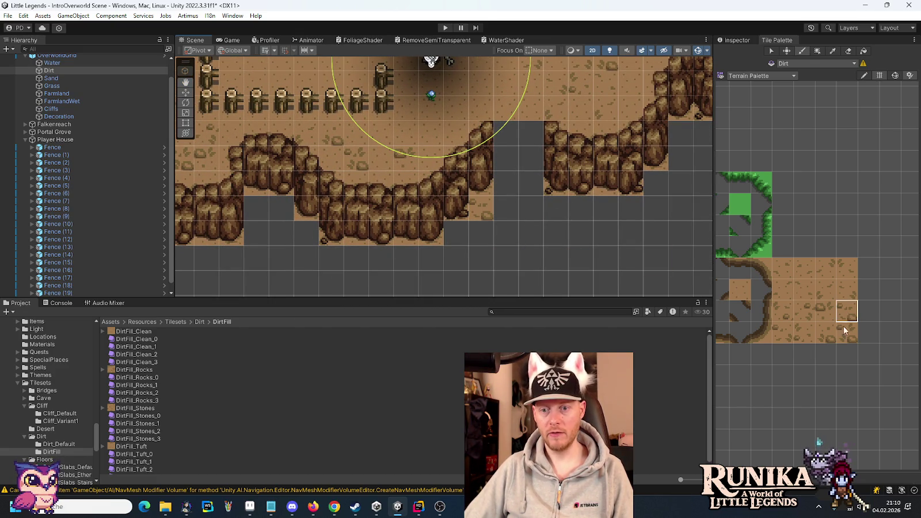
{"action": "left_click", "coordinate": [825, 311]}
{"action": "left_click", "coordinate": [556, 209]}
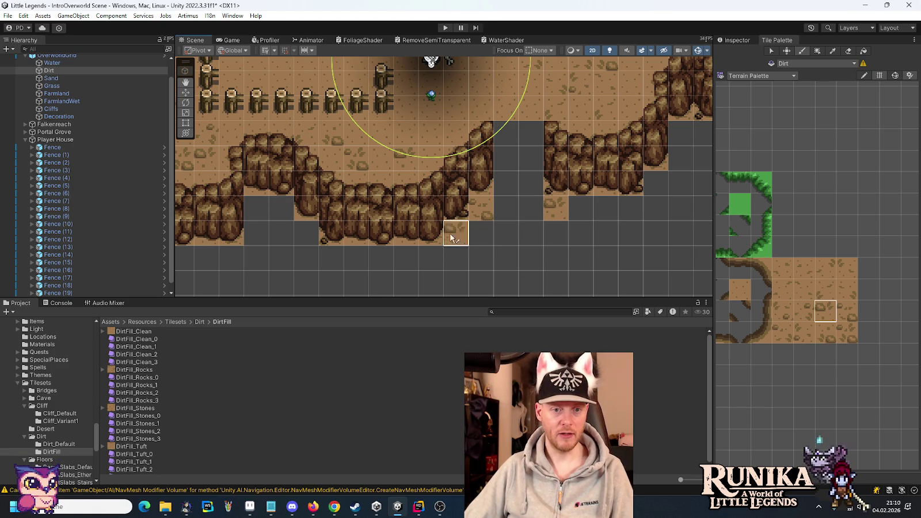
{"action": "scroll", "coordinate": [316, 241], "scroll_direction": "down", "scroll_amount": 5}
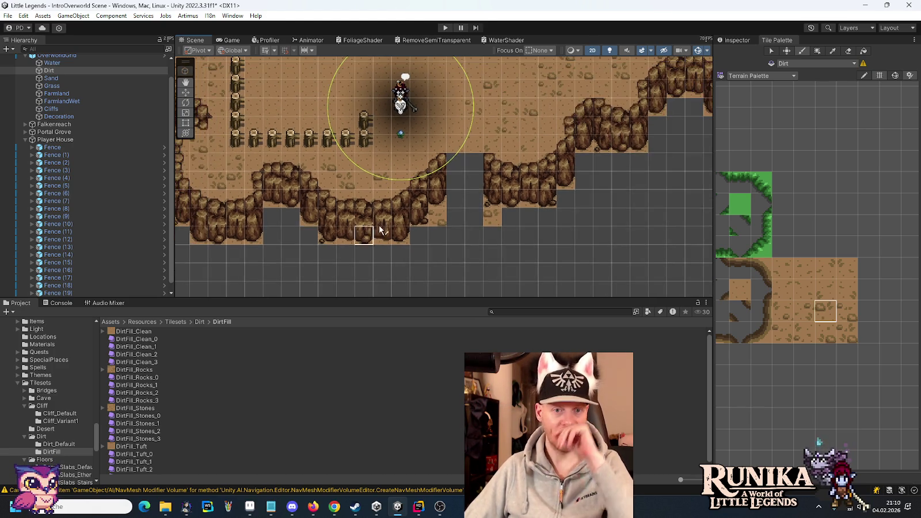
{"action": "left_click_drag", "start_coordinate": [614, 167], "coordinate": [558, 193]}
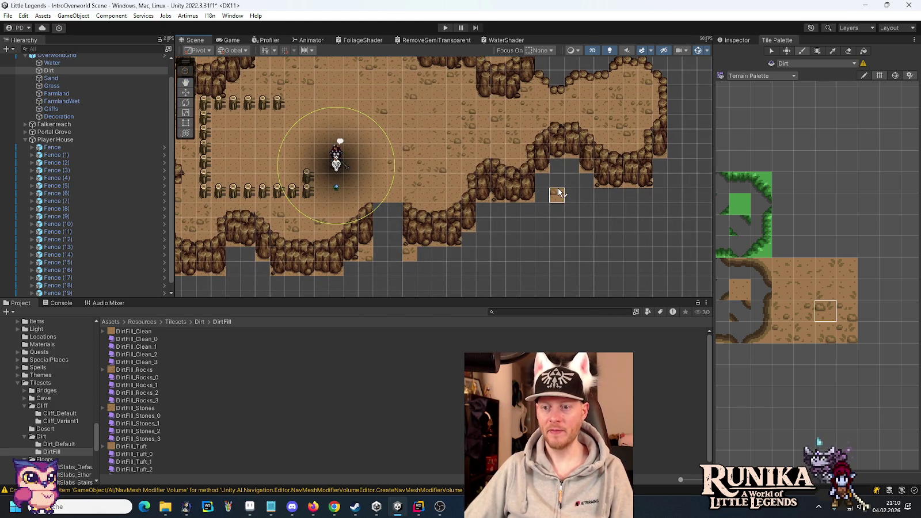
{"action": "left_click_drag", "start_coordinate": [440, 124], "coordinate": [518, 153]}
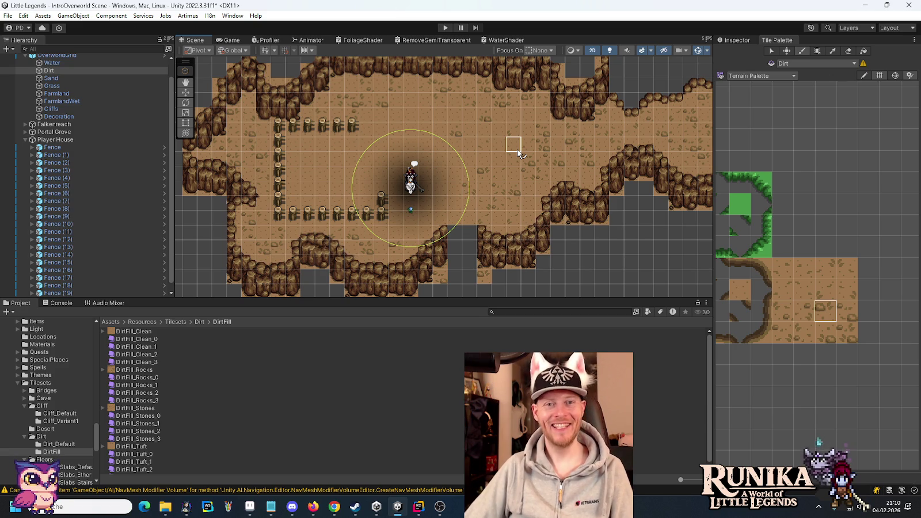
{"action": "left_click", "coordinate": [24, 139]}
{"action": "left_click", "coordinate": [24, 140]}
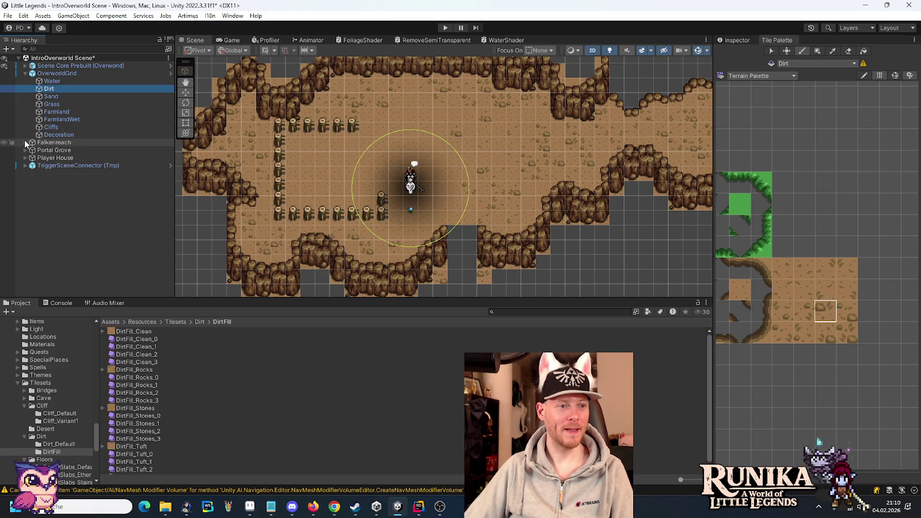
Step: Select TriggerSceneConnector (Tmp), then close the three DirtFill tile files in Aseprite and save Tiles-Dirt.png
{"action": "left_click", "coordinate": [48, 166]}
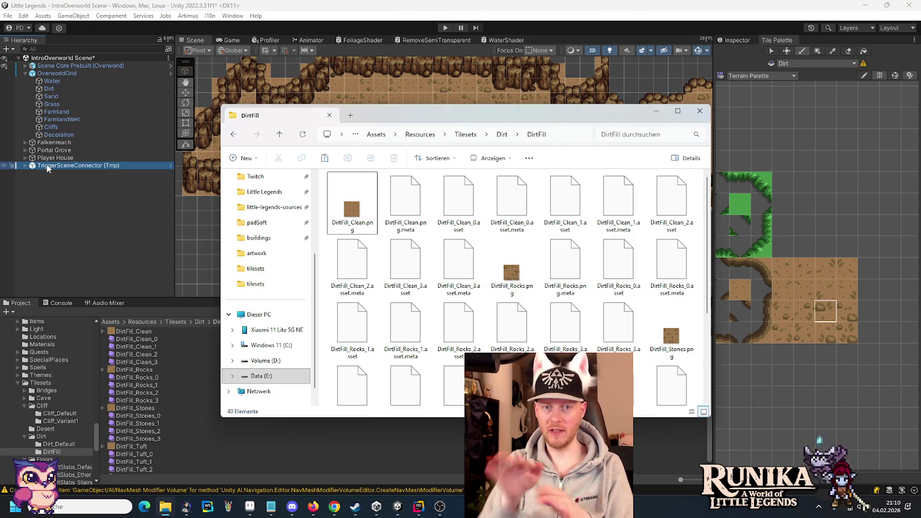
{"action": "key", "text": "alt+Tab"}
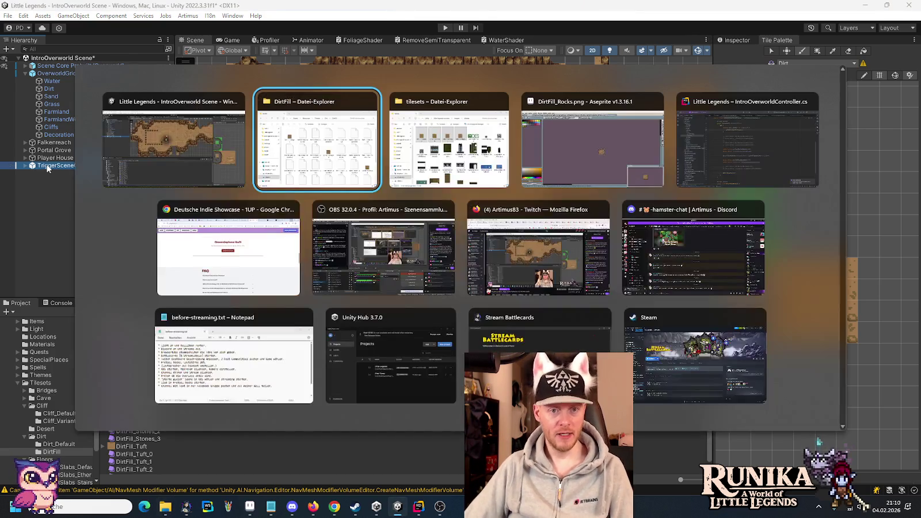
{"action": "key", "text": "Tab"}
{"action": "key", "text": "Tab"}
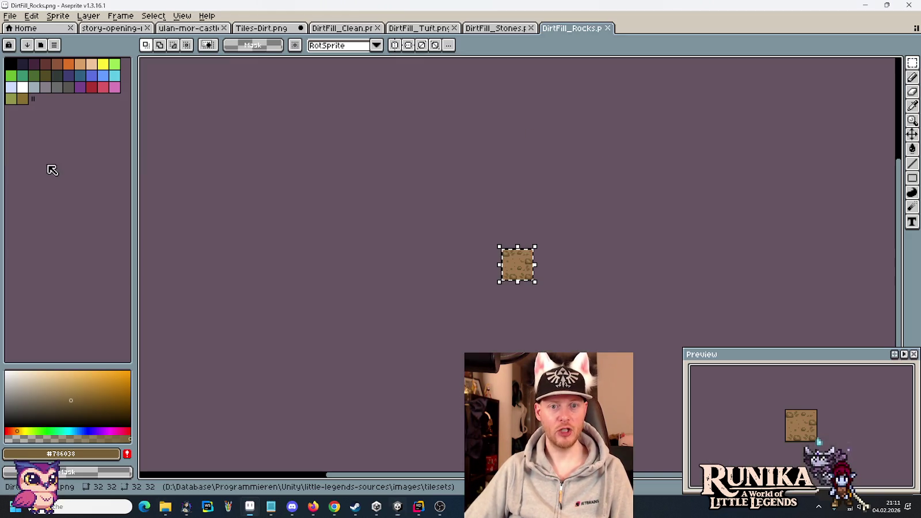
{"action": "left_click", "coordinate": [530, 28]}
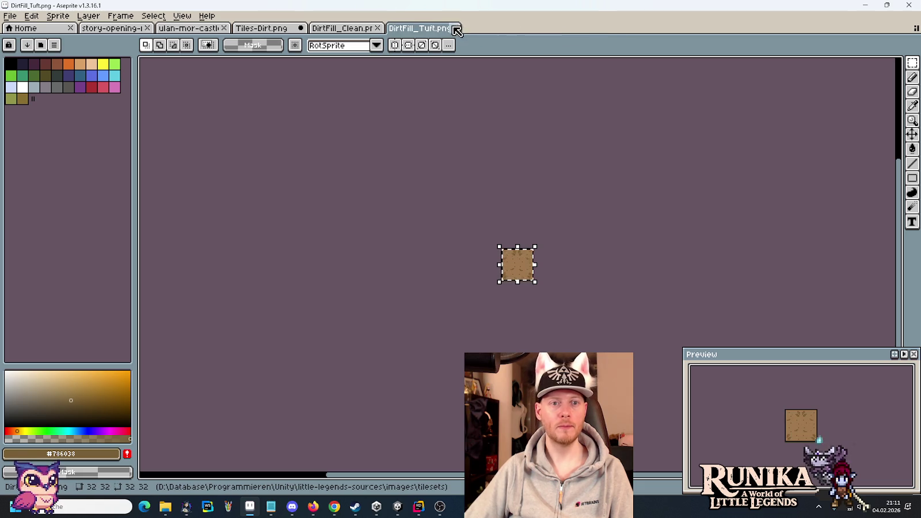
{"action": "left_click", "coordinate": [454, 28]}
{"action": "left_click", "coordinate": [378, 28]}
{"action": "key", "text": "ctrl+s"}
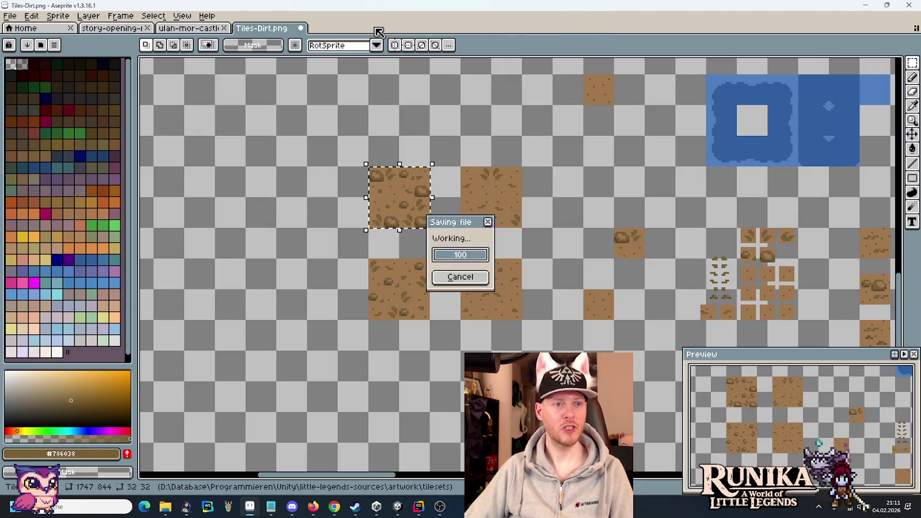
Step: Bring story-opening-full.png to the house area and mark the fence post and tile beside the character
{"action": "left_click", "coordinate": [112, 28]}
{"action": "mouse_move", "coordinate": [380, 298]}
{"action": "left_mouse_down"}
{"action": "mouse_move", "coordinate": [695, 107]}
{"action": "mouse_move", "coordinate": [625, 51]}
{"action": "mouse_move", "coordinate": [577, 73]}
{"action": "left_mouse_up"}
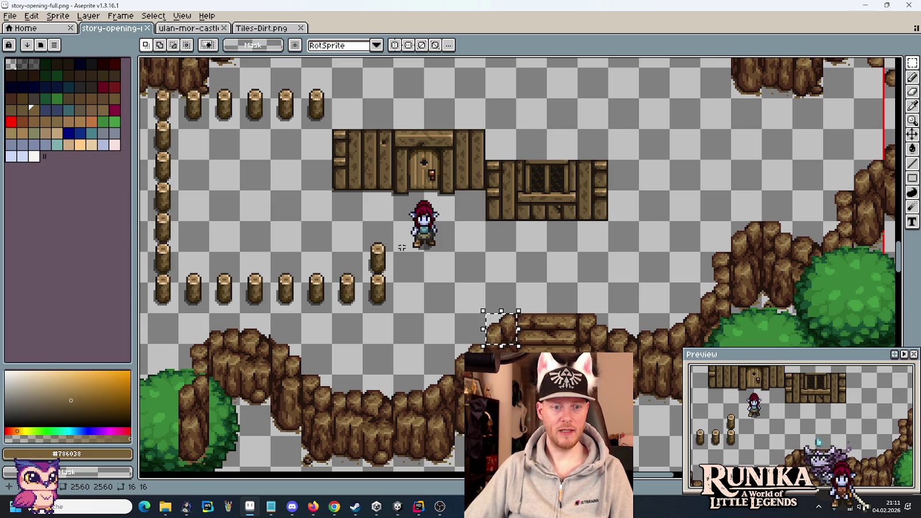
{"action": "left_click_drag", "start_coordinate": [363, 254], "coordinate": [392, 281]}
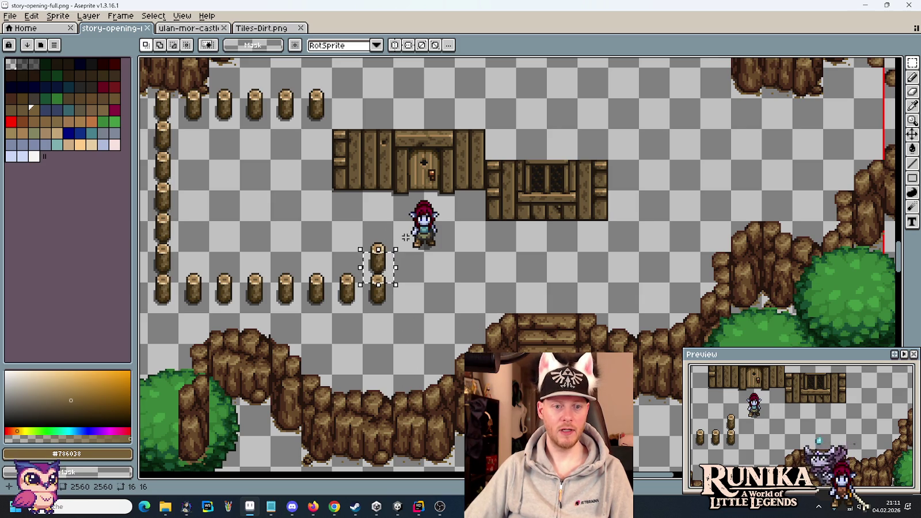
{"action": "left_click_drag", "start_coordinate": [406, 237], "coordinate": [410, 242]}
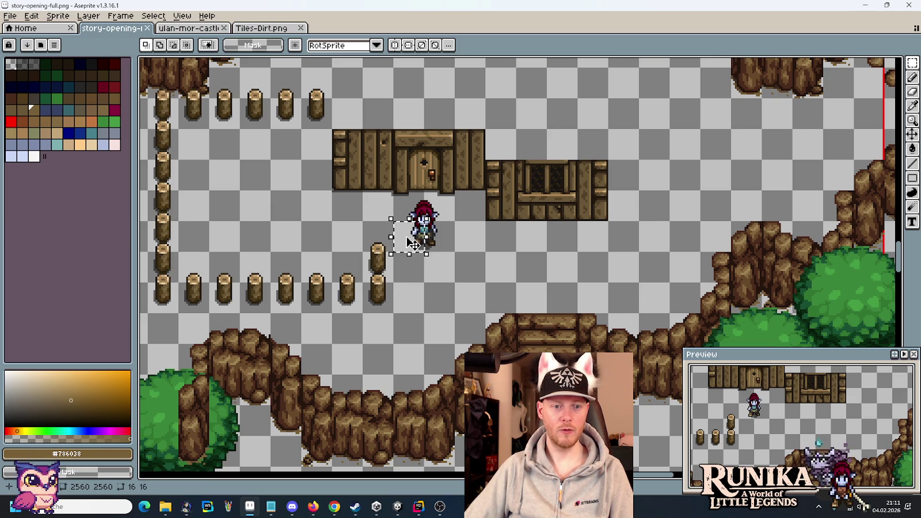
{"action": "left_click", "coordinate": [411, 186]}
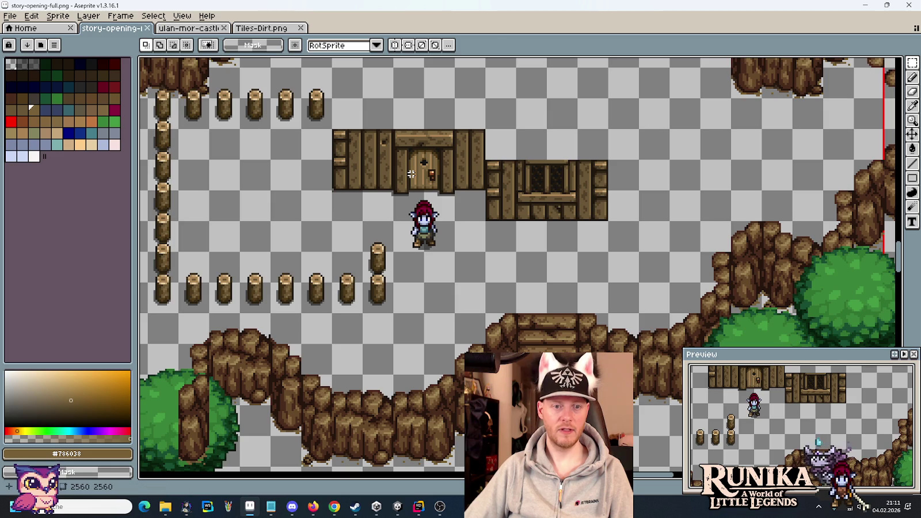
{"action": "key", "text": "alt+Tab"}
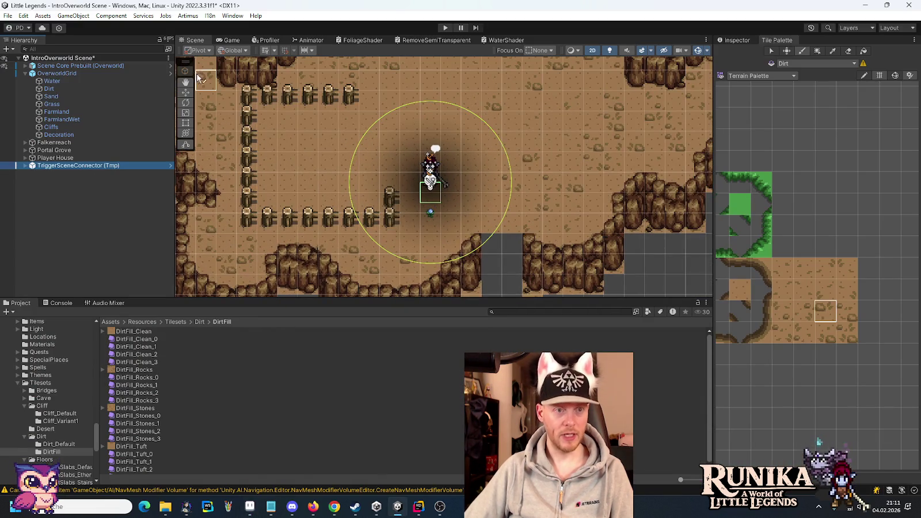
Step: Drag TriggerSceneConnector (Tmp) above the character, nudge it slightly higher, and save the scene
{"action": "key", "text": "w"}
{"action": "scroll", "coordinate": [391, 181], "scroll_direction": "up", "scroll_amount": 3}
{"action": "scroll", "coordinate": [410, 175], "scroll_direction": "up", "scroll_amount": 1}
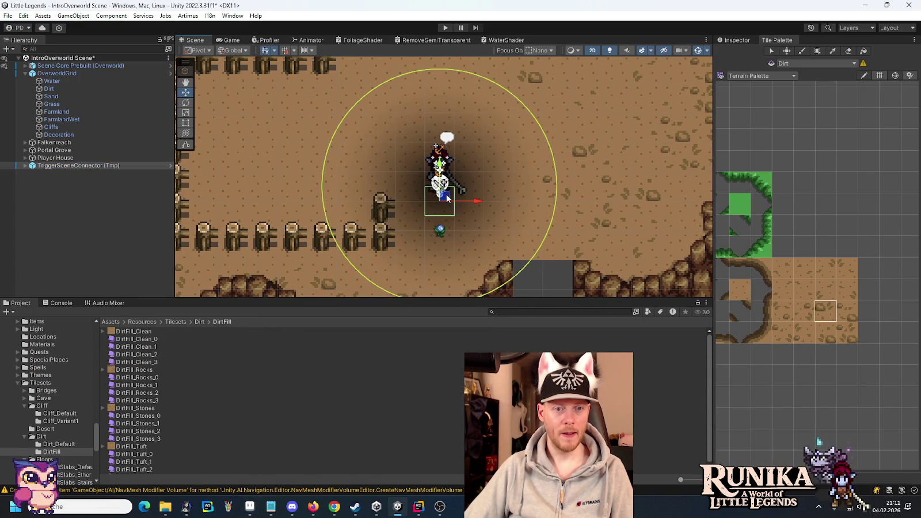
{"action": "mouse_move", "coordinate": [448, 198]}
{"action": "left_mouse_down"}
{"action": "mouse_move", "coordinate": [382, 217]}
{"action": "mouse_move", "coordinate": [386, 197]}
{"action": "mouse_move", "coordinate": [416, 183]}
{"action": "mouse_move", "coordinate": [416, 123]}
{"action": "mouse_move", "coordinate": [430, 125]}
{"action": "left_mouse_up"}
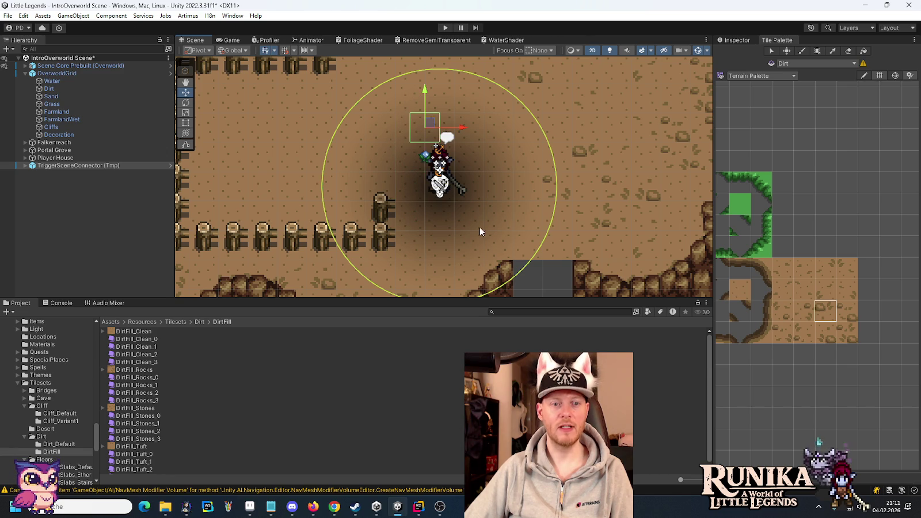
{"action": "scroll", "coordinate": [478, 229], "scroll_direction": "down", "scroll_amount": 5}
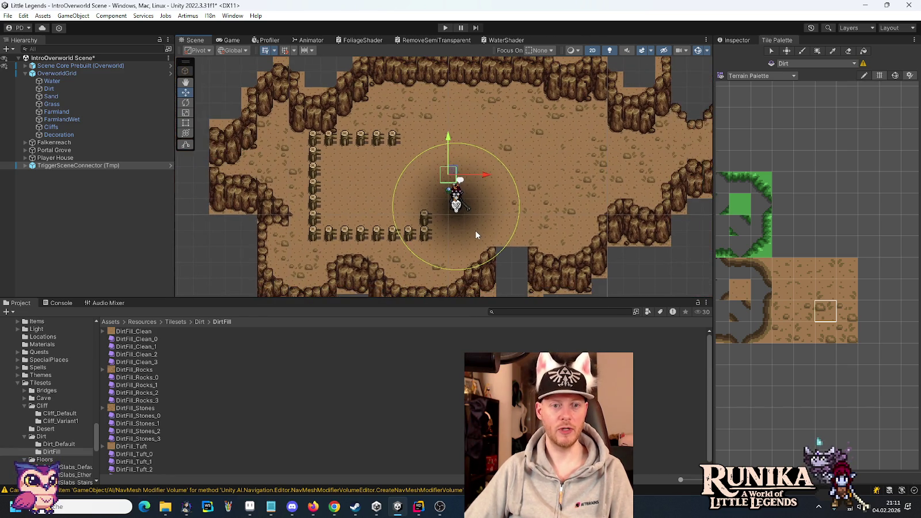
{"action": "key", "text": "alt+Tab"}
{"action": "key", "text": "alt+Tab"}
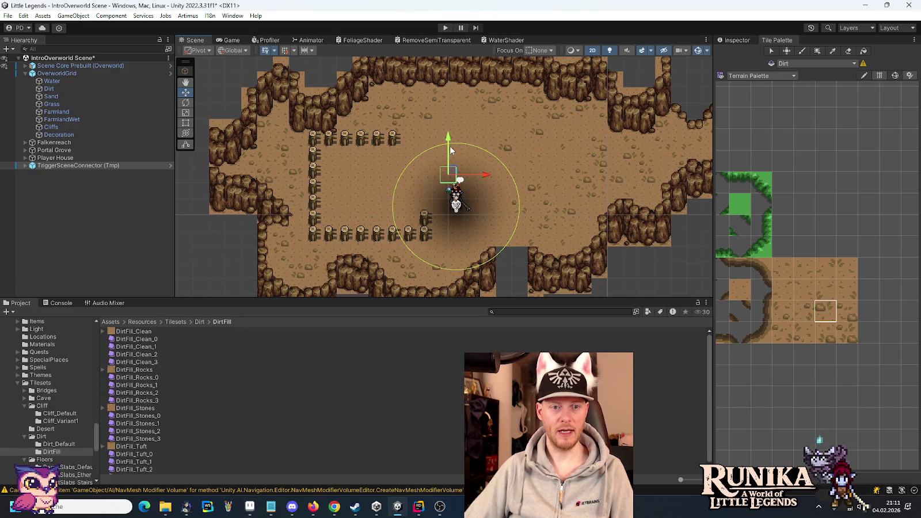
{"action": "left_click_drag", "start_coordinate": [453, 173], "coordinate": [455, 172]}
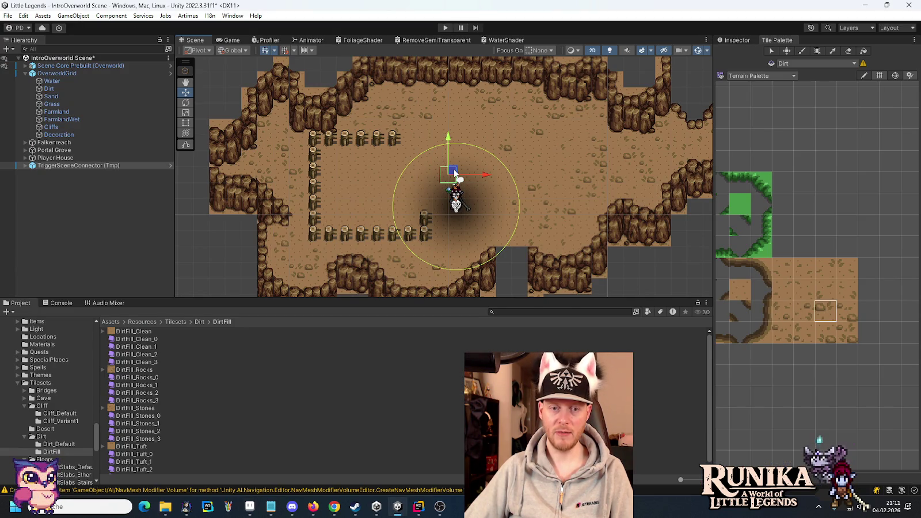
{"action": "key", "text": "ctrl+s"}
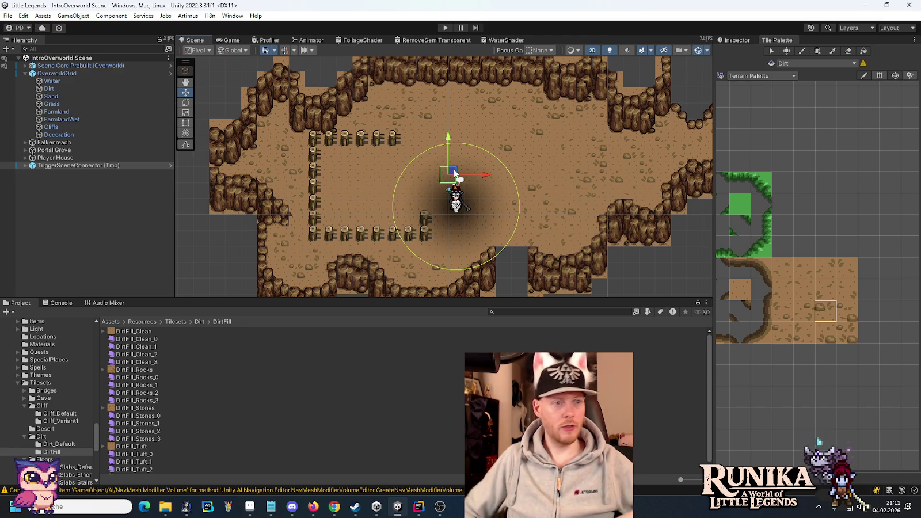
Step: Select the Player House group and compare it with the Aseprite mockup
{"action": "left_click", "coordinate": [82, 159]}
{"action": "key", "text": "alt+Tab"}
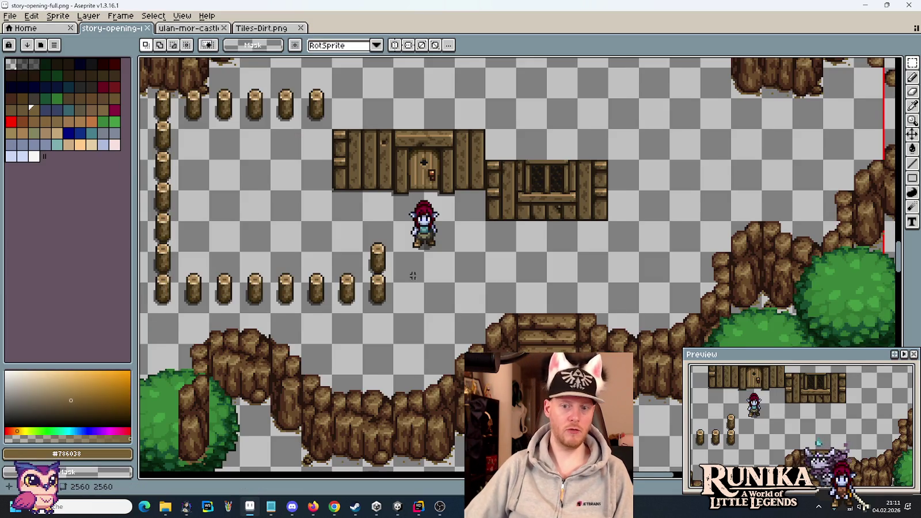
{"action": "scroll", "coordinate": [442, 269], "scroll_direction": "down", "scroll_amount": 3}
{"action": "scroll", "coordinate": [442, 269], "scroll_direction": "up", "scroll_amount": 1}
{"action": "key", "text": "alt+Tab"}
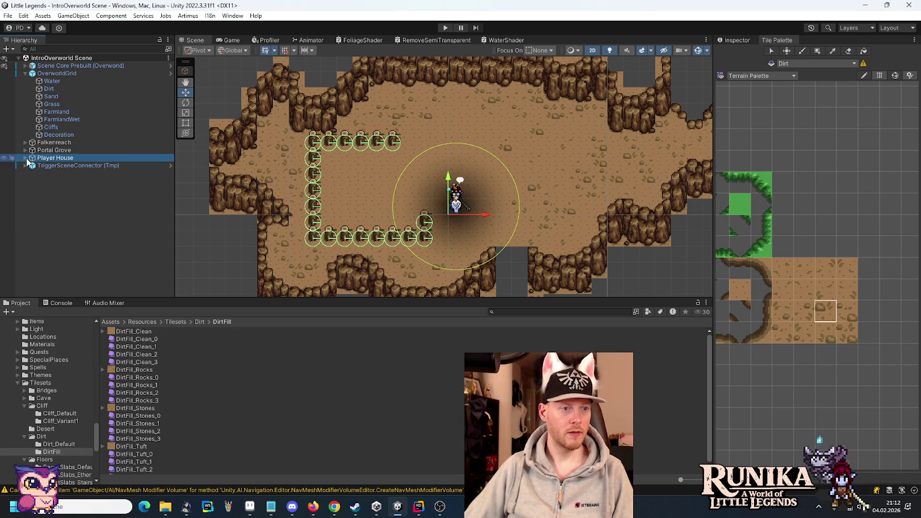
Step: Expand Player House to reveal its numbered Fence children and open its right-click menu
{"action": "left_click", "coordinate": [25, 159]}
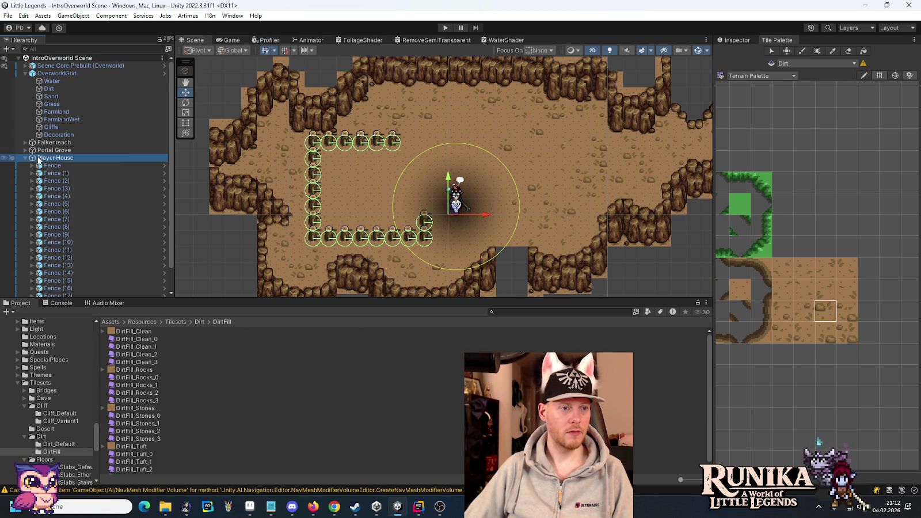
{"action": "scroll", "coordinate": [39, 162], "scroll_direction": "down", "scroll_amount": 1}
{"action": "scroll", "coordinate": [39, 162], "scroll_direction": "up", "scroll_amount": 1}
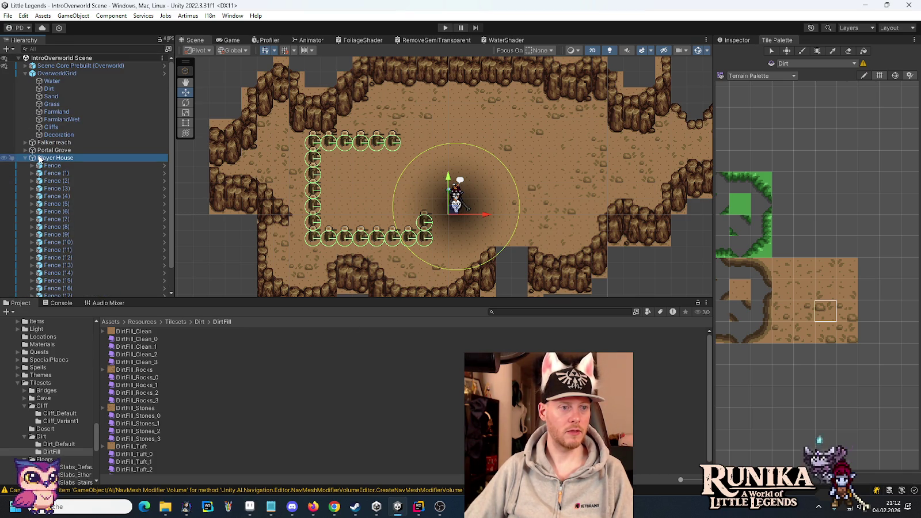
{"action": "scroll", "coordinate": [39, 161], "scroll_direction": "down", "scroll_amount": 1}
{"action": "scroll", "coordinate": [38, 160], "scroll_direction": "up", "scroll_amount": 1}
{"action": "right_click", "coordinate": [39, 161]}
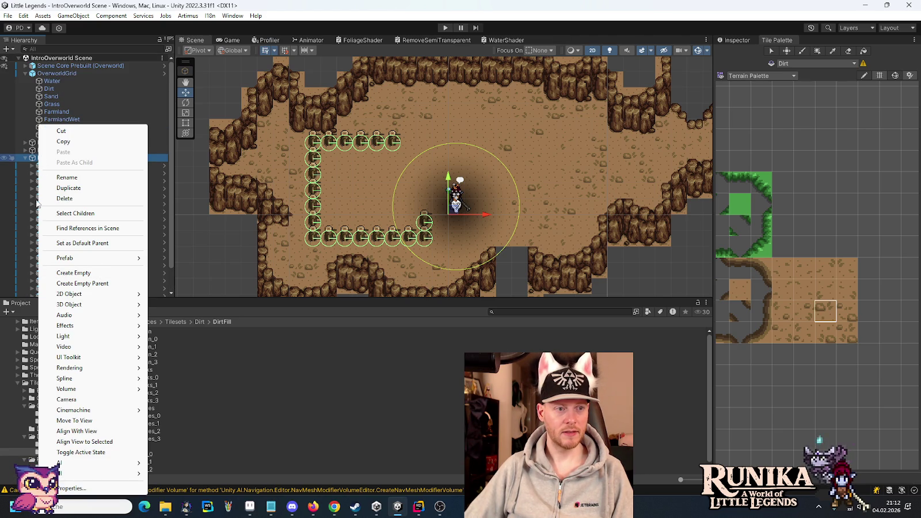
Step: Create an empty GameObject at the scene root named Trees
{"action": "left_click", "coordinate": [24, 160]}
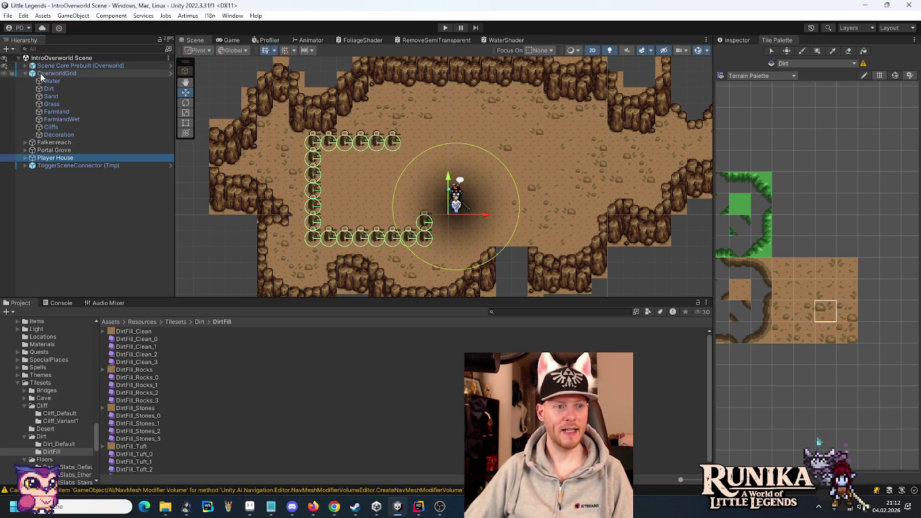
{"action": "left_click", "coordinate": [26, 73]}
{"action": "right_click", "coordinate": [33, 60]}
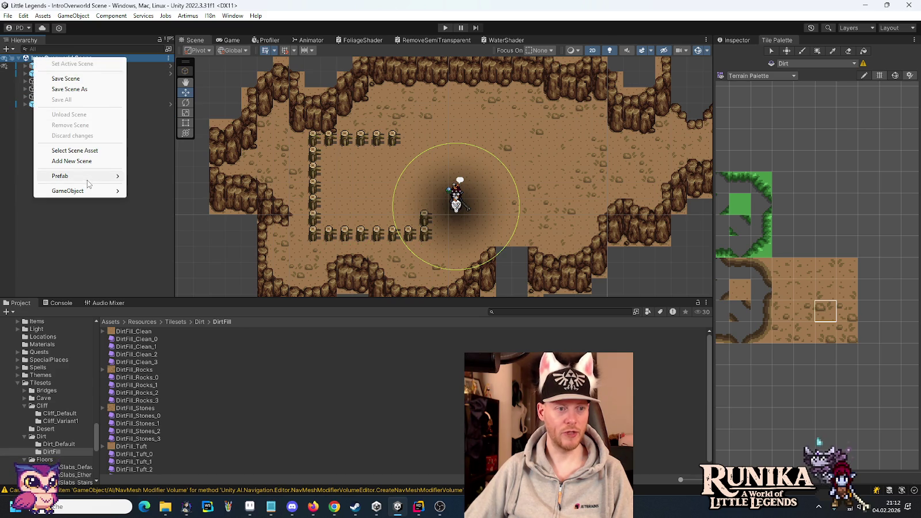
{"action": "mouse_move", "coordinate": [86, 176]}
{"action": "mouse_move", "coordinate": [99, 194]}
{"action": "left_click", "coordinate": [212, 190]}
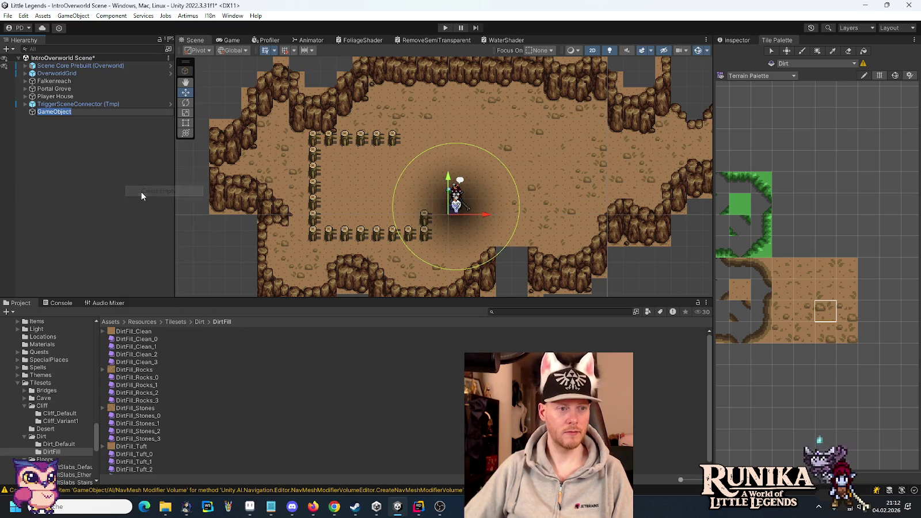
{"action": "type", "text": "Trees"}
{"action": "key", "text": "Return"}
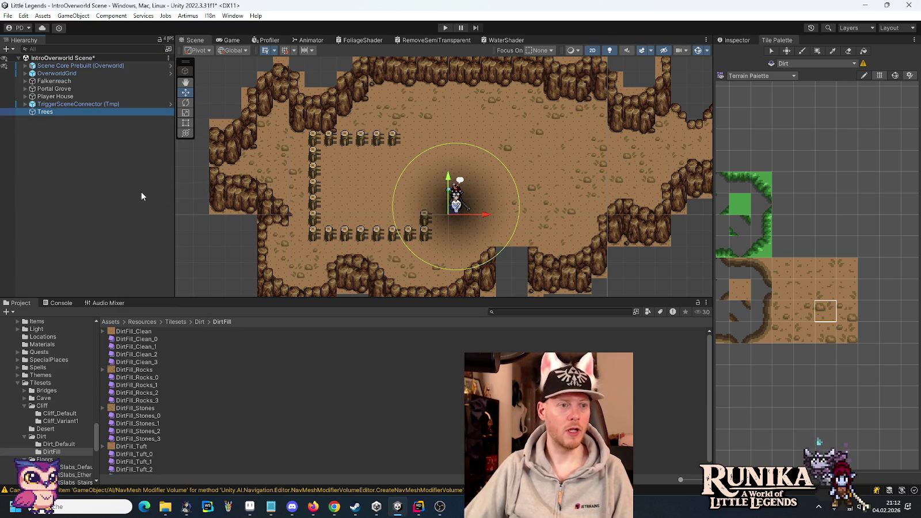
Step: Nest TriggerSceneConnector (Tmp) under Player House, select Trees, and open the Trees entities folder
{"action": "left_click", "coordinate": [52, 106]}
{"action": "mouse_move", "coordinate": [52, 108]}
{"action": "left_mouse_down"}
{"action": "mouse_move", "coordinate": [52, 97]}
{"action": "mouse_move", "coordinate": [42, 98]}
{"action": "left_mouse_up"}
{"action": "left_click", "coordinate": [26, 96]}
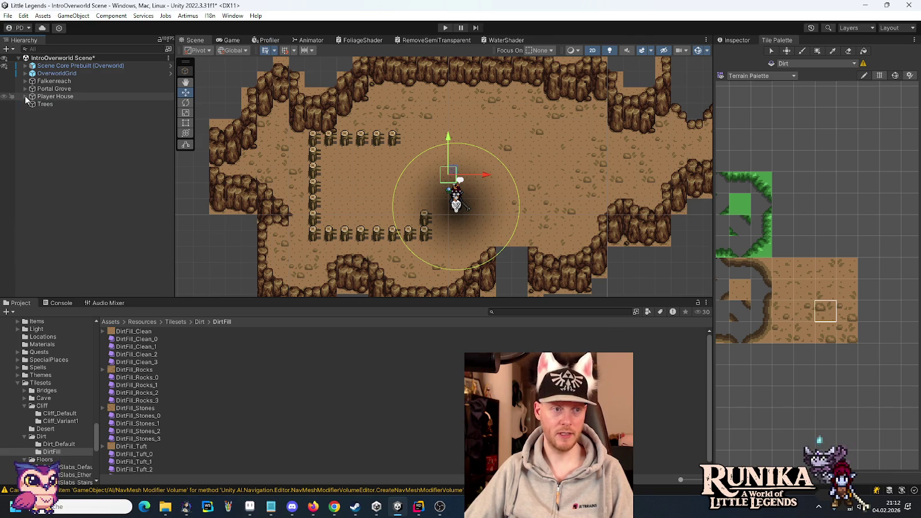
{"action": "left_click", "coordinate": [41, 104]}
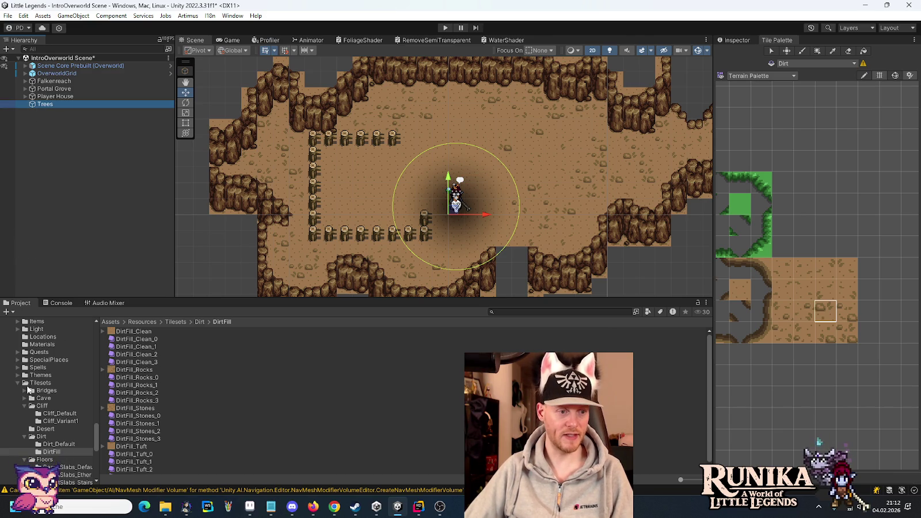
{"action": "scroll", "coordinate": [38, 394], "scroll_direction": "up", "scroll_amount": 5}
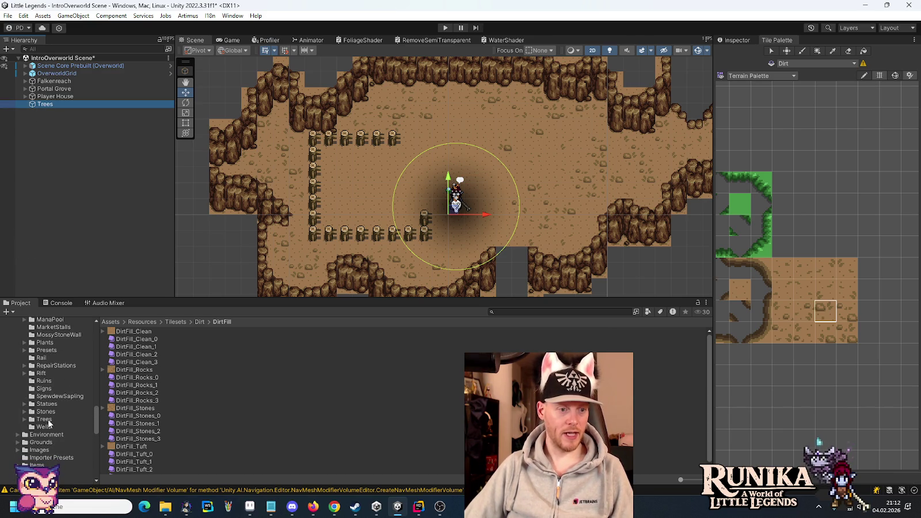
{"action": "left_click", "coordinate": [29, 421]}
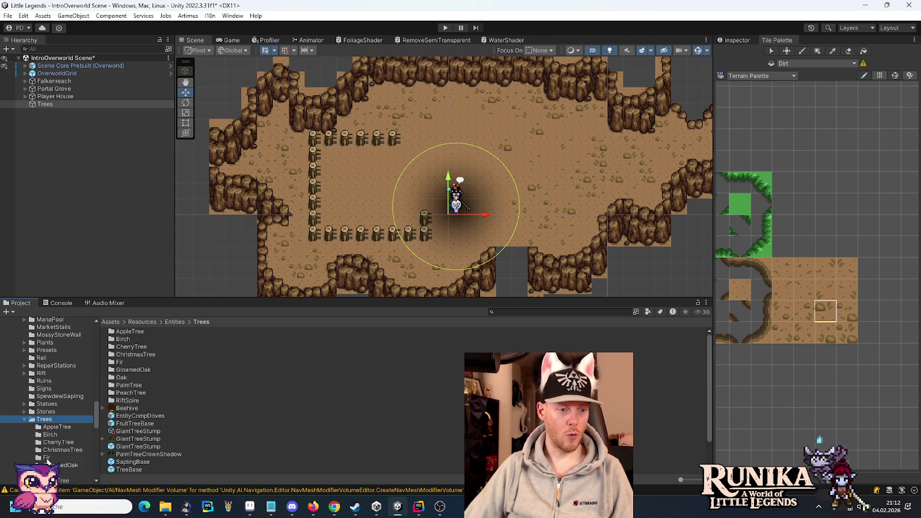
Step: Add an Oak prefab under Trees and position it on the lower-right cliff edge
{"action": "double_click", "coordinate": [121, 378]}
{"action": "mouse_move", "coordinate": [126, 344]}
{"action": "left_mouse_down"}
{"action": "mouse_move", "coordinate": [63, 132]}
{"action": "mouse_move", "coordinate": [43, 104]}
{"action": "left_mouse_up"}
{"action": "key", "text": "alt+Tab"}
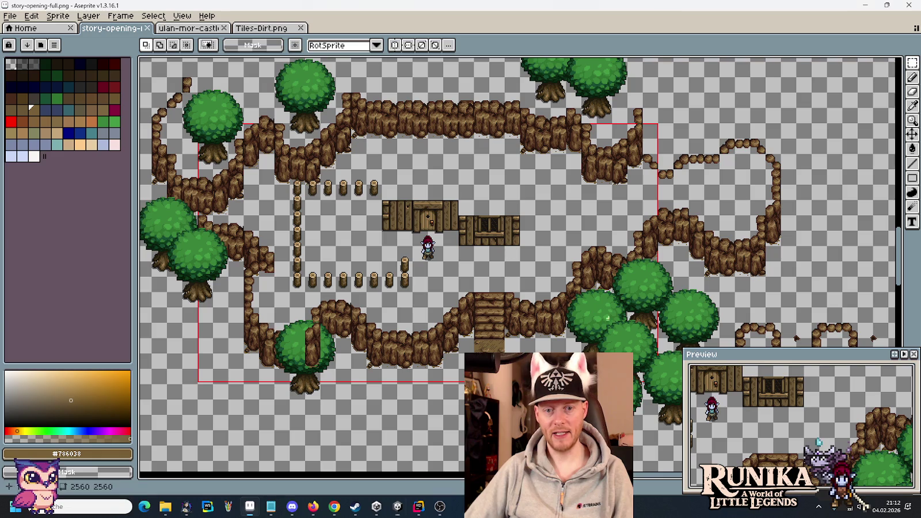
{"action": "left_click_drag", "start_coordinate": [624, 329], "coordinate": [528, 236]}
{"action": "key", "text": "alt+Tab"}
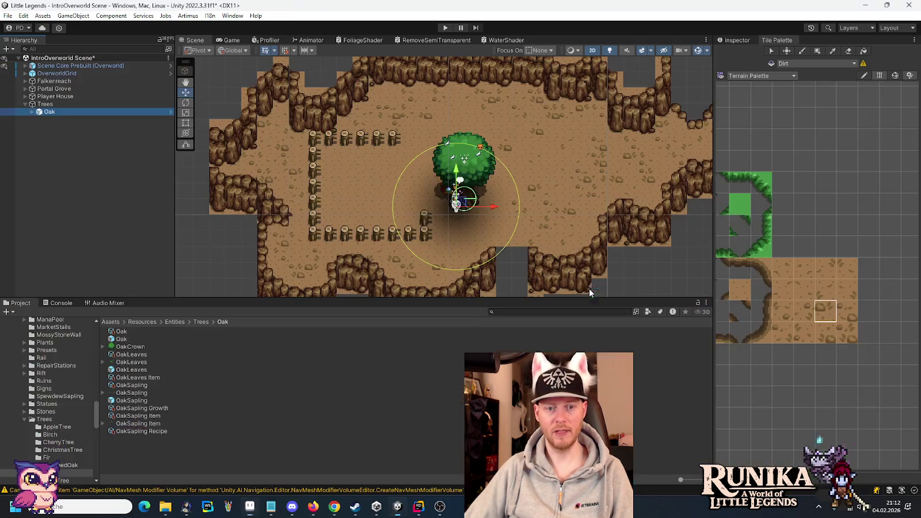
{"action": "left_click_drag", "start_coordinate": [460, 205], "coordinate": [660, 268]}
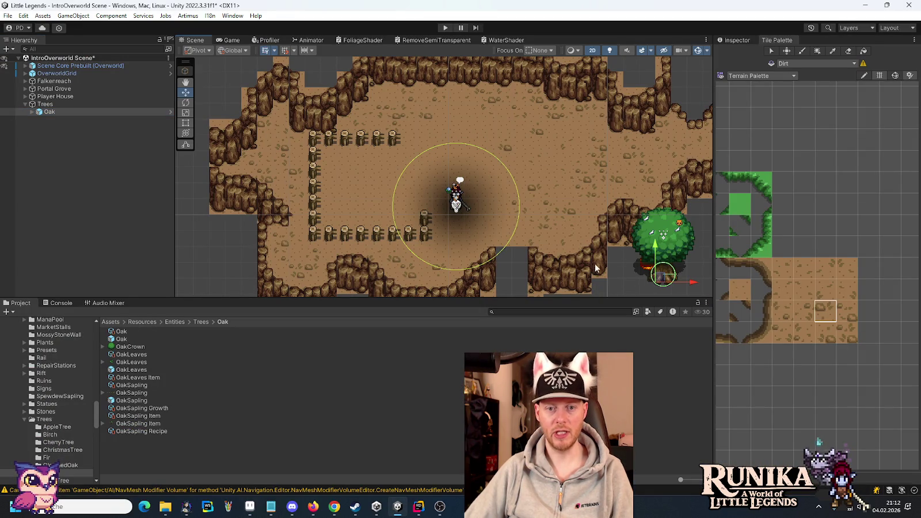
{"action": "left_click_drag", "start_coordinate": [584, 243], "coordinate": [433, 170]}
{"action": "key", "text": "alt+Tab"}
{"action": "scroll", "coordinate": [550, 232], "scroll_direction": "up", "scroll_amount": 3}
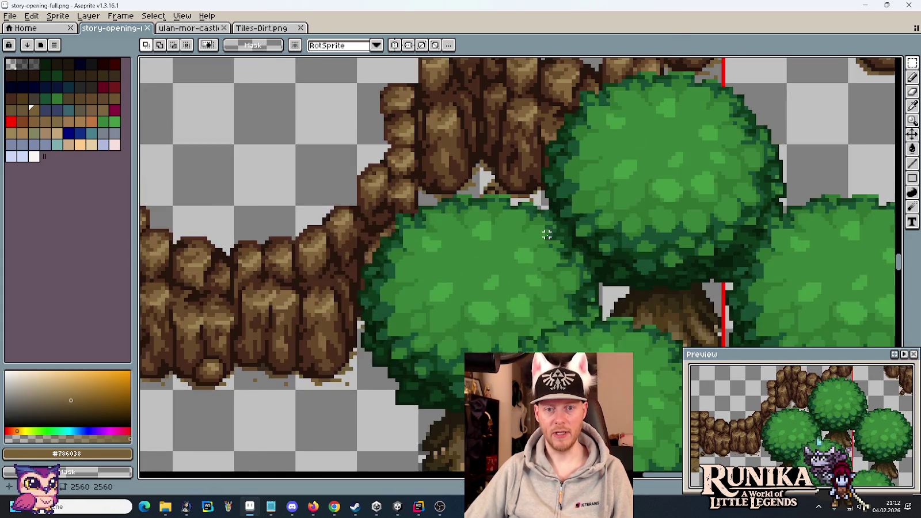
{"action": "scroll", "coordinate": [550, 232], "scroll_direction": "down", "scroll_amount": 1}
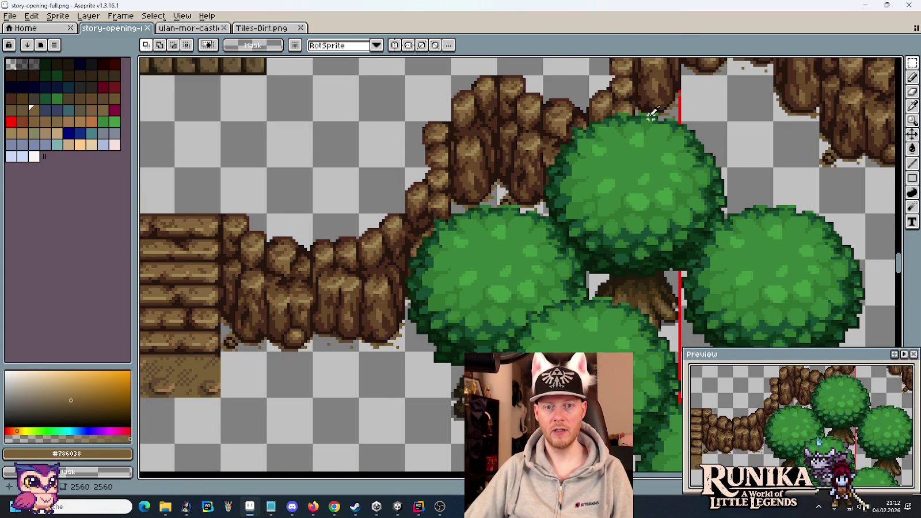
{"action": "key", "text": "alt+Tab"}
{"action": "mouse_move", "coordinate": [516, 202]}
{"action": "left_mouse_down"}
{"action": "mouse_move", "coordinate": [522, 209]}
{"action": "mouse_move", "coordinate": [463, 249]}
{"action": "left_mouse_up"}
Step: Duplicate the oak as Oak (1) and nudge it beside the first tree
{"action": "key", "text": "ctrl+d"}
{"action": "key", "text": "alt+Tab"}
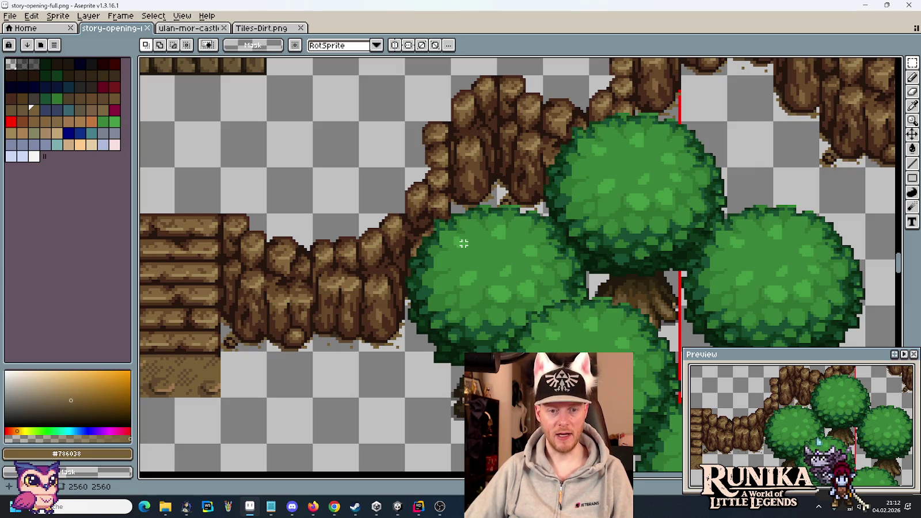
{"action": "key", "text": "alt+Tab"}
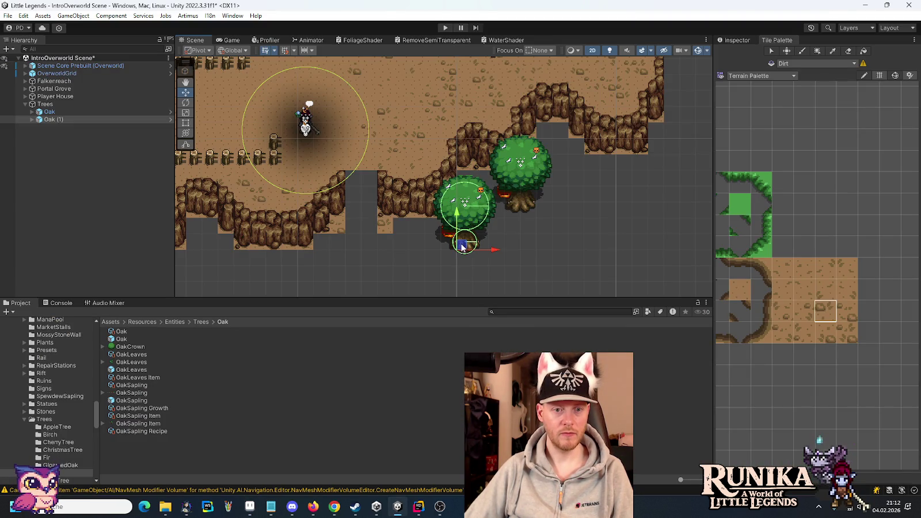
{"action": "left_click_drag", "start_coordinate": [463, 247], "coordinate": [471, 239]}
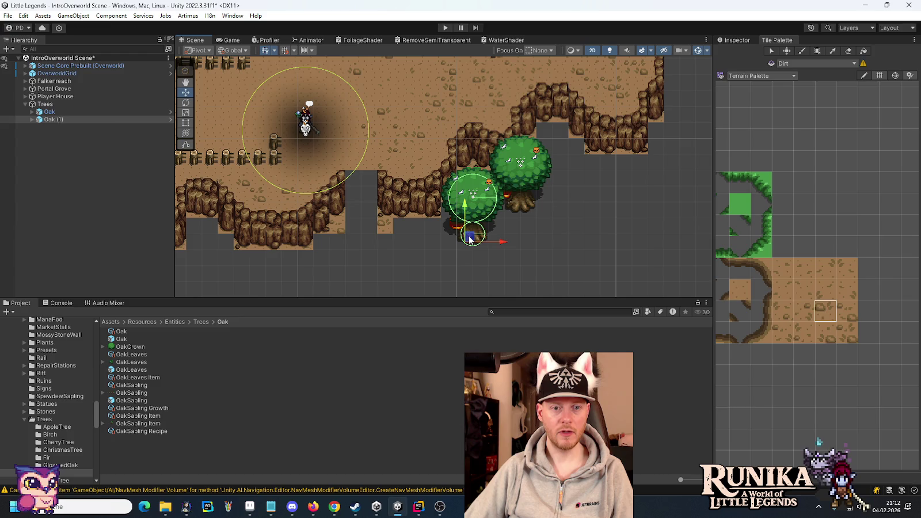
{"action": "key", "text": "alt+Tab"}
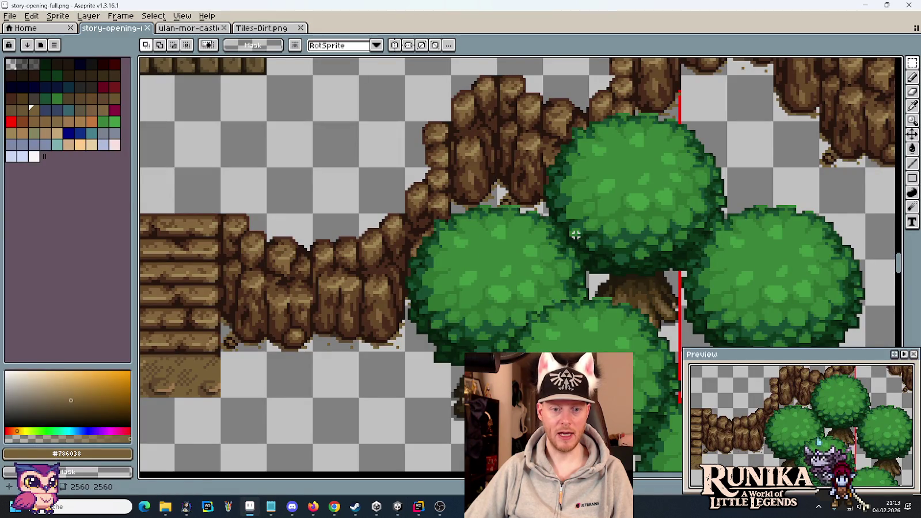
{"action": "key", "text": "alt+Tab"}
Step: Check the two oaks against the mockup, then duplicate Oak (1) as Oak (2)
{"action": "scroll", "coordinate": [513, 230], "scroll_direction": "up", "scroll_amount": 5}
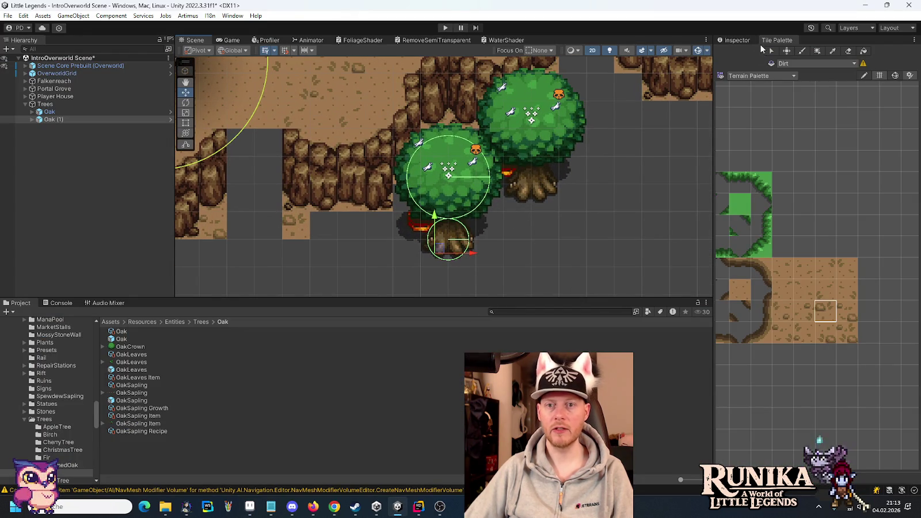
{"action": "left_click", "coordinate": [743, 41]}
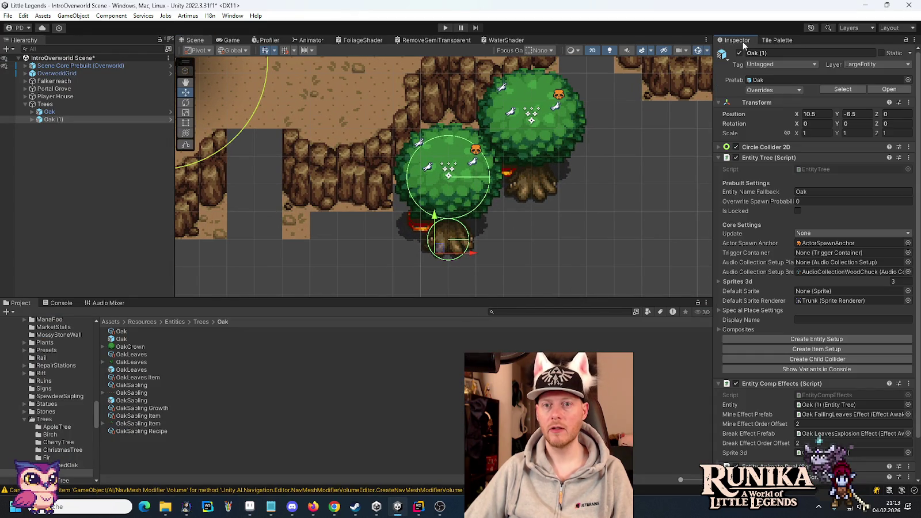
{"action": "left_click", "coordinate": [543, 185]}
{"action": "scroll", "coordinate": [542, 246], "scroll_direction": "down", "scroll_amount": 5}
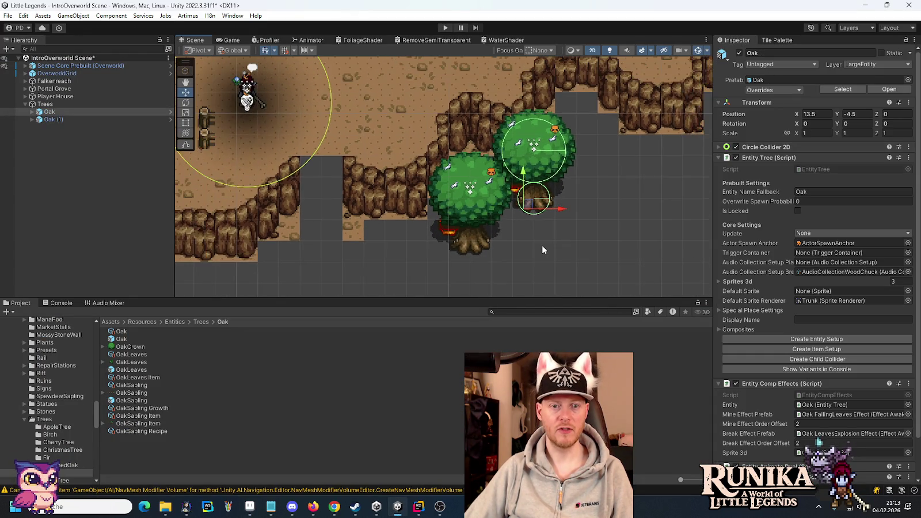
{"action": "key", "text": "alt+Tab"}
{"action": "scroll", "coordinate": [369, 218], "scroll_direction": "down", "scroll_amount": 4}
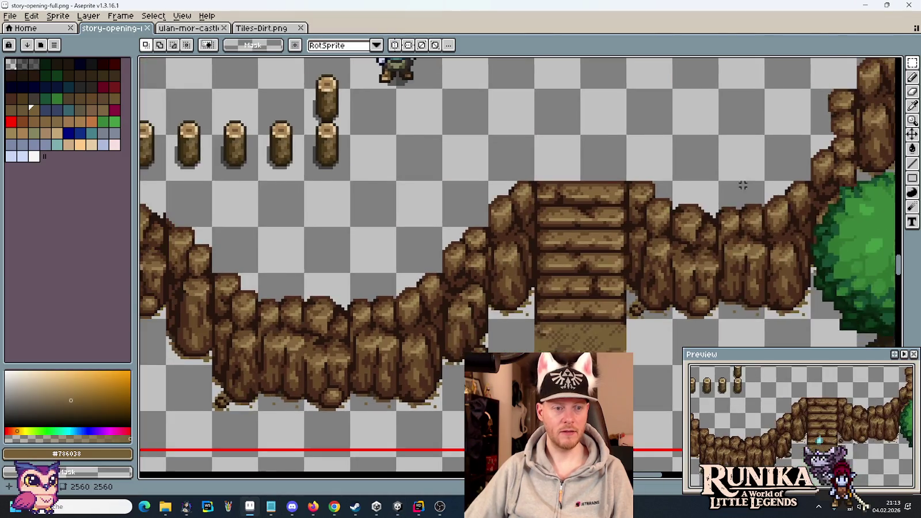
{"action": "scroll", "coordinate": [510, 221], "scroll_direction": "up", "scroll_amount": 3}
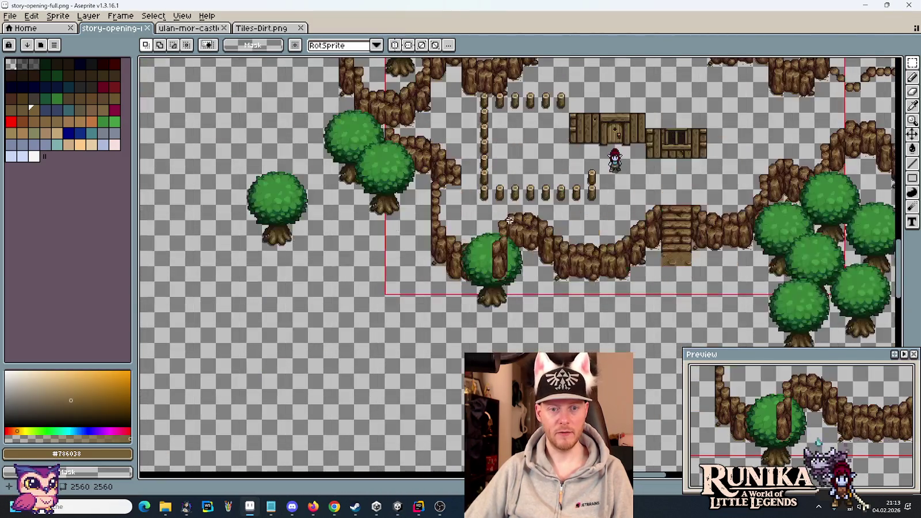
{"action": "scroll", "coordinate": [515, 232], "scroll_direction": "up", "scroll_amount": 1}
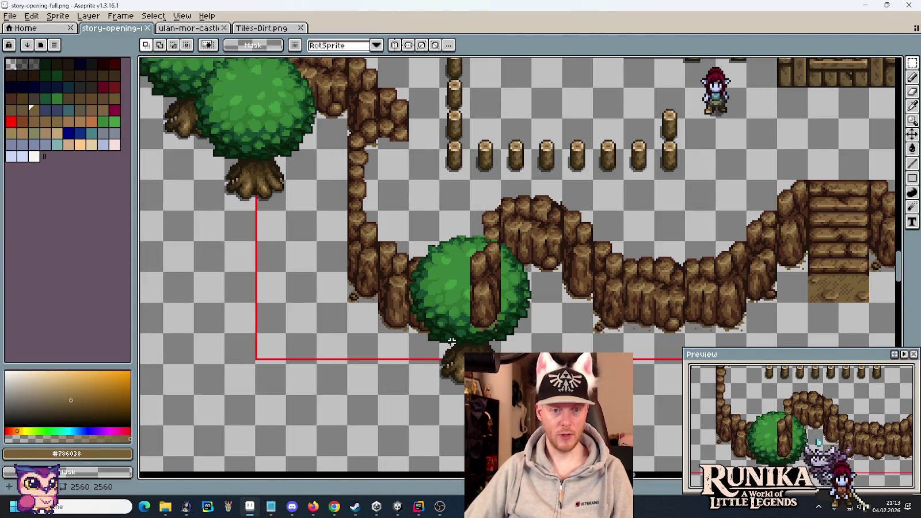
{"action": "key", "text": "alt+Tab"}
{"action": "left_click", "coordinate": [507, 247]}
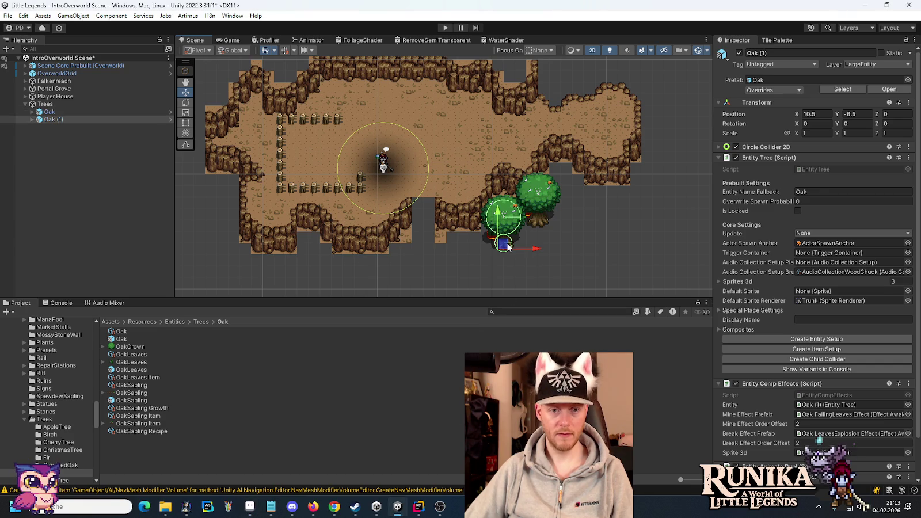
{"action": "key", "text": "ctrl+d"}
Step: Move Oak (2) to the lower cliff edge and Oak (3) to the left cliff edge
{"action": "mouse_move", "coordinate": [508, 246]}
{"action": "left_mouse_down"}
{"action": "mouse_move", "coordinate": [285, 267]}
{"action": "mouse_move", "coordinate": [403, 235]}
{"action": "mouse_move", "coordinate": [386, 267]}
{"action": "mouse_move", "coordinate": [416, 315]}
{"action": "left_mouse_up"}
{"action": "key", "text": "alt+Tab"}
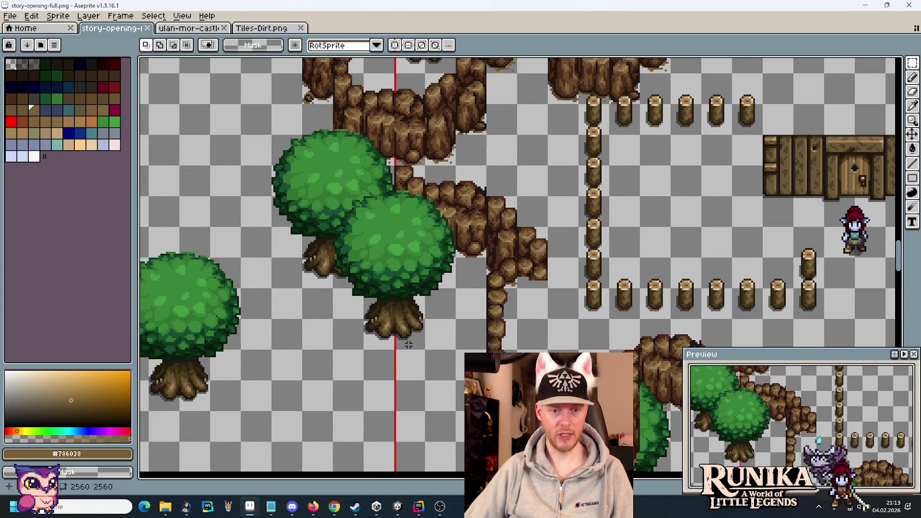
{"action": "left_click_drag", "start_coordinate": [408, 344], "coordinate": [394, 280]}
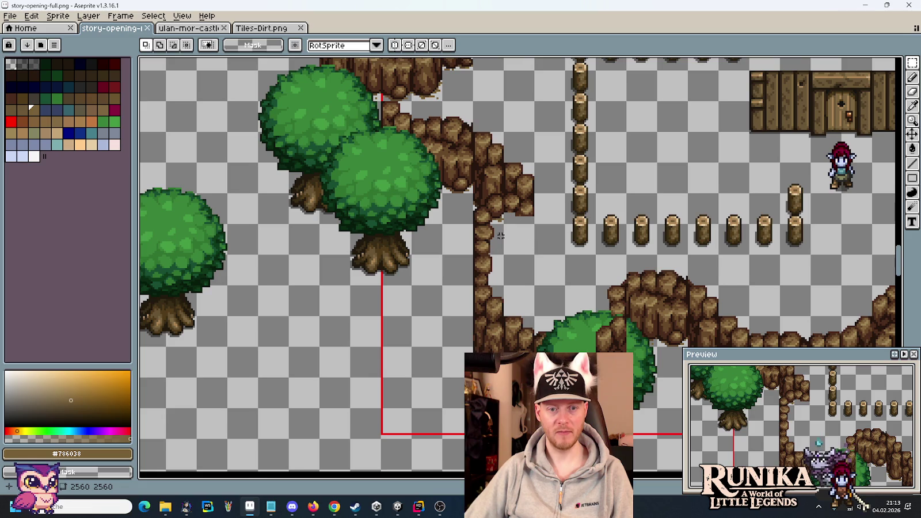
{"action": "key", "text": "alt+Tab"}
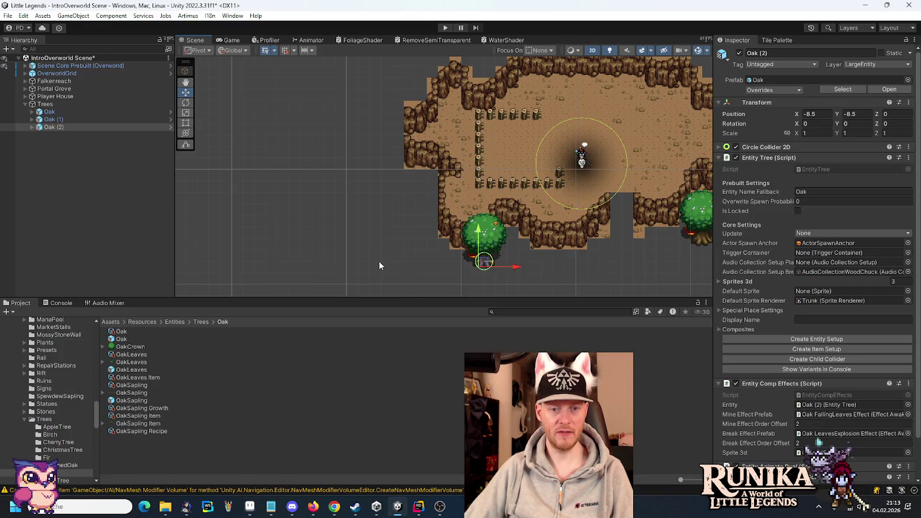
{"action": "left_click_drag", "start_coordinate": [484, 262], "coordinate": [410, 201]}
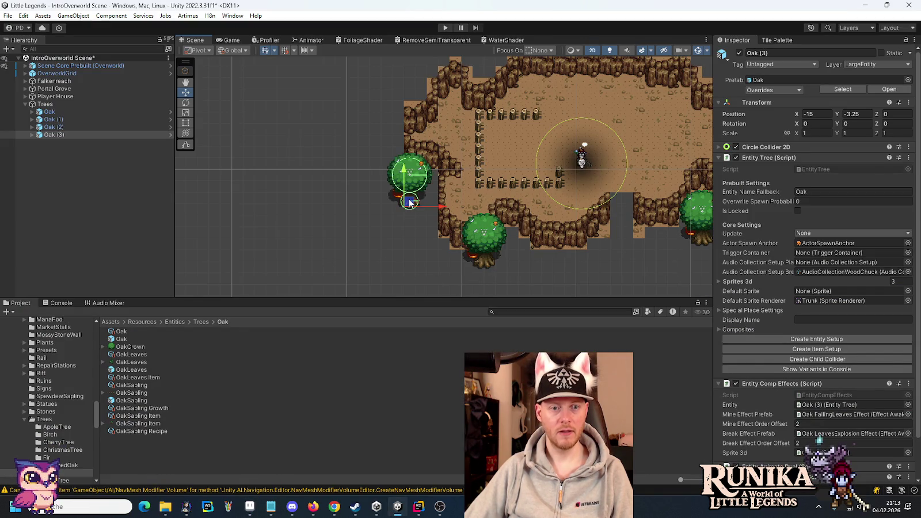
{"action": "scroll", "coordinate": [410, 203], "scroll_direction": "up", "scroll_amount": 3}
{"action": "scroll", "coordinate": [410, 202], "scroll_direction": "up", "scroll_amount": 2}
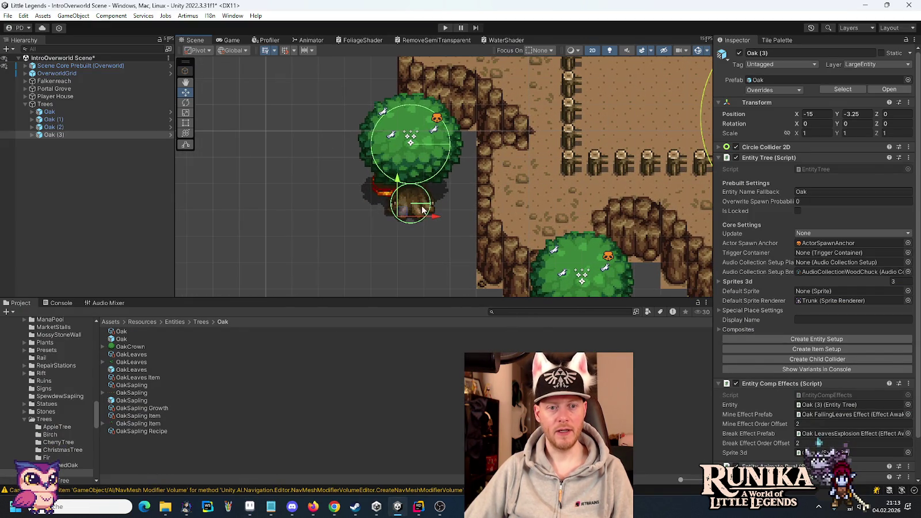
{"action": "mouse_move", "coordinate": [403, 214]}
{"action": "left_mouse_down"}
{"action": "mouse_move", "coordinate": [432, 193]}
{"action": "mouse_move", "coordinate": [384, 194]}
{"action": "mouse_move", "coordinate": [395, 194]}
{"action": "left_mouse_up"}
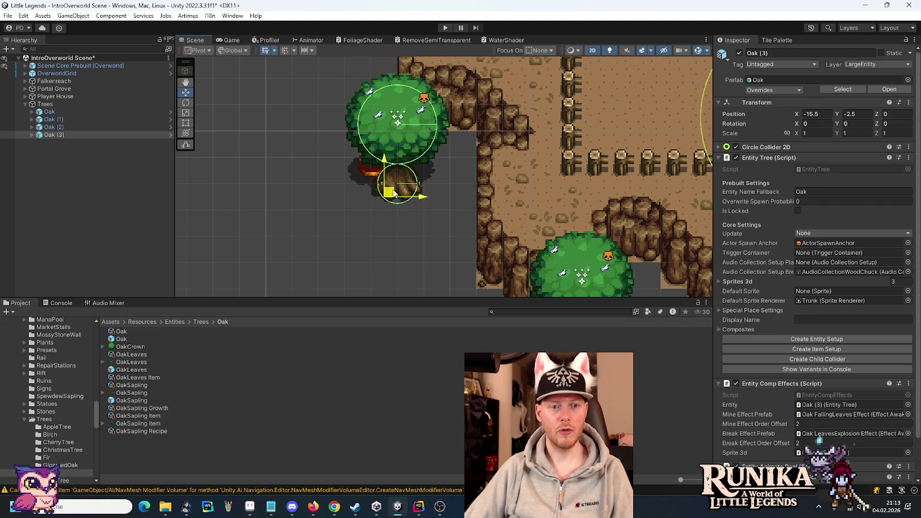
{"action": "scroll", "coordinate": [367, 230], "scroll_direction": "down", "scroll_amount": 3}
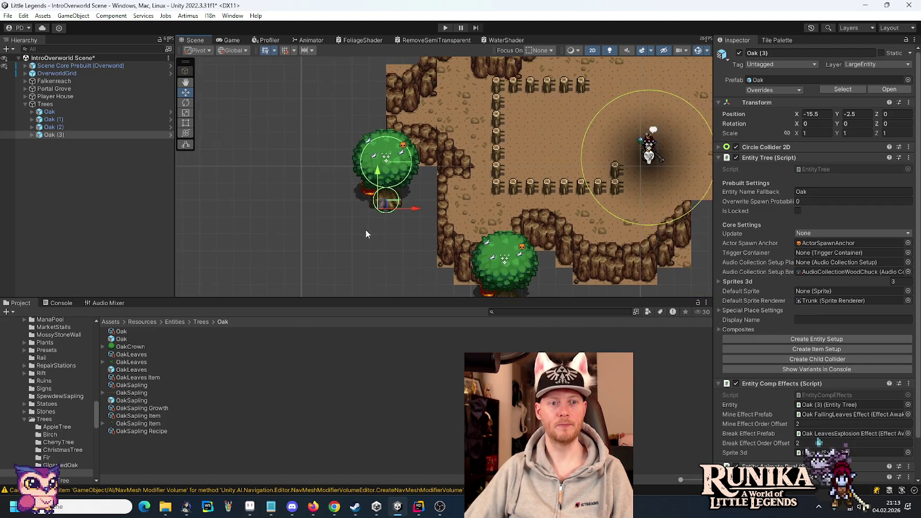
{"action": "key", "text": "Right"}
{"action": "key", "text": "Up"}
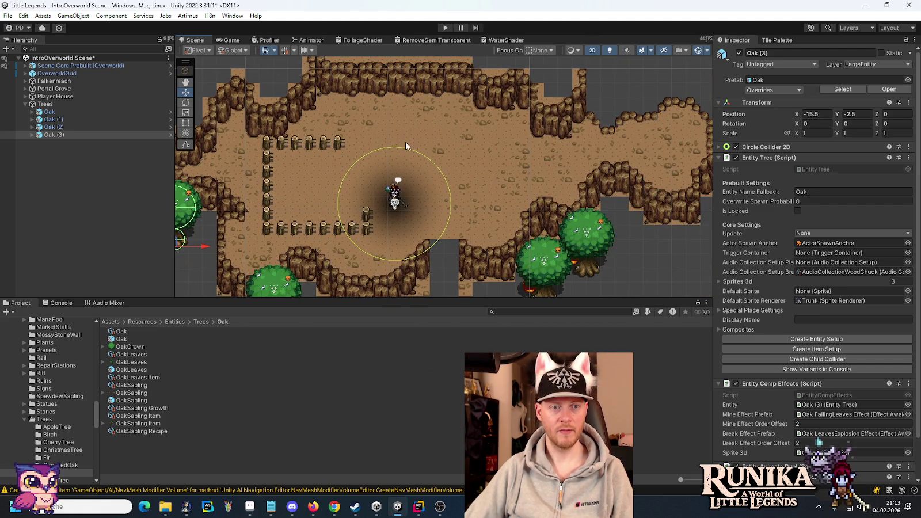
{"action": "left_click_drag", "start_coordinate": [405, 142], "coordinate": [489, 179]}
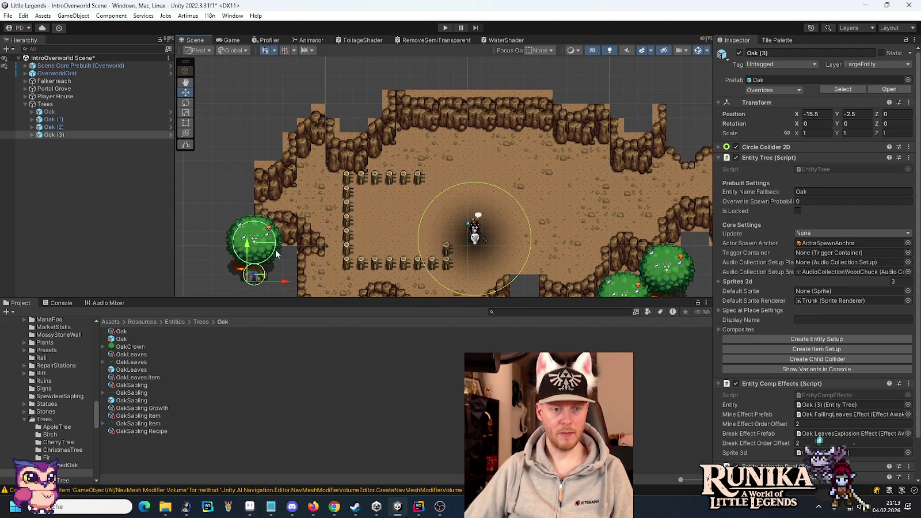
Step: Duplicate Oak (4), place it on the upper-left cliff, and lower it by one unit
{"action": "key", "text": "ctrl+d"}
{"action": "left_click_drag", "start_coordinate": [258, 281], "coordinate": [273, 147]}
{"action": "key", "text": "alt+Tab"}
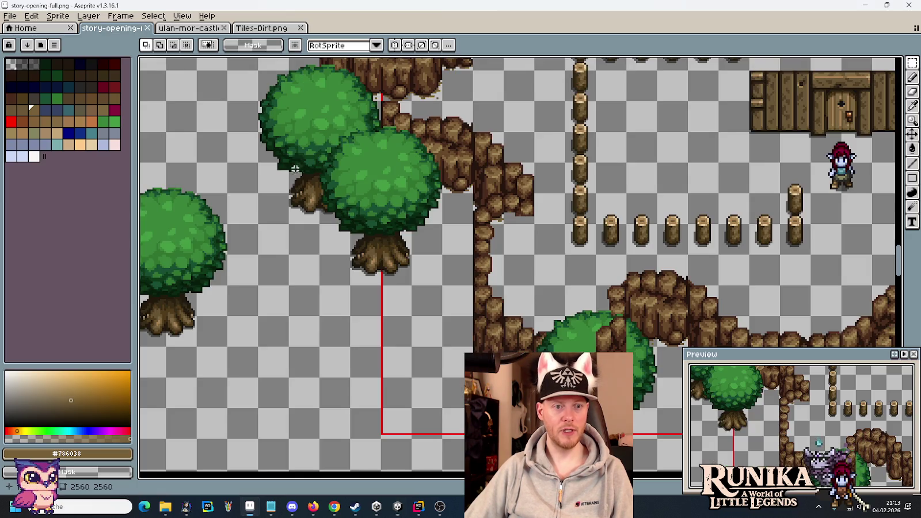
{"action": "scroll", "coordinate": [424, 226], "scroll_direction": "up", "scroll_amount": 5}
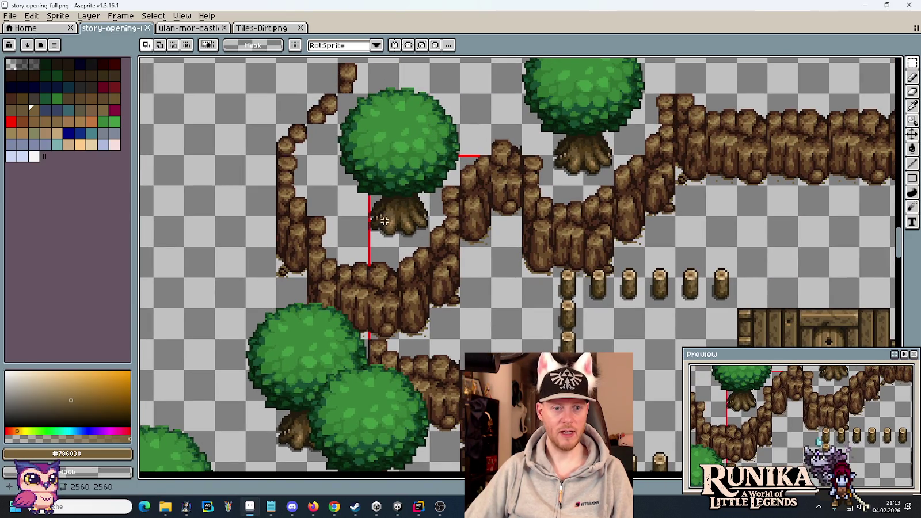
{"action": "key", "text": "alt+Tab"}
{"action": "key", "text": "f"}
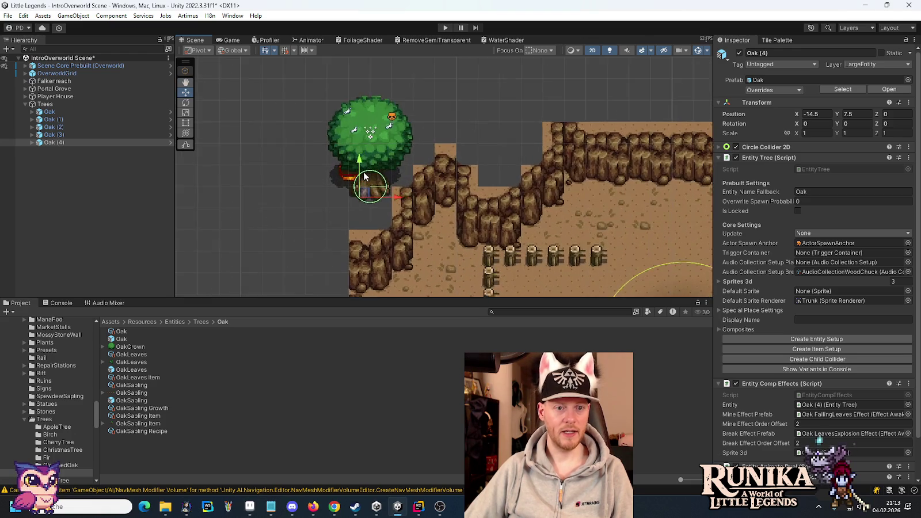
{"action": "scroll", "coordinate": [364, 177], "scroll_direction": "up", "scroll_amount": 3}
{"action": "left_click_drag", "start_coordinate": [362, 205], "coordinate": [363, 239]}
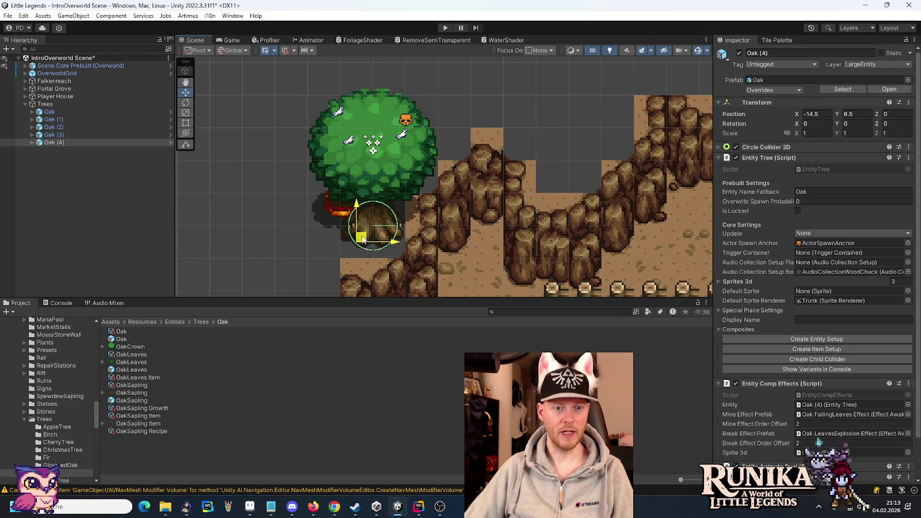
{"action": "scroll", "coordinate": [362, 236], "scroll_direction": "down", "scroll_amount": 3}
{"action": "key", "text": "alt+Tab"}
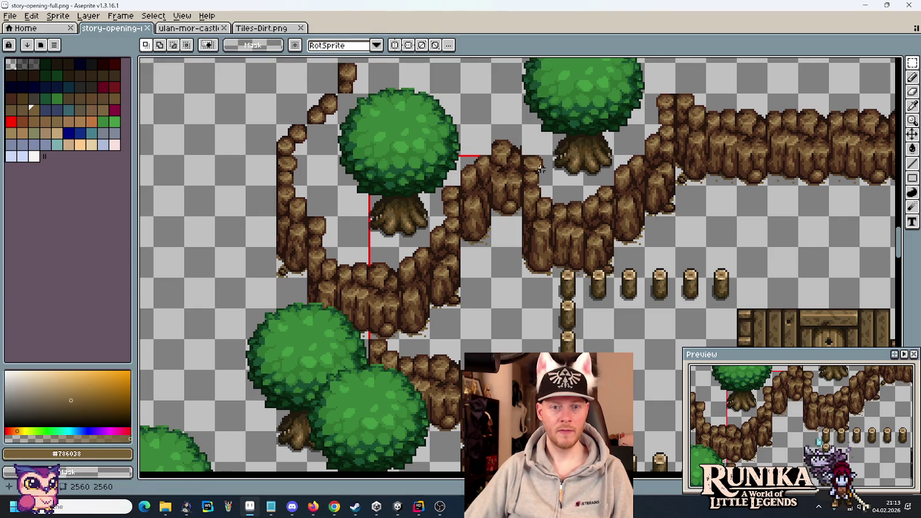
{"action": "key", "text": "alt+Tab"}
Step: Duplicate Oak (5) and move it up onto the cliff edge
{"action": "key", "text": "ctrl+d"}
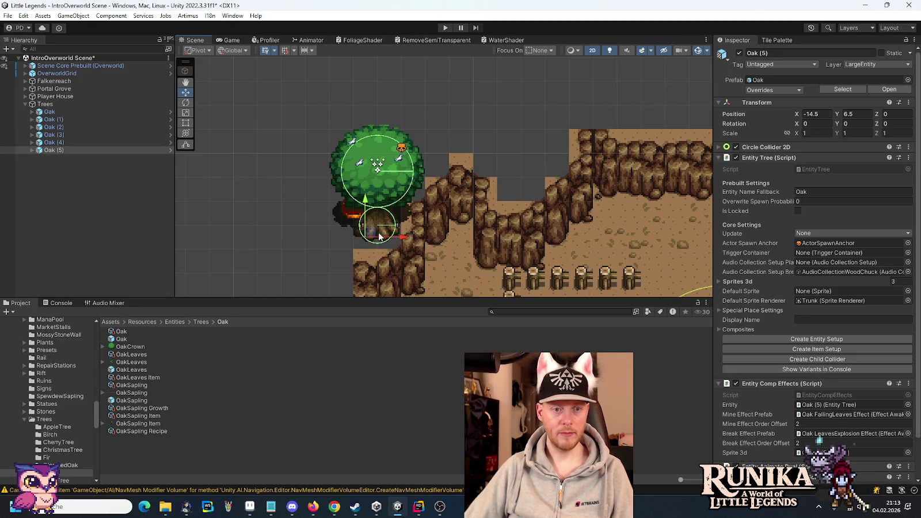
{"action": "left_click_drag", "start_coordinate": [371, 232], "coordinate": [516, 185]}
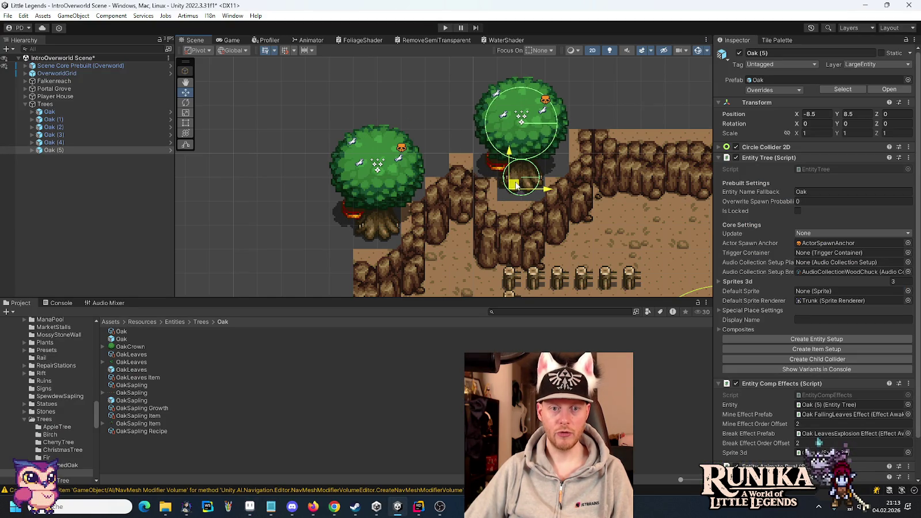
{"action": "left_click_drag", "start_coordinate": [615, 200], "coordinate": [340, 223]}
{"action": "key", "text": "alt+Tab"}
{"action": "mouse_move", "coordinate": [898, 153]}
{"action": "left_mouse_down"}
{"action": "mouse_move", "coordinate": [742, 199]}
{"action": "mouse_move", "coordinate": [442, 213]}
{"action": "left_mouse_up"}
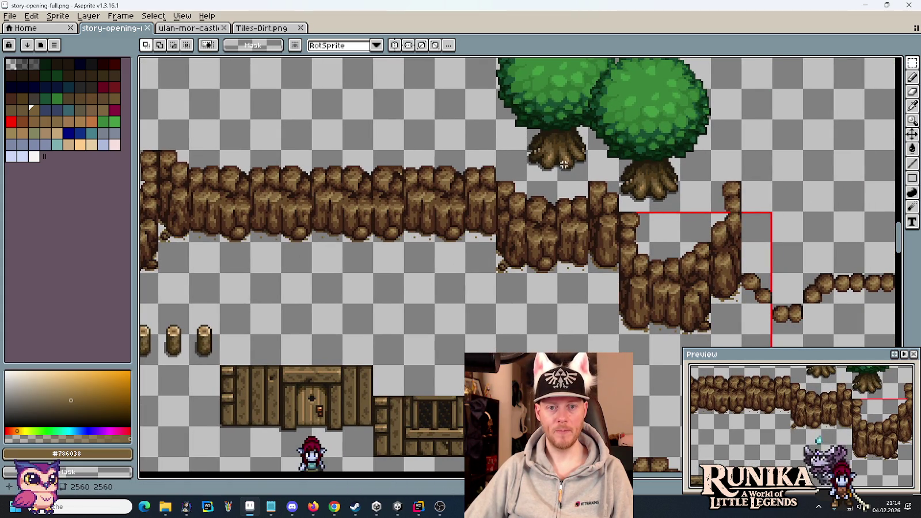
{"action": "key", "text": "alt+Tab"}
Step: Place Oak (6) above the right cliff edge and Oak (7) beside it at 10.5, 9.5
{"action": "key", "text": "ctrl+d"}
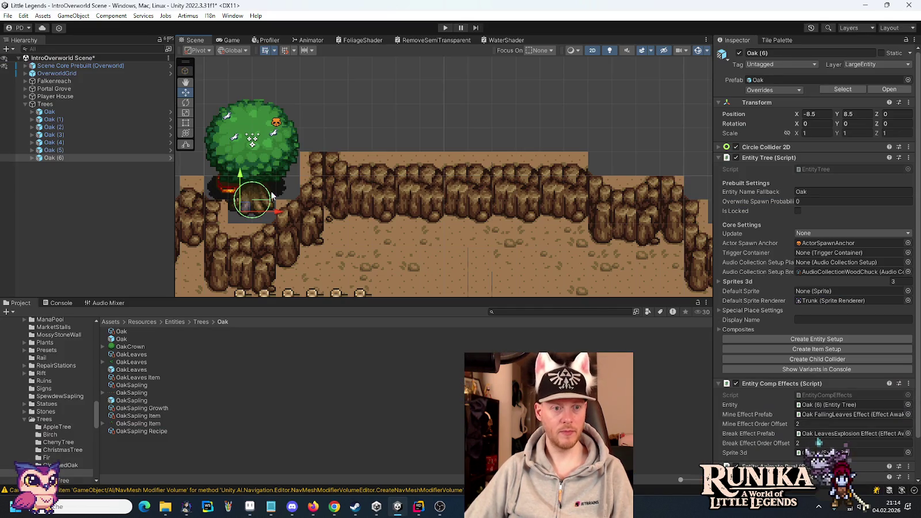
{"action": "mouse_move", "coordinate": [247, 208]}
{"action": "left_mouse_down"}
{"action": "mouse_move", "coordinate": [631, 165]}
{"action": "mouse_move", "coordinate": [549, 173]}
{"action": "mouse_move", "coordinate": [416, 218]}
{"action": "left_mouse_up"}
{"action": "key", "text": "alt+Tab"}
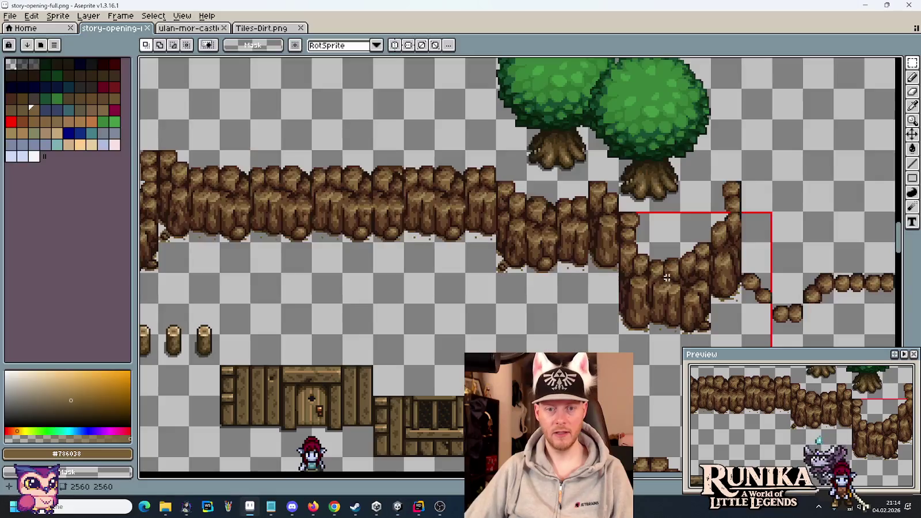
{"action": "key", "text": "alt+Tab"}
{"action": "key", "text": "ctrl+d"}
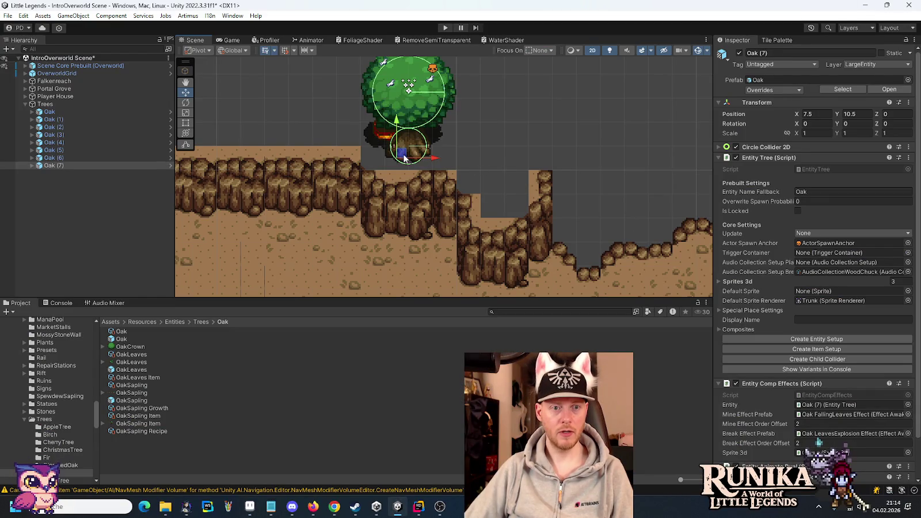
{"action": "mouse_move", "coordinate": [402, 159]}
{"action": "left_mouse_down"}
{"action": "mouse_move", "coordinate": [469, 172]}
{"action": "mouse_move", "coordinate": [473, 182]}
{"action": "left_mouse_up"}
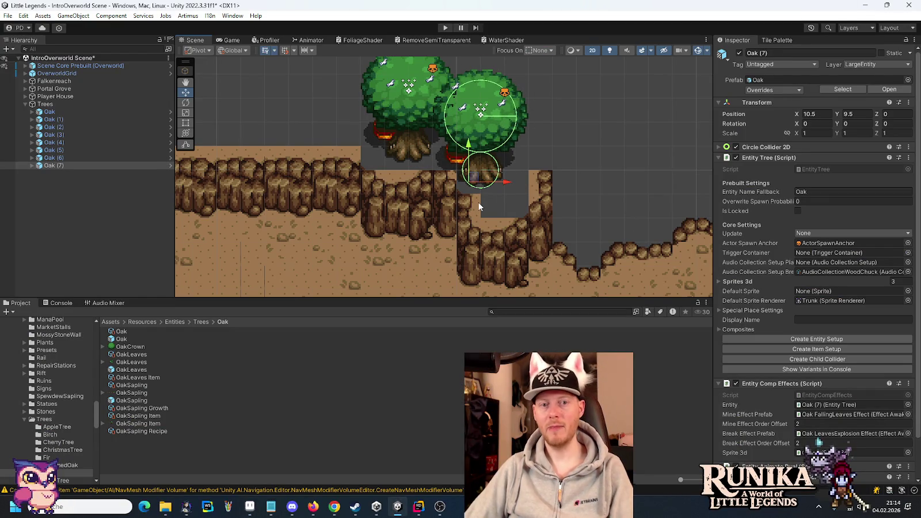
{"action": "scroll", "coordinate": [479, 206], "scroll_direction": "down", "scroll_amount": 5}
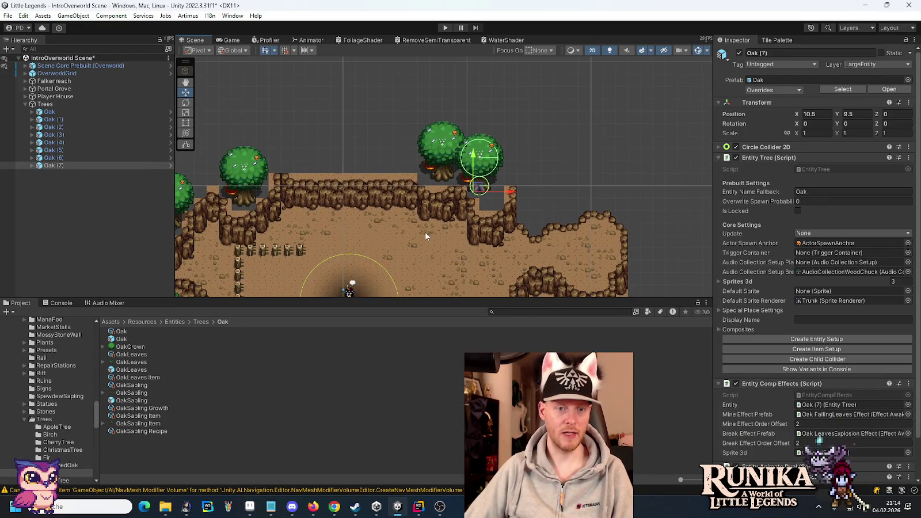
{"action": "left_click_drag", "start_coordinate": [426, 225], "coordinate": [505, 152]}
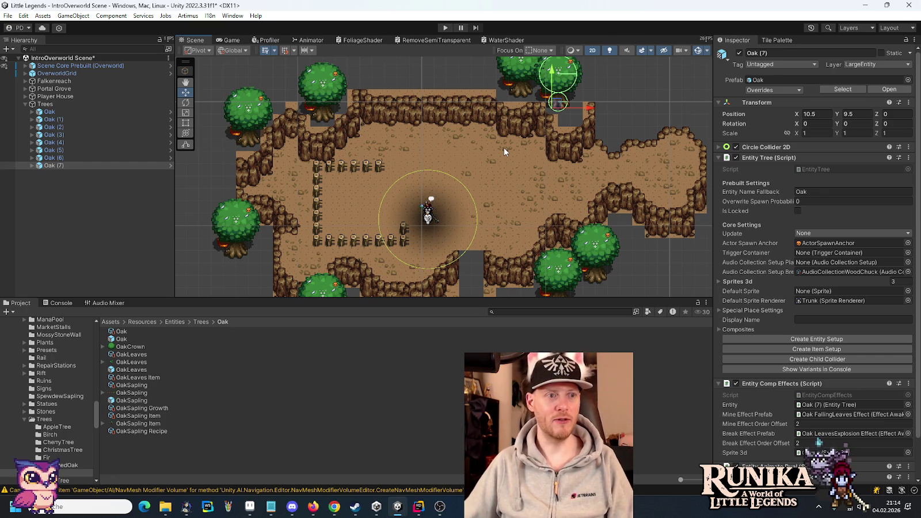
Step: Save the IntroOverworld scene with the new oak trees
{"action": "key", "text": "ctrl+s"}
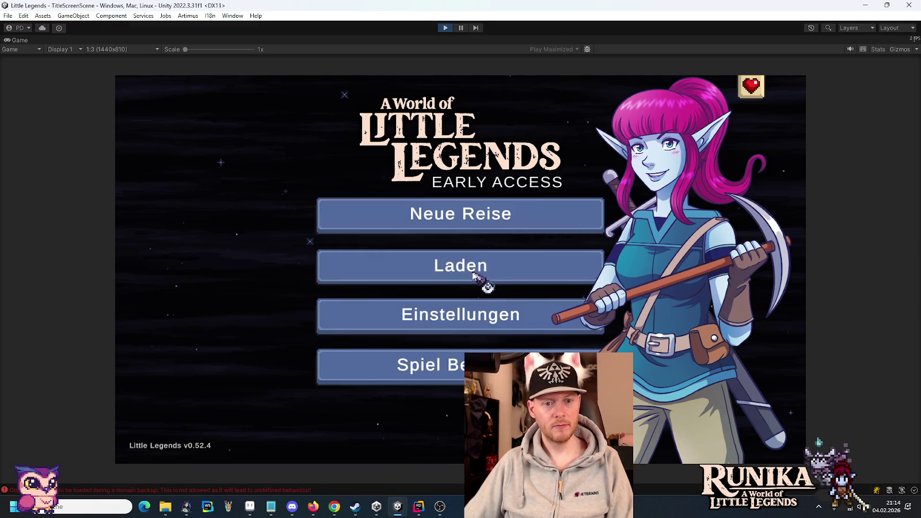
Step: Load a save slot via Laden, finish the opening dialogue, and walk the player around the room
{"action": "left_click", "coordinate": [482, 276]}
{"action": "left_click", "coordinate": [375, 276]}
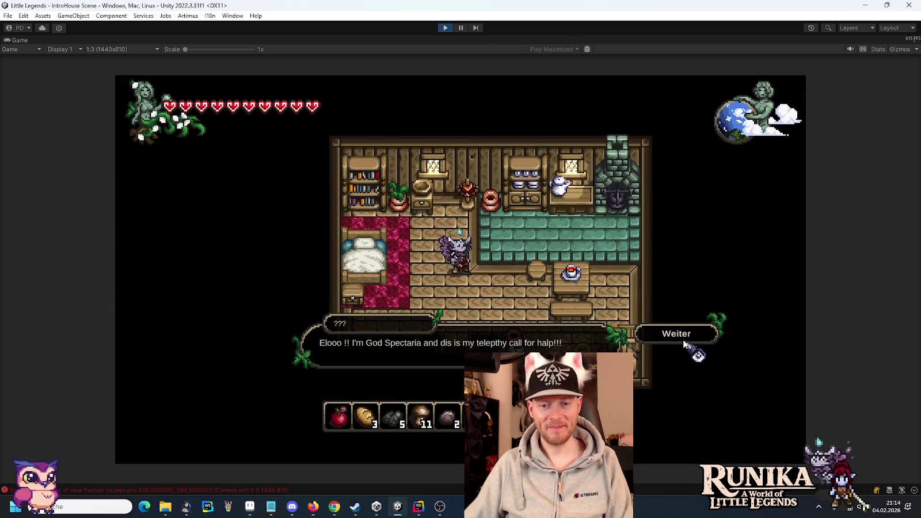
{"action": "left_click", "coordinate": [680, 339]}
{"action": "left_click", "coordinate": [676, 338]}
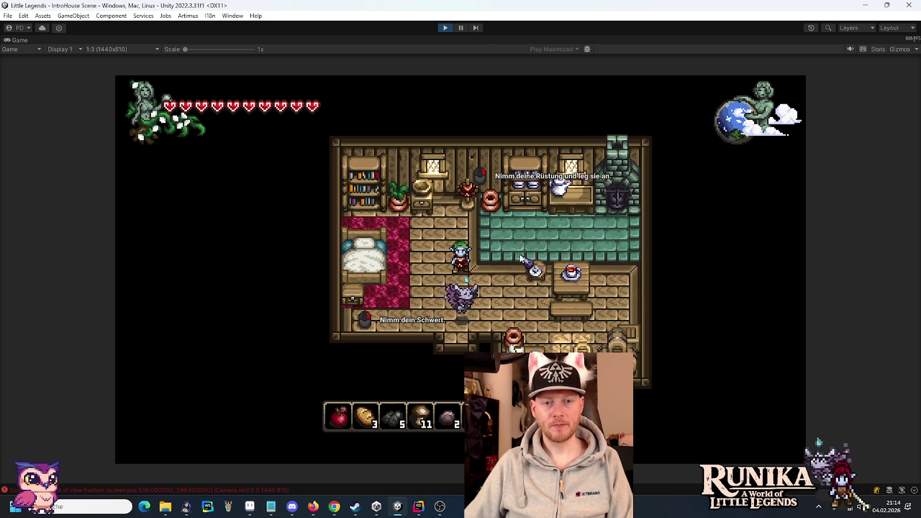
{"action": "key", "text": "w"}
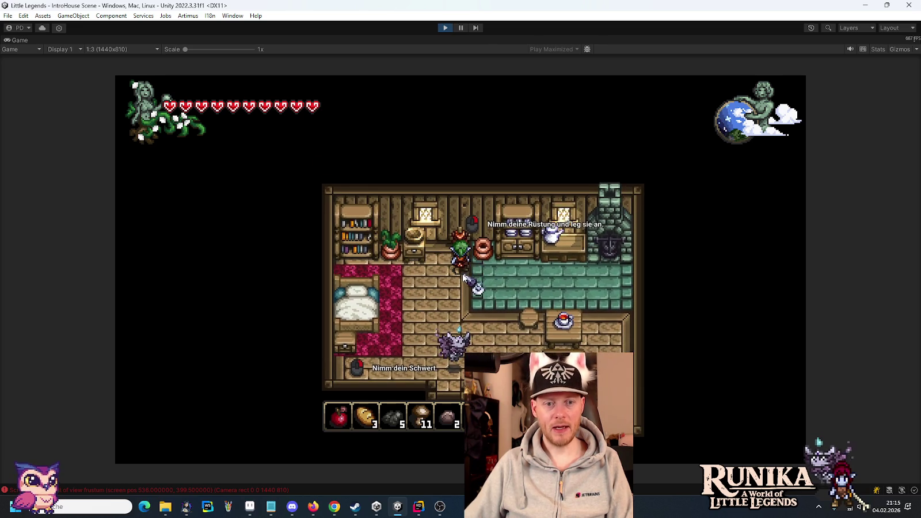
{"action": "key", "text": "s"}
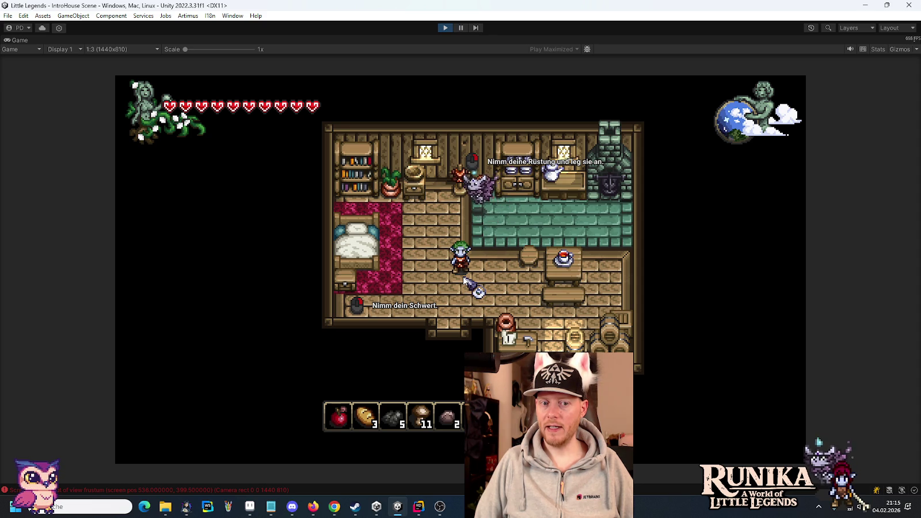
Step: Put the Kupferschwert in the first hotbar slot and walk right to pick up the Kupferpanzer-Wams
{"action": "key", "text": "a"}
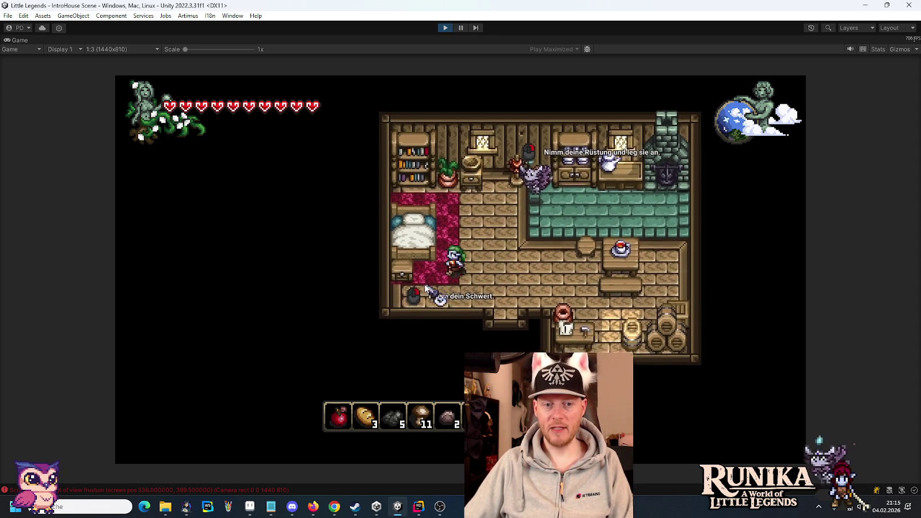
{"action": "key", "text": "i"}
{"action": "key", "text": "i"}
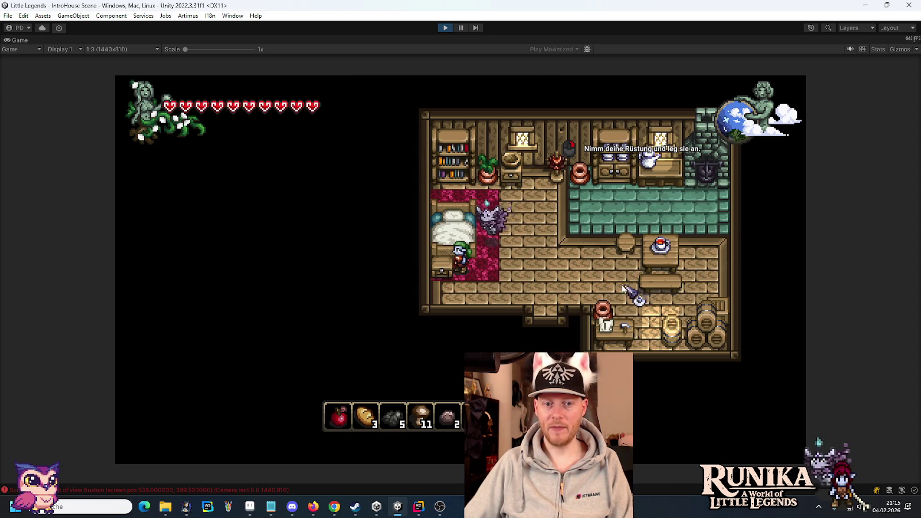
{"action": "key", "text": "e"}
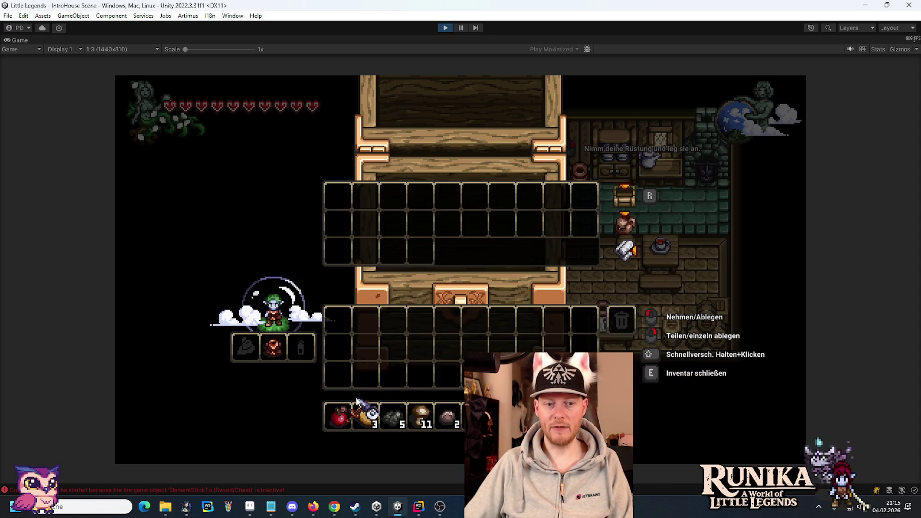
{"action": "left_click", "coordinate": [340, 414]}
{"action": "key", "text": "e"}
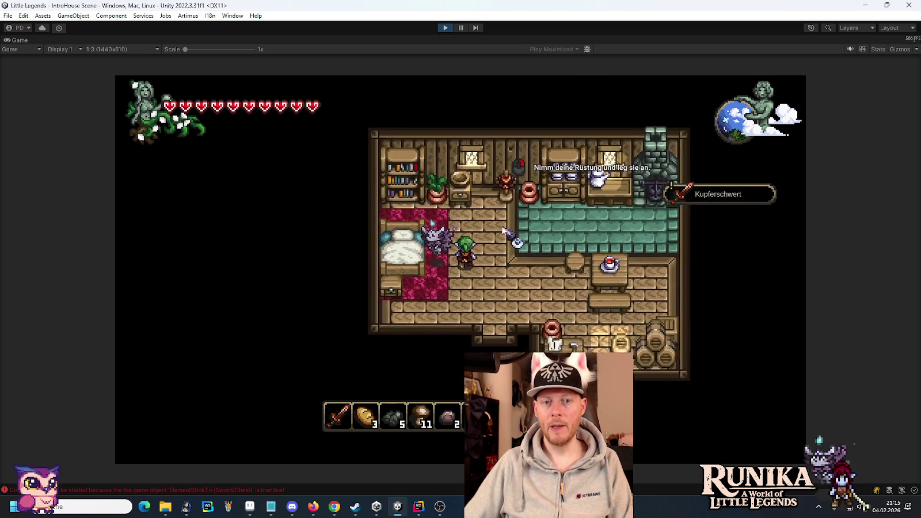
{"action": "key", "text": "d"}
{"action": "key", "text": "e"}
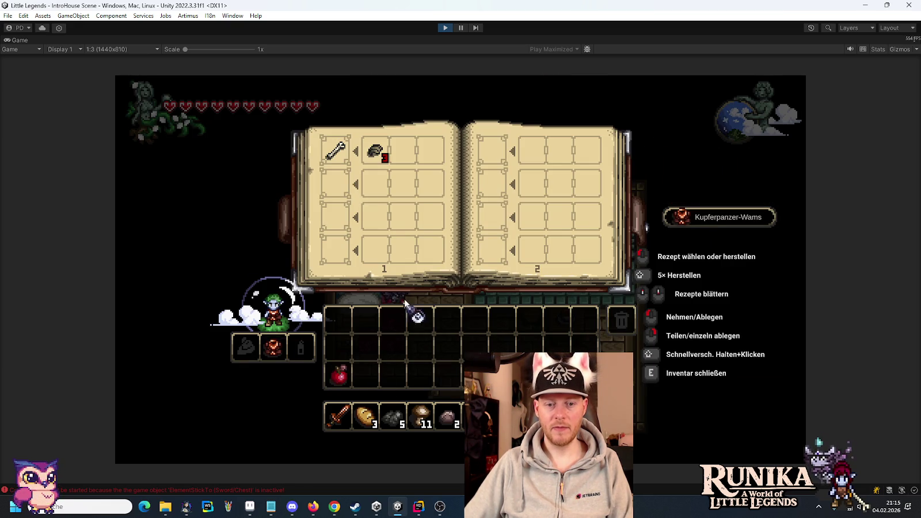
{"action": "key", "text": "e"}
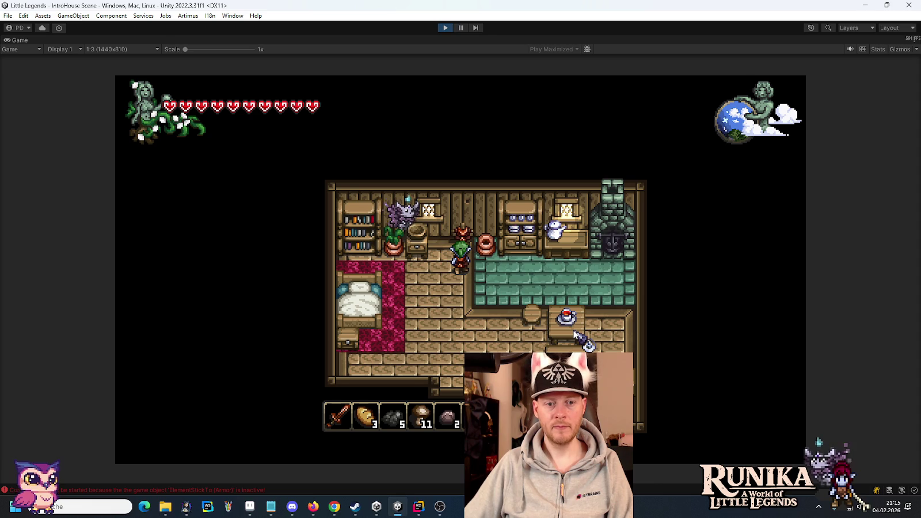
Step: Re-seat the sword in the first hotbar slot and walk down out of the house
{"action": "key", "text": "s"}
{"action": "key", "text": "e"}
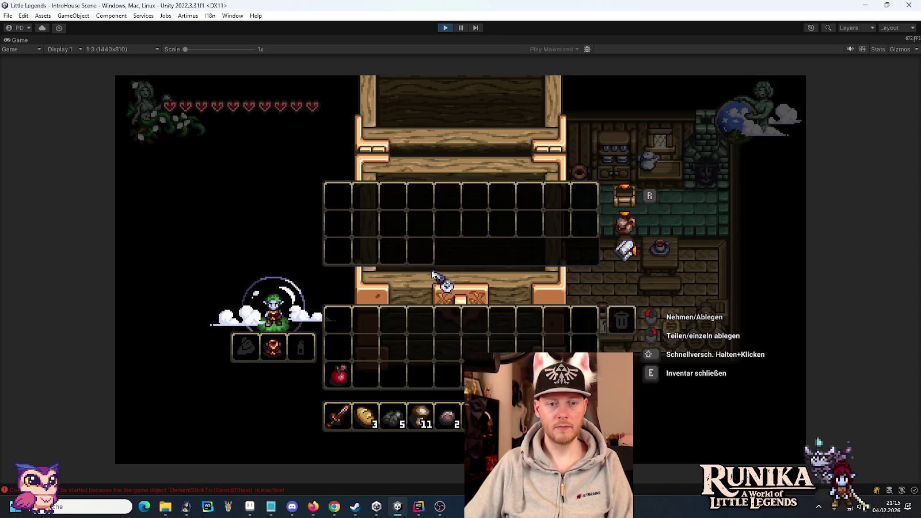
{"action": "left_click", "coordinate": [338, 416]}
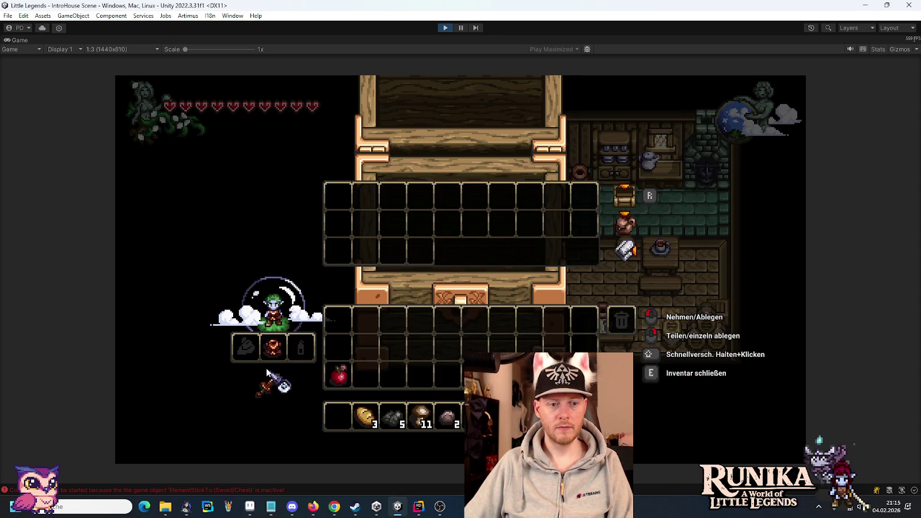
{"action": "left_click", "coordinate": [338, 416]}
{"action": "key", "text": "e"}
{"action": "key", "text": "s"}
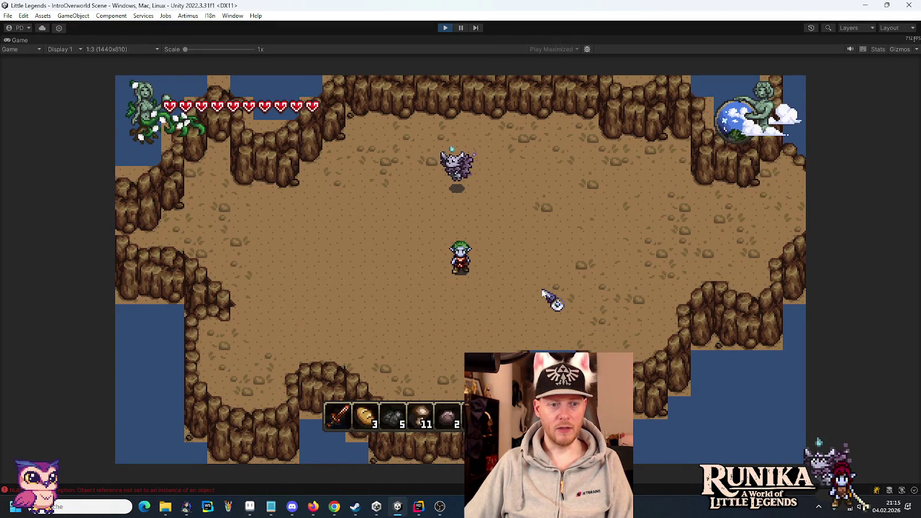
{"action": "left_click", "coordinate": [74, 489]}
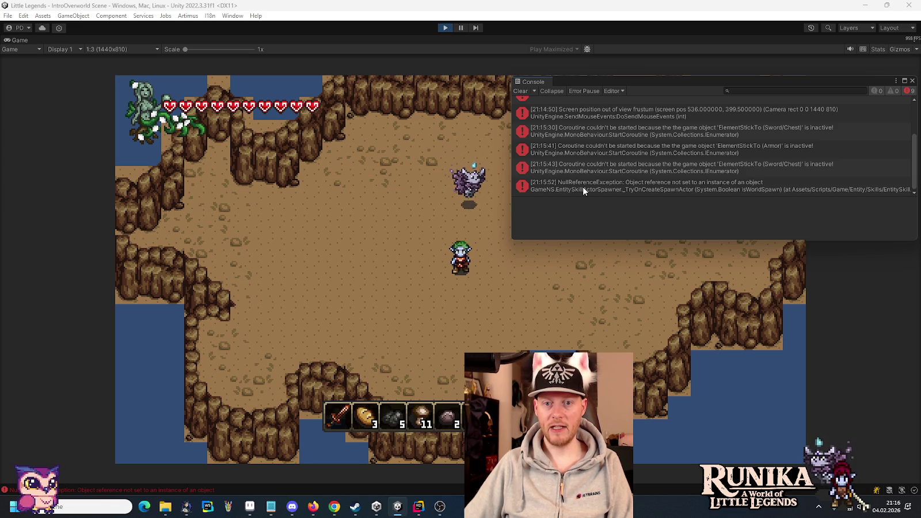
{"action": "scroll", "coordinate": [583, 189], "scroll_direction": "up", "scroll_amount": 3}
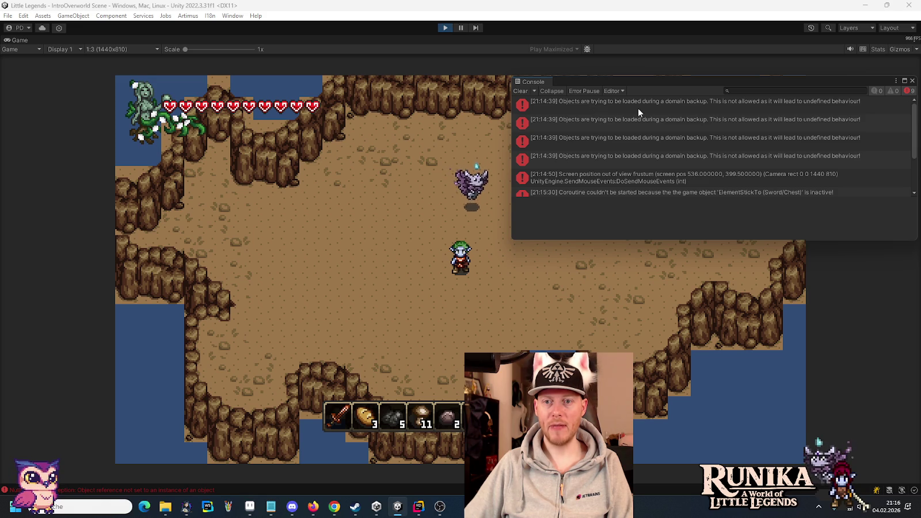
{"action": "scroll", "coordinate": [583, 162], "scroll_direction": "down", "scroll_amount": 3}
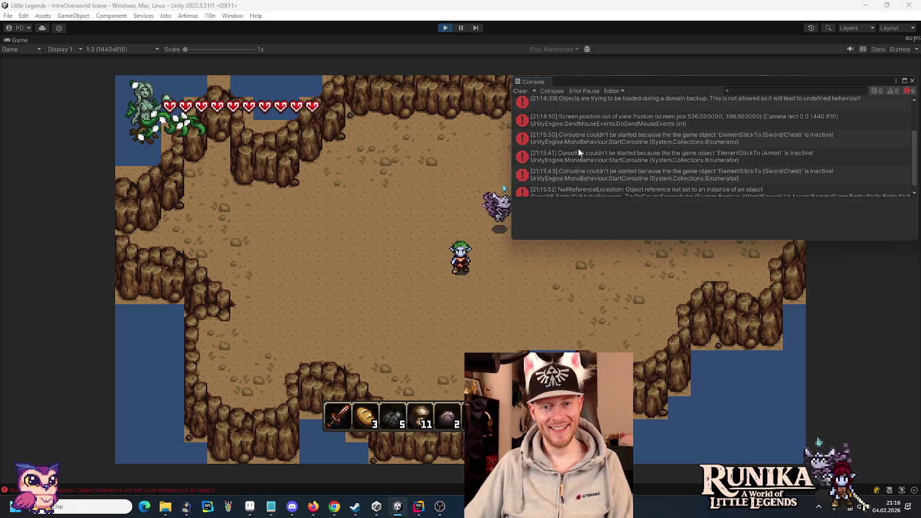
{"action": "left_click", "coordinate": [580, 123]}
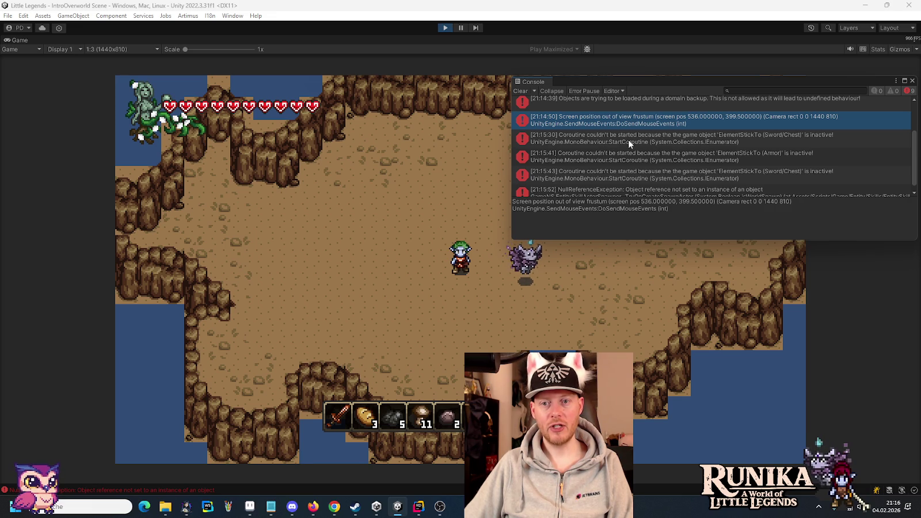
{"action": "scroll", "coordinate": [661, 164], "scroll_direction": "down", "scroll_amount": 1}
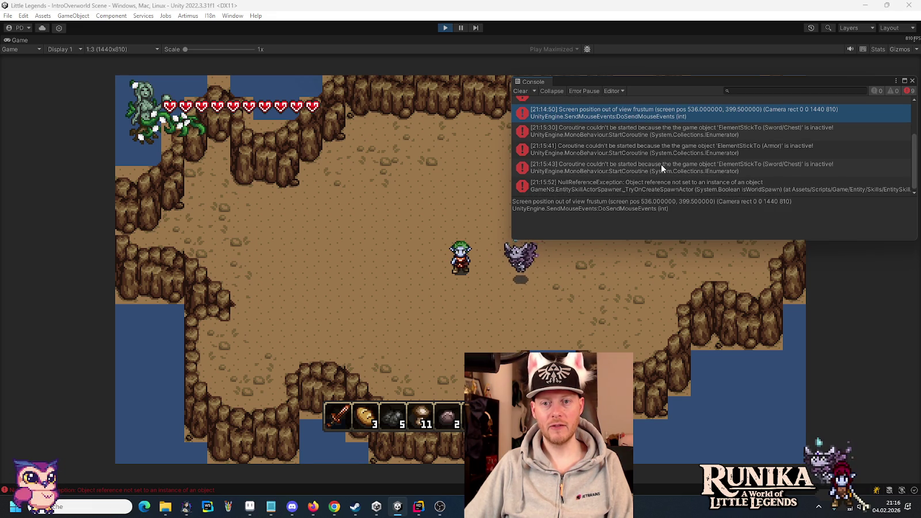
{"action": "left_click", "coordinate": [562, 192]}
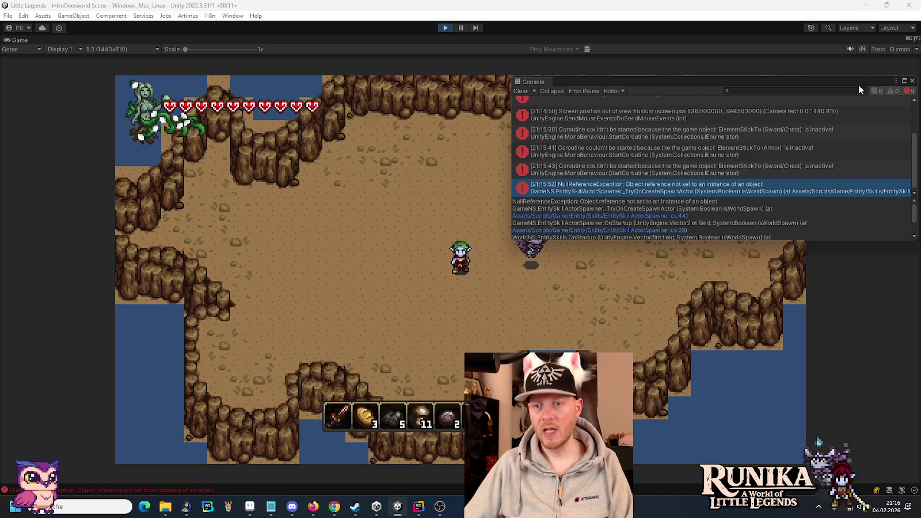
{"action": "left_click", "coordinate": [914, 81]}
{"action": "key", "text": "s"}
{"action": "key", "text": "a"}
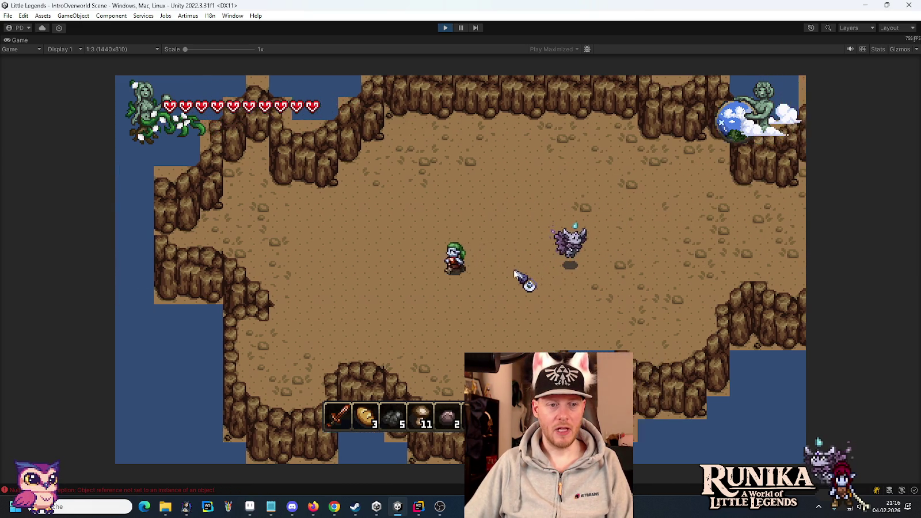
Step: Walk the player south, then north-east along the cliffs, and exit Play mode
{"action": "key", "text": "s"}
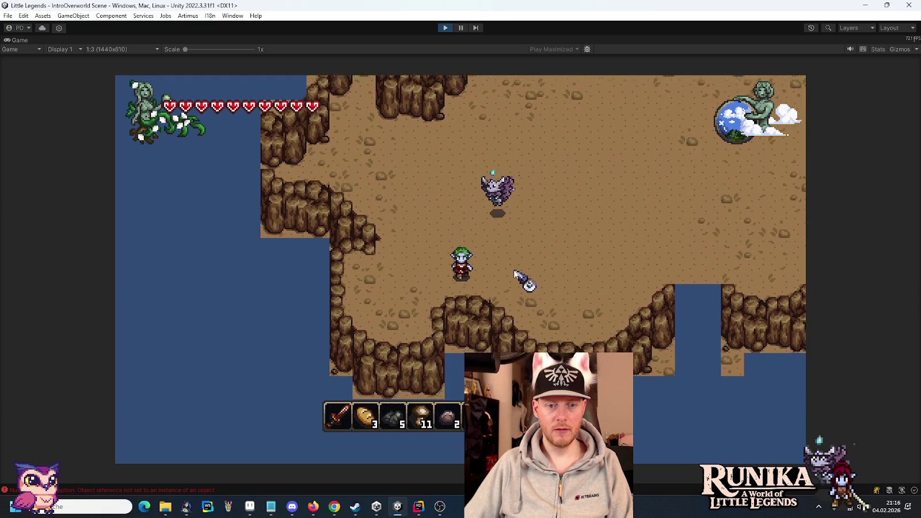
{"action": "key", "text": "w"}
{"action": "key", "text": "d"}
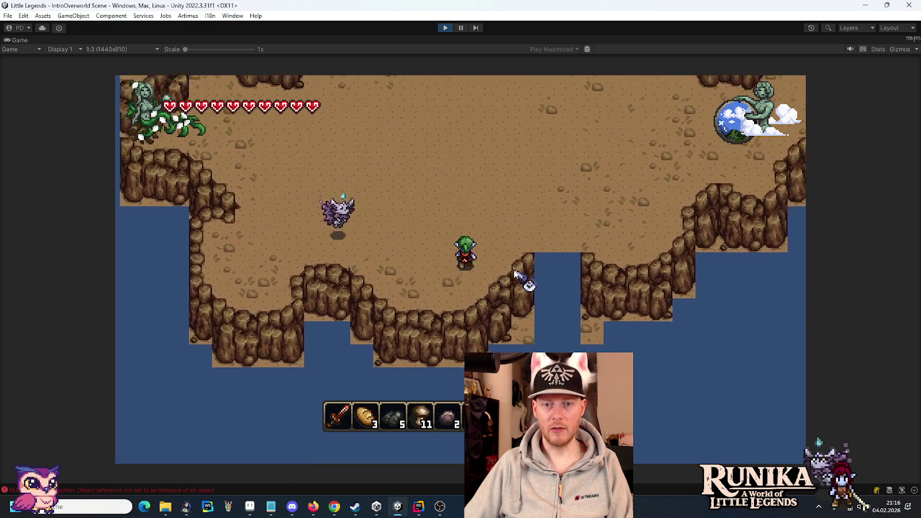
{"action": "key", "text": "w"}
{"action": "key", "text": "d"}
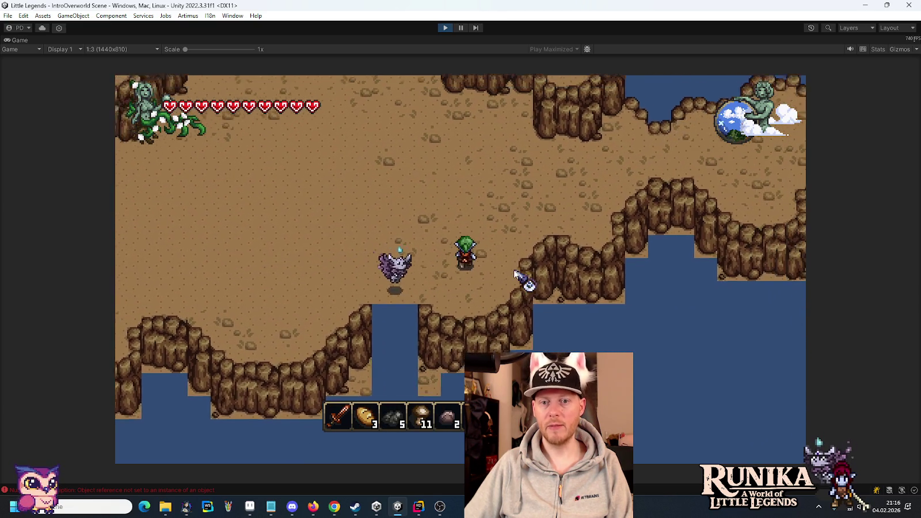
{"action": "key", "text": "w"}
{"action": "key", "text": "d"}
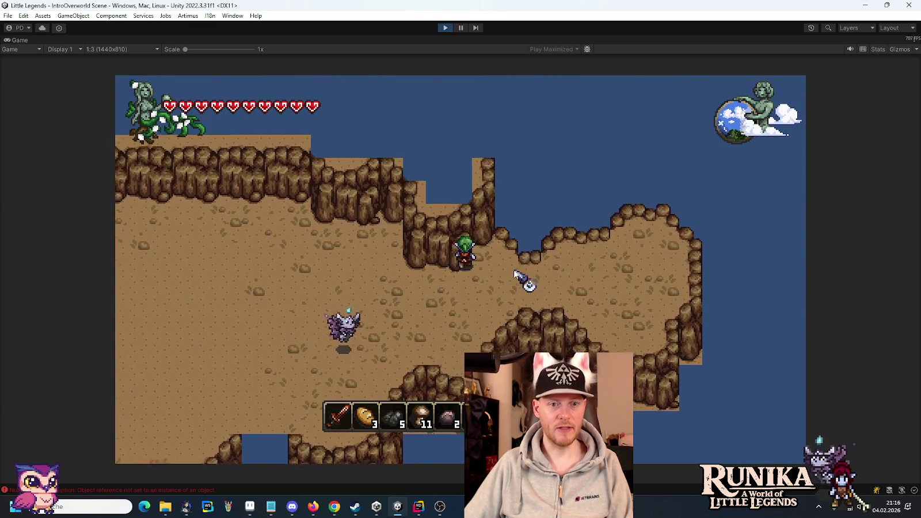
{"action": "left_click", "coordinate": [443, 27]}
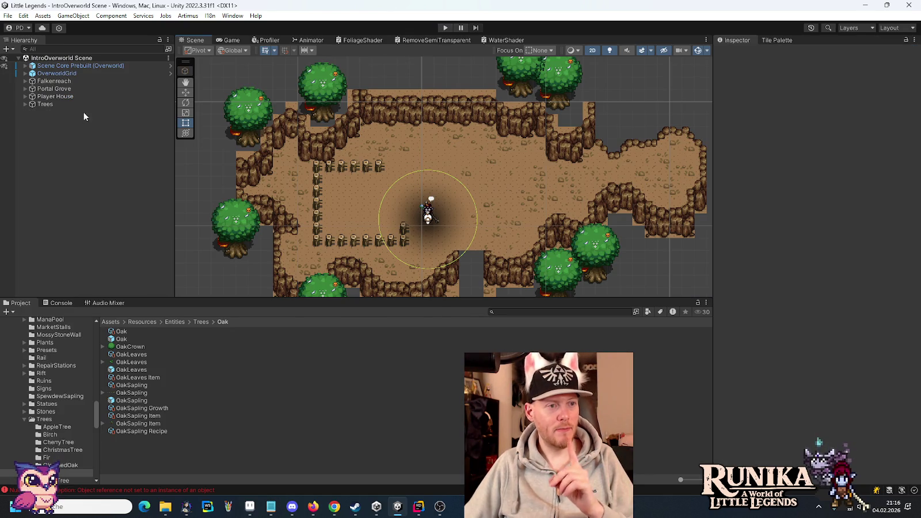
Step: Expand the Trees group and step through its Oak trees in the Hierarchy
{"action": "left_click", "coordinate": [25, 104]}
{"action": "left_click", "coordinate": [50, 112]}
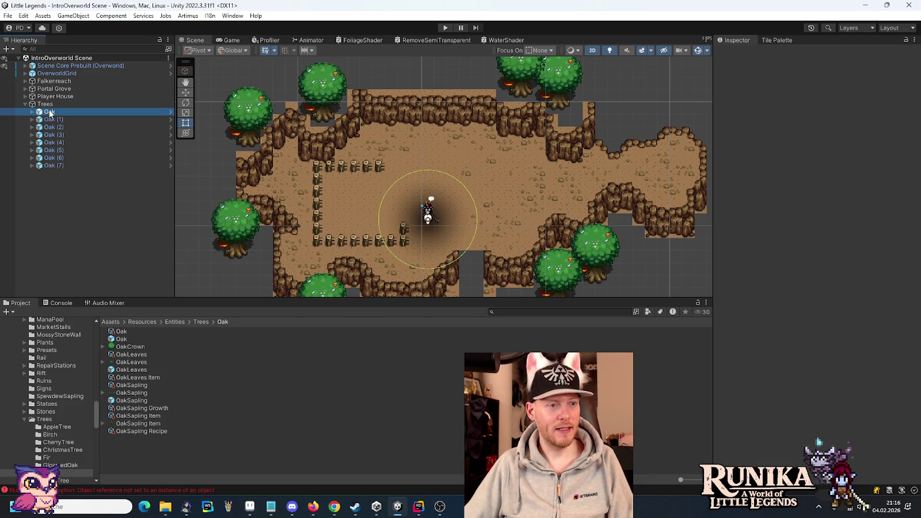
{"action": "left_click", "coordinate": [46, 165], "text": "shift"}
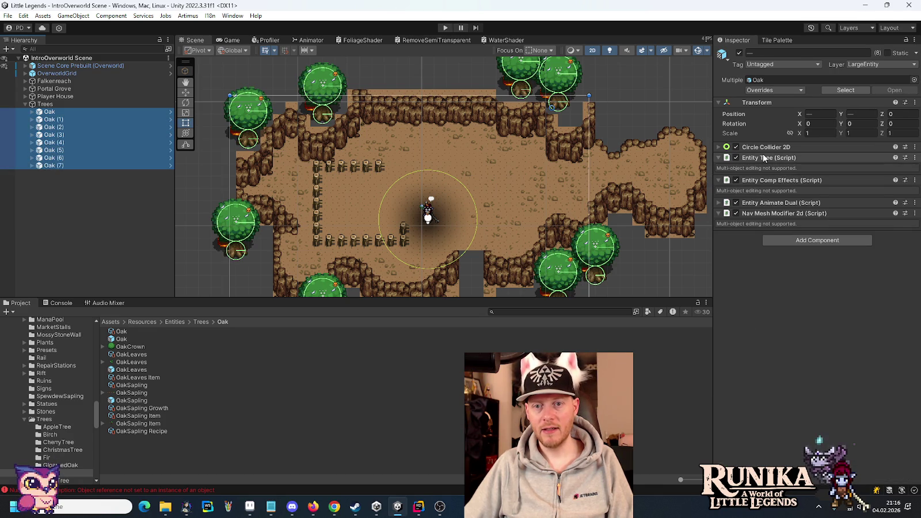
{"action": "left_click", "coordinate": [64, 106]}
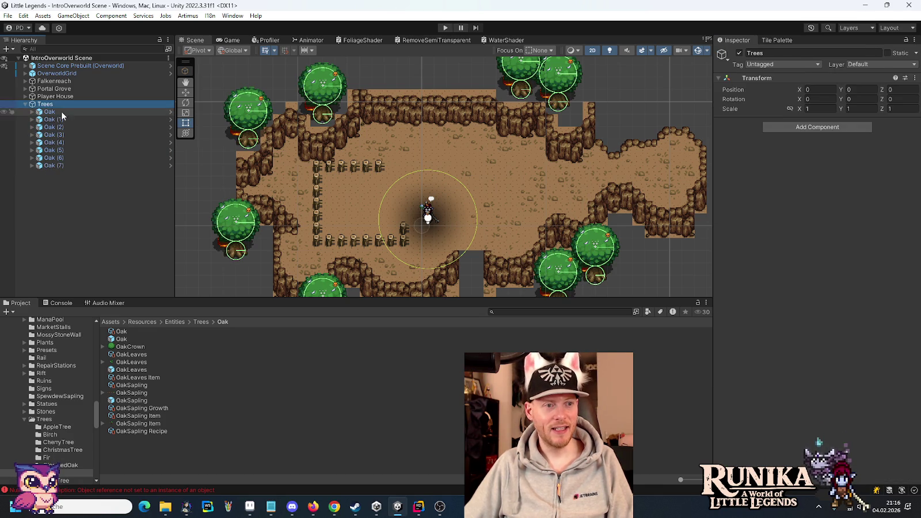
{"action": "left_click", "coordinate": [49, 112]}
{"action": "key", "text": "Down"}
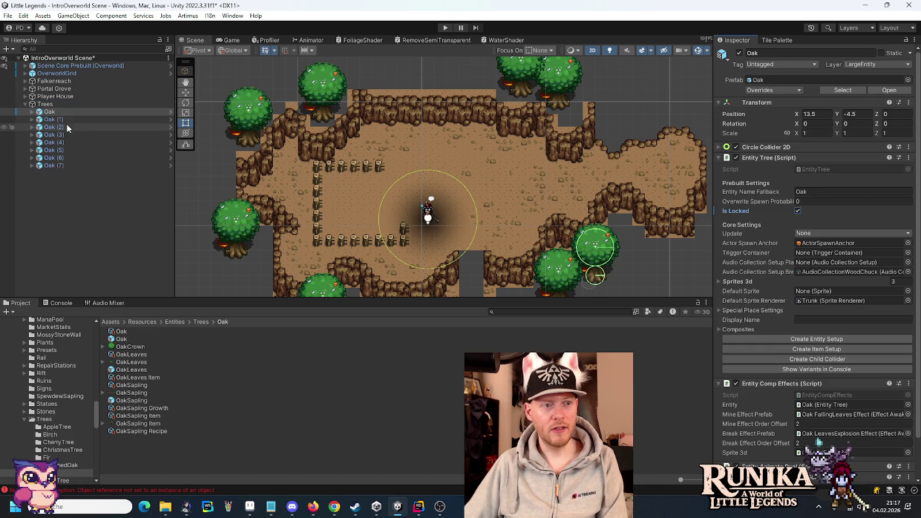
{"action": "key", "text": "Down"}
{"action": "key", "text": "Up"}
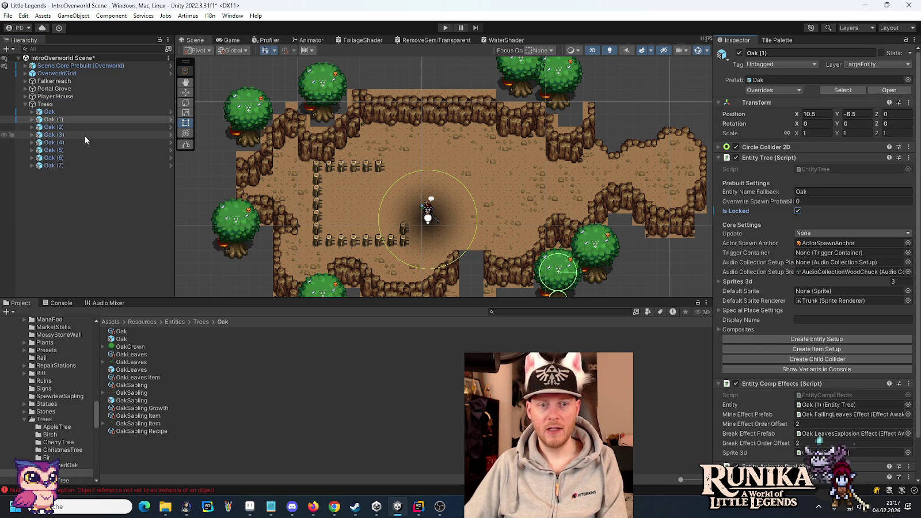
Step: Enable Is Locked in the Entity Tree script for Oak (2) through Oak (7)
{"action": "left_click", "coordinate": [70, 127]}
{"action": "left_click", "coordinate": [799, 212]}
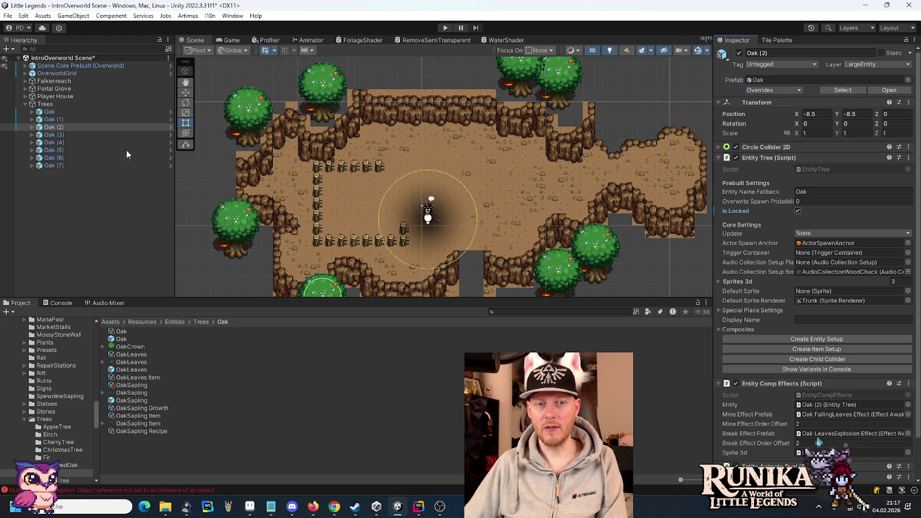
{"action": "left_click", "coordinate": [60, 134]}
{"action": "left_click", "coordinate": [798, 211]}
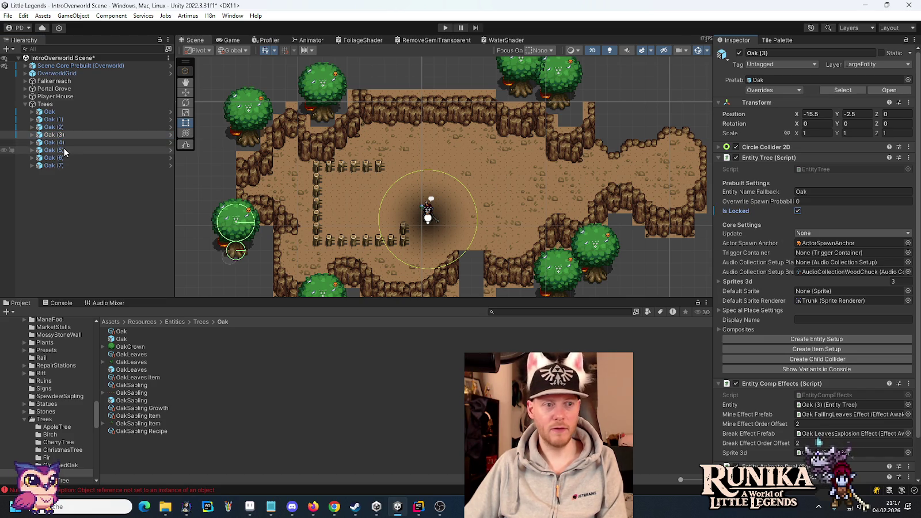
{"action": "left_click", "coordinate": [56, 142]}
{"action": "left_click", "coordinate": [798, 211]}
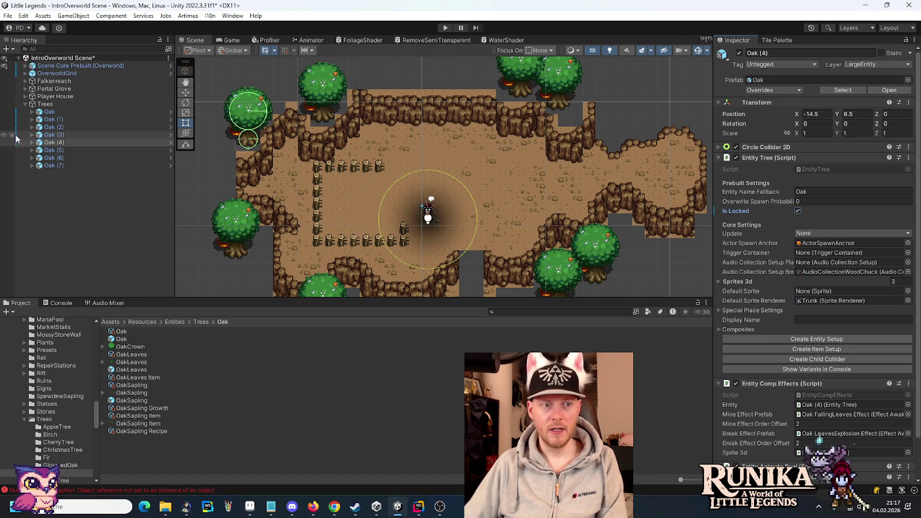
{"action": "left_click", "coordinate": [56, 150]}
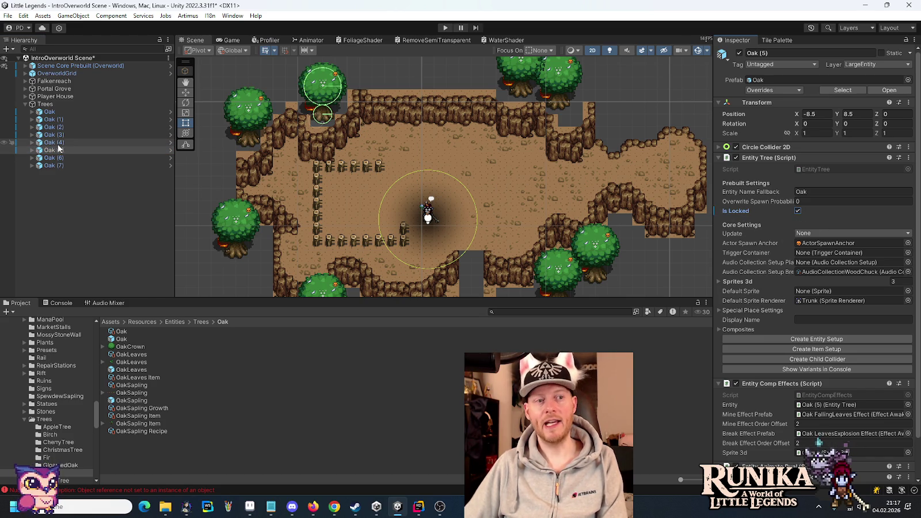
{"action": "left_click", "coordinate": [93, 158]}
{"action": "left_click", "coordinate": [798, 212]}
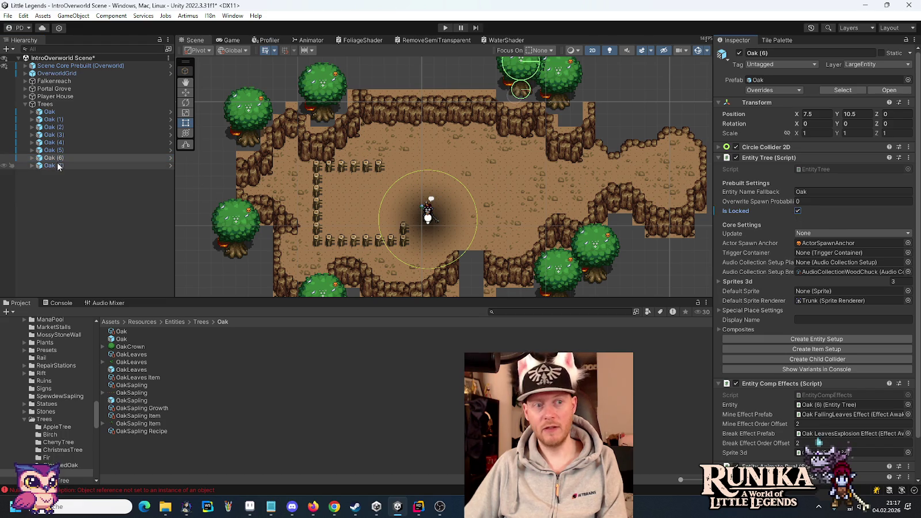
{"action": "left_click", "coordinate": [52, 166]}
{"action": "left_click", "coordinate": [798, 211]}
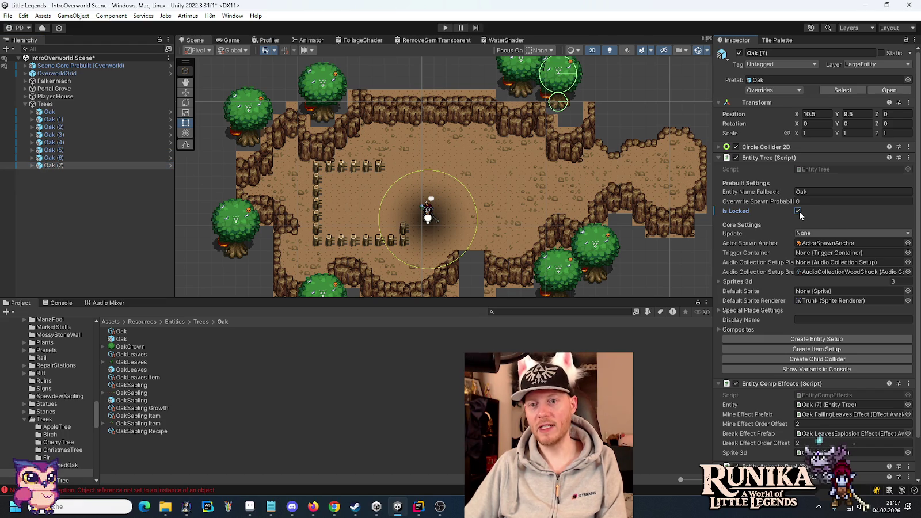
Step: Save the IntroOverworld scene, review the trees, and bring Aseprite to the front
{"action": "key", "text": "ctrl+s"}
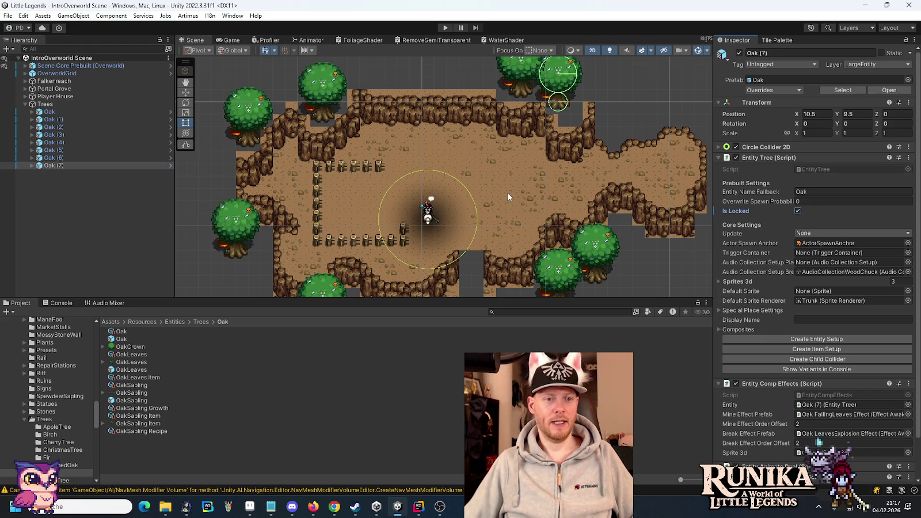
{"action": "left_click_drag", "start_coordinate": [522, 220], "coordinate": [462, 132]}
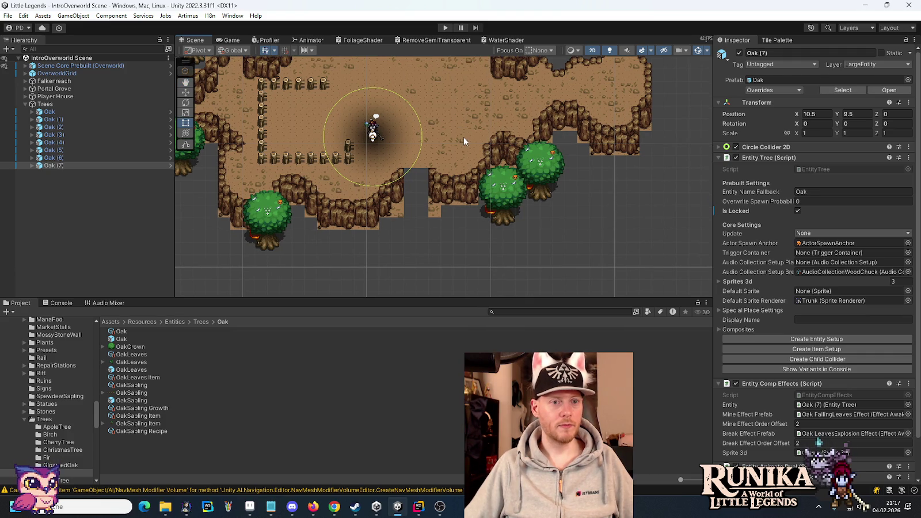
{"action": "left_click_drag", "start_coordinate": [444, 134], "coordinate": [489, 207]}
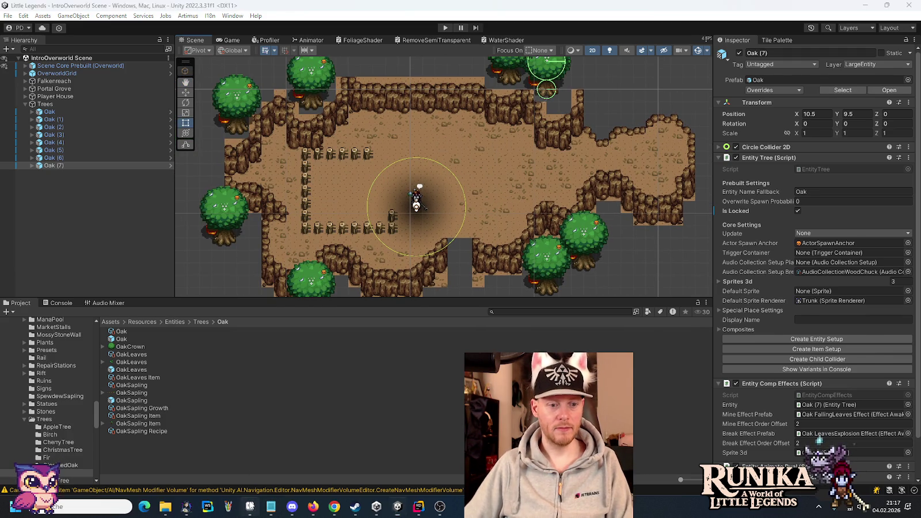
{"action": "left_click", "coordinate": [249, 507]}
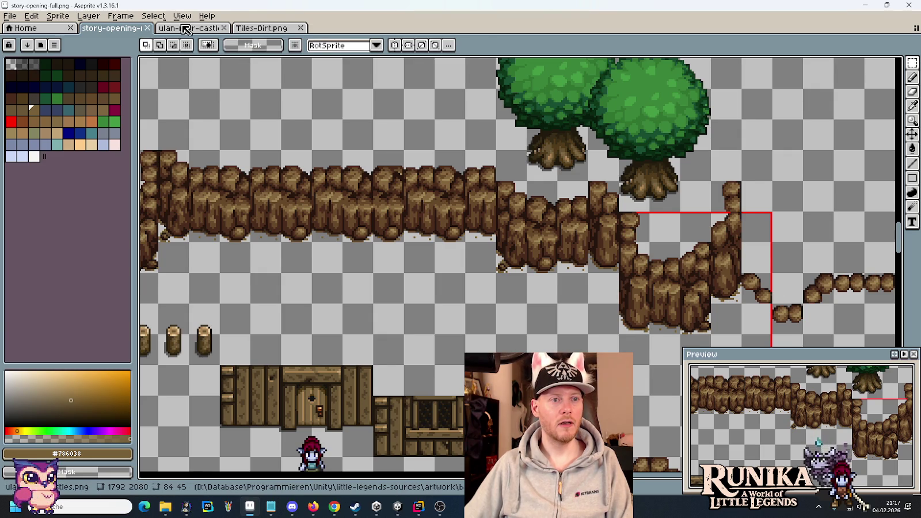
Step: Check Tiles-Dirt, return to story-opening-full.png, and launch File > Open... on the tilesets folder
{"action": "left_click", "coordinate": [262, 28]}
{"action": "left_click", "coordinate": [112, 27]}
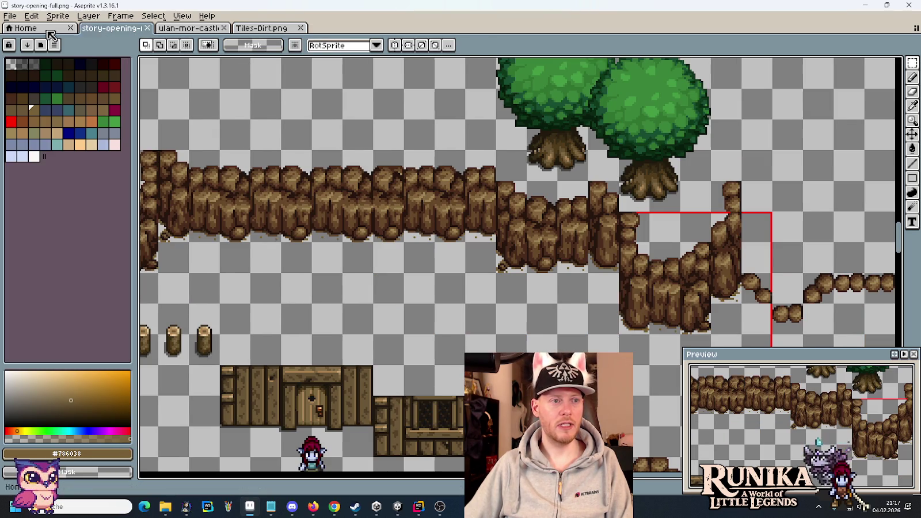
{"action": "left_click", "coordinate": [10, 16]}
{"action": "mouse_move", "coordinate": [28, 56]}
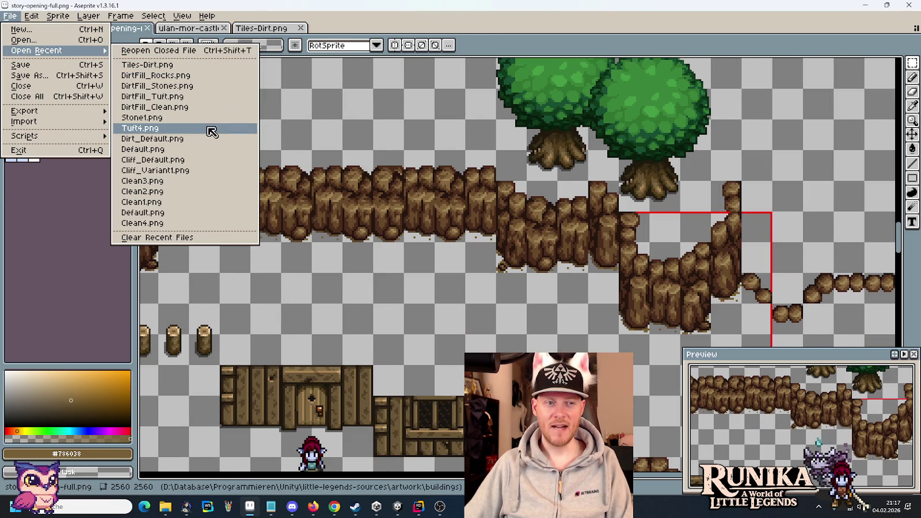
{"action": "left_click", "coordinate": [26, 40]}
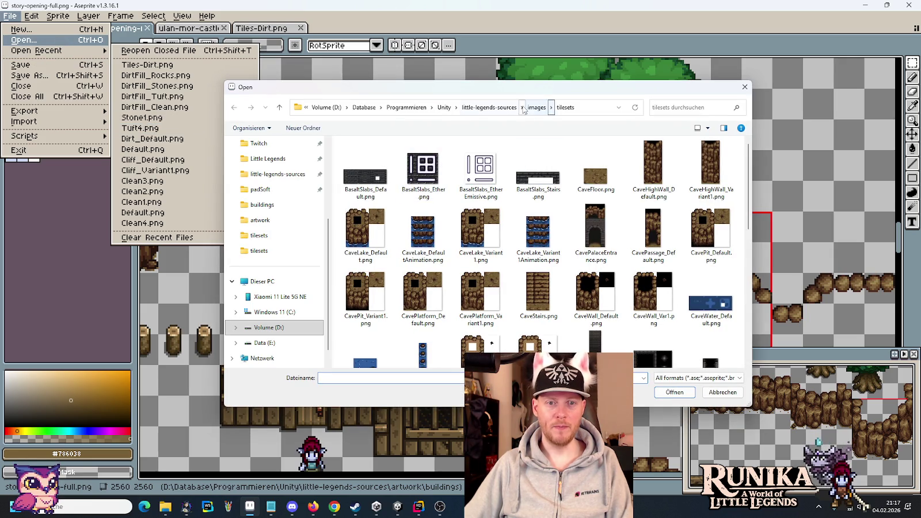